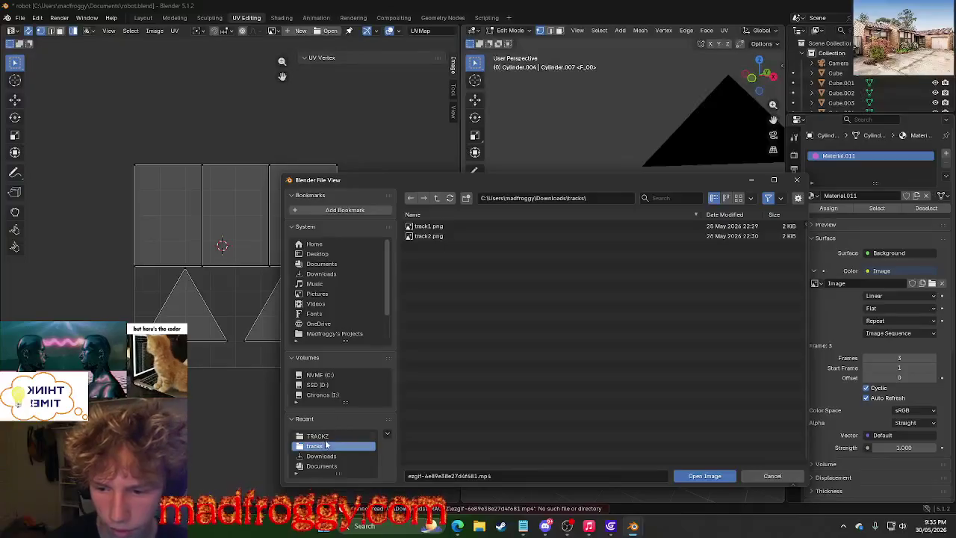
Try loading the recent TRACKZ folder as the image with the filename field cleared.
left_click(336, 436)
left_click(514, 477)
key("BackSpace")
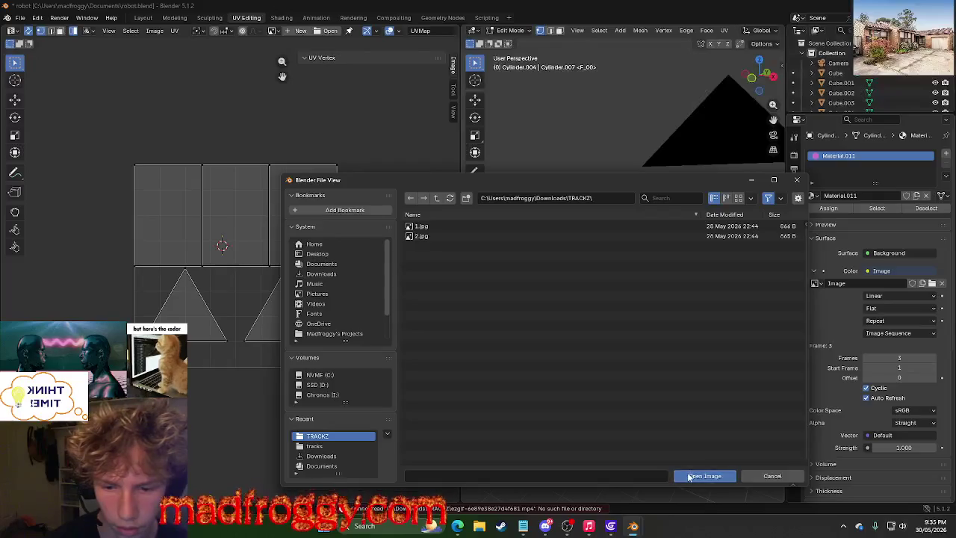
left_click(690, 477)
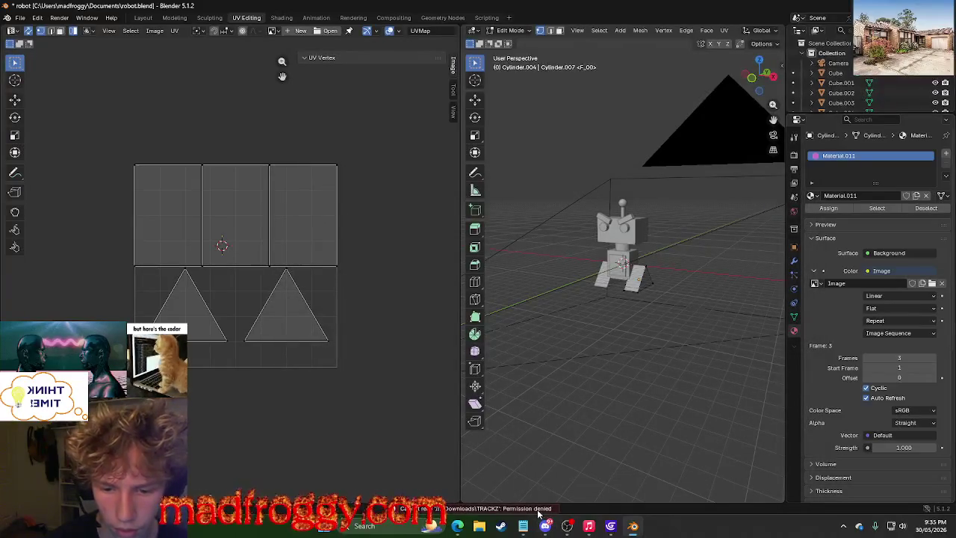
Capture the Info Log's 'Permission denied' error line with Snipping Tool and view the screenshot.
left_click(538, 509)
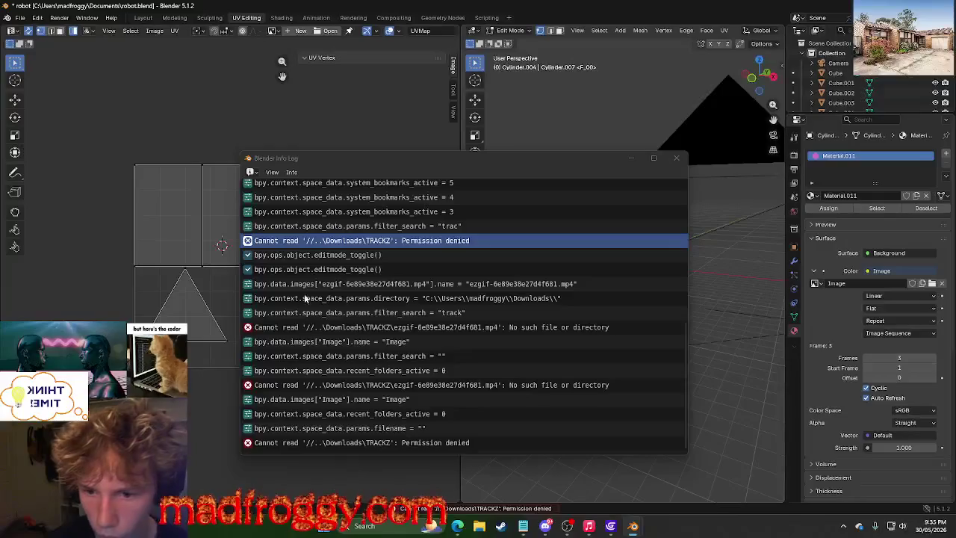
left_click(348, 241)
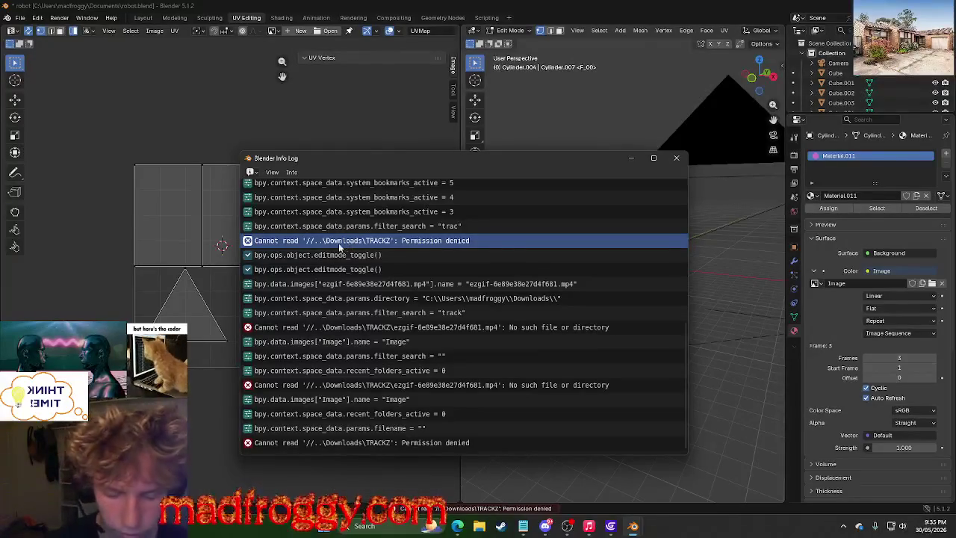
key("super+shift+s")
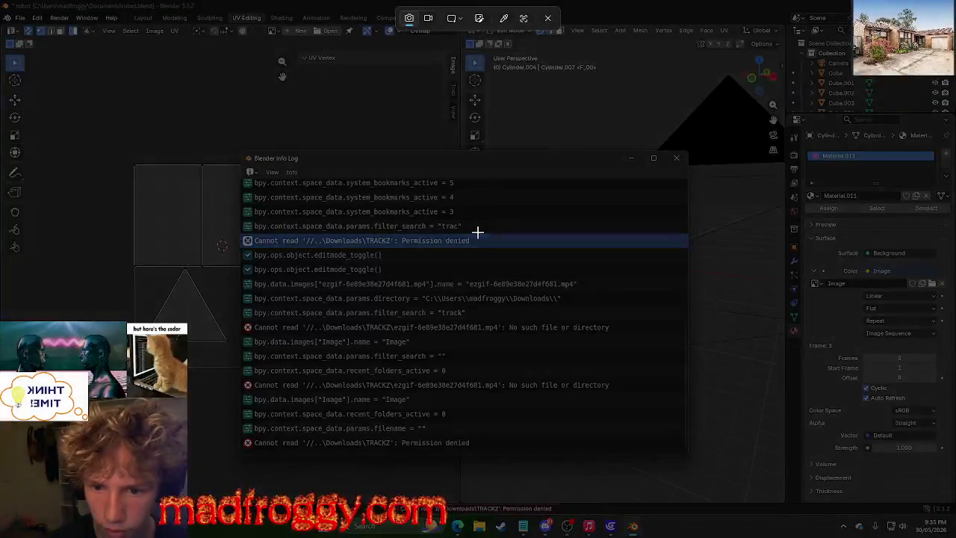
left_click_drag(478, 234, 255, 254)
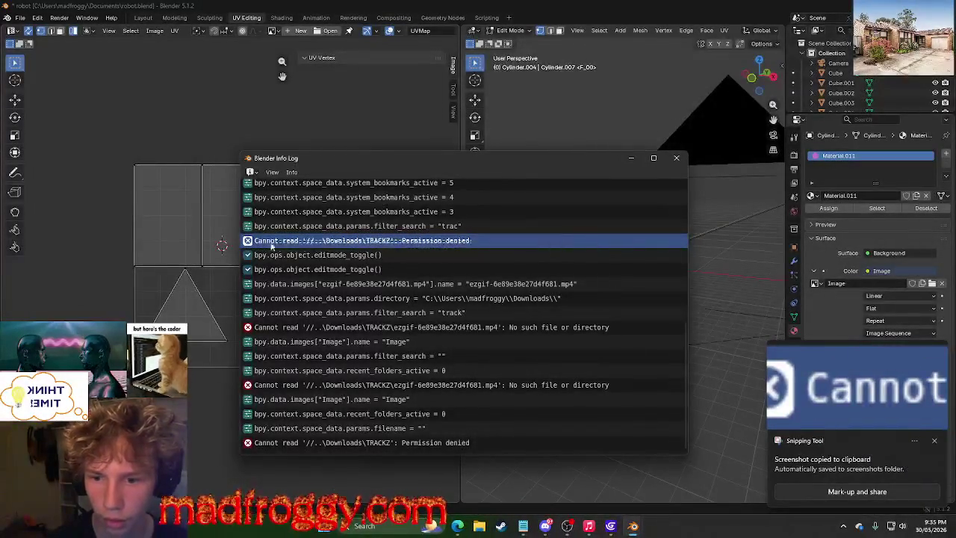
left_click(896, 422)
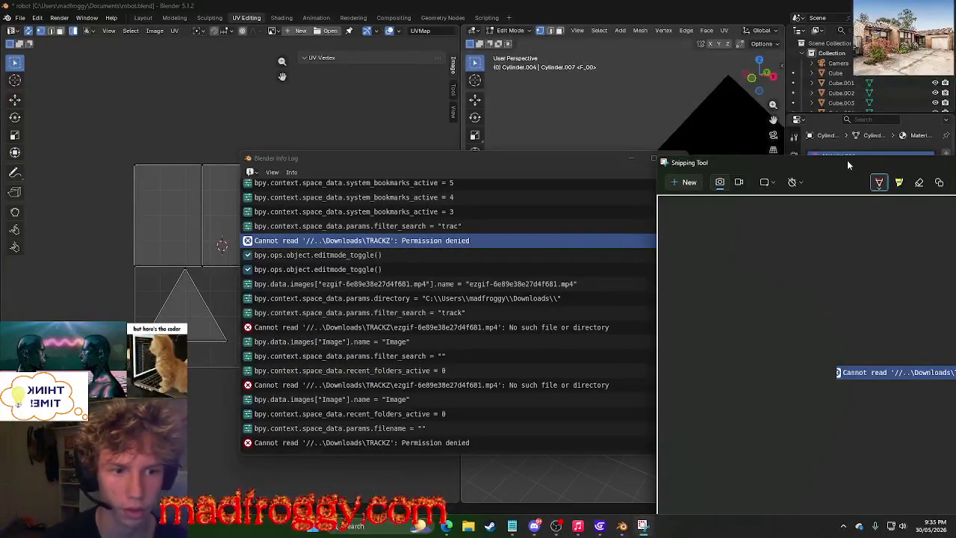
left_click_drag(847, 159, 429, 73)
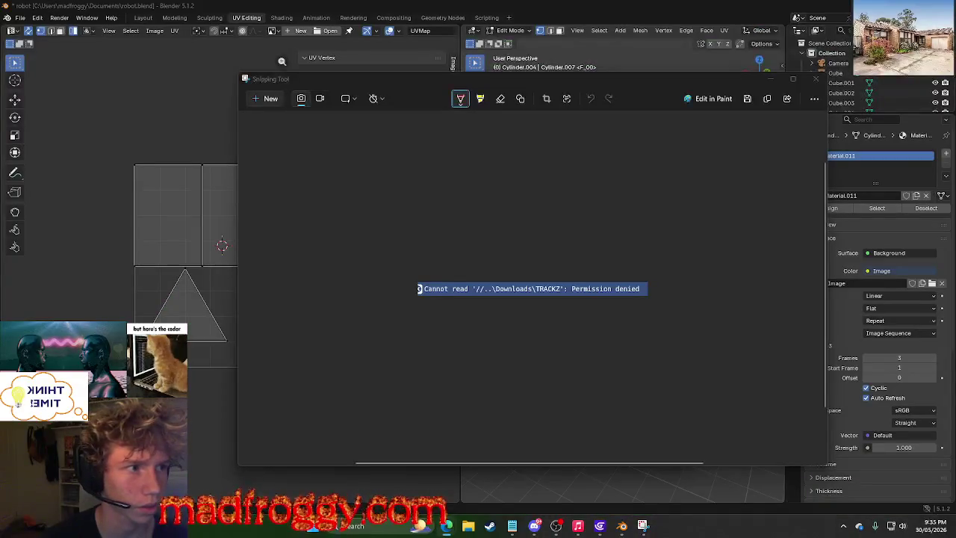
left_click(447, 526)
Search the web for the 'cannot read (file directory) permission denied' error text.
left_click_drag(277, 174, 764, 129)
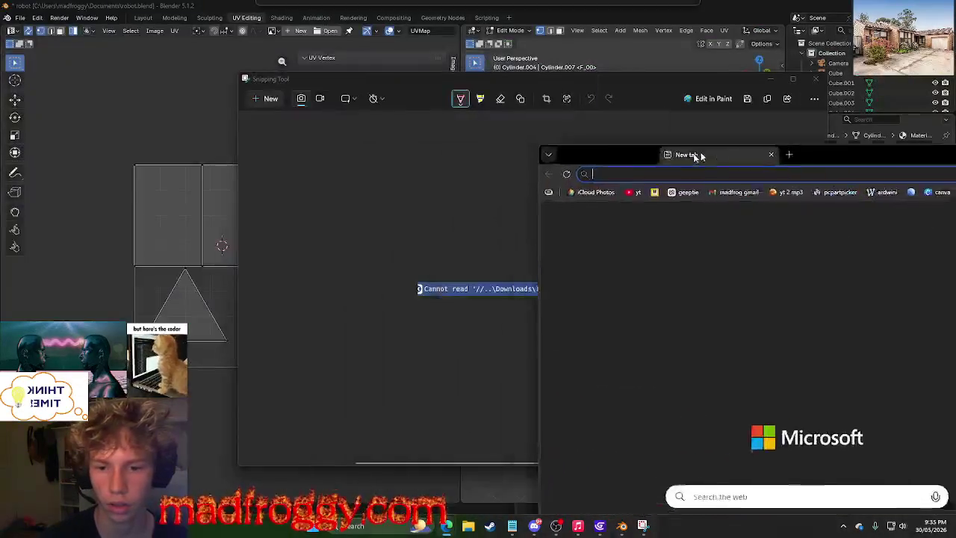
type("can")
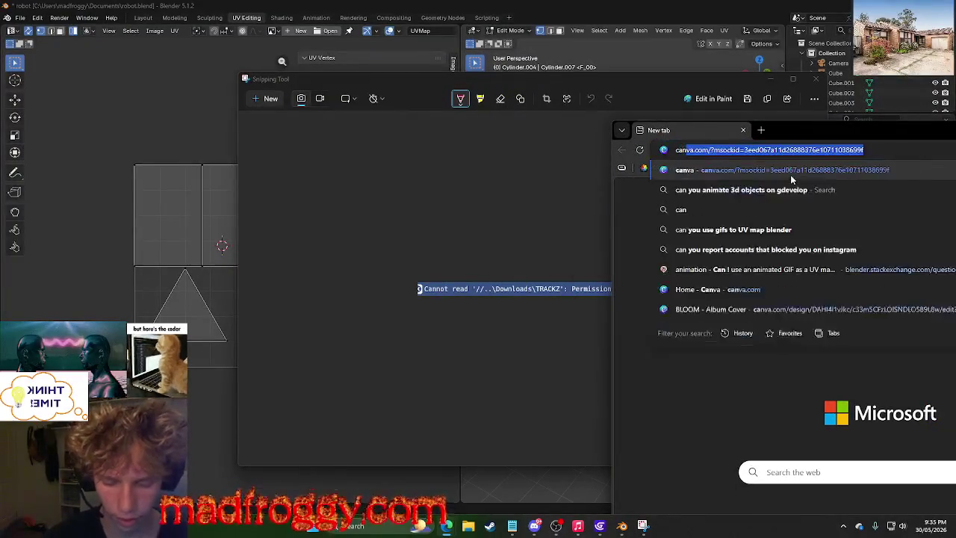
type("not read ")
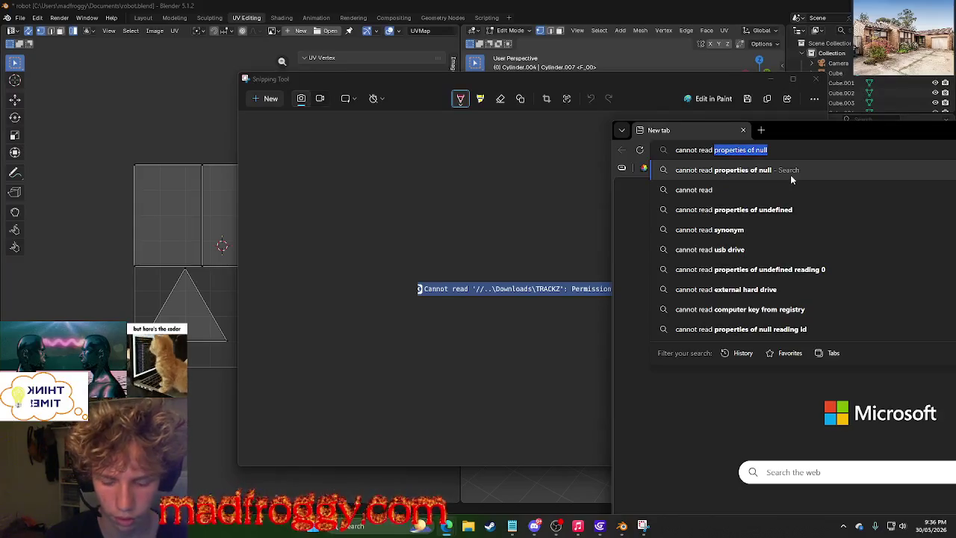
type("\"\"")
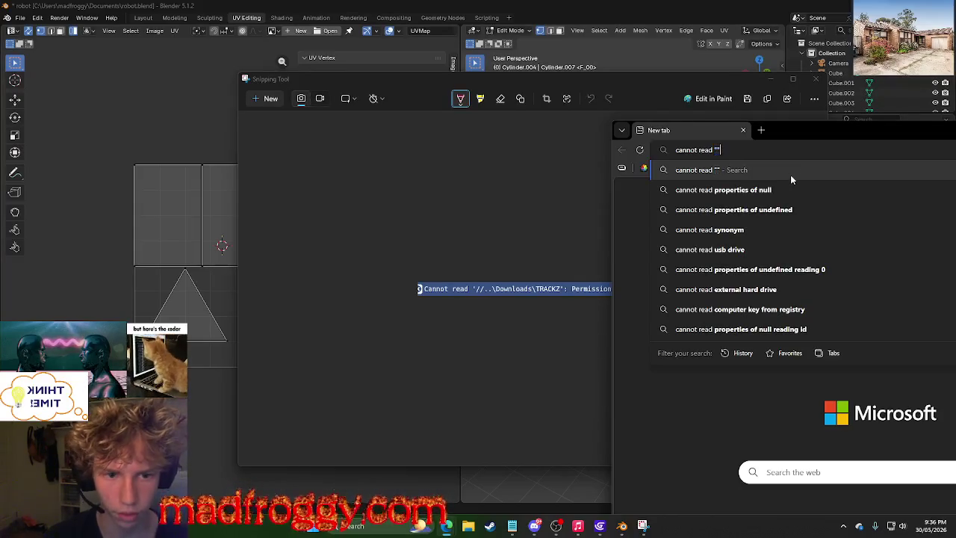
key("BackSpace")
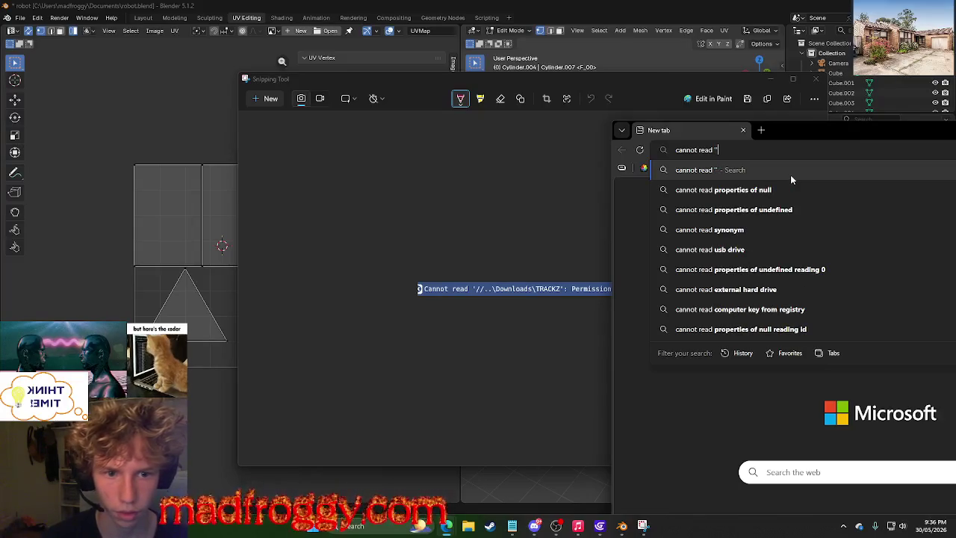
key("BackSpace")
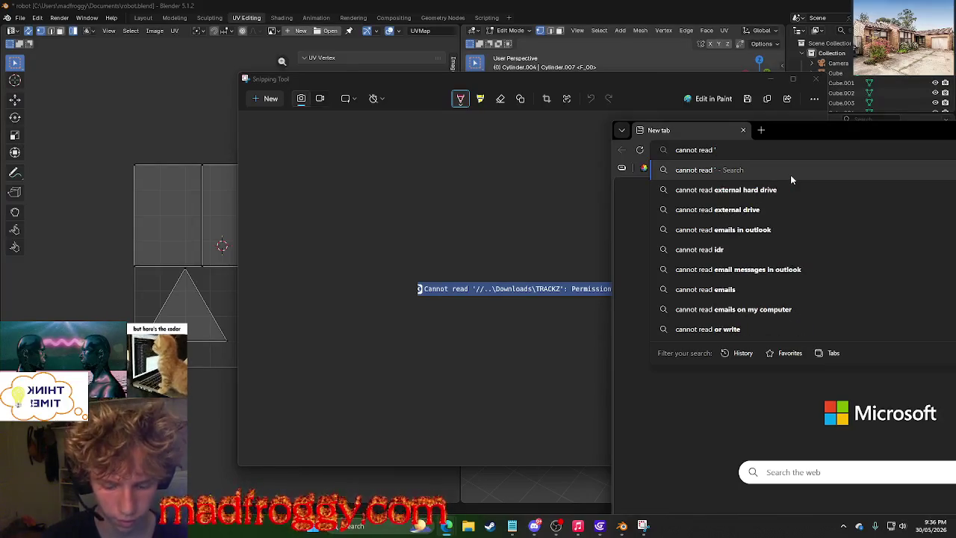
type("(file")
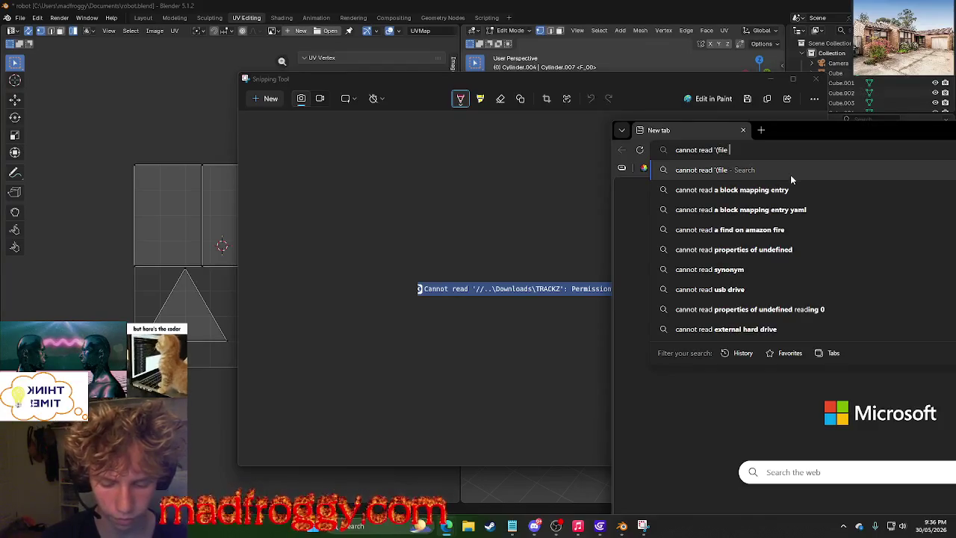
type(" directory")
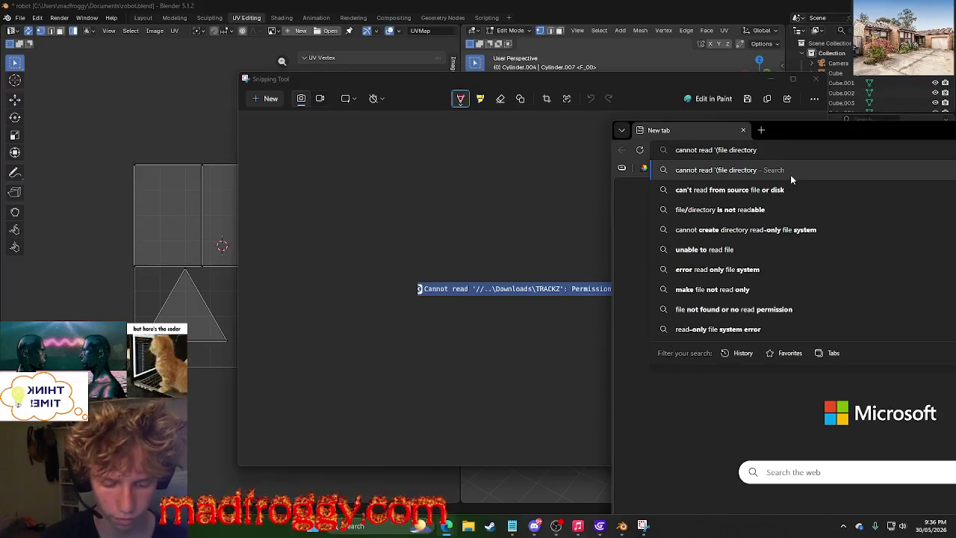
type(")'")
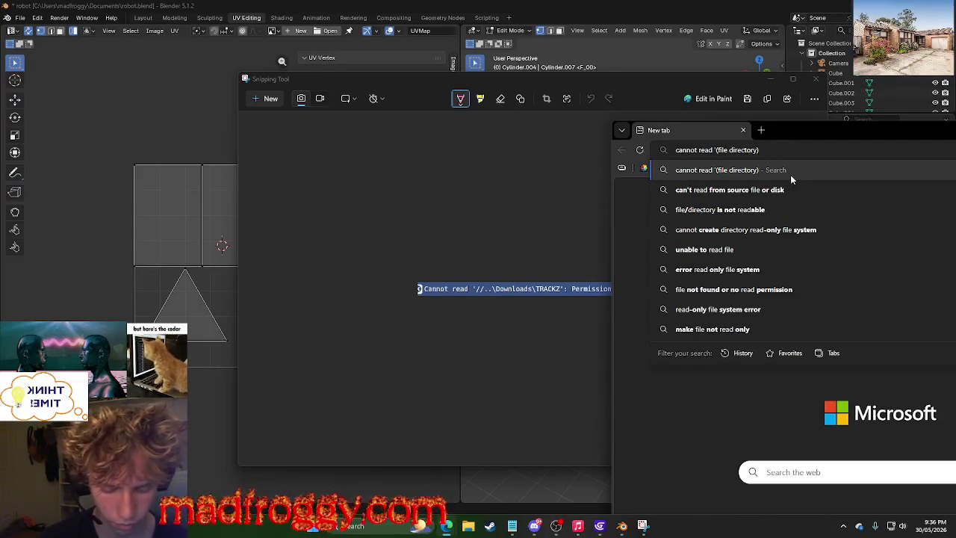
type(" permission")
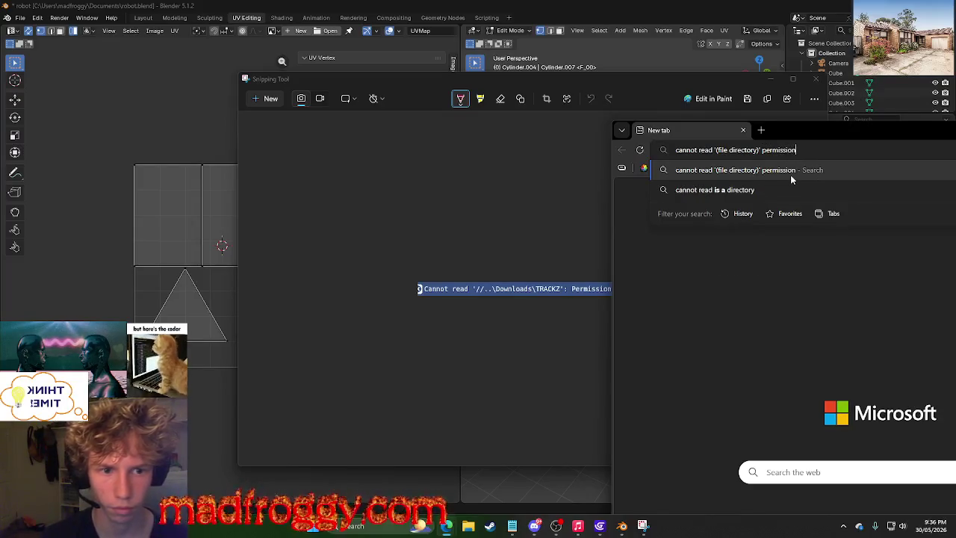
left_click_drag(731, 84, 460, 50)
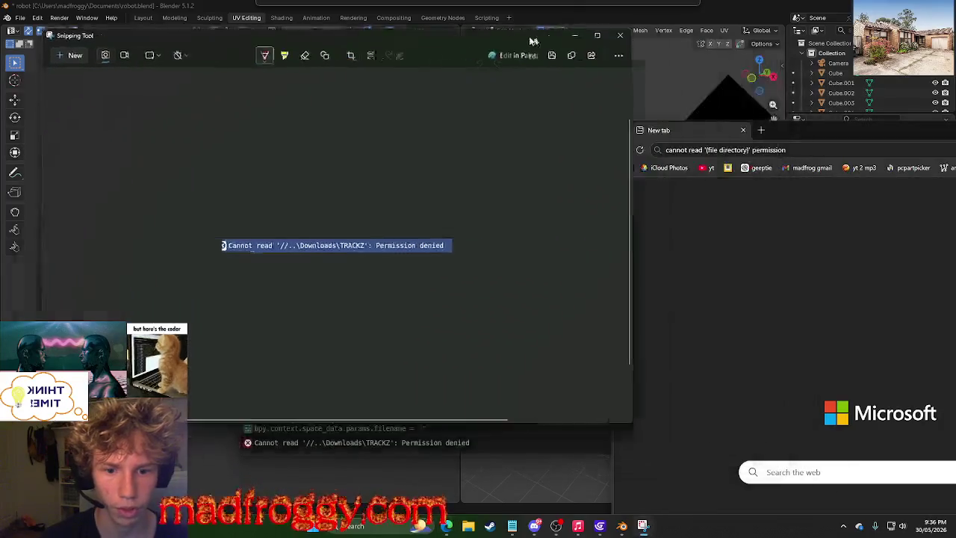
left_click(819, 152)
type("denied")
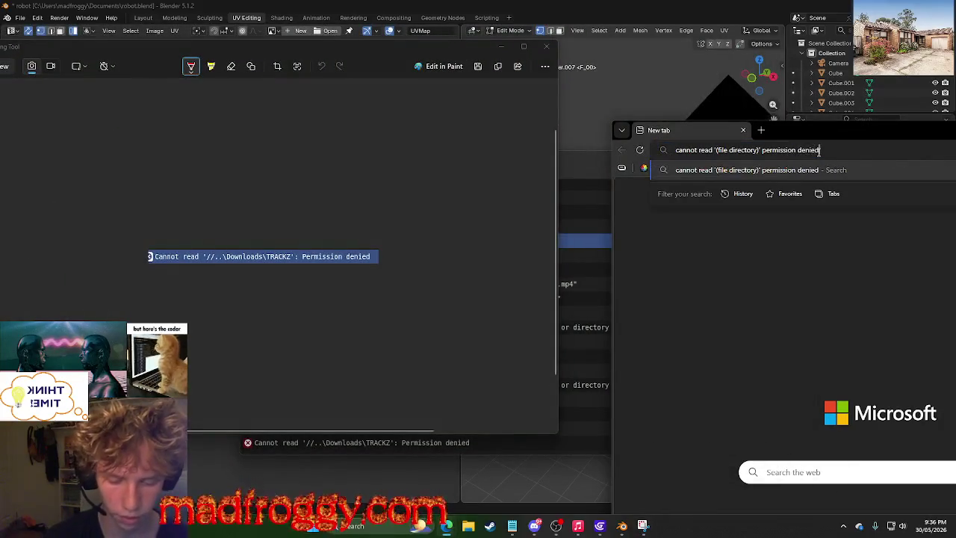
key("Return")
Rerun the search with 'blender' added and expand the Copilot answer's full fix steps.
mouse_move(805, 127)
left_mouse_down()
mouse_move(371, 73)
mouse_move(424, 69)
left_mouse_up()
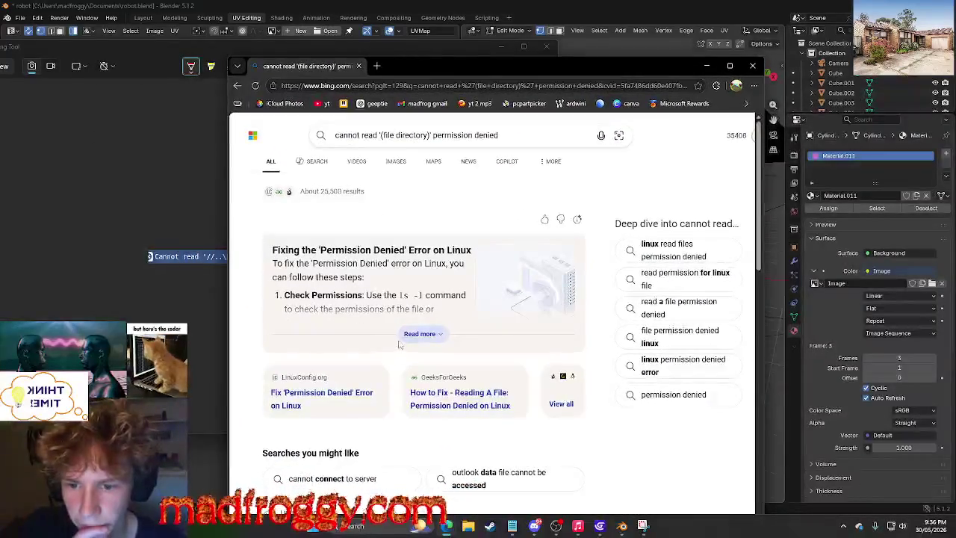
left_click(515, 136)
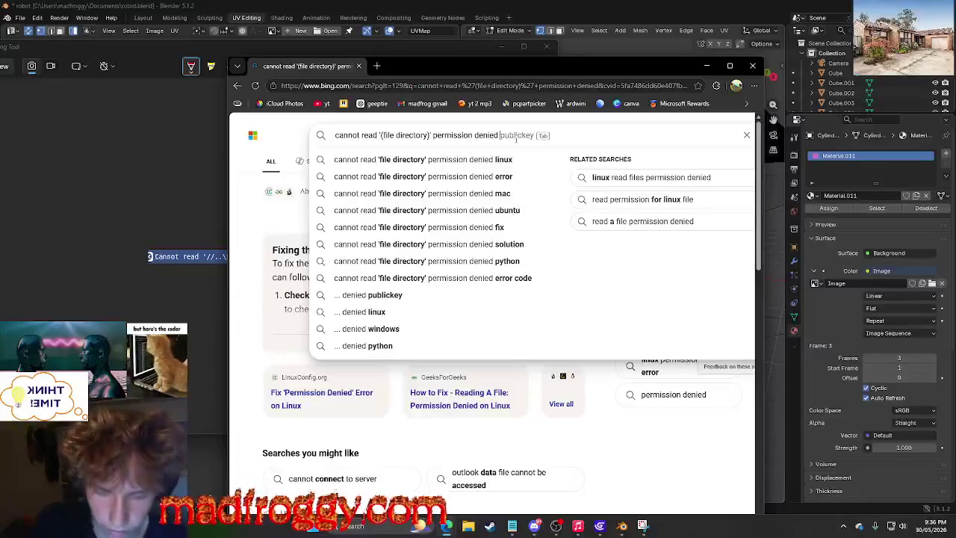
type("blender")
key("Return")
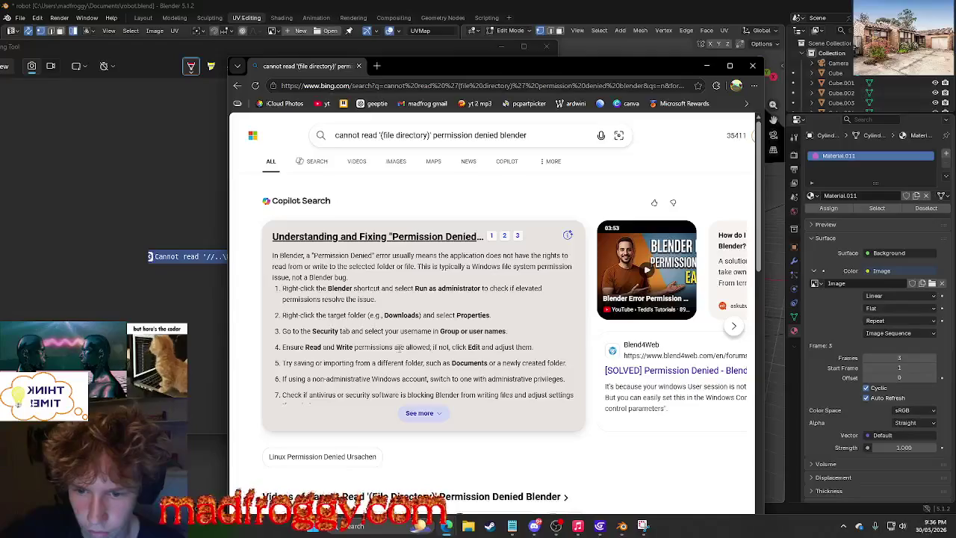
left_click(428, 423)
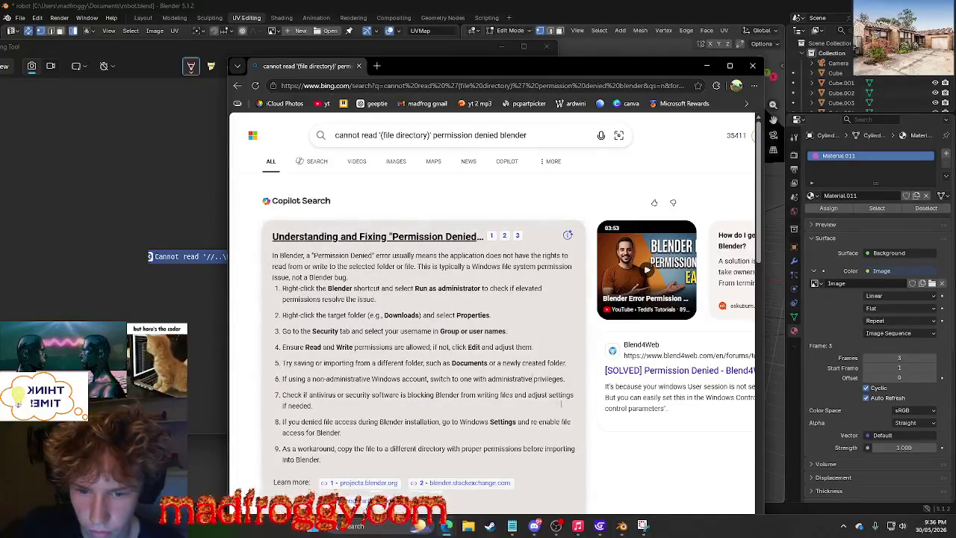
left_click(467, 526)
left_click(41, 281)
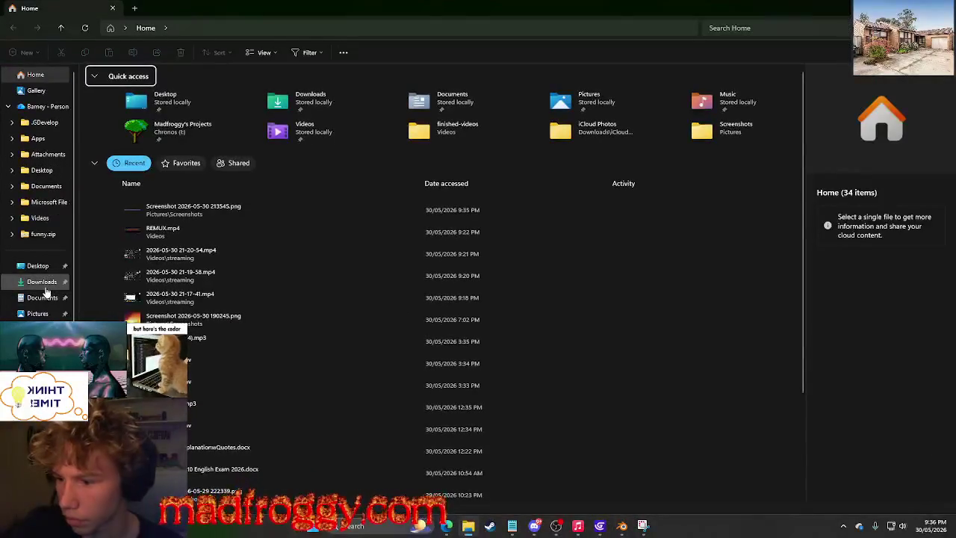
Review the permissions on the TRACKZ folder's Security tab in Properties.
left_click(147, 185)
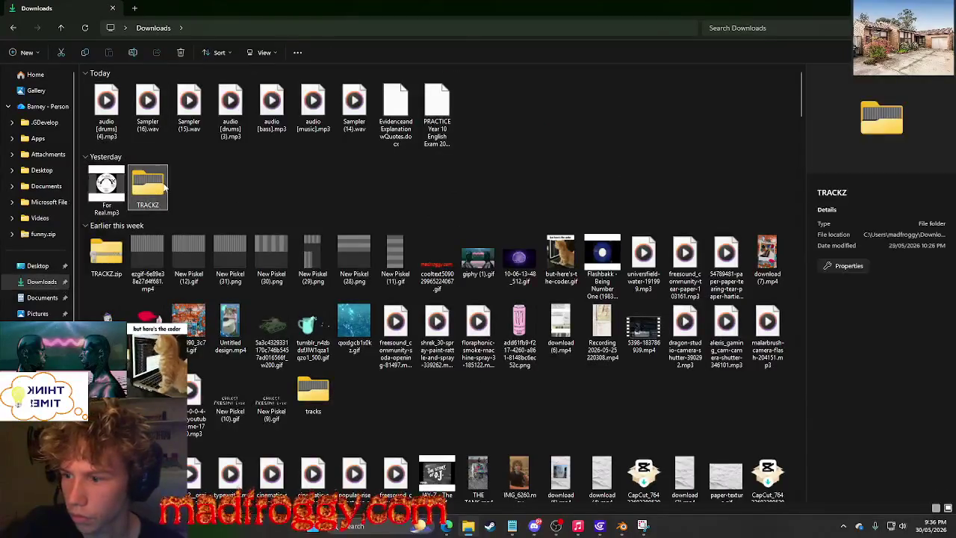
right_click(147, 187)
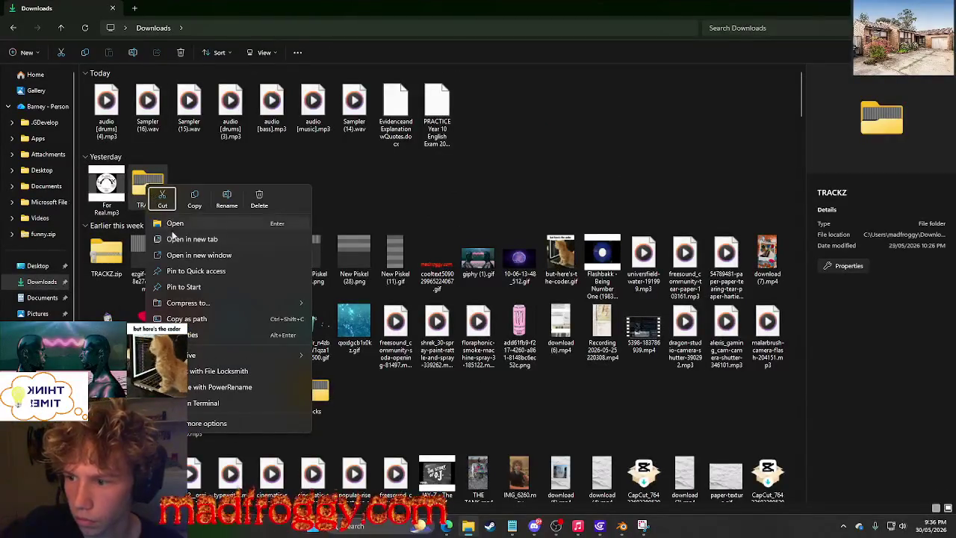
left_click(223, 341)
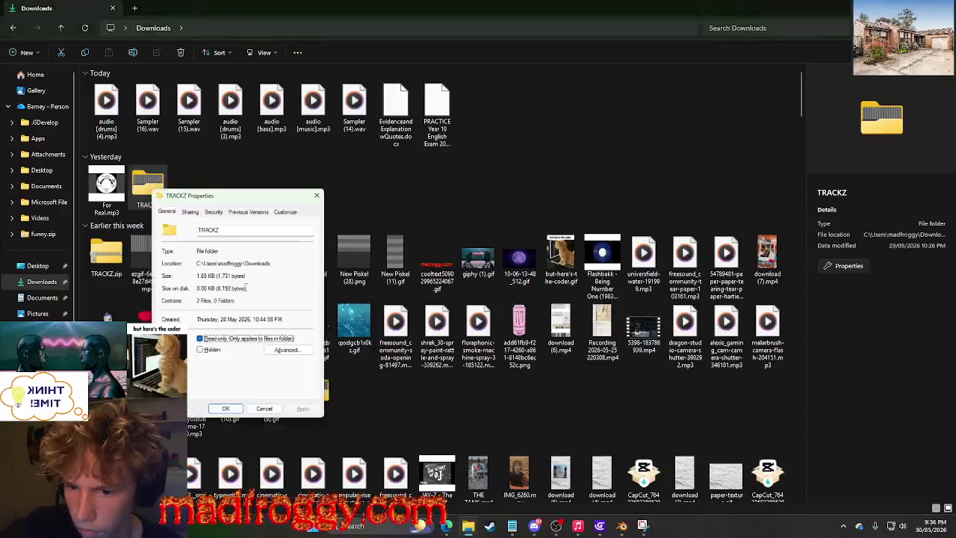
left_click(214, 208)
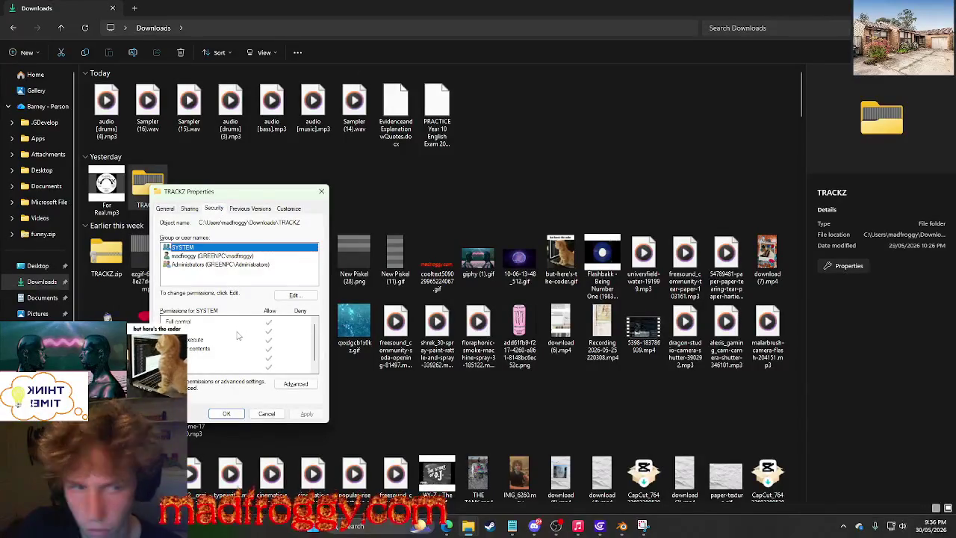
scroll(237, 337, "down", 1)
scroll(238, 336, "up", 1)
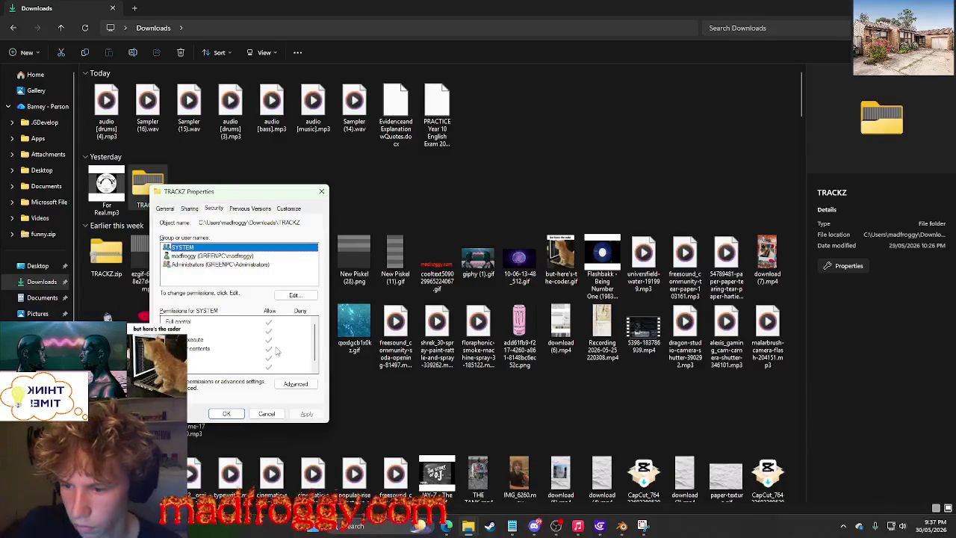
Inspect TRACKZ's advanced permission entries for the user, Administrators and SYSTEM, plus auditing and effective access.
left_click(293, 386)
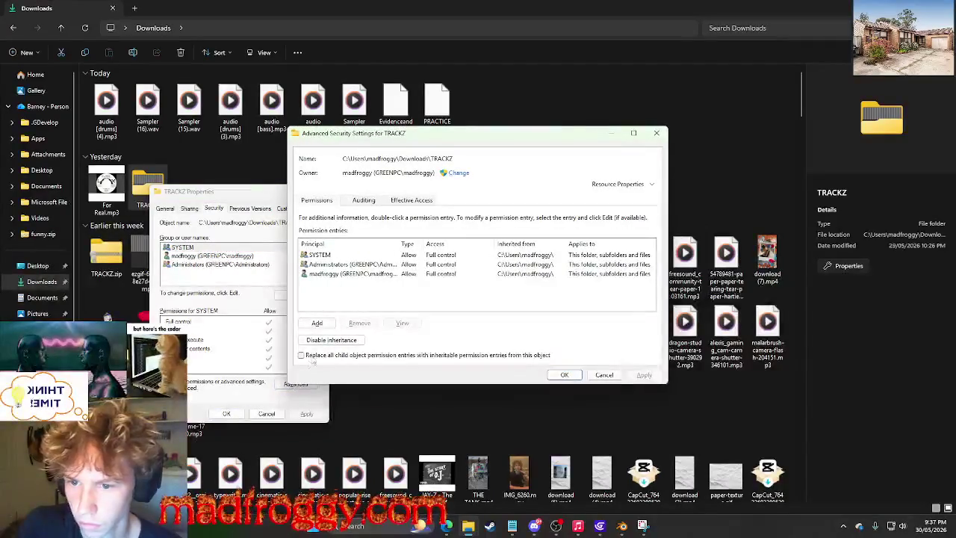
left_click(382, 274)
left_click(393, 263)
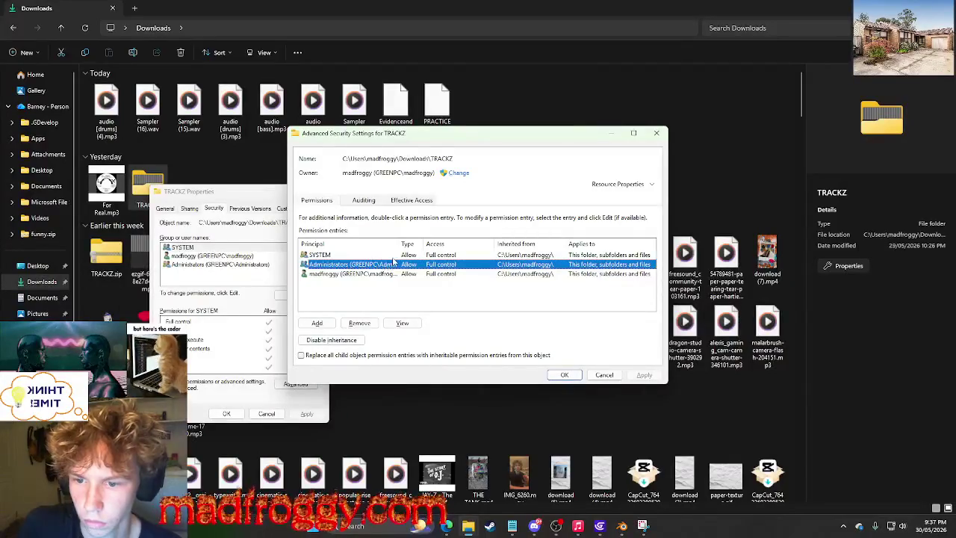
left_click(396, 256)
left_click(376, 200)
left_click(403, 200)
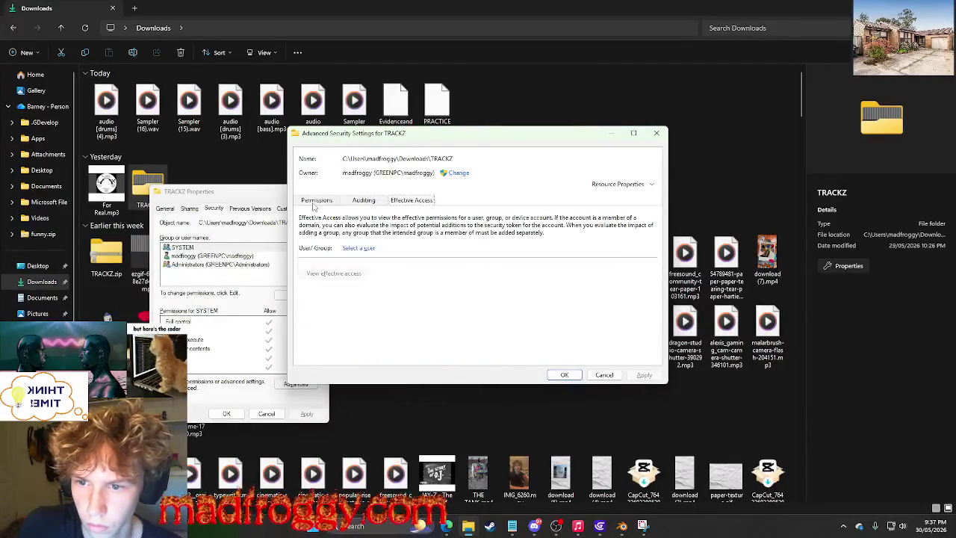
left_click(316, 201)
Start adding a permission entry, then cancel it and close all TRACKZ security dialogs unchanged.
left_click(320, 322)
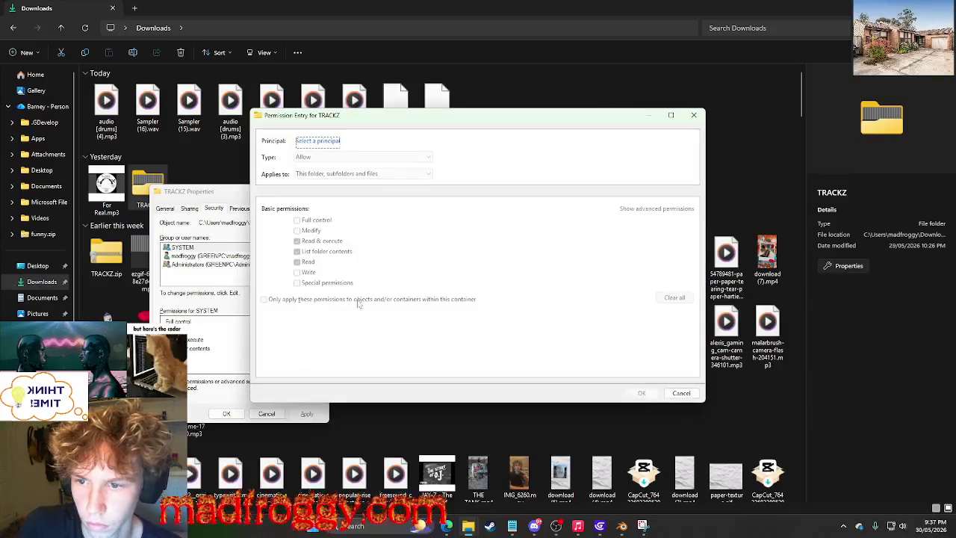
left_click(319, 142)
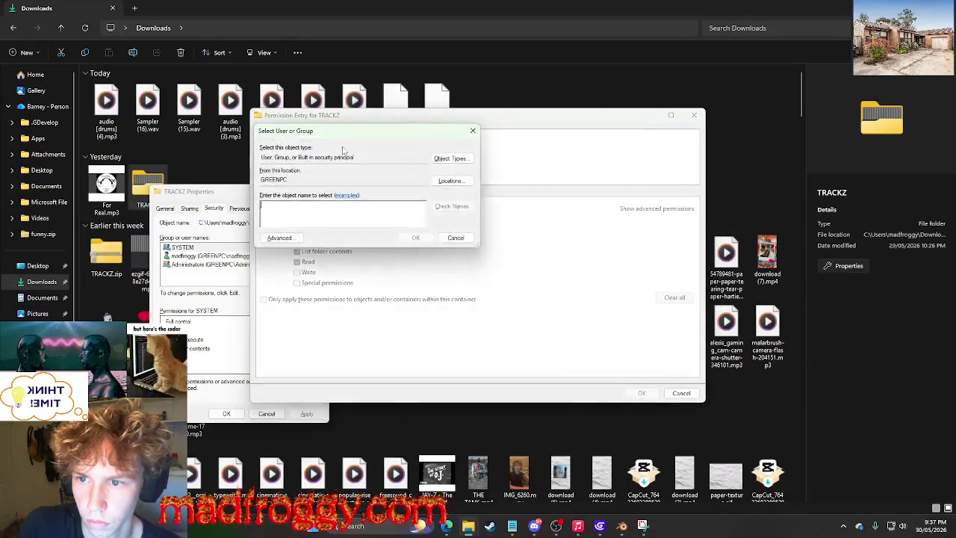
left_click(452, 238)
left_click(694, 116)
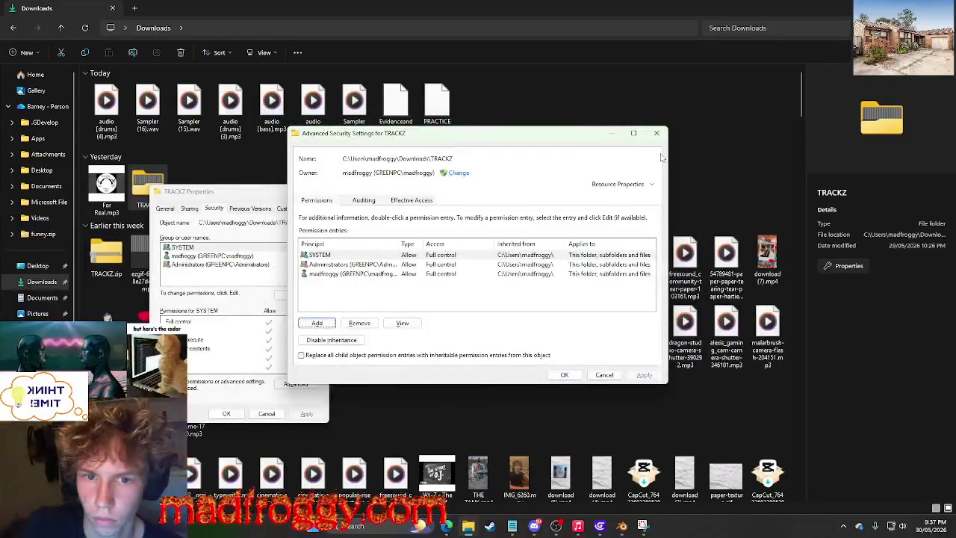
left_click(657, 132)
key("Escape")
key("alt+Tab")
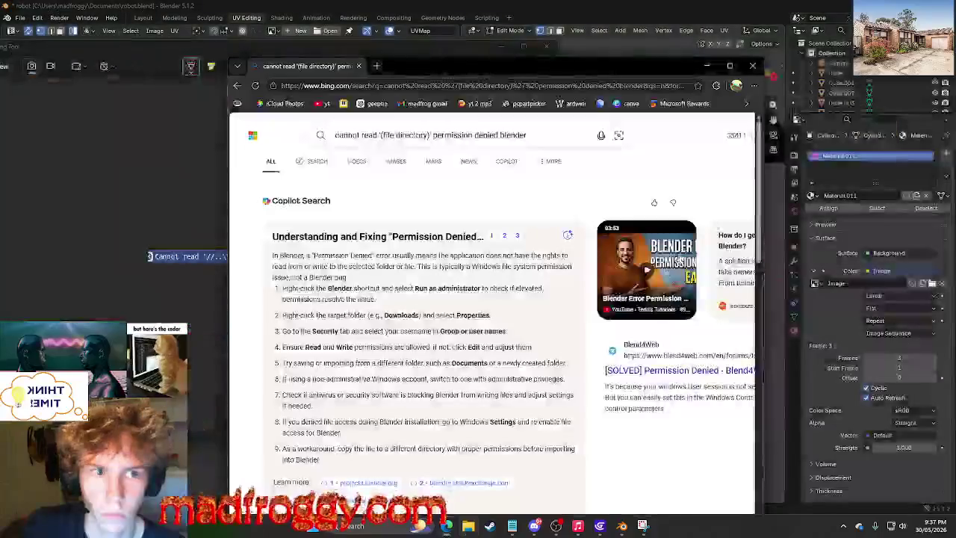
Open the YouTube 'Blender Error Permission Denied' video from the Bing results.
scroll(359, 315, "down", 4)
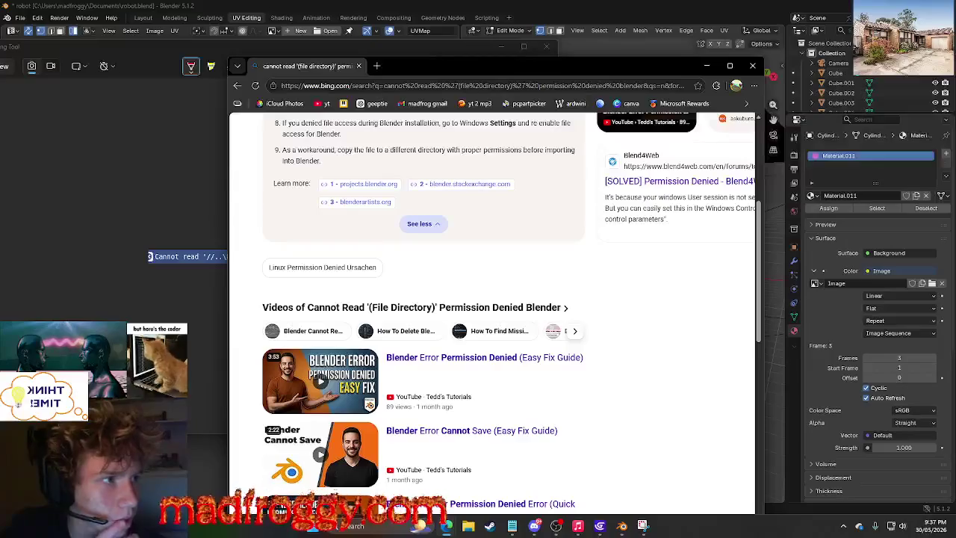
scroll(463, 370, "down", 2)
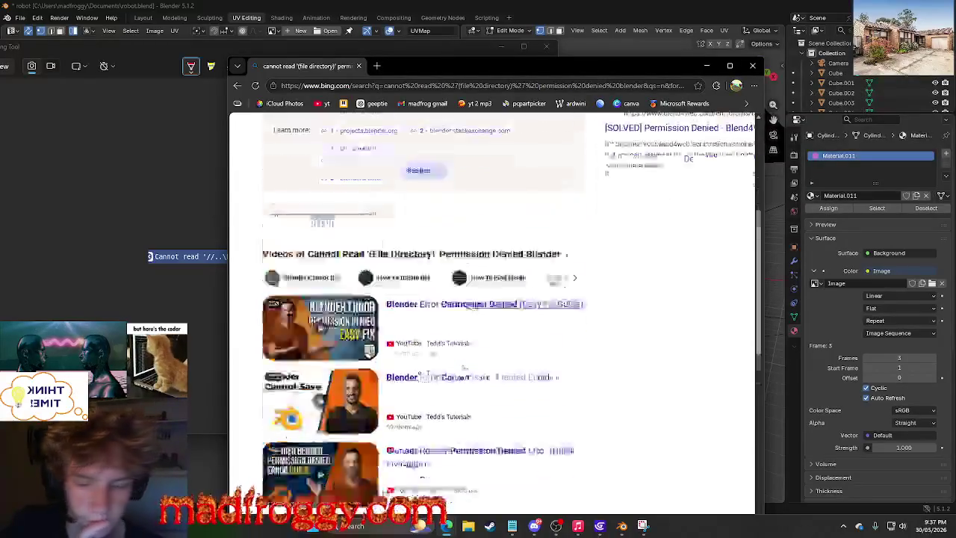
scroll(470, 364, "down", 3)
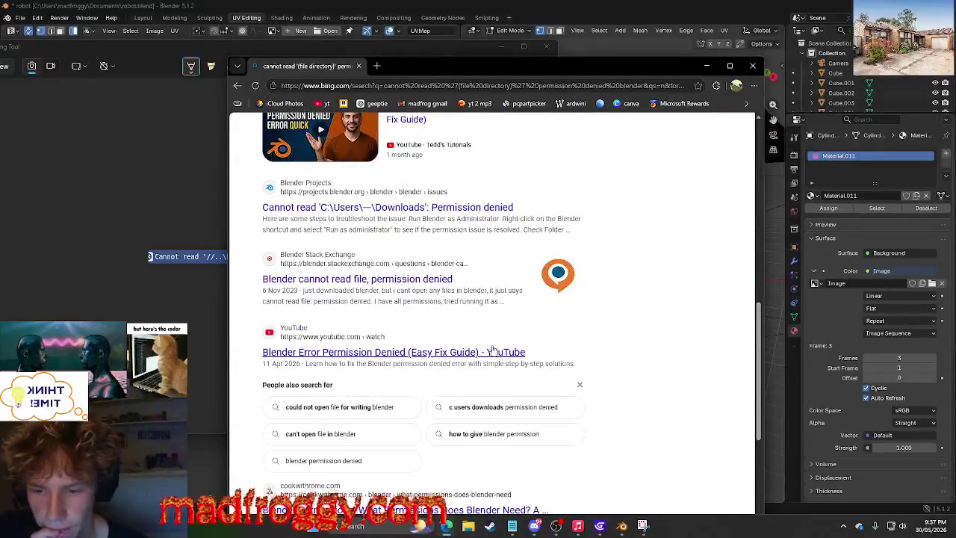
left_click(492, 349)
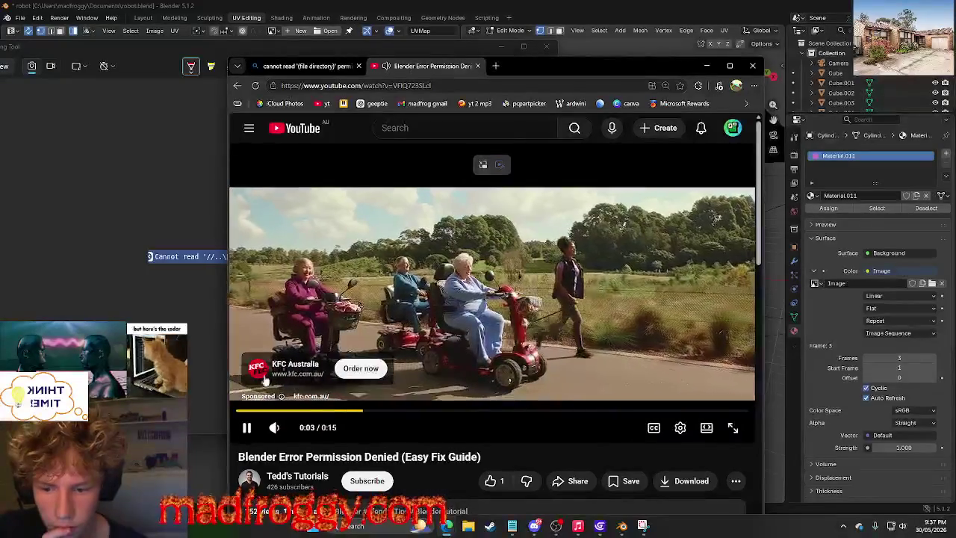
left_click(496, 65)
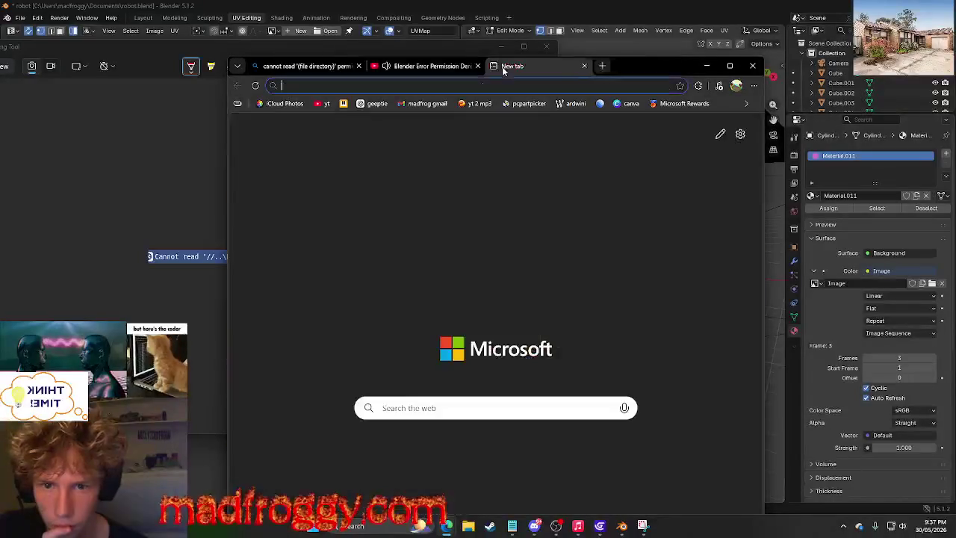
left_click(456, 67)
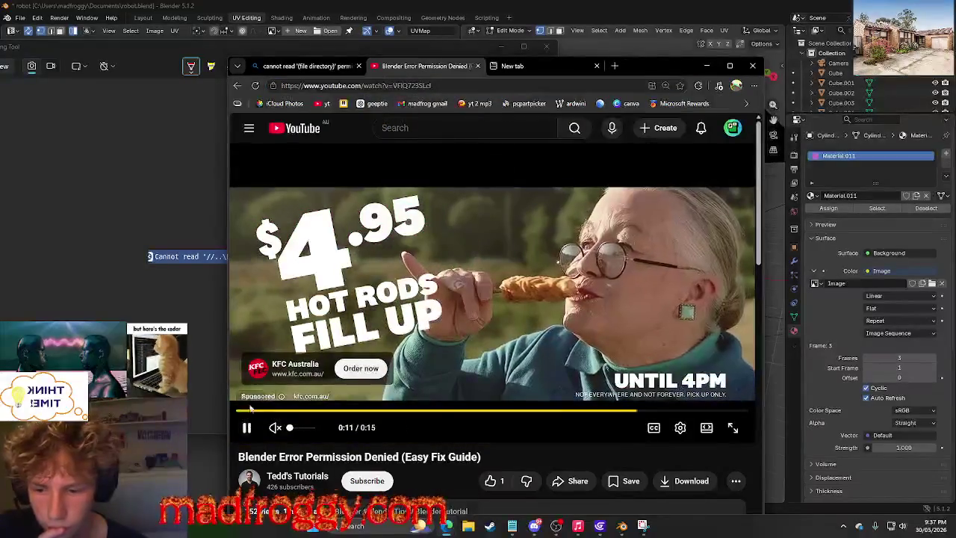
left_click(564, 71)
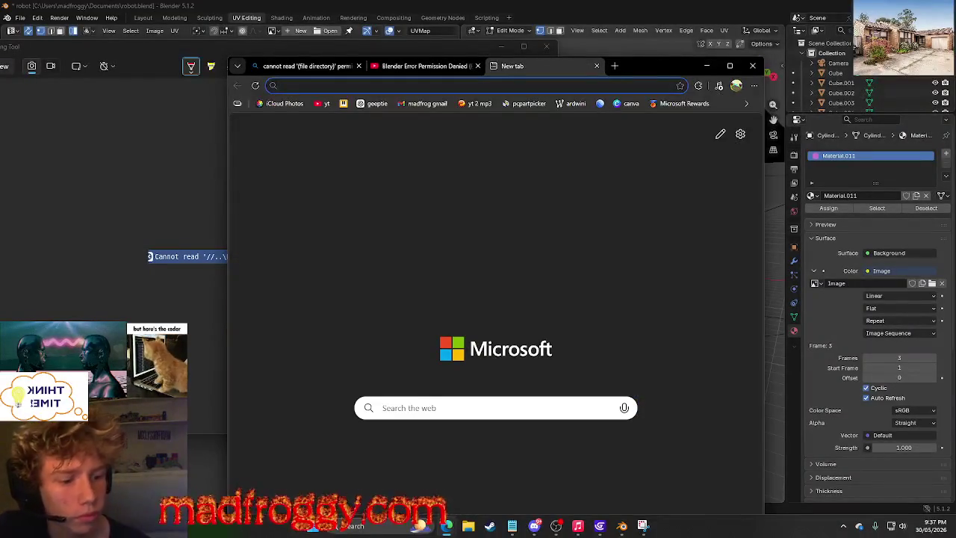
left_click(461, 70)
Watch the tutorial, skipping to about 1:28 and 2:37, then pause and close it.
left_click_drag(290, 431, 298, 434)
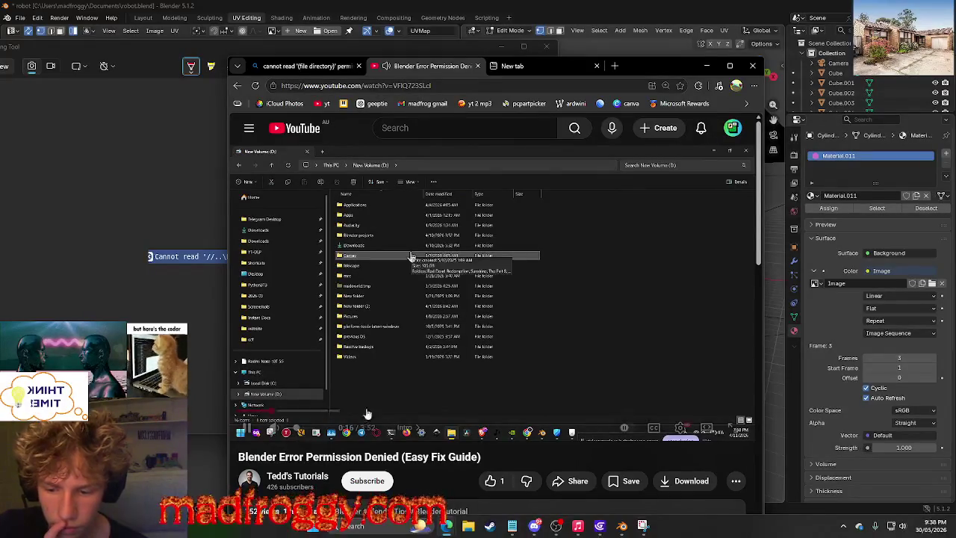
scroll(460, 448, "down", 1)
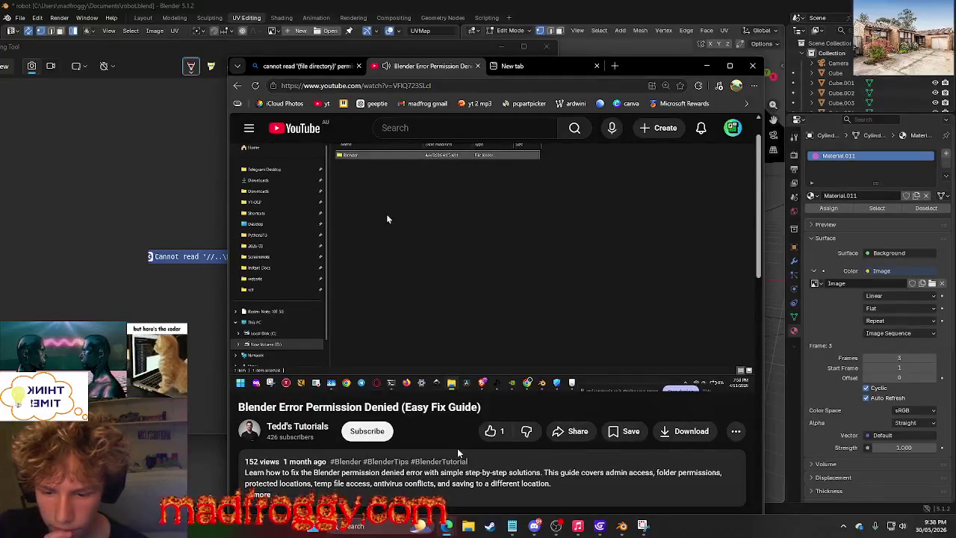
scroll(459, 453, "up", 1)
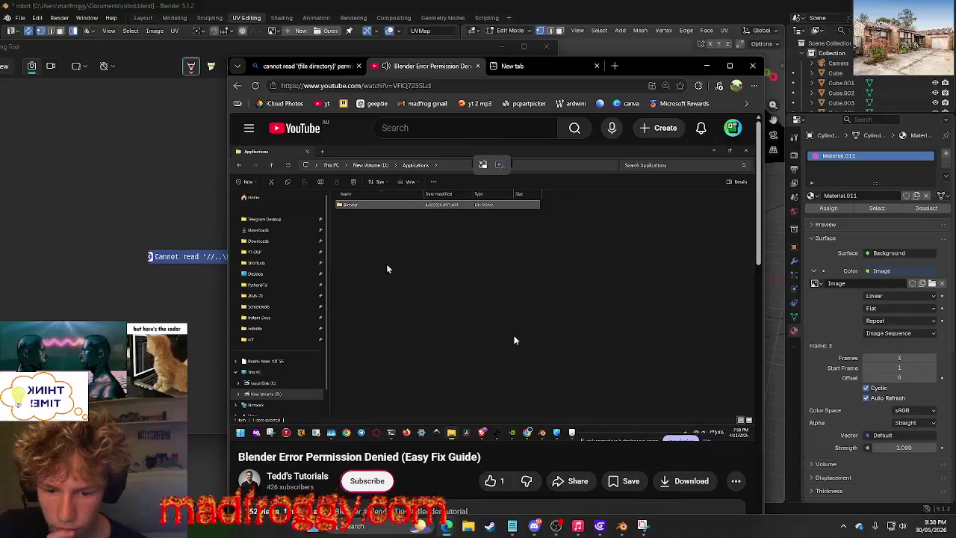
mouse_move(335, 411)
left_click_drag(338, 415, 431, 414)
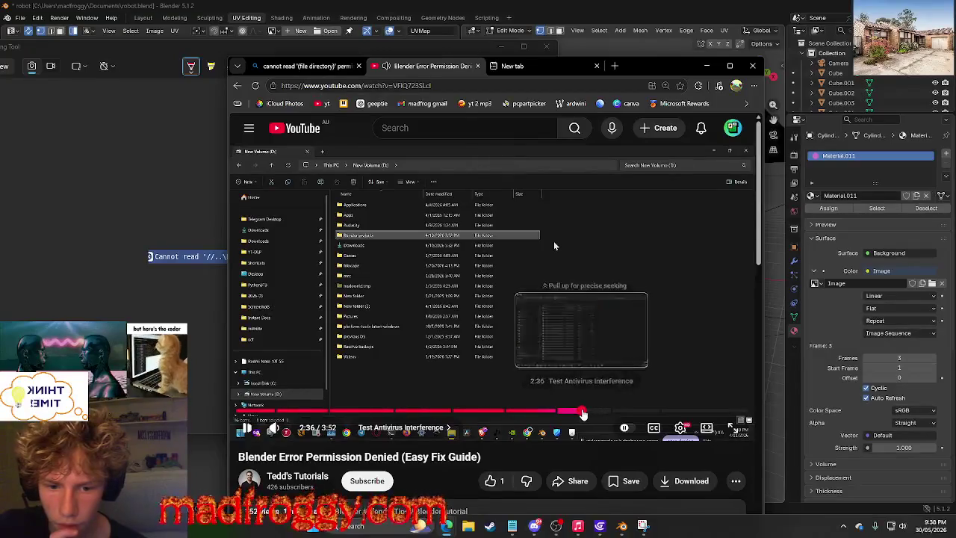
left_click(583, 412)
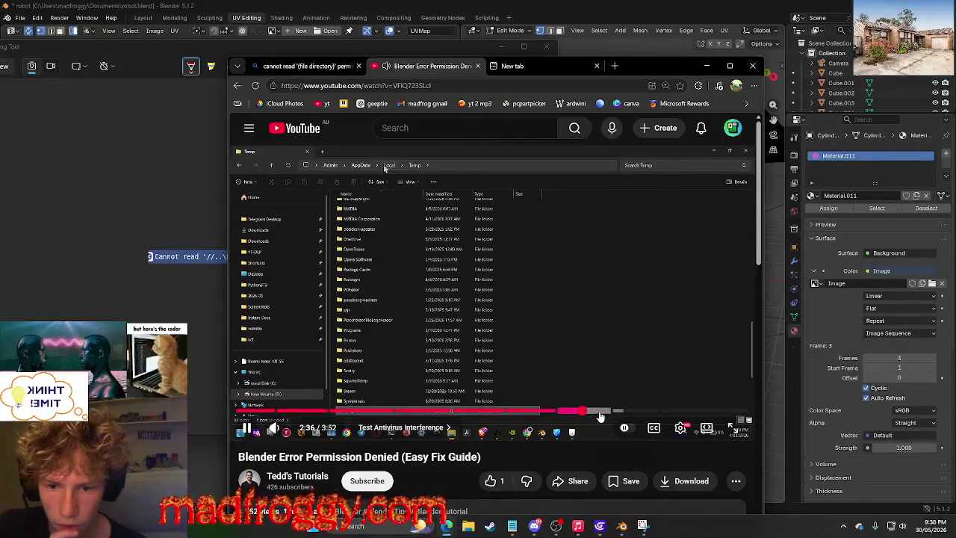
left_click(513, 333)
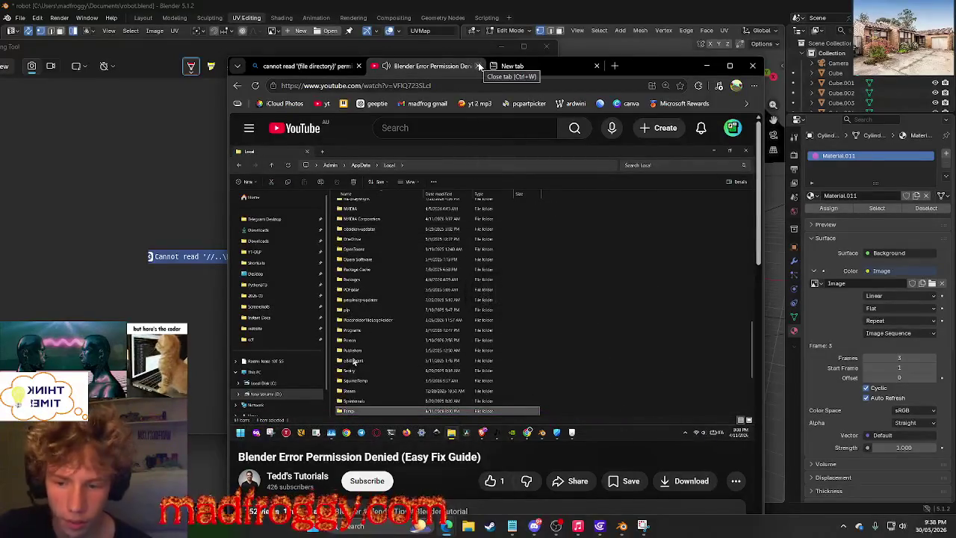
left_click(479, 67)
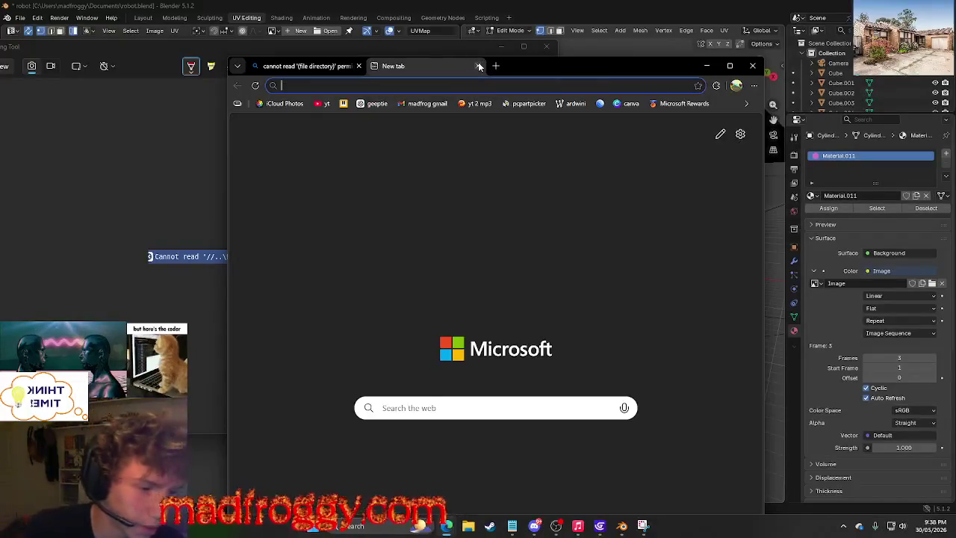
left_click(696, 69)
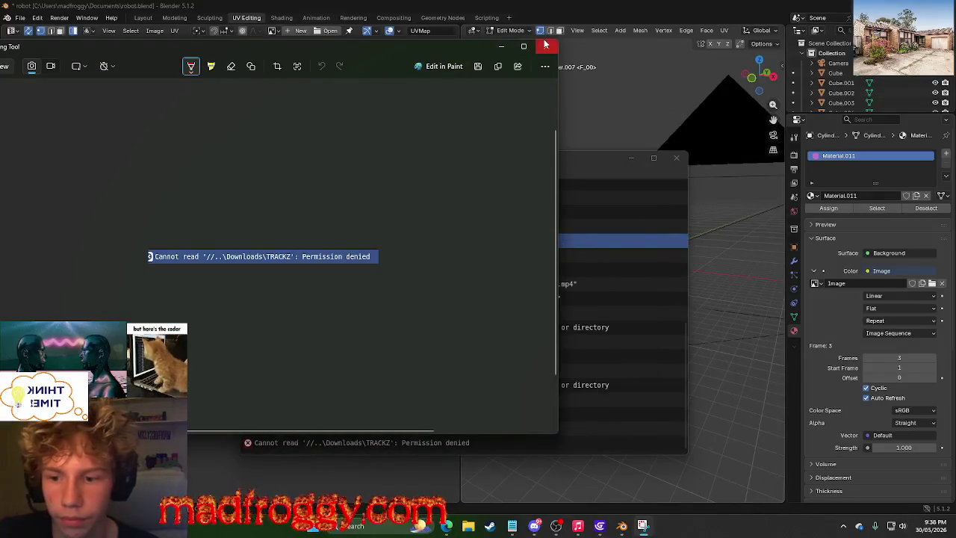
Close Snipping Tool and the Info Log, then read the Stack Exchange advice to name images 1 and 2.
left_click(545, 45)
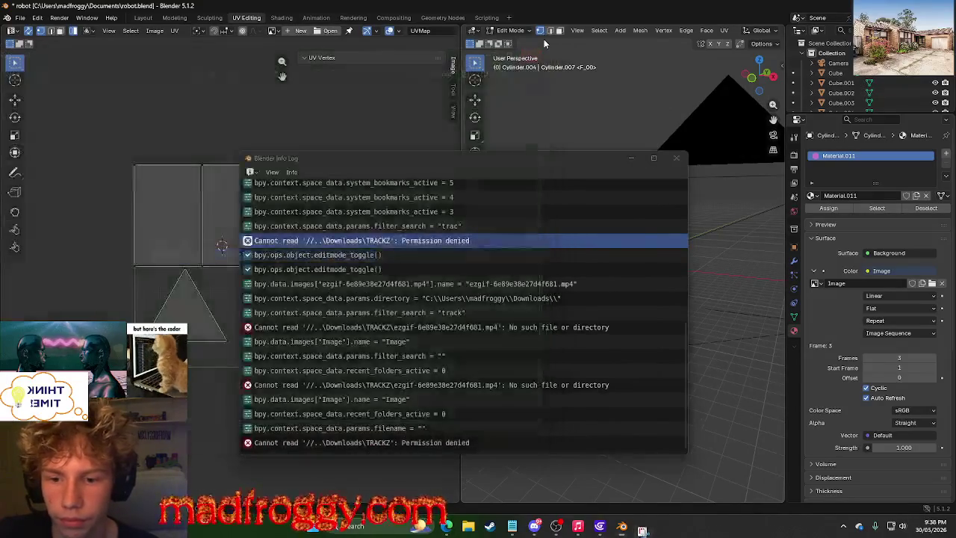
left_click(677, 158)
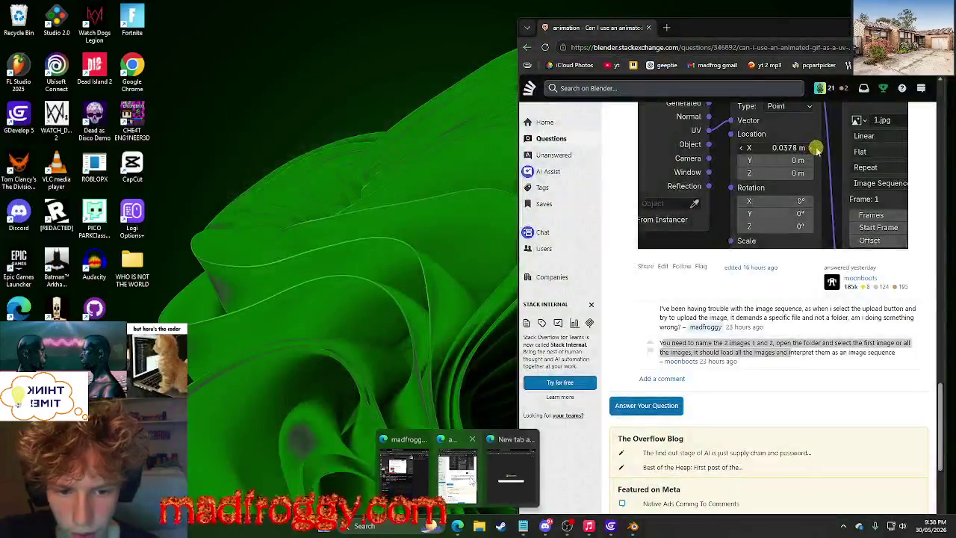
mouse_move(457, 526)
left_click(492, 472)
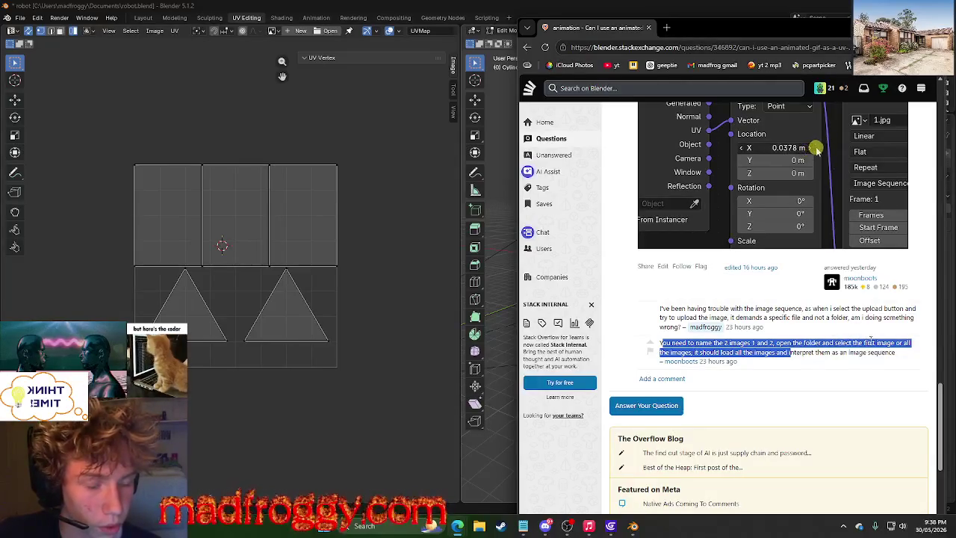
key("alt+Tab")
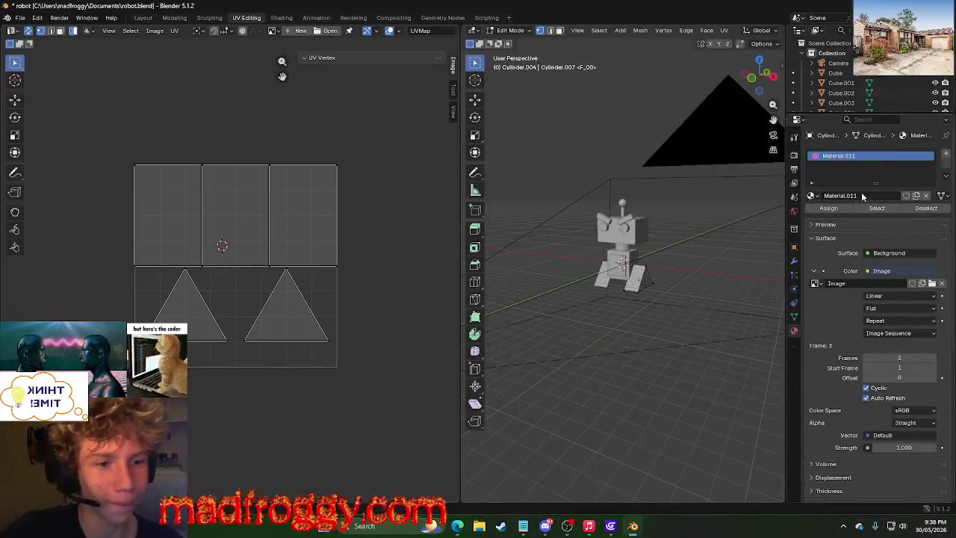
left_click(296, 31)
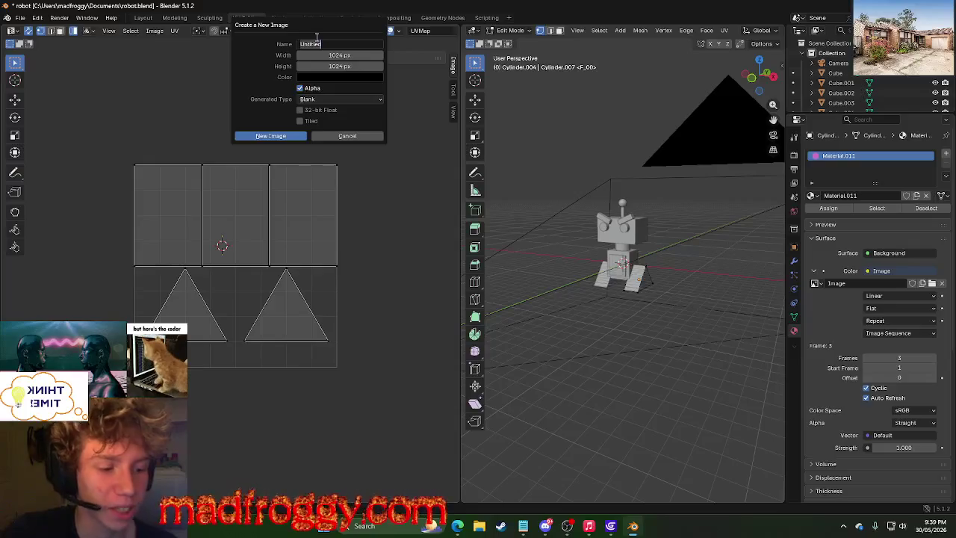
Drop the new blank image and open 1.jpg from Downloads > TRACKZ in the UV editor.
key("Return")
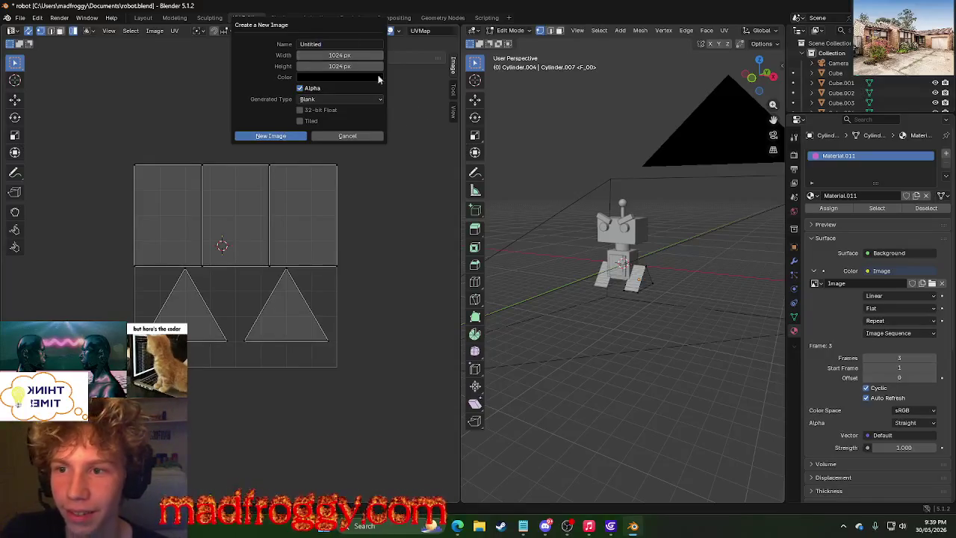
left_click(359, 136)
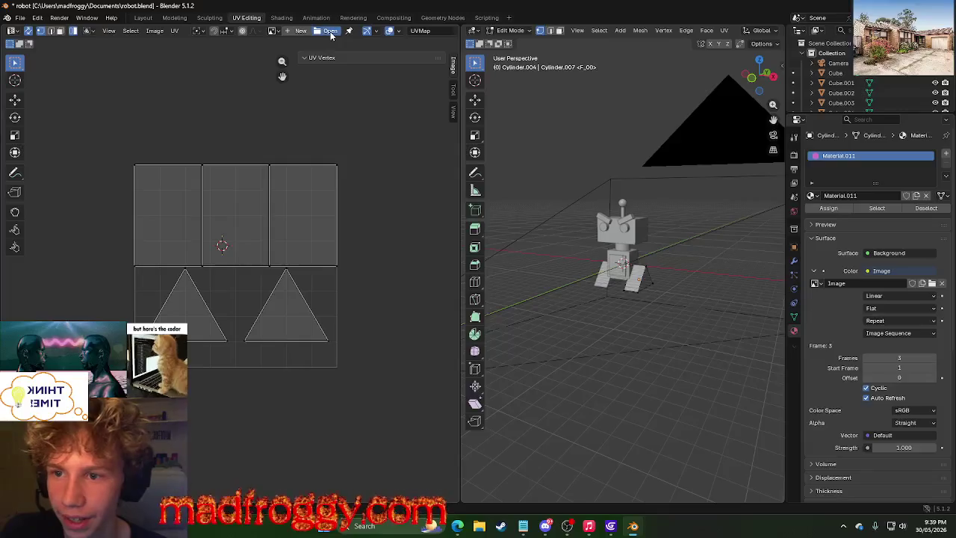
left_click(329, 31)
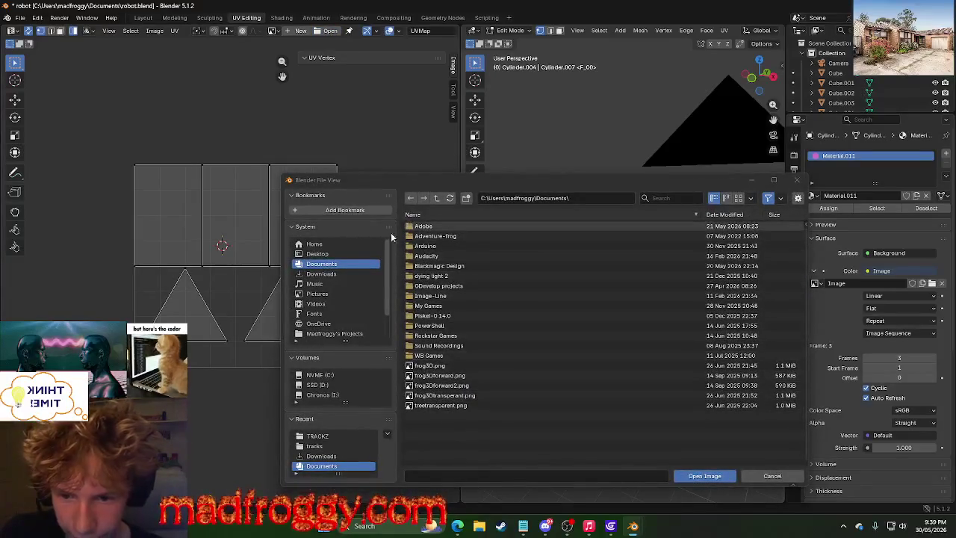
left_click(669, 198)
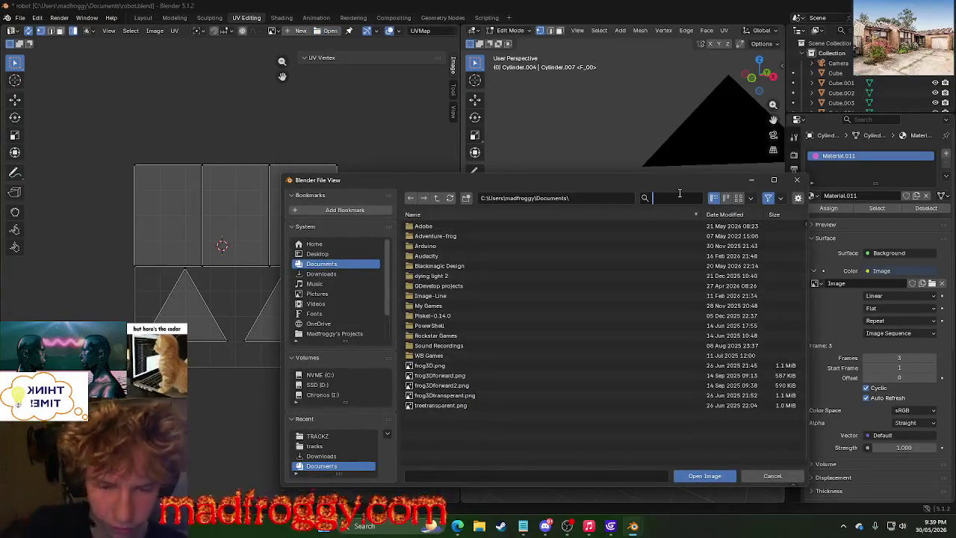
type("tra")
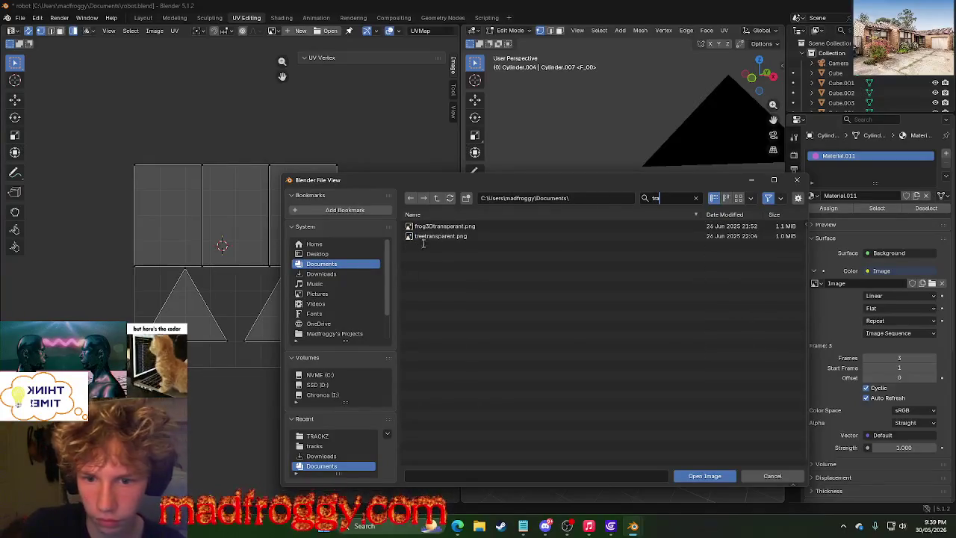
left_click(343, 275)
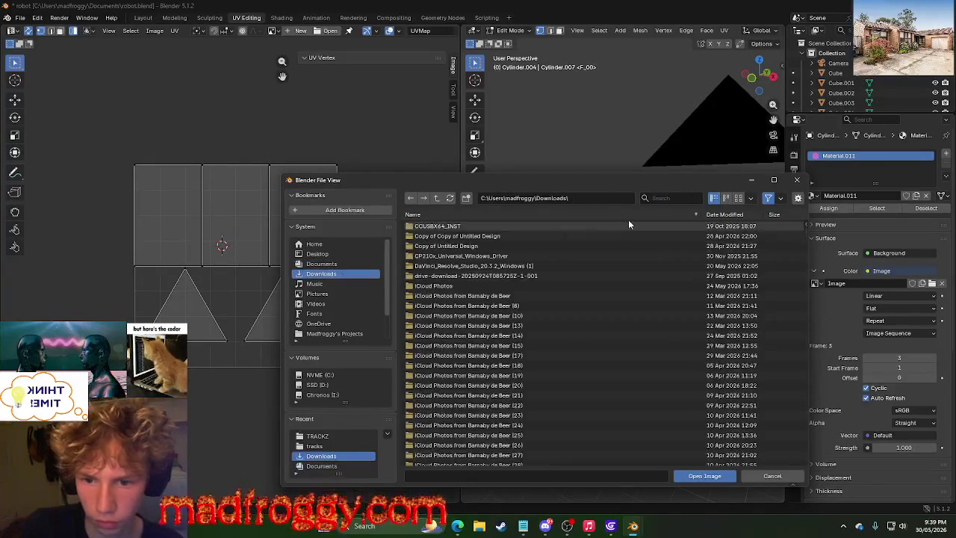
left_click(669, 198)
type("tr")
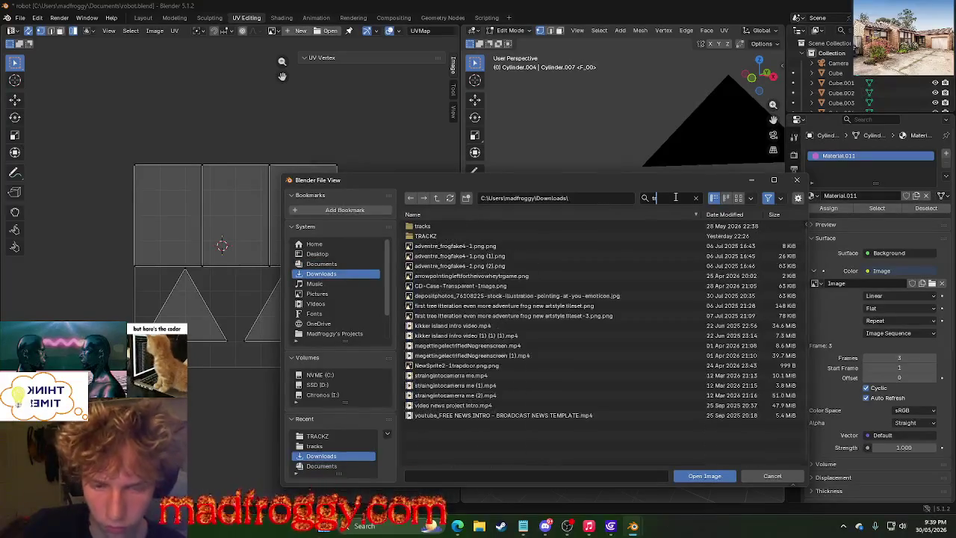
double_click(447, 235)
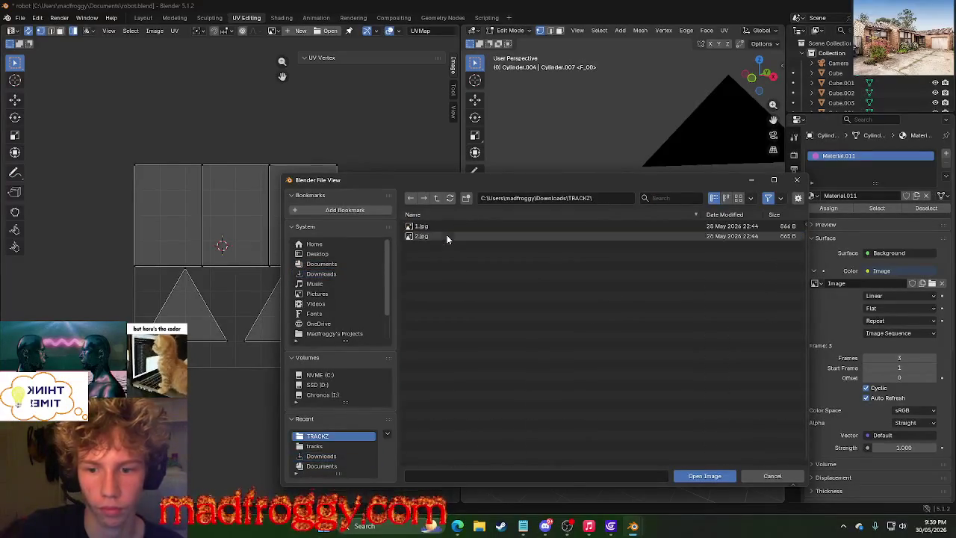
left_click(439, 227)
left_click(704, 476)
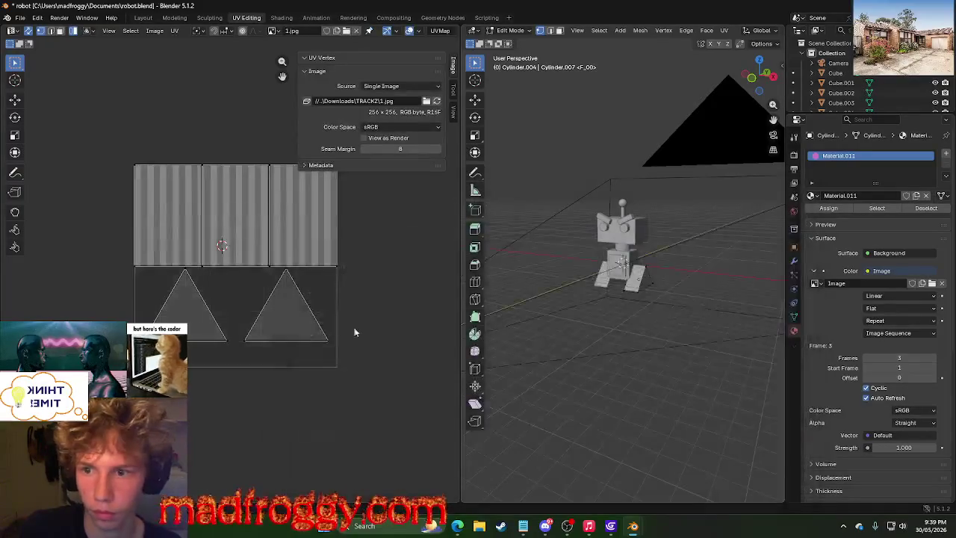
Change the UV editor image's Source from Single Image to Image Sequence.
left_click(377, 85)
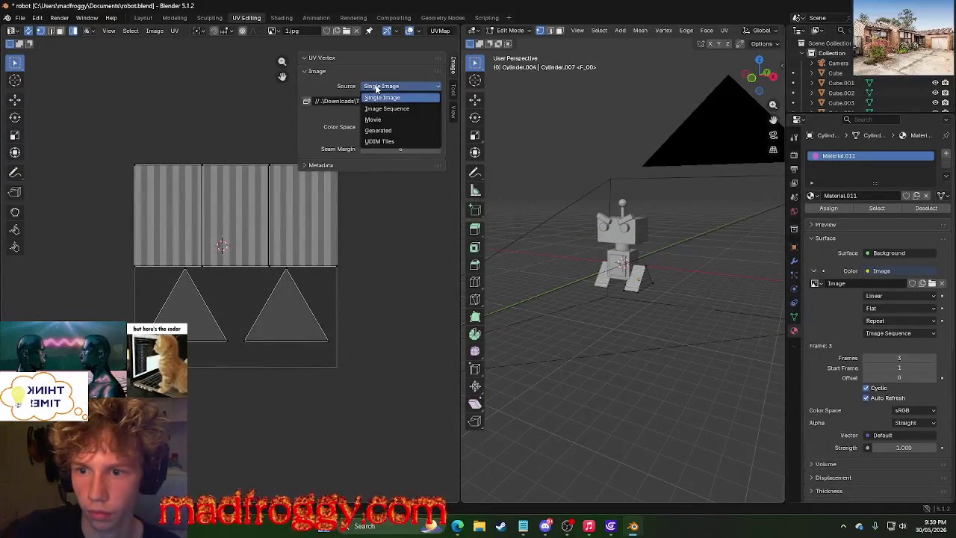
left_click(383, 97)
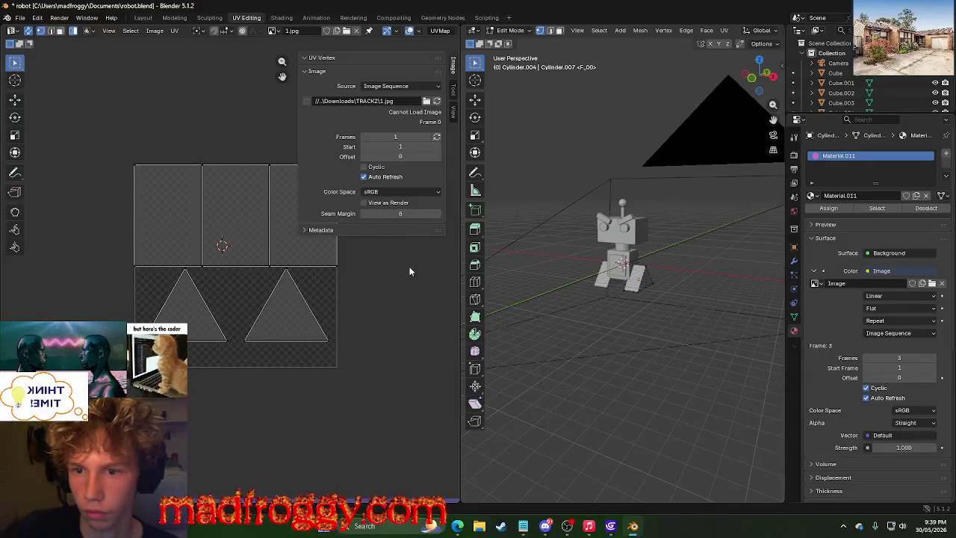
left_click(412, 86)
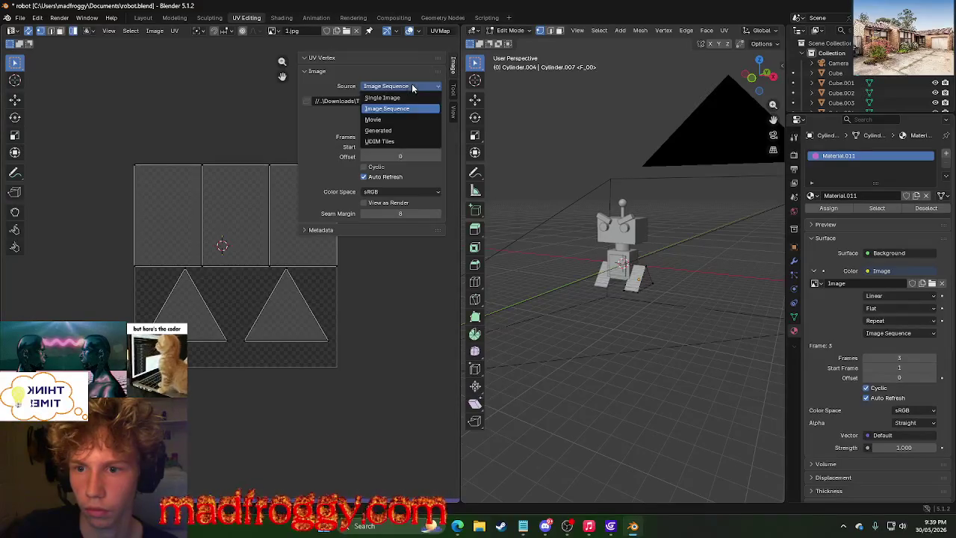
left_click(412, 87)
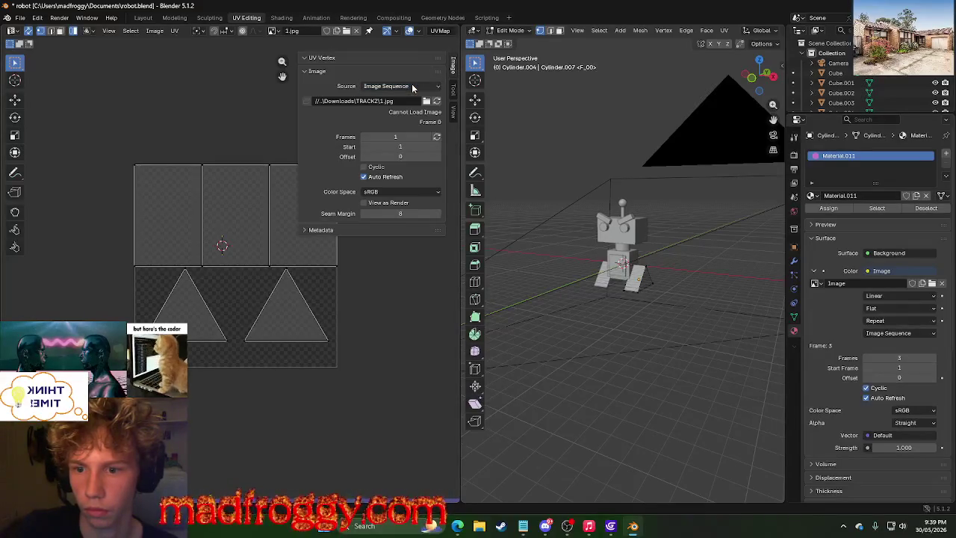
Look through the material colour input's image options and file browser, cancelling without loading anything.
left_click(880, 272)
left_click(876, 280)
left_click(872, 282)
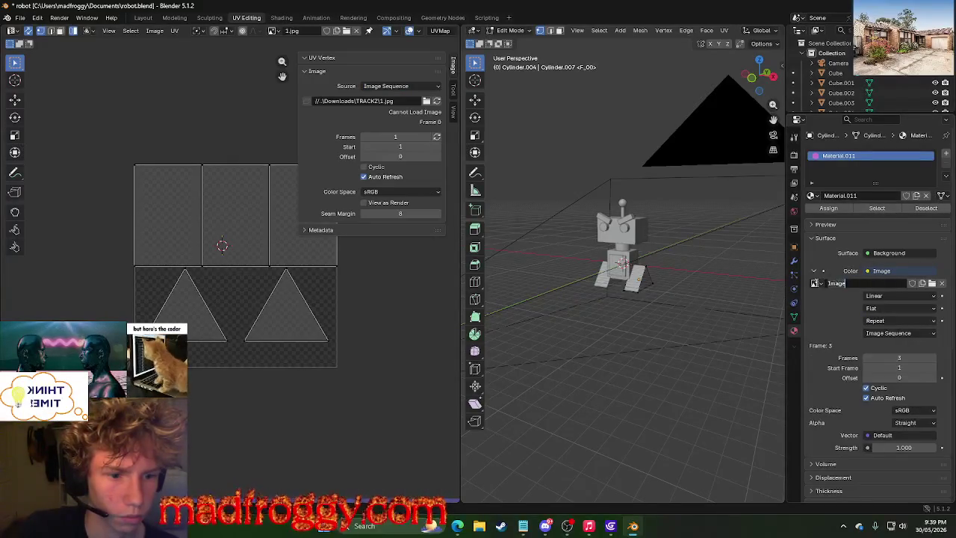
left_click(818, 284)
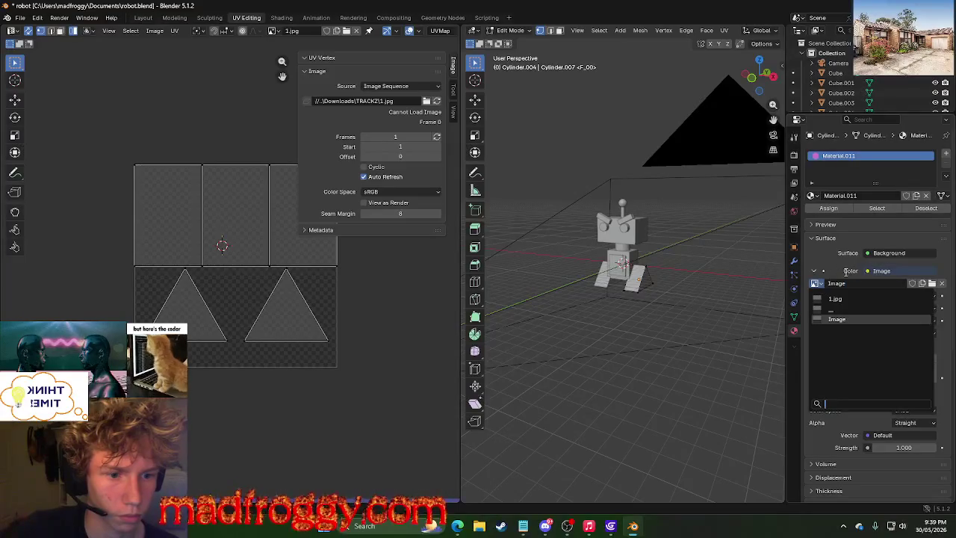
left_click(931, 283)
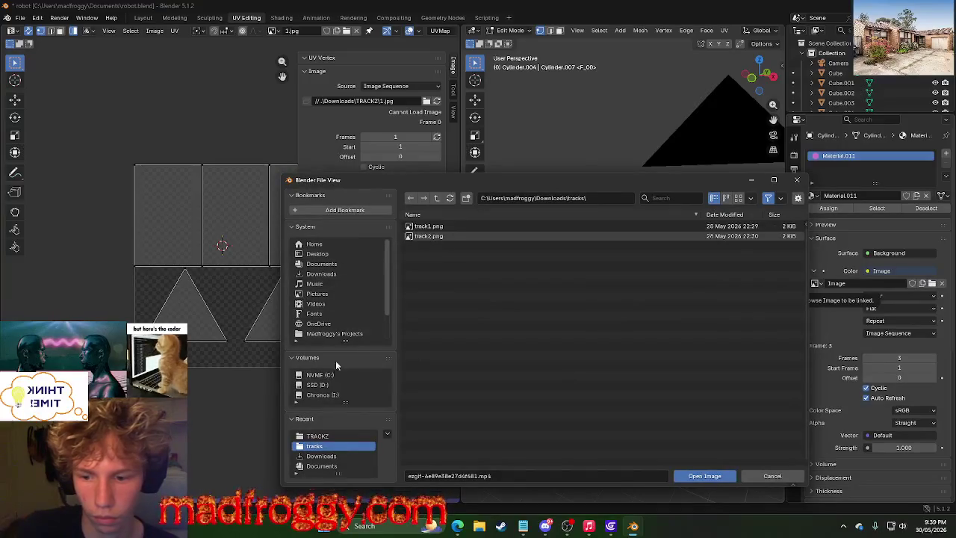
left_click(777, 476)
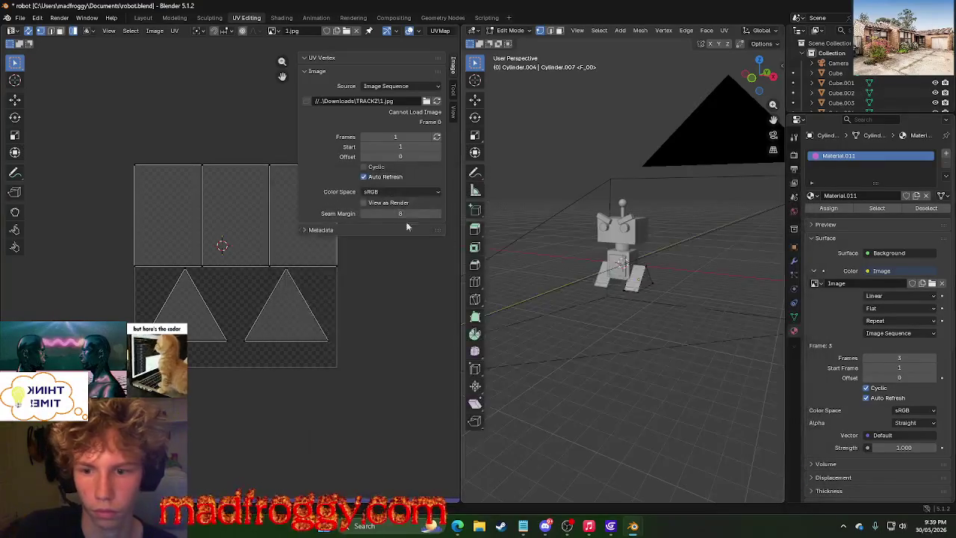
Cycle through the Geometry Nodes and Shading workspaces and return to UV Editing.
left_click(282, 18)
left_click(316, 18)
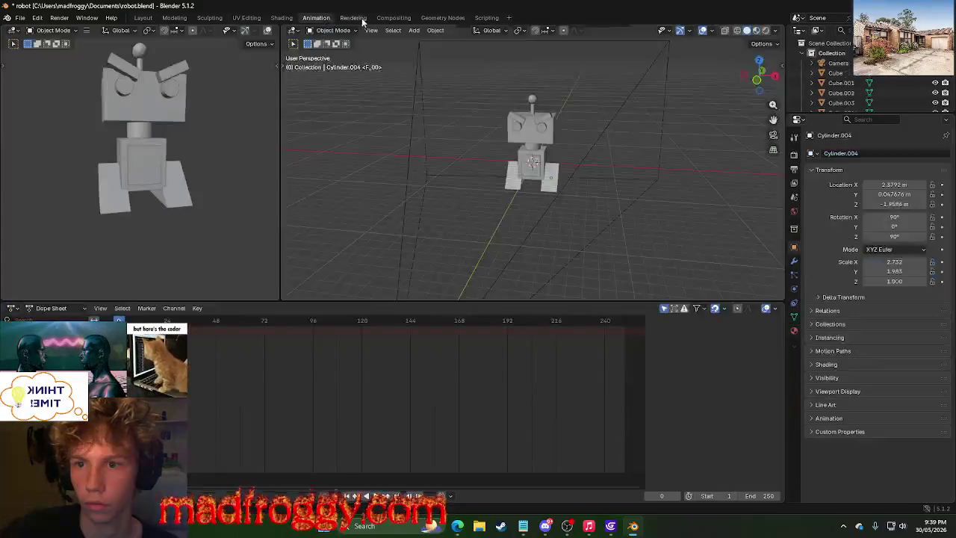
left_click(394, 18)
left_click(441, 18)
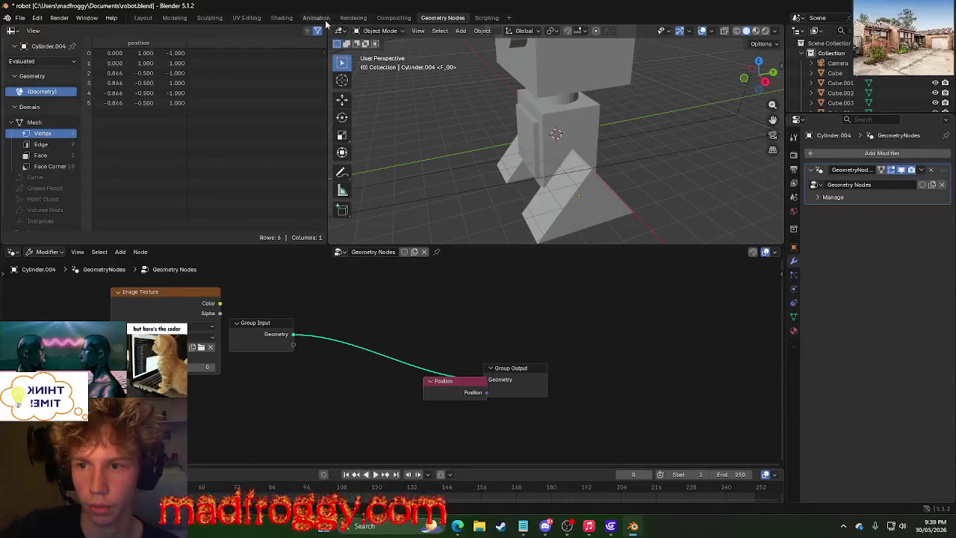
left_click(281, 18)
left_click(246, 18)
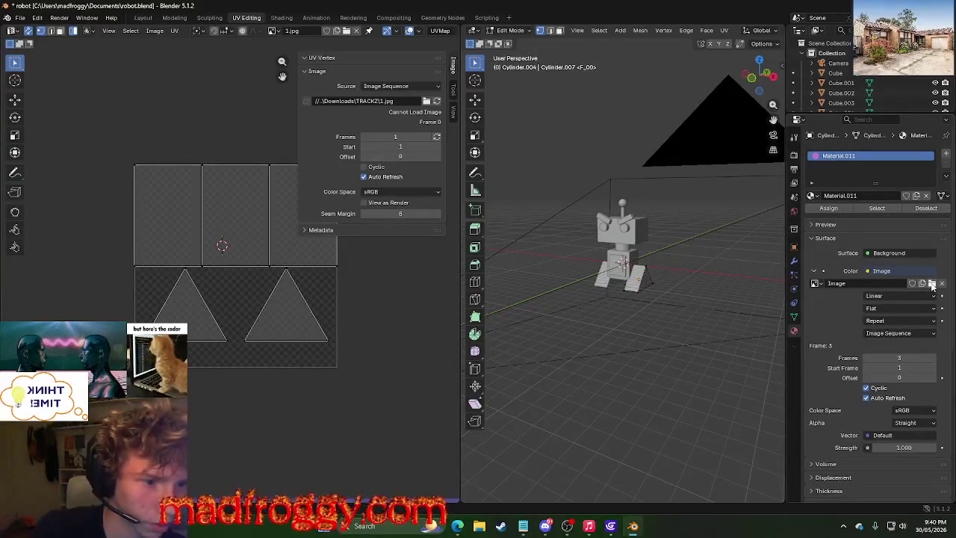
Load 1.jpg from the recent TRACKZ folder into the material's image texture.
left_click(931, 283)
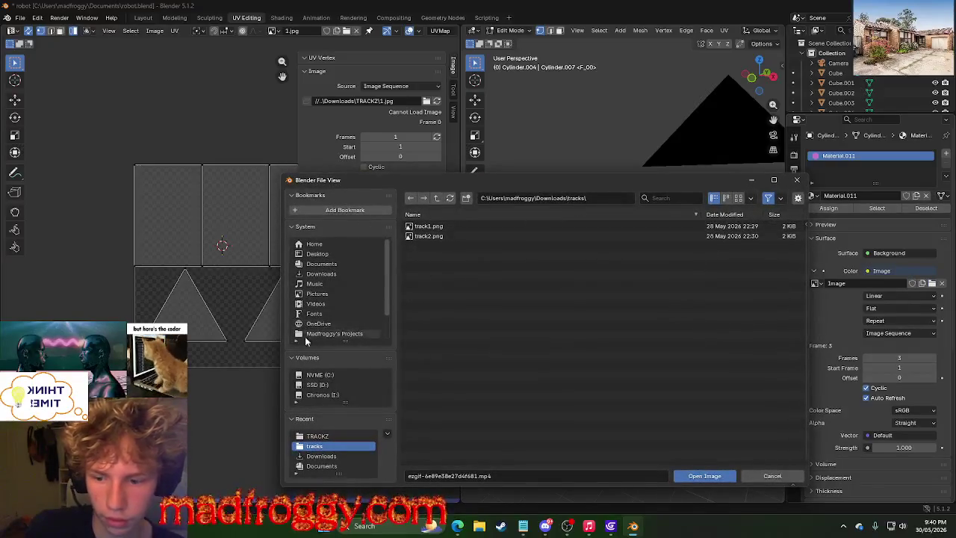
left_click(317, 437)
left_click(448, 236)
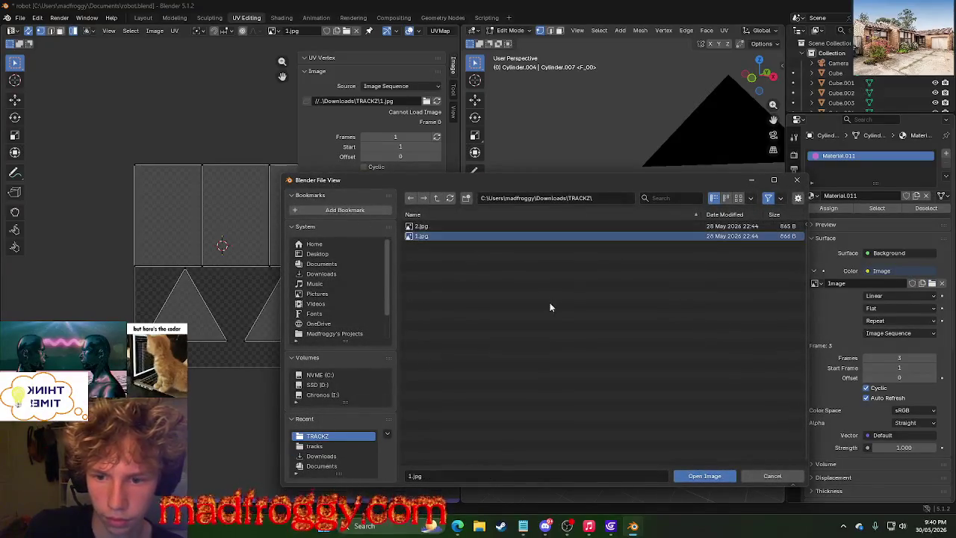
left_click(702, 476)
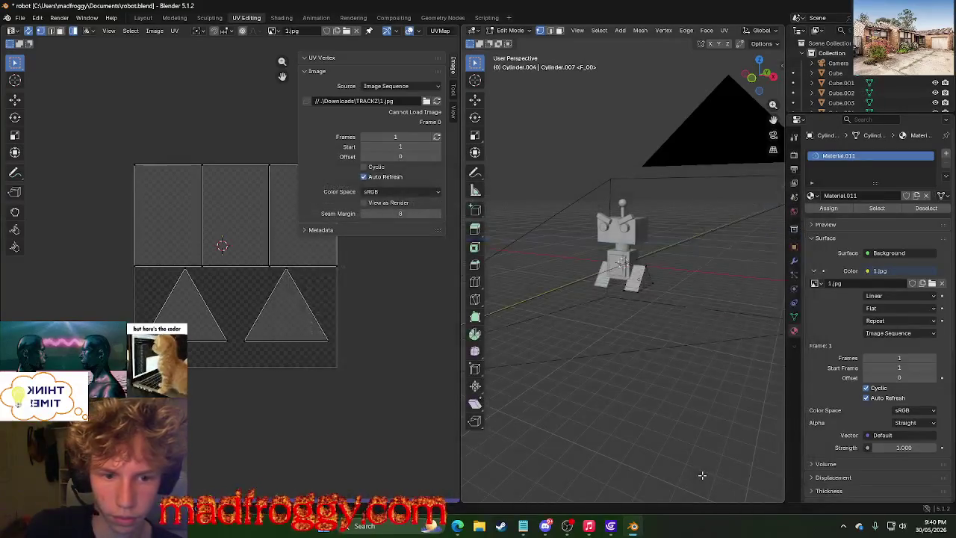
left_click(881, 295)
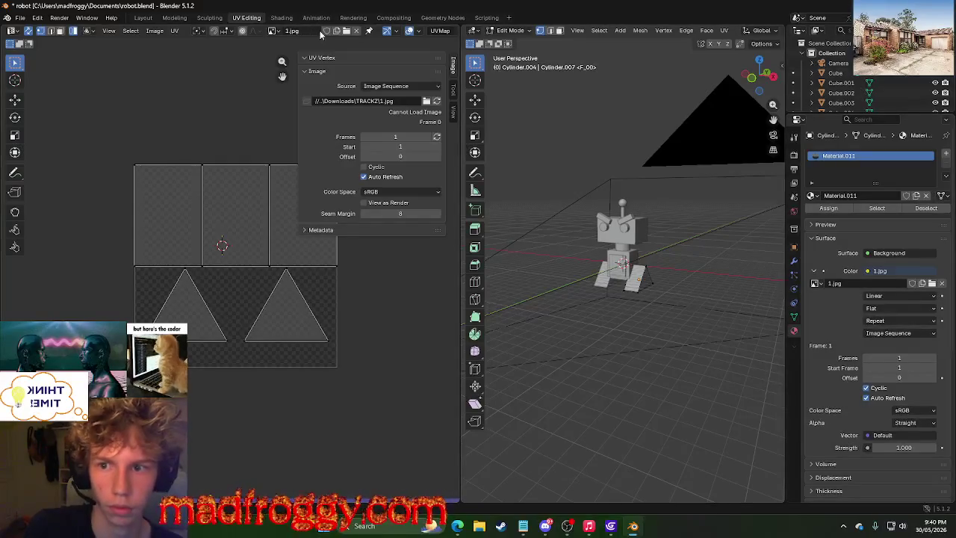
left_click(313, 21)
View the robot in the Shading workspace, orbiting to check the striped triangular leg.
left_click(354, 18)
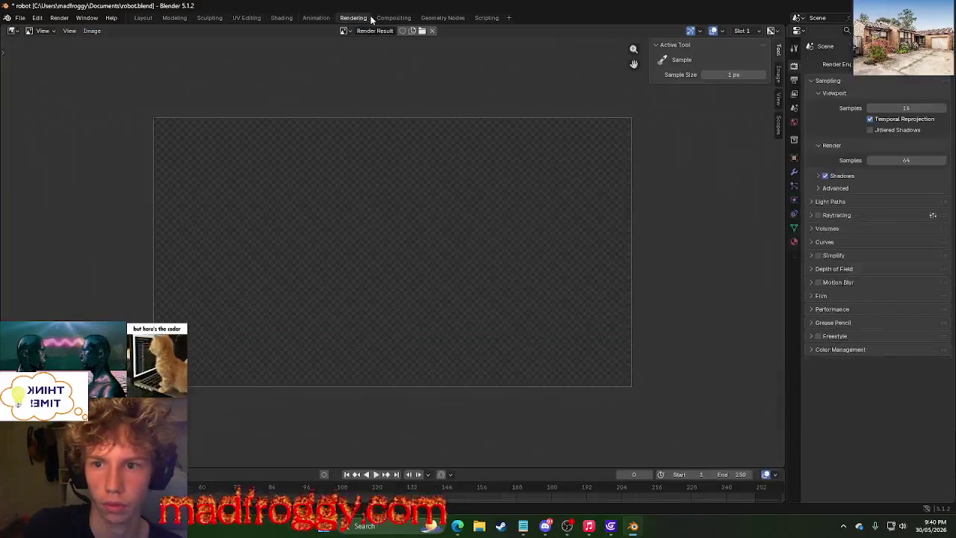
left_click(281, 18)
mouse_move(600, 287)
middle_mouse_down()
mouse_move(648, 314)
mouse_move(538, 331)
middle_mouse_up()
left_click(469, 360)
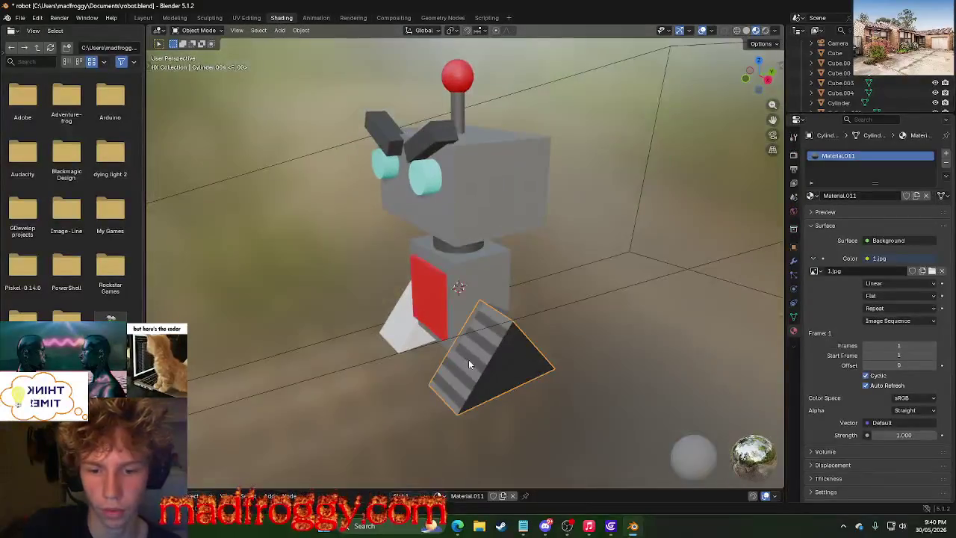
left_click(634, 322)
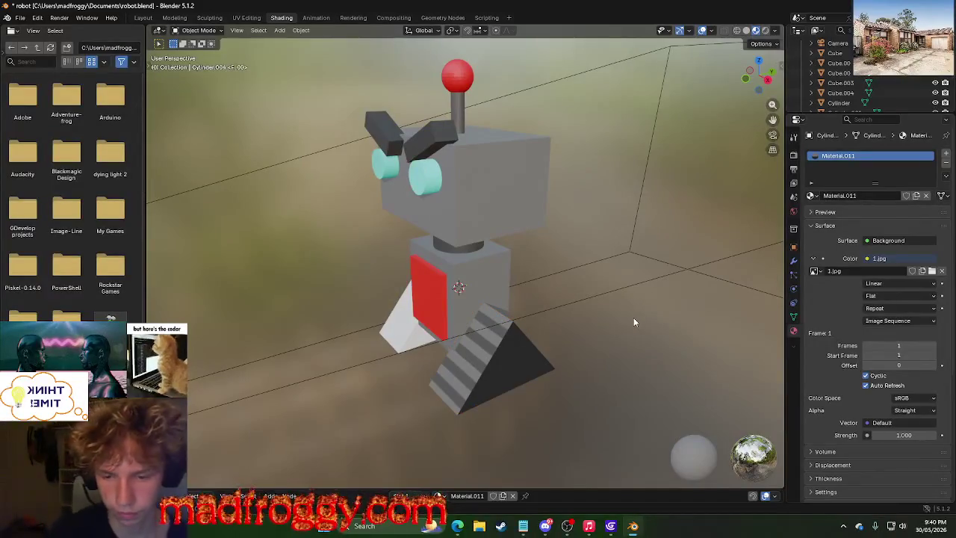
Reread the StackExchange advice about selecting the first image, then go back to UV Editing.
key("alt+Tab")
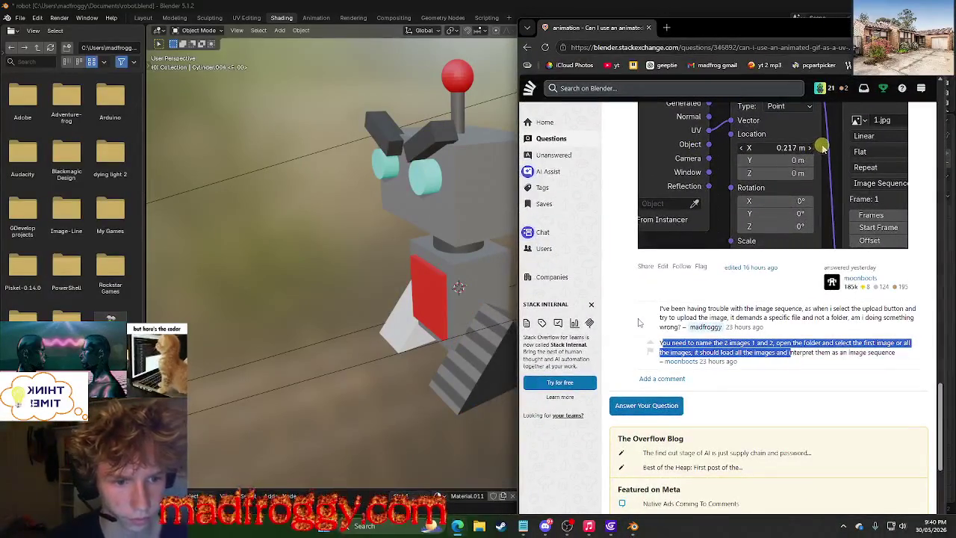
left_click(804, 352)
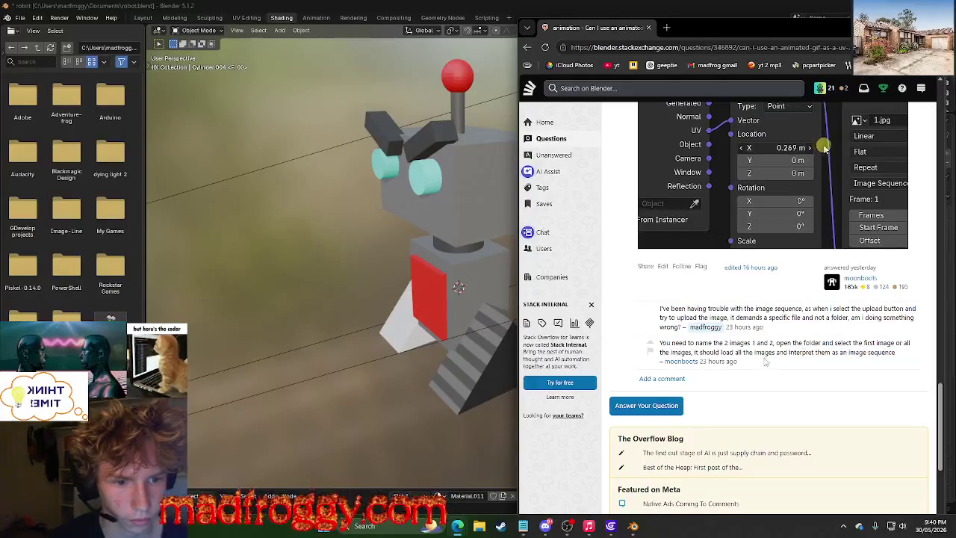
left_click_drag(715, 352, 810, 344)
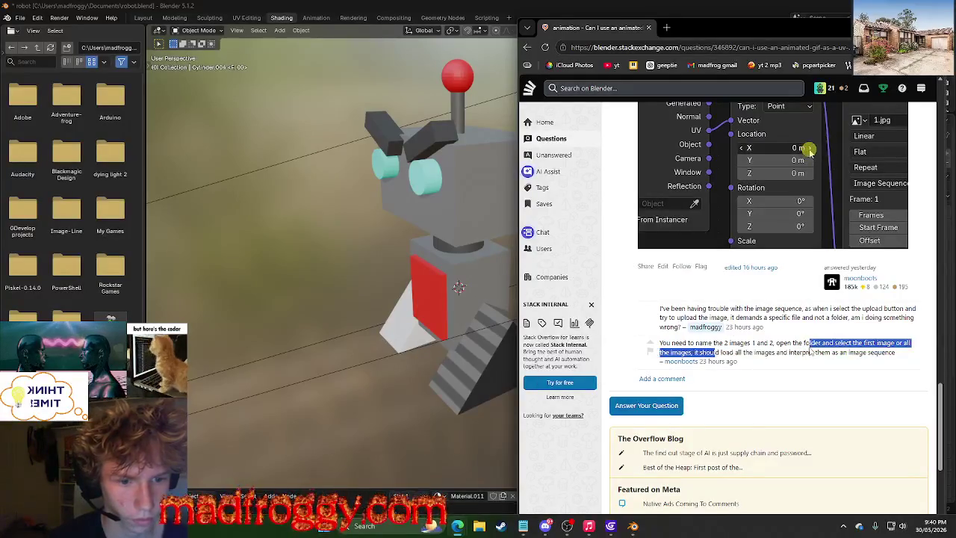
key("alt+Tab")
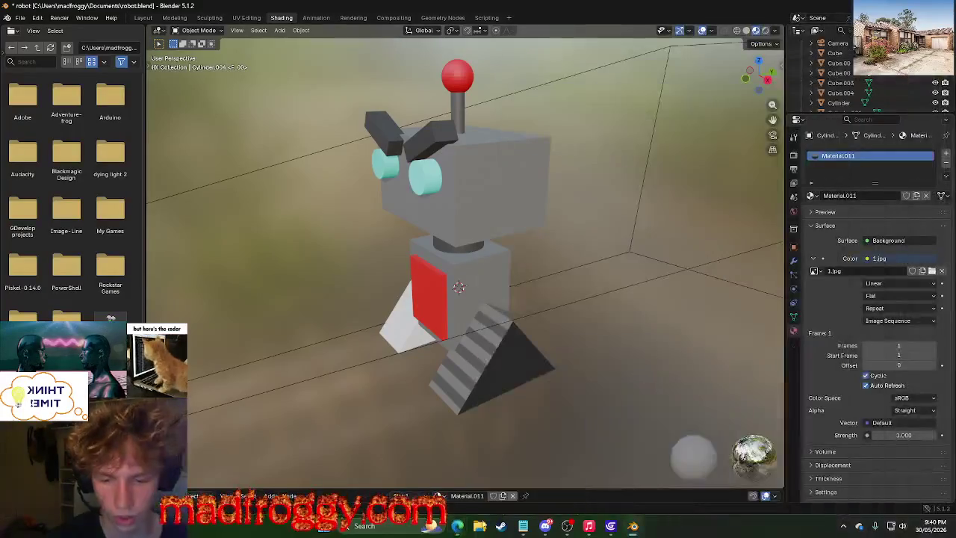
left_click(247, 18)
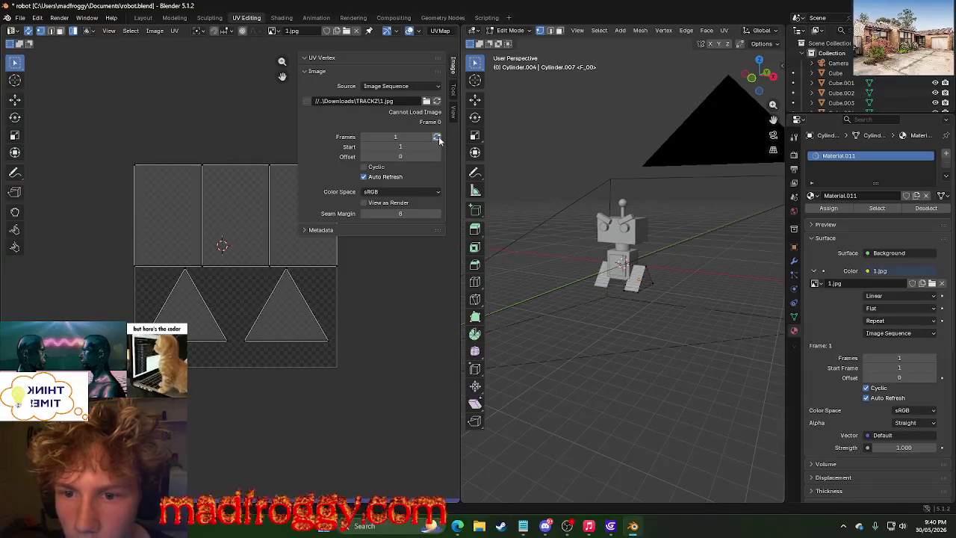
Clear the image path and reload 1.jpg from Downloads > TRACKZ as the sequence's first frame.
left_click(408, 101)
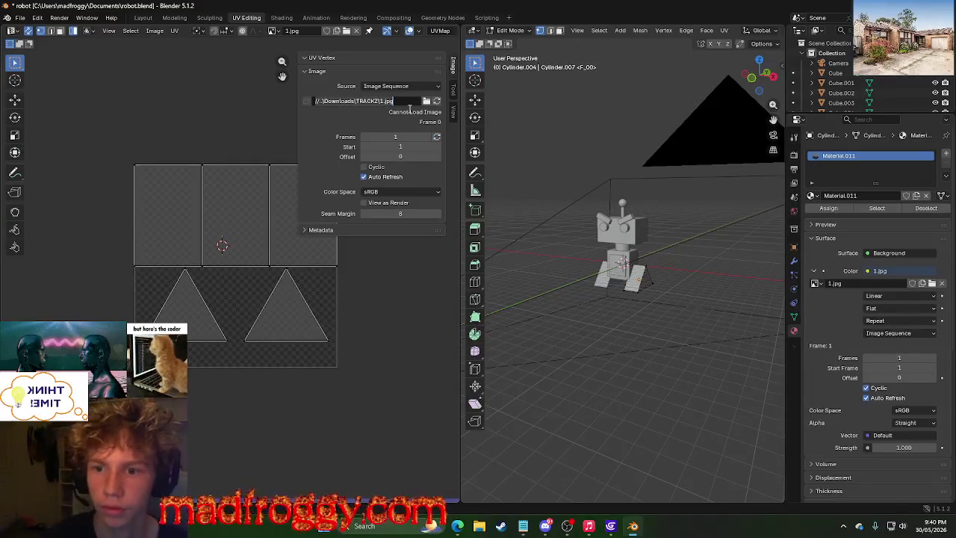
key("BackSpace")
left_click(426, 101)
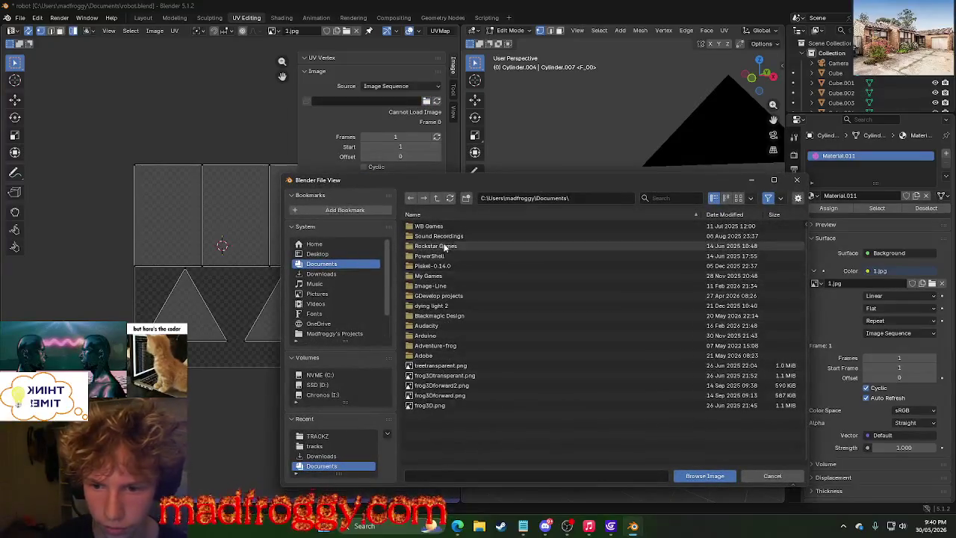
left_click(334, 274)
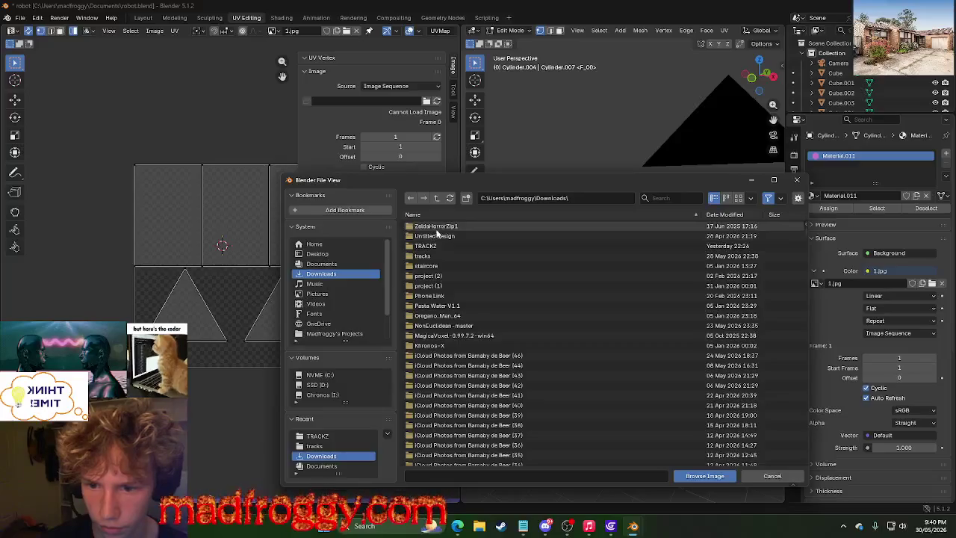
double_click(456, 246)
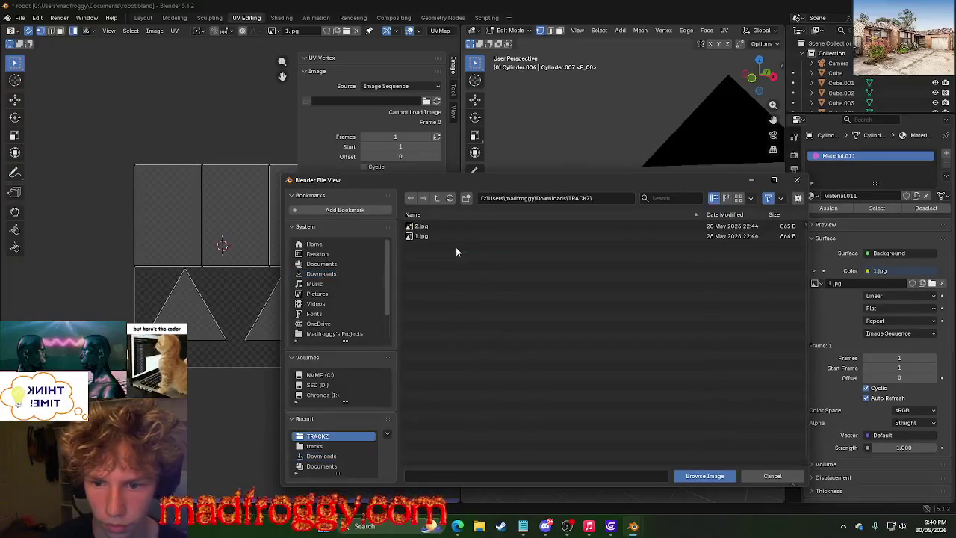
left_click(427, 237)
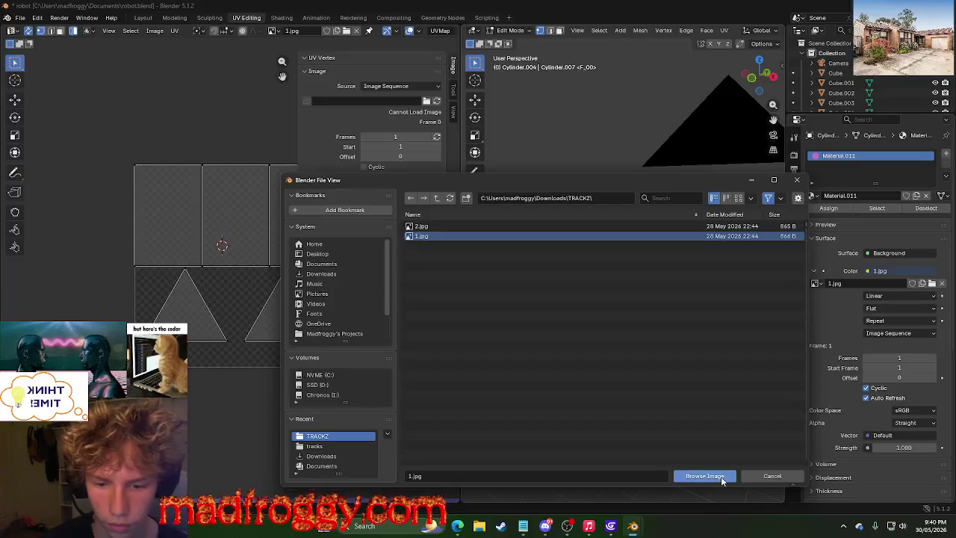
left_click(687, 214)
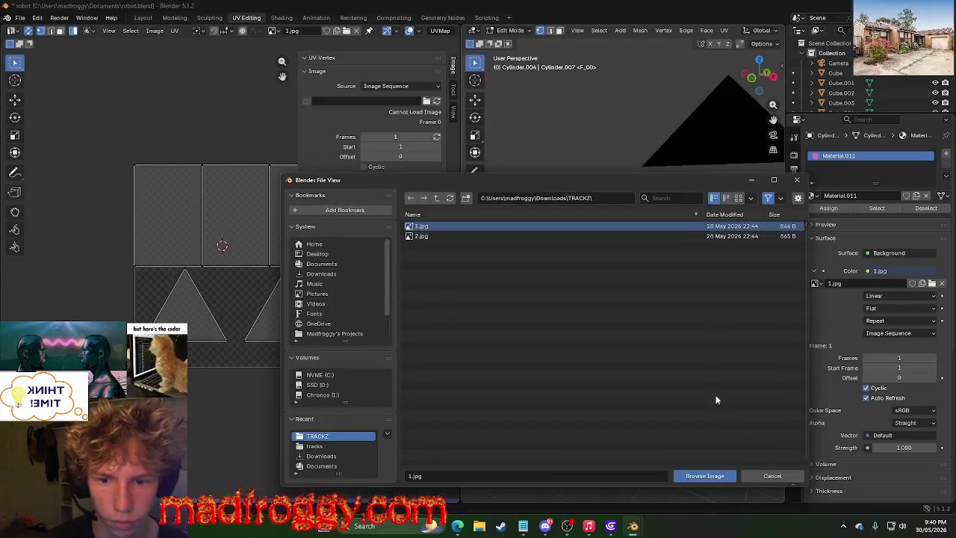
double_click(436, 227)
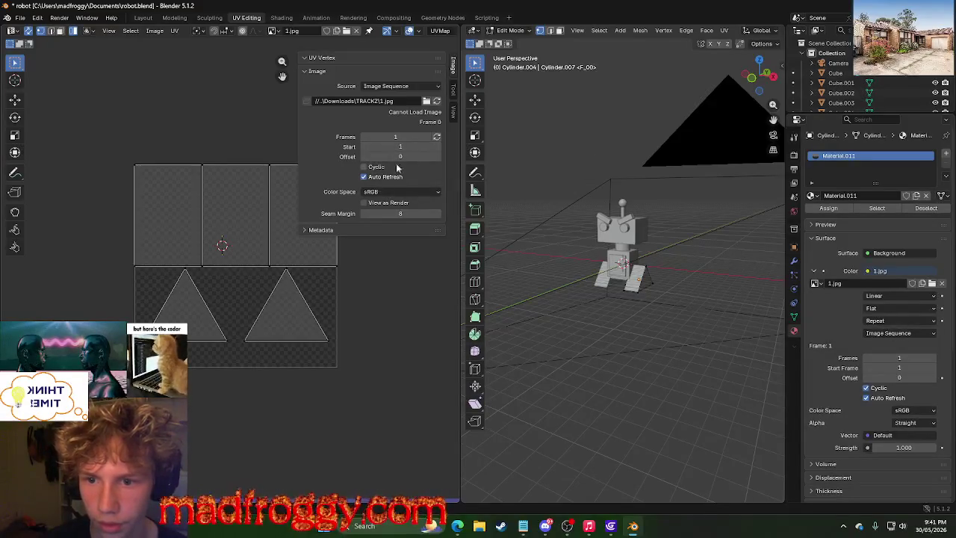
left_click(418, 87)
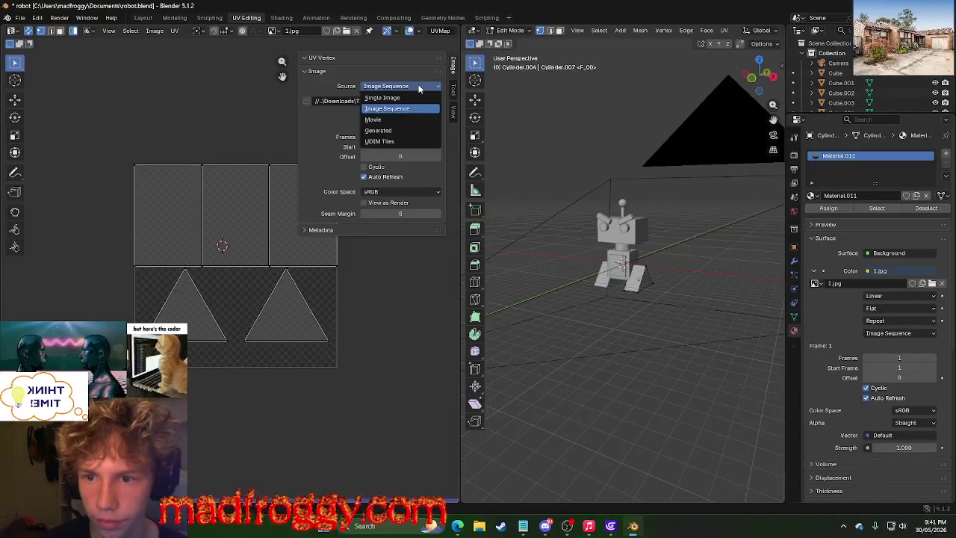
Keep Image Sequence as the source with Frames at 2, then switch to the Animation workspace.
left_click(418, 87)
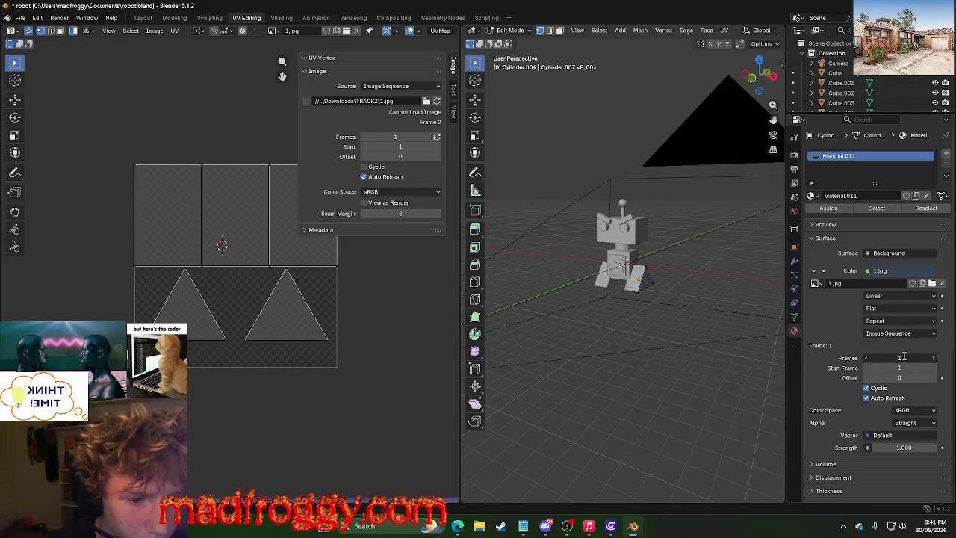
left_click(901, 358)
type("2")
key("Return")
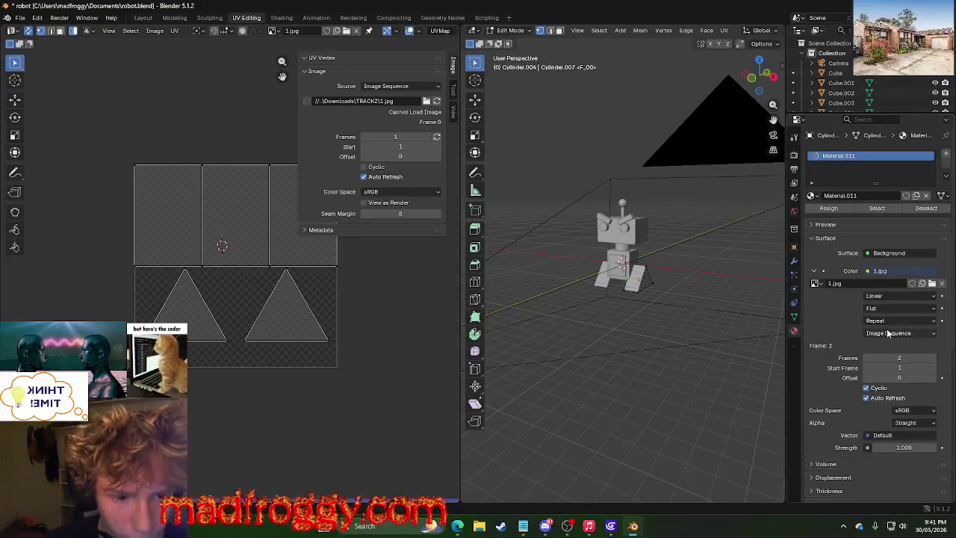
left_click(393, 136)
type("2")
key("Return")
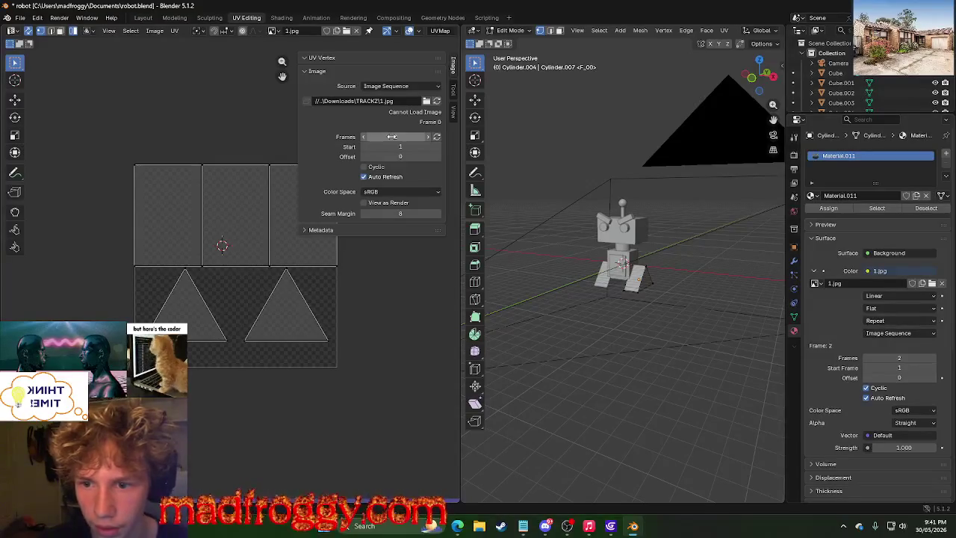
left_click(316, 17)
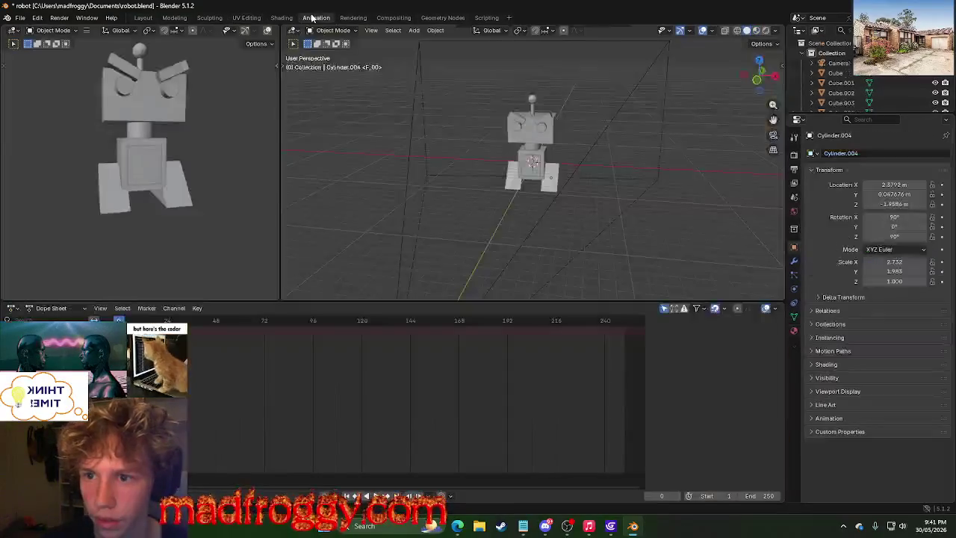
In the browser, scroll to the Stack Exchange answer and highlight its jpg/png and folder instructions.
key("alt+Tab")
key("alt+Tab")
left_click(320, 217)
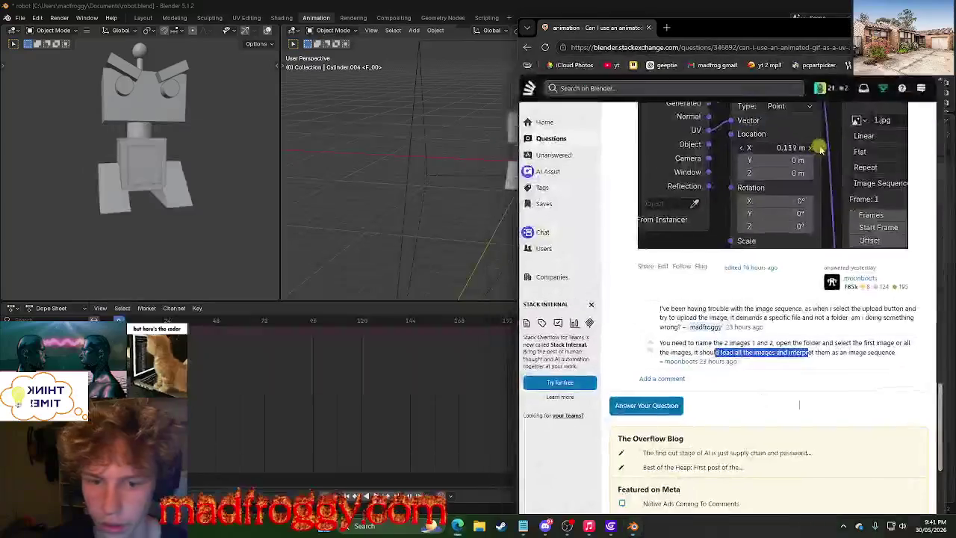
scroll(817, 401, "up", 5)
scroll(817, 401, "up", 3)
scroll(817, 401, "down", 3)
scroll(817, 401, "up", 5)
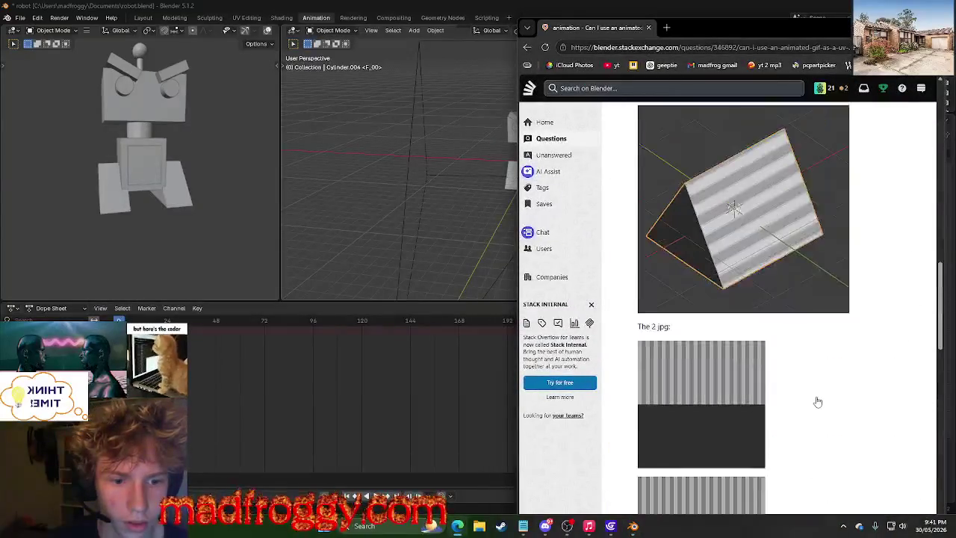
scroll(816, 401, "up", 3)
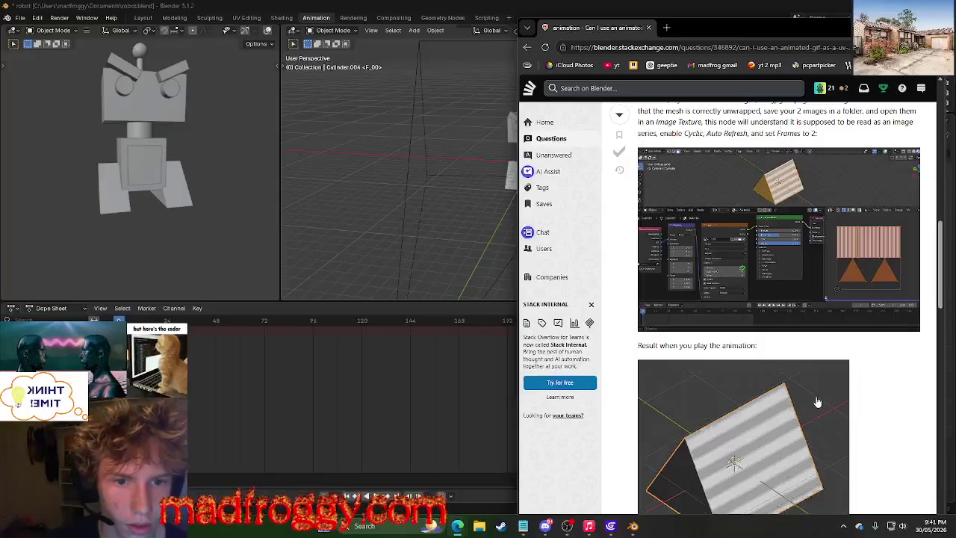
scroll(817, 400, "up", 2)
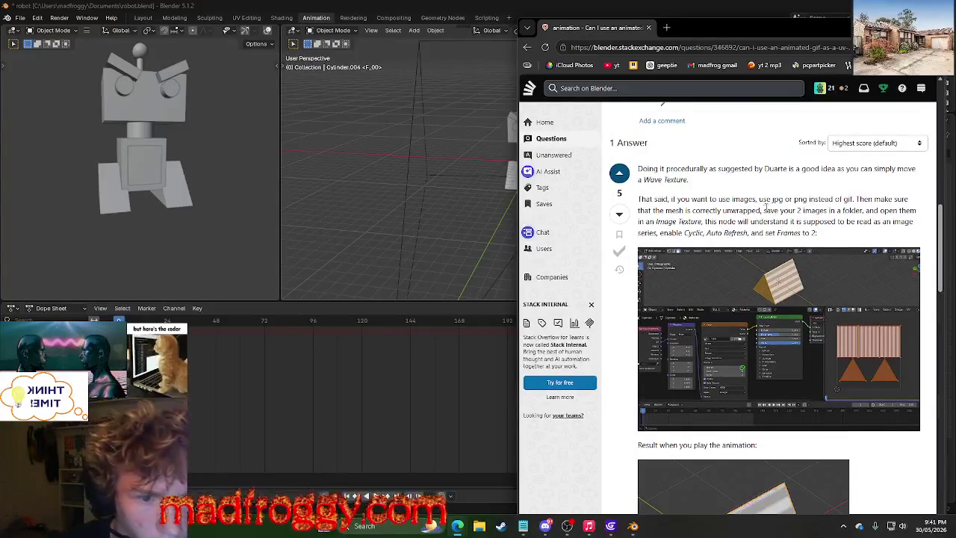
mouse_move(780, 198)
left_mouse_down()
mouse_move(852, 198)
mouse_move(854, 211)
left_mouse_up()
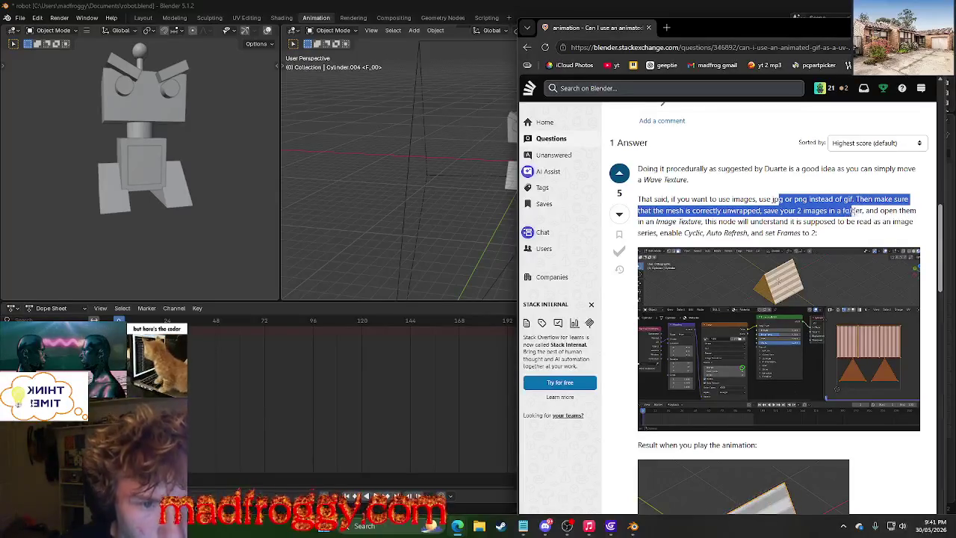
left_click_drag(864, 211, 857, 222)
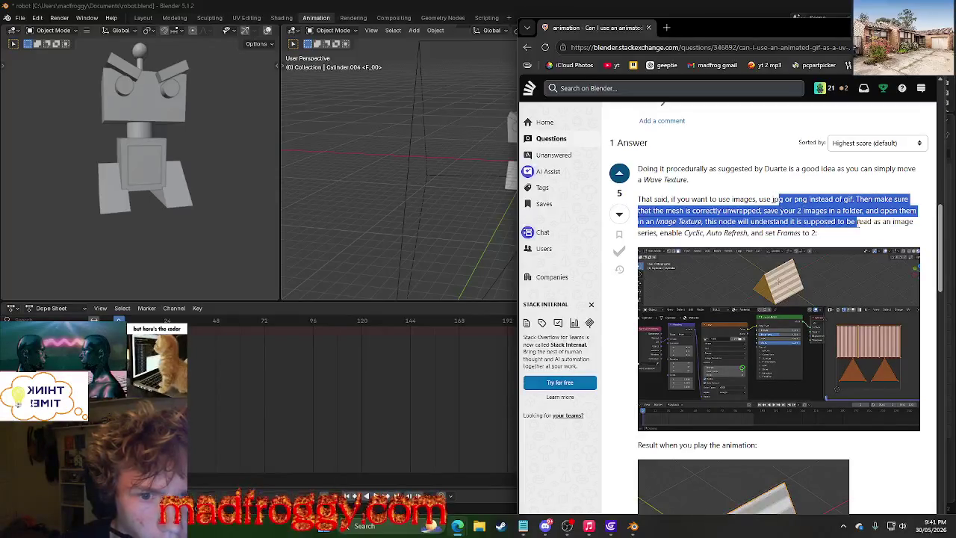
mouse_move(857, 222)
left_mouse_down()
mouse_move(681, 217)
mouse_move(917, 215)
left_mouse_up()
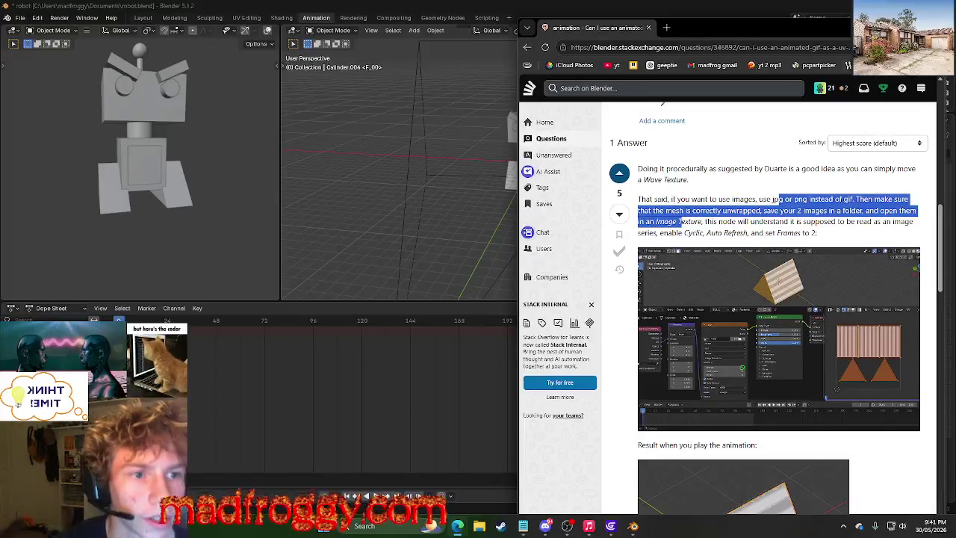
Minimise the browser and move through Blender's workspaces to Geometry Nodes.
key("super+Down")
left_click(353, 17)
left_click(394, 17)
left_click(443, 17)
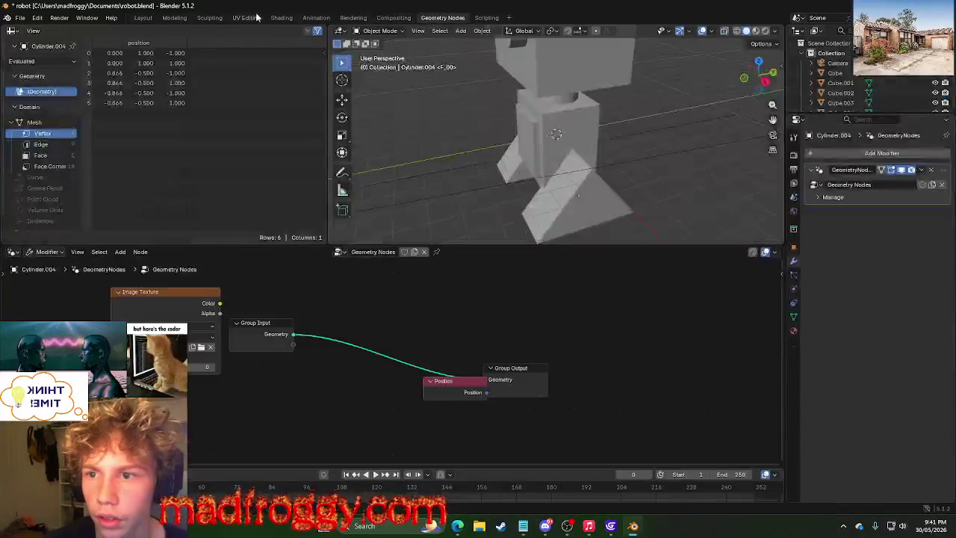
Cycle through UV Editing, Animation and Rendering back to the Geometry Nodes workspace.
left_click(316, 17)
left_click(246, 17)
left_click(316, 18)
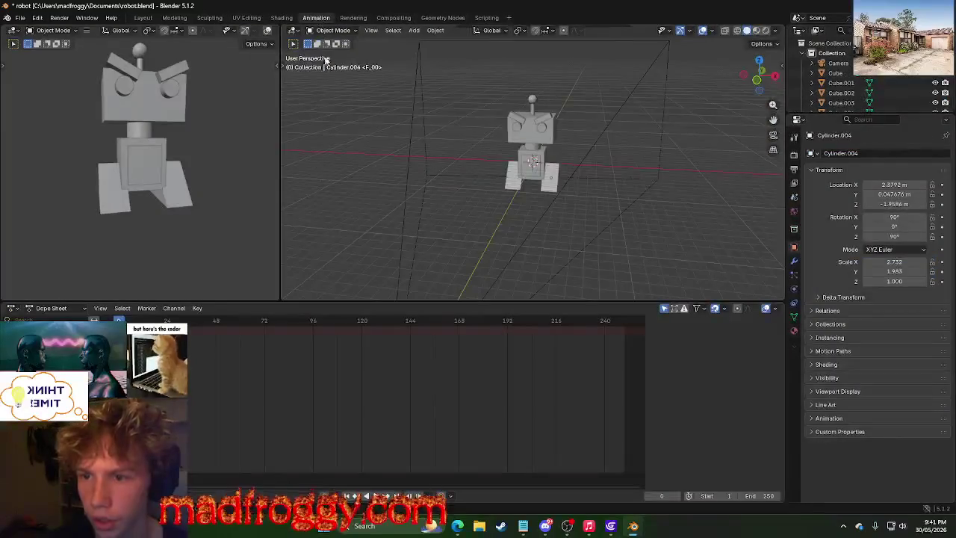
left_click(353, 18)
left_click(427, 18)
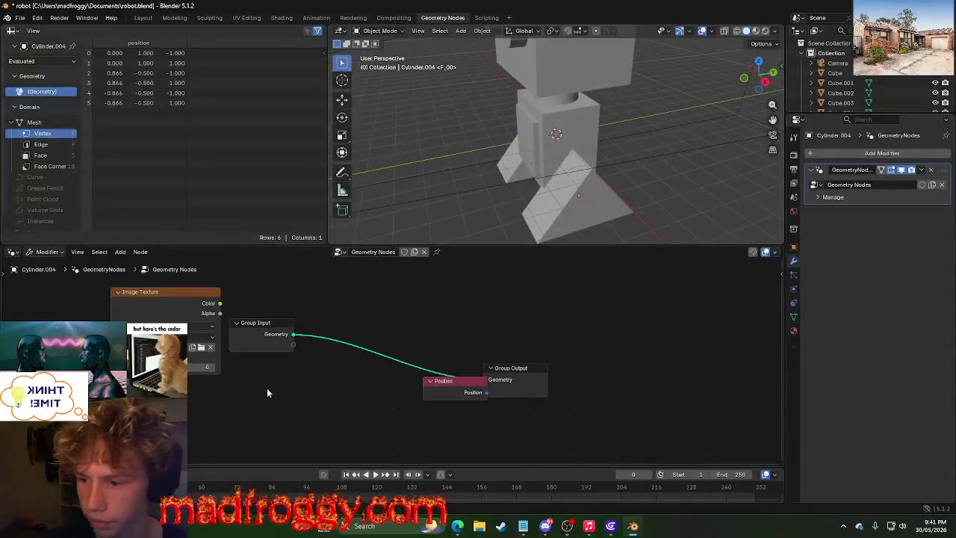
Load 1.jpg from the TRACKZ folder into the Image Texture node and orbit to the robot's legs.
left_click(201, 348)
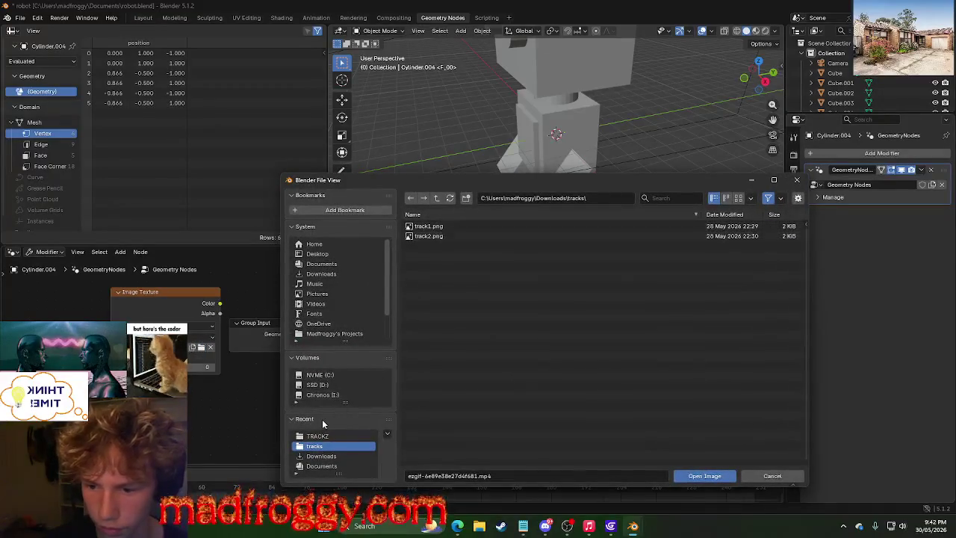
left_click(318, 435)
left_click(427, 227)
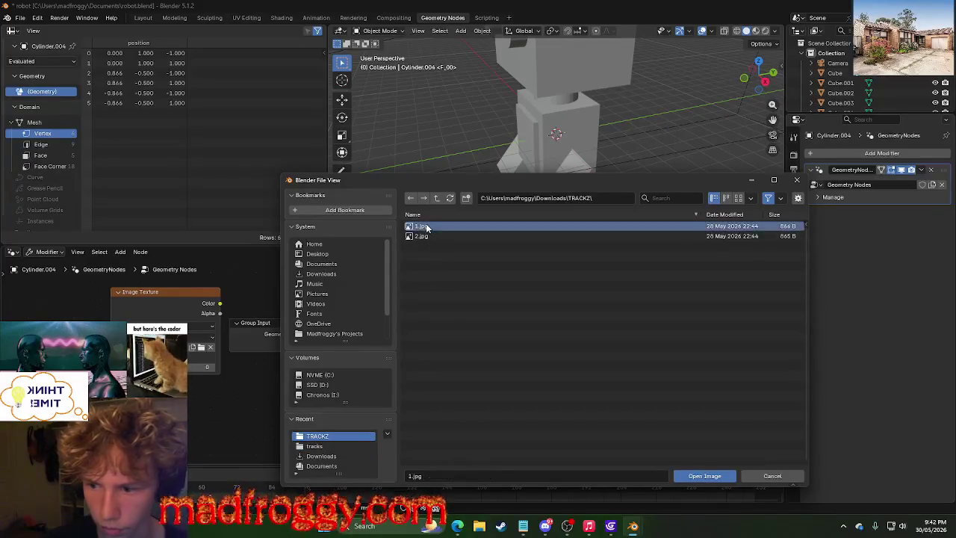
left_click(708, 476)
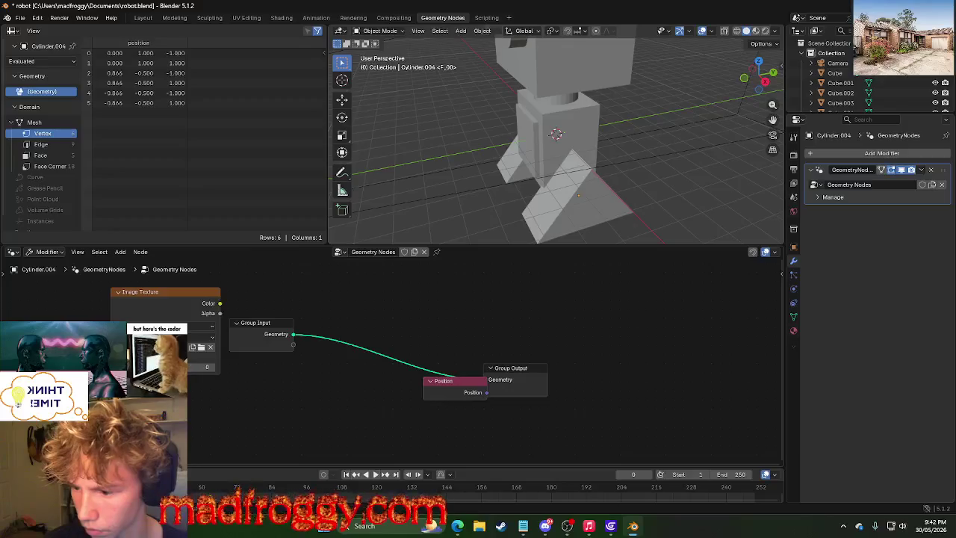
key("Return")
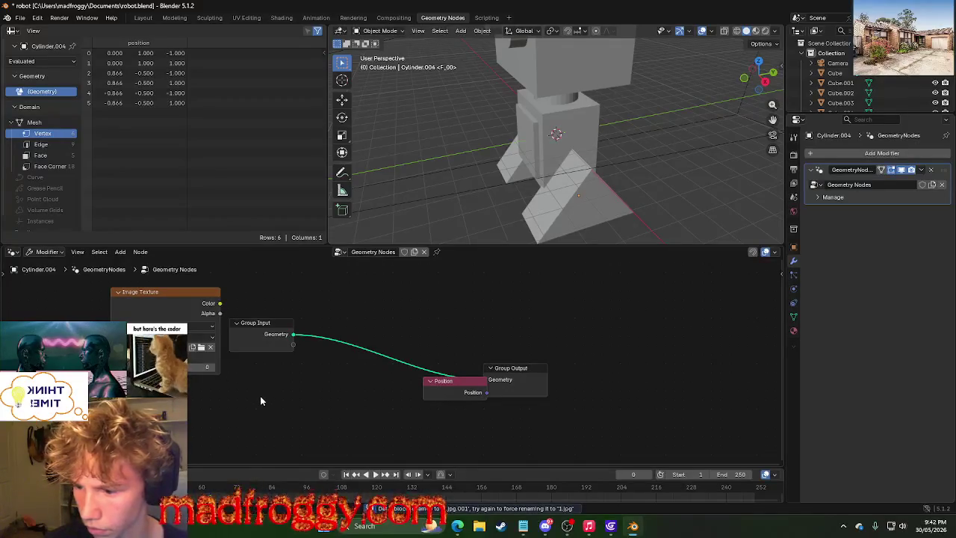
scroll(499, 156, "down", 3)
mouse_move(468, 172)
middle_mouse_down()
mouse_move(375, 174)
mouse_move(572, 199)
mouse_move(555, 184)
middle_mouse_up()
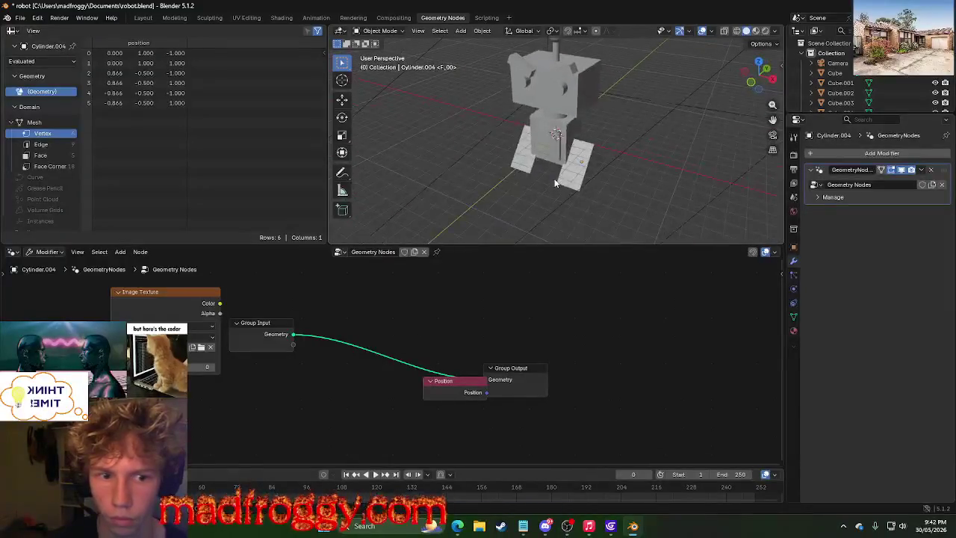
scroll(236, 336, "up", 1)
Select the Group Input node, view the answer's screenshot fzore276.jpg full size, and return to Blender.
left_click(233, 318)
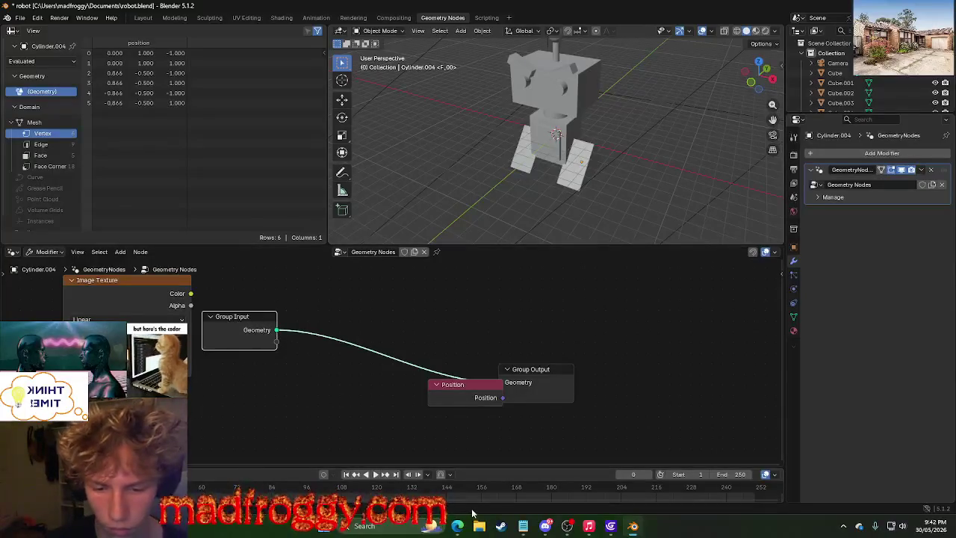
mouse_move(457, 526)
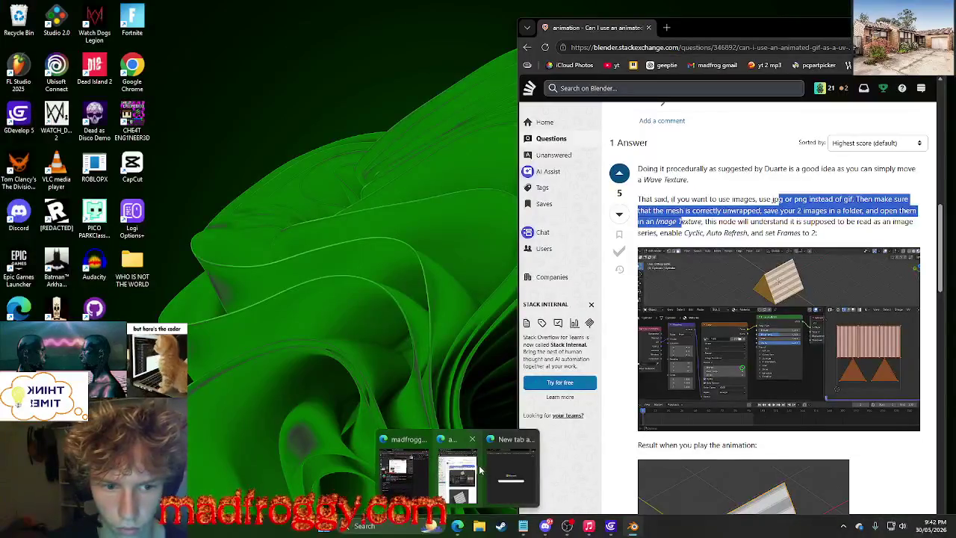
left_click(478, 472)
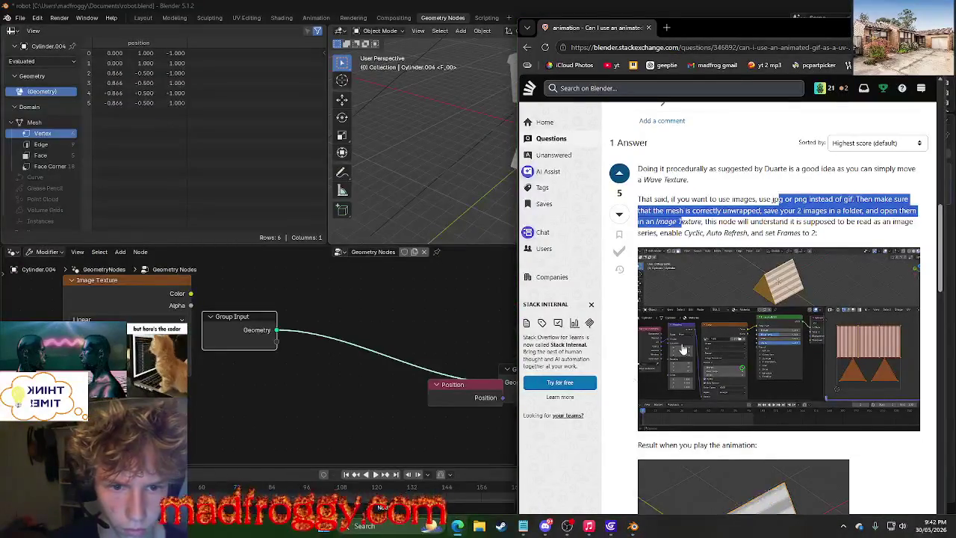
left_click(682, 348)
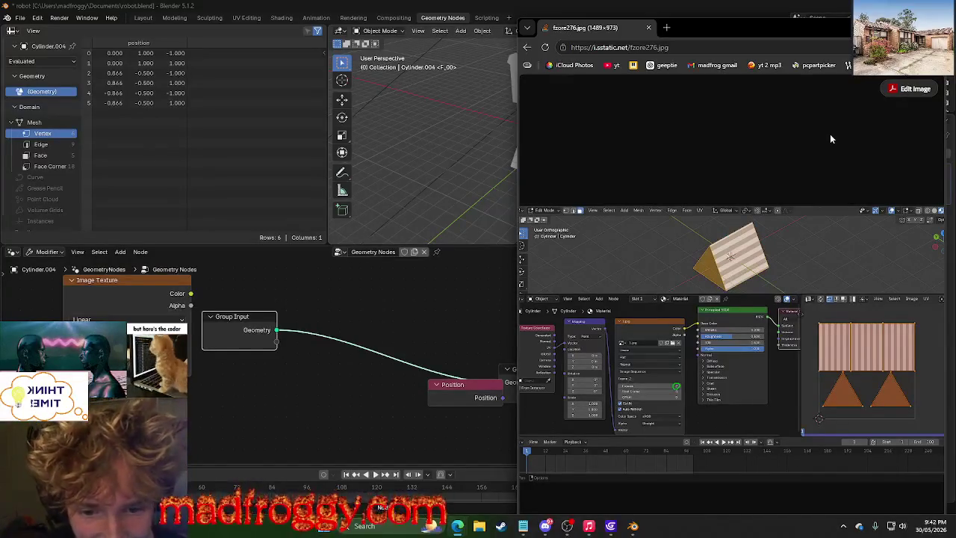
left_click(328, 400)
right_click(284, 357)
mouse_move(239, 353)
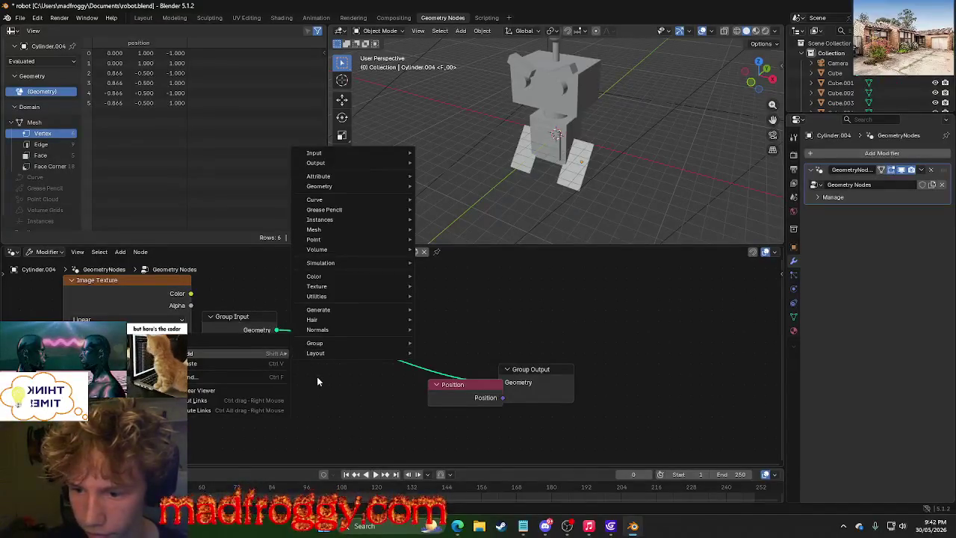
key("Escape")
key("shift+a")
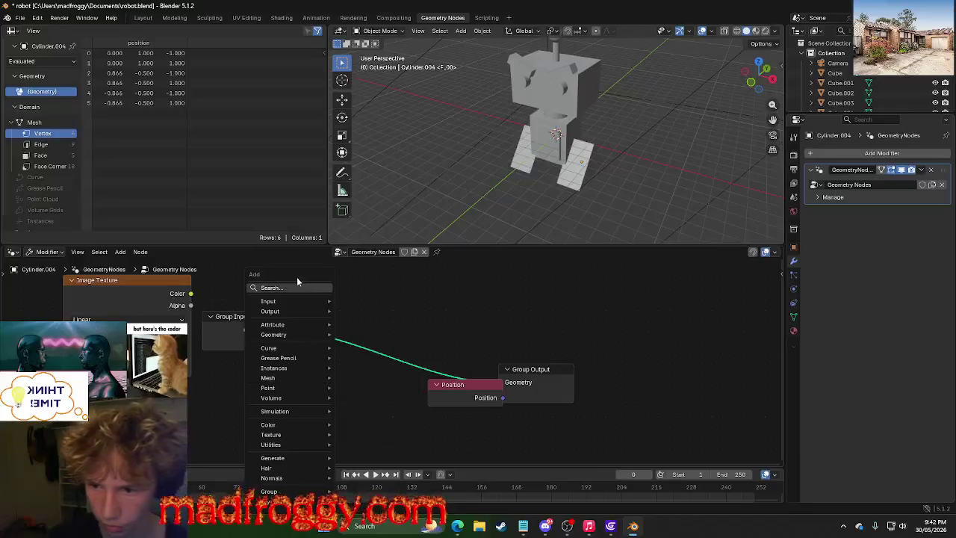
left_click(301, 283)
type("map")
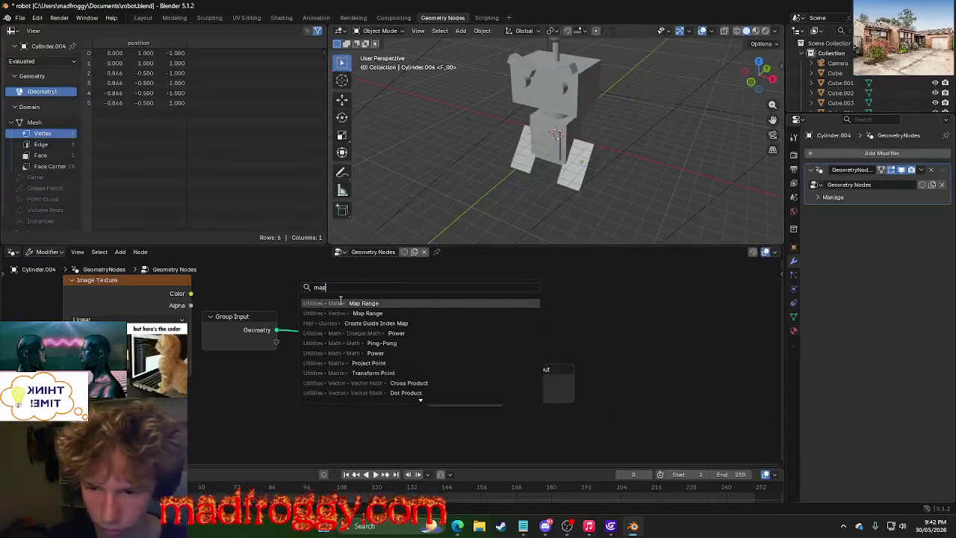
type("ping")
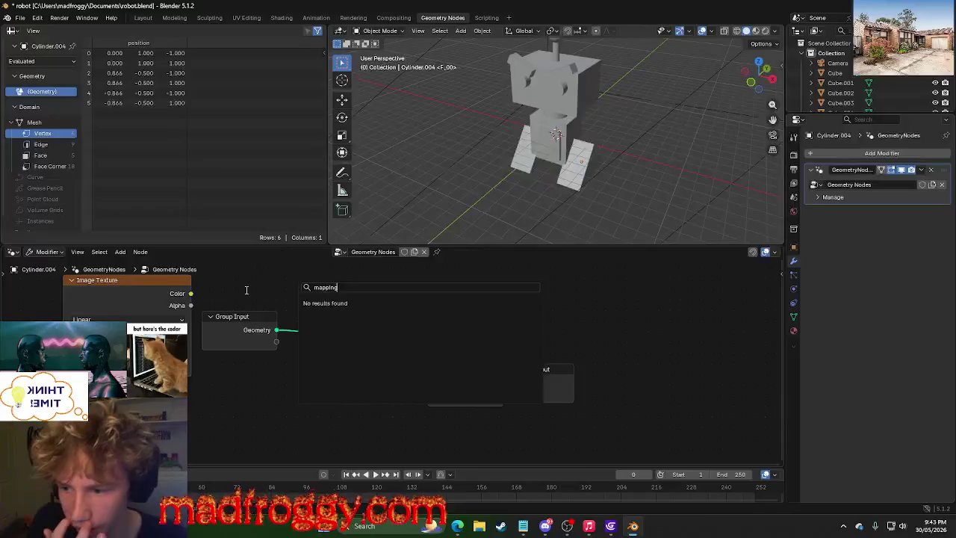
key("Escape")
left_click(158, 280)
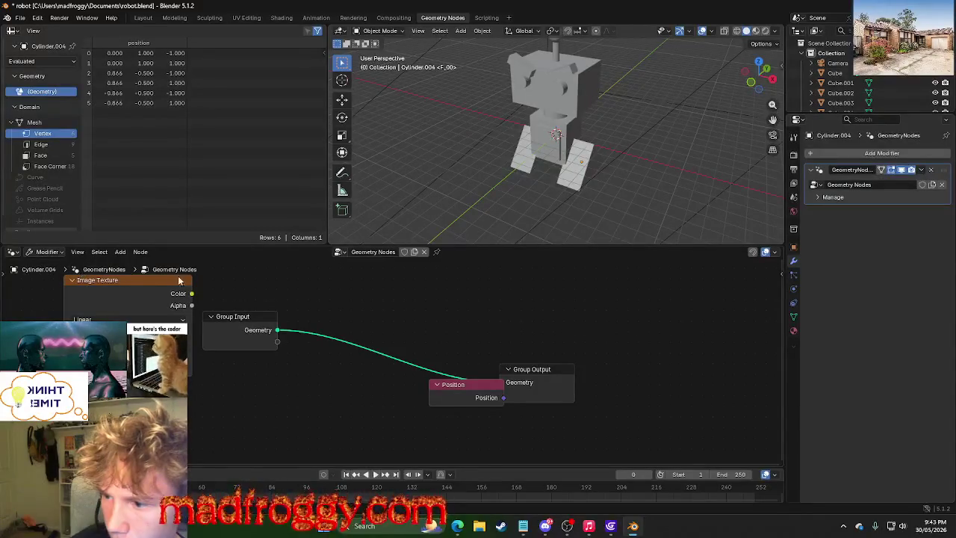
left_click(43, 251)
left_click(12, 252)
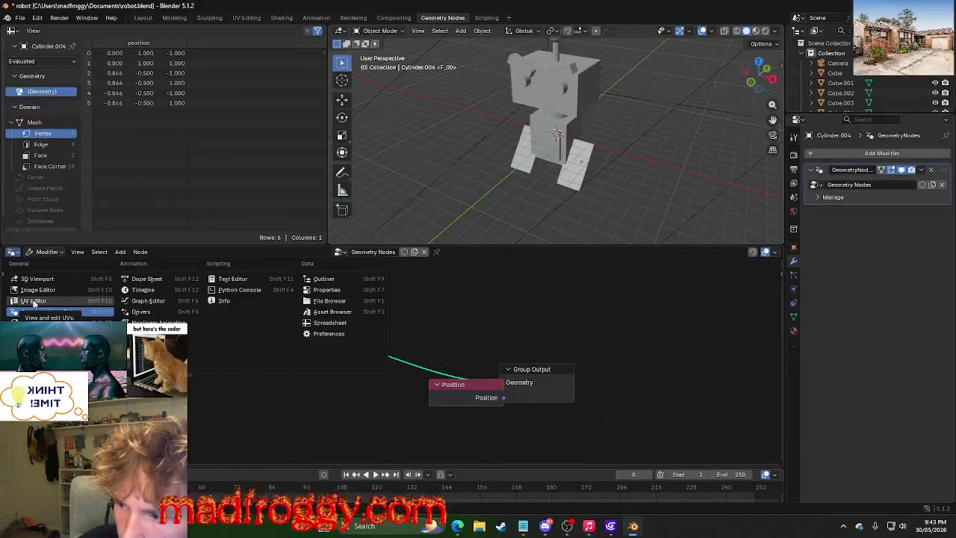
left_click(33, 301)
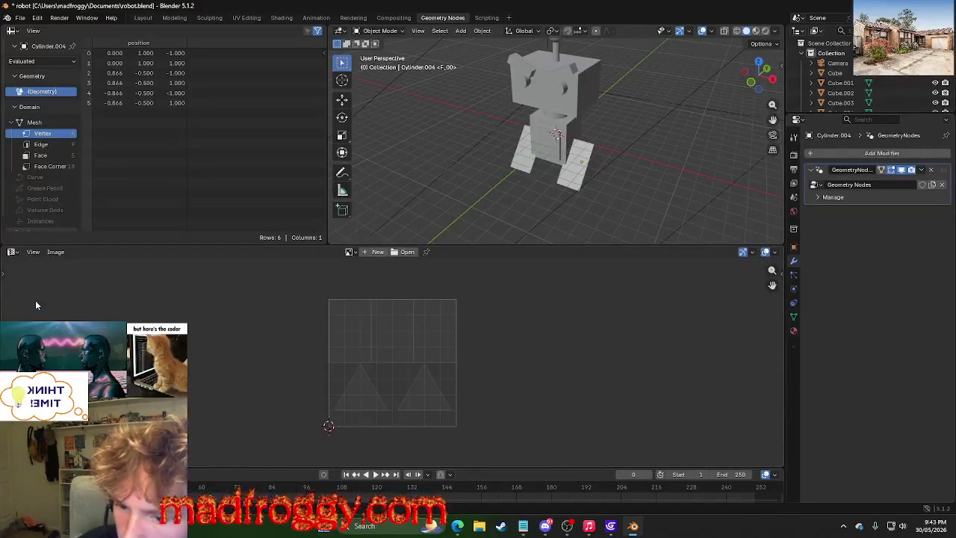
left_click(13, 257)
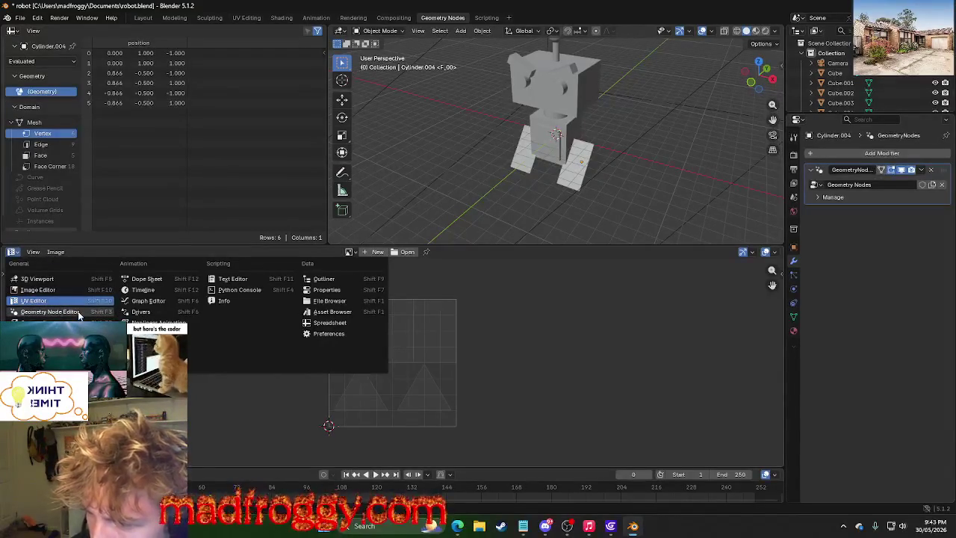
left_click(74, 311)
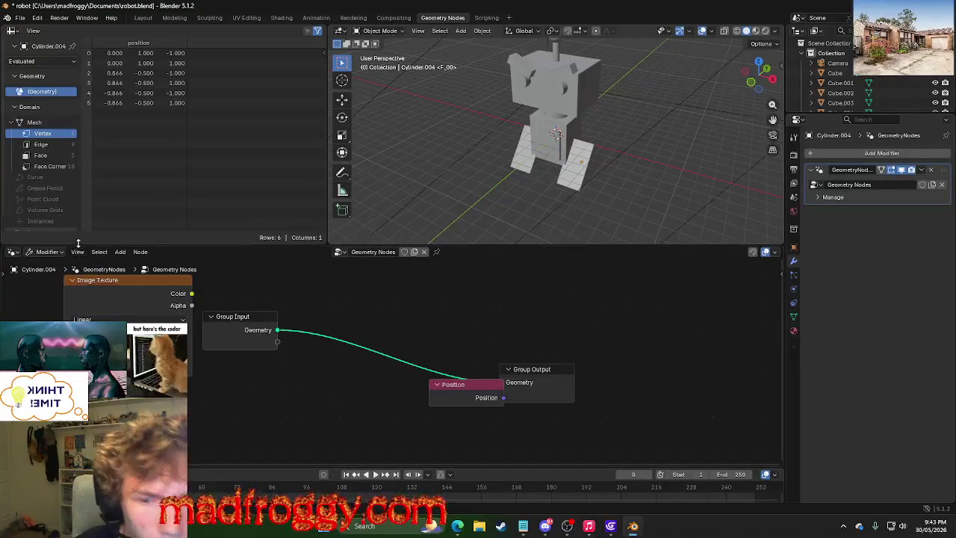
left_click(829, 197)
left_click(828, 213)
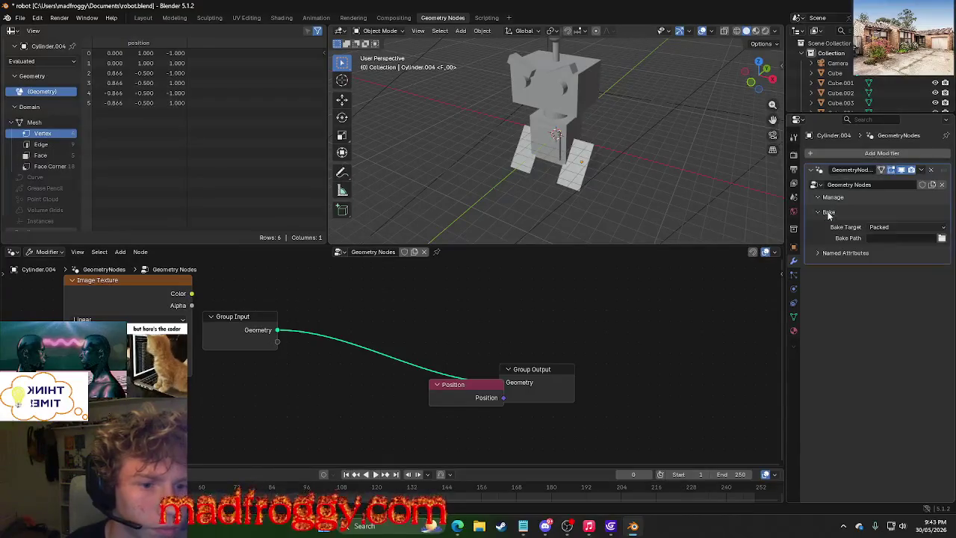
Expand Named Attributes, select the robot's head box, and view its Material Properties tab.
left_click(842, 254)
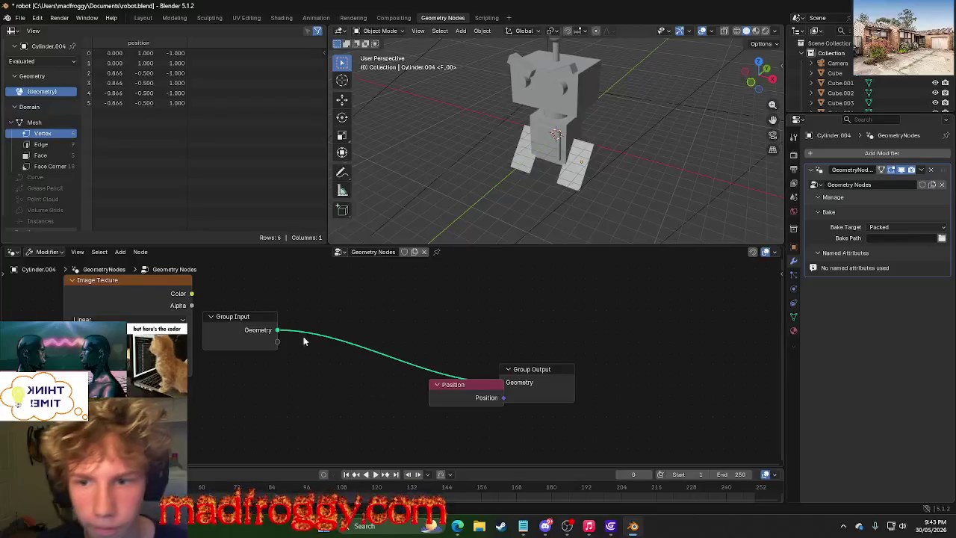
middle_click_drag(660, 151, 616, 153)
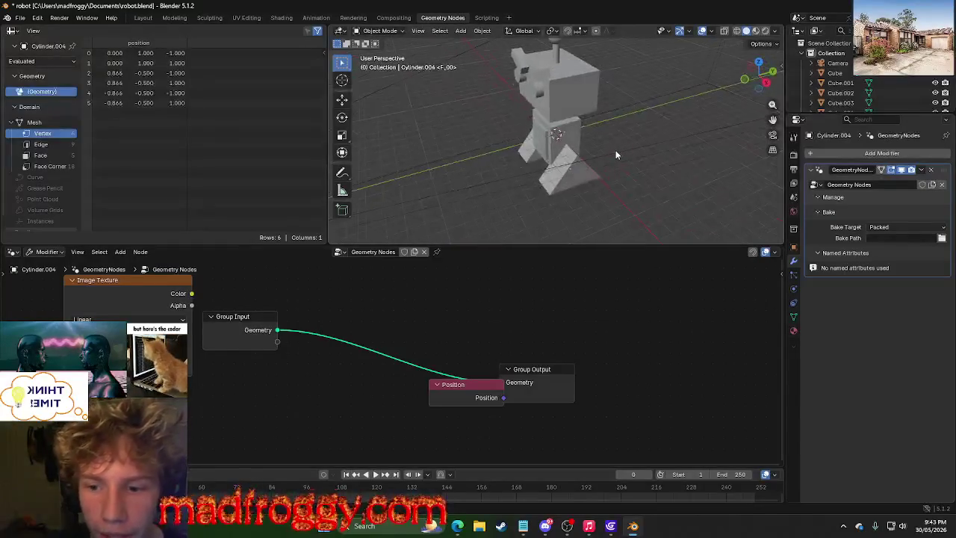
scroll(616, 153, "up", 2)
left_click(567, 110)
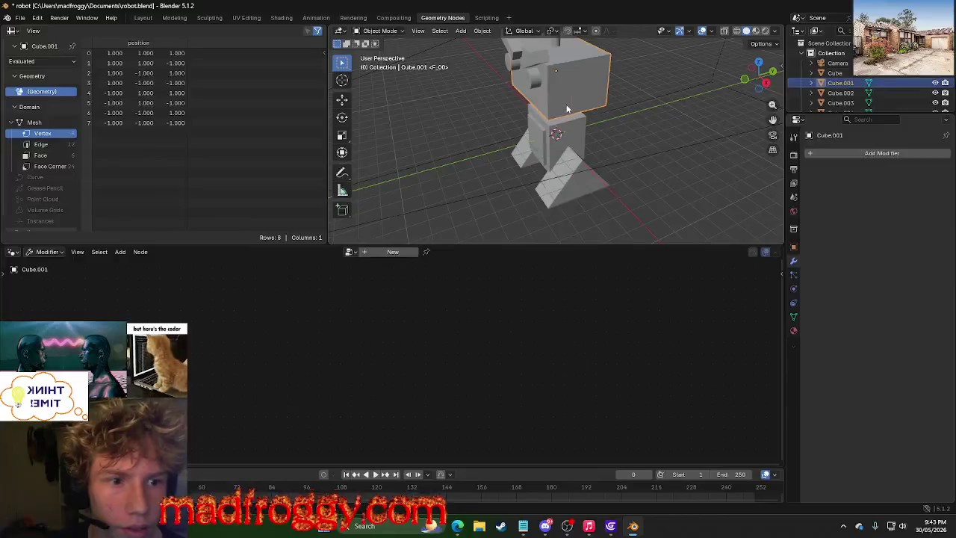
left_click(842, 154)
mouse_move(792, 165)
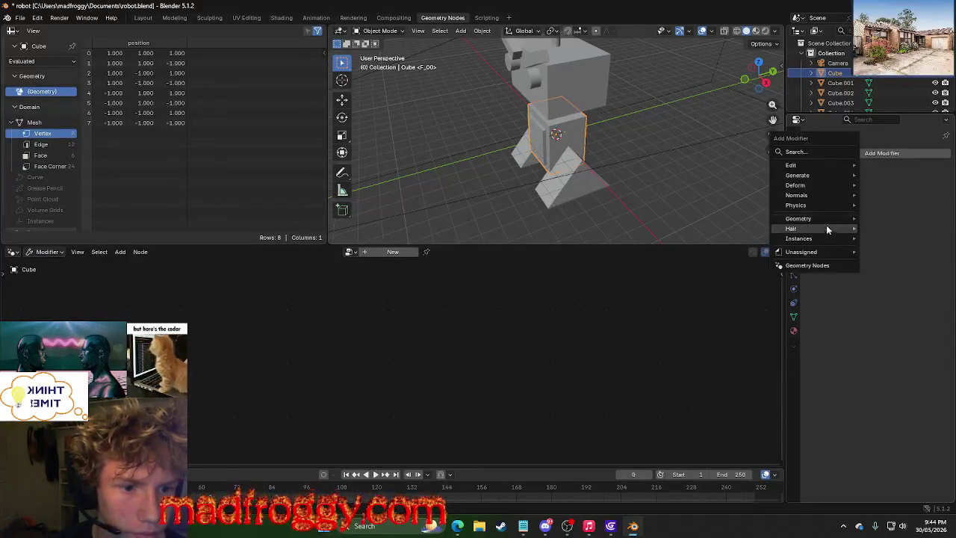
left_click(794, 331)
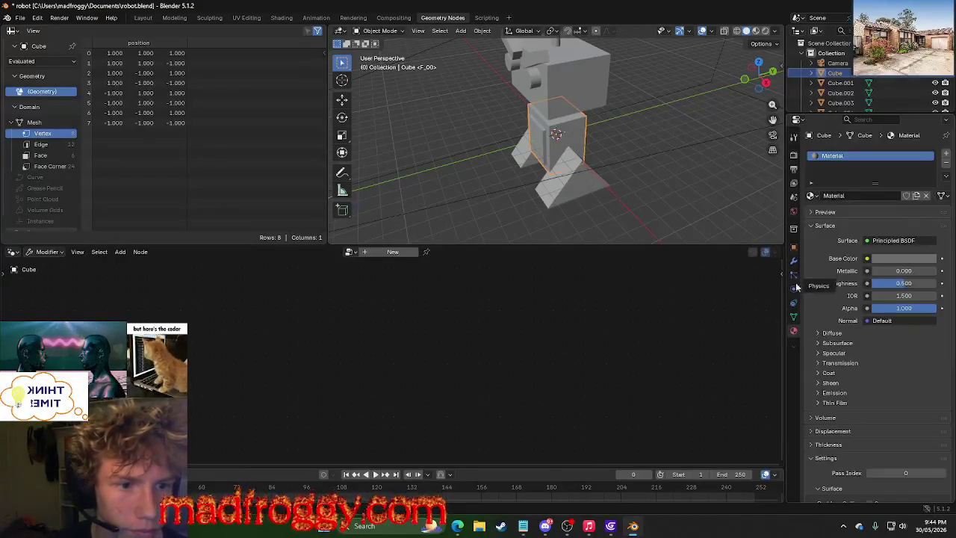
left_click(530, 80)
right_click(661, 147)
mouse_move(596, 182)
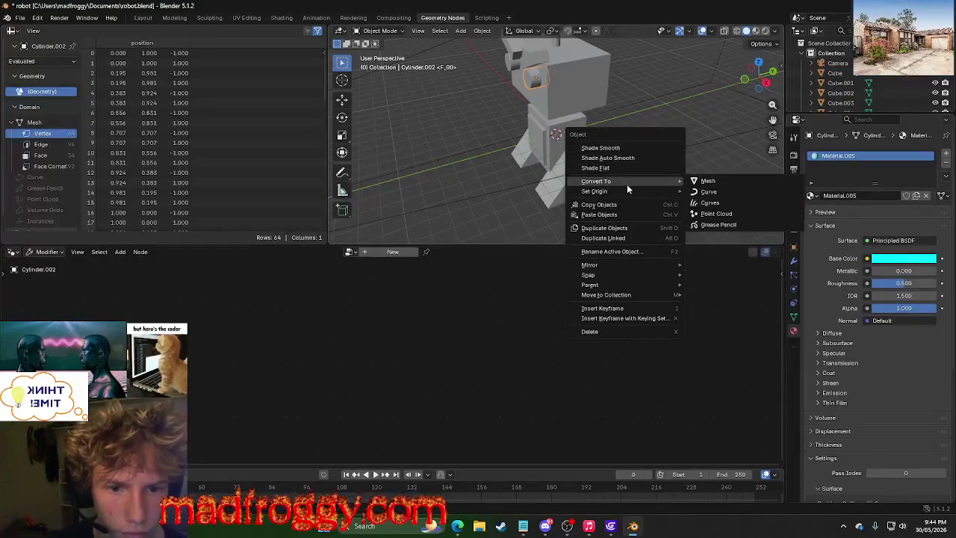
Dismiss the menu, orbit to the robot's front, and browse the Data and Constraint tabs.
left_click(427, 182)
middle_click_drag(427, 181, 483, 170)
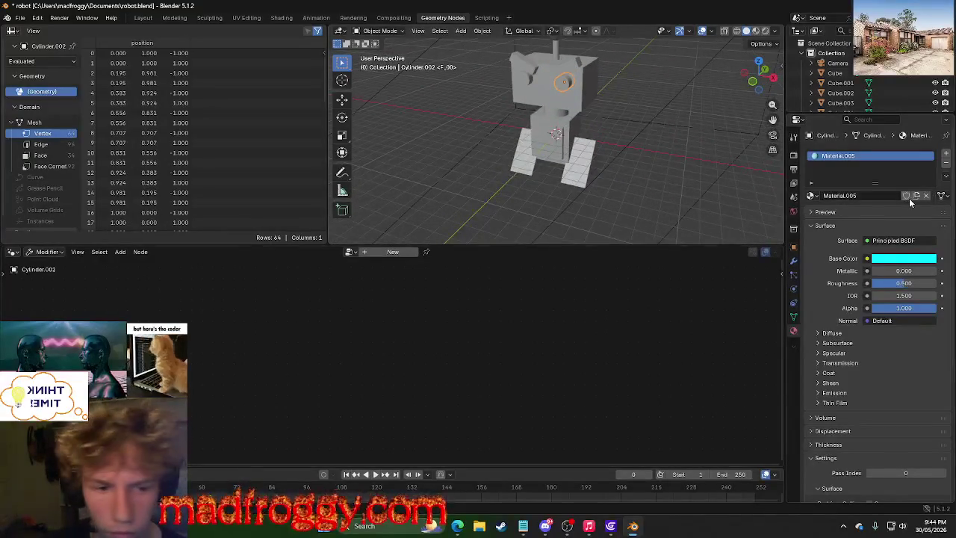
left_click(793, 318)
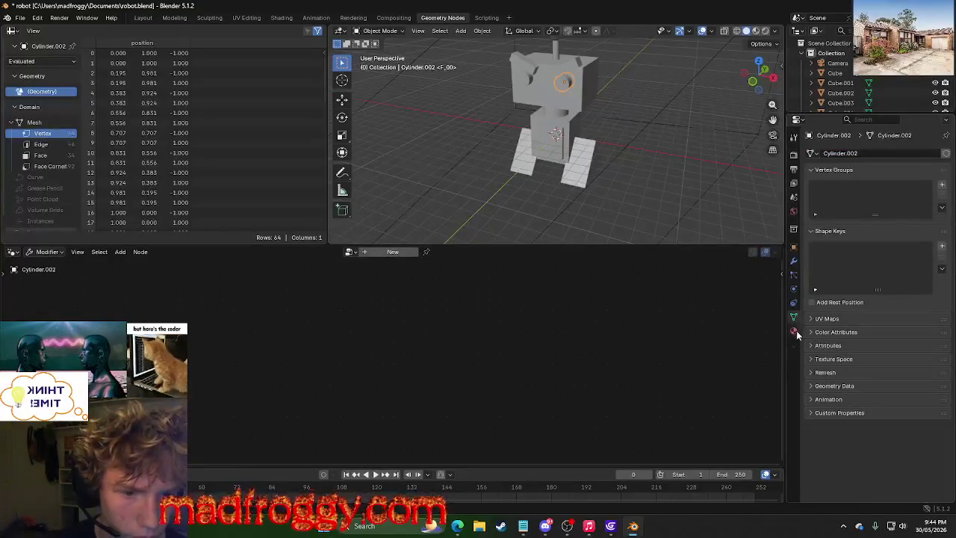
left_click(795, 332)
left_click(793, 303)
scroll(832, 66, "down", 4)
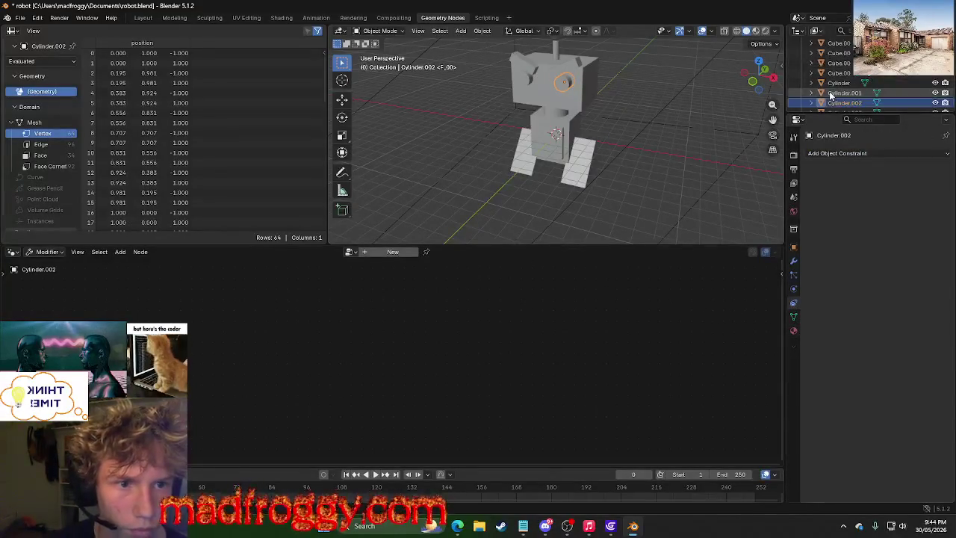
Select the Cylinder.004 leg in the Outliner, then bring Microsoft Edge to the front.
left_click(841, 72)
scroll(846, 73, "down", 2)
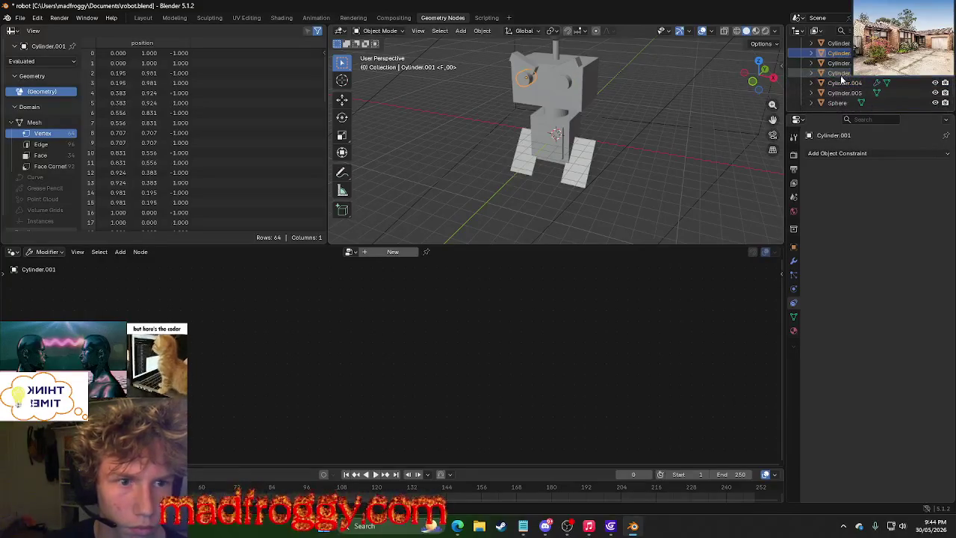
left_click(841, 83)
left_click(841, 93)
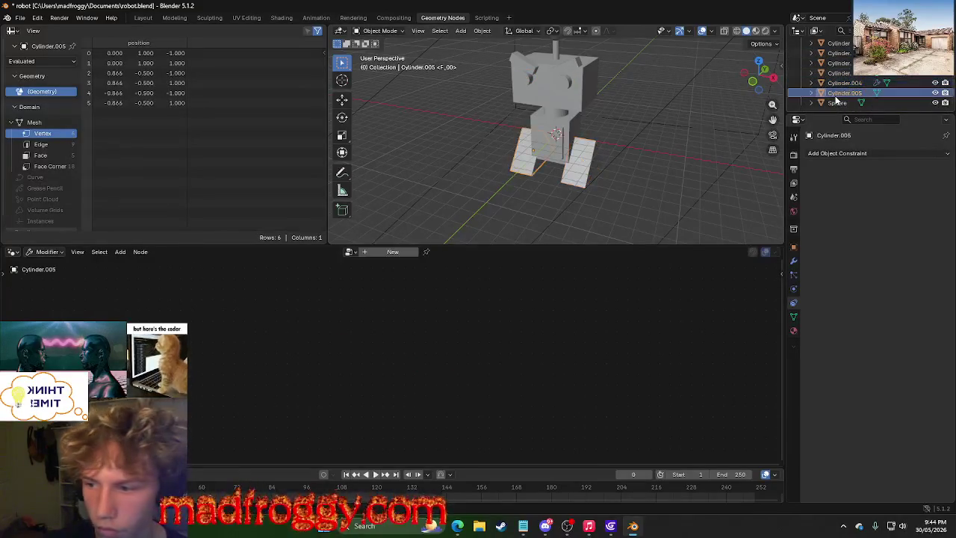
left_click(843, 83)
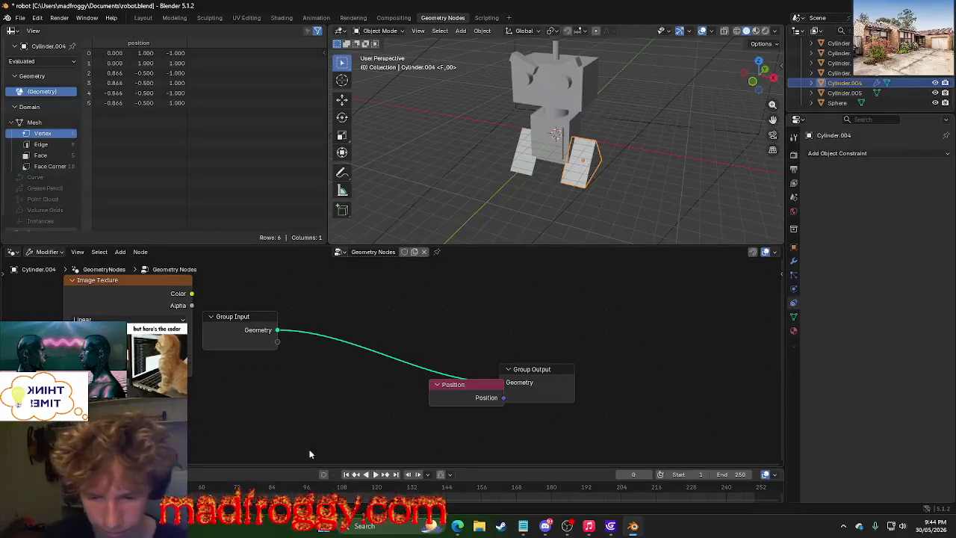
mouse_move(457, 525)
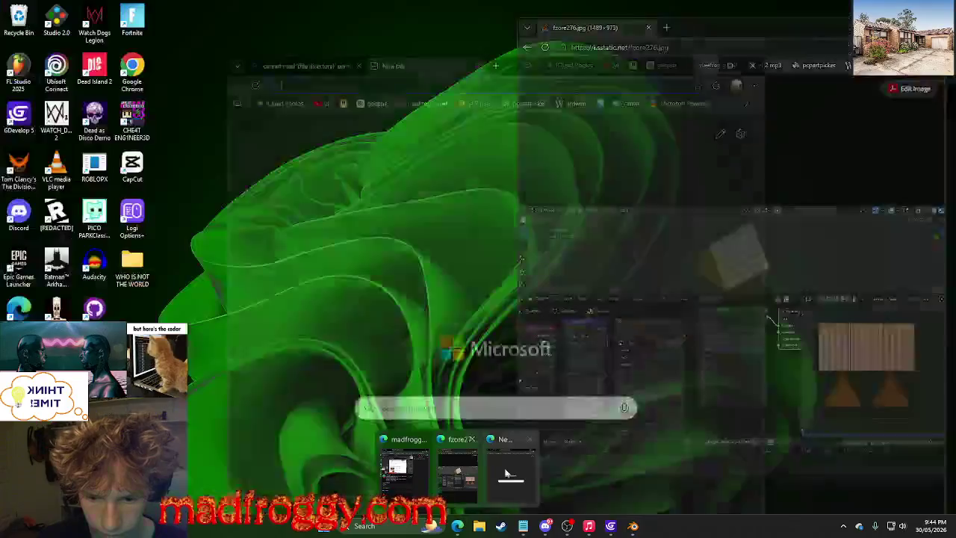
left_click(506, 473)
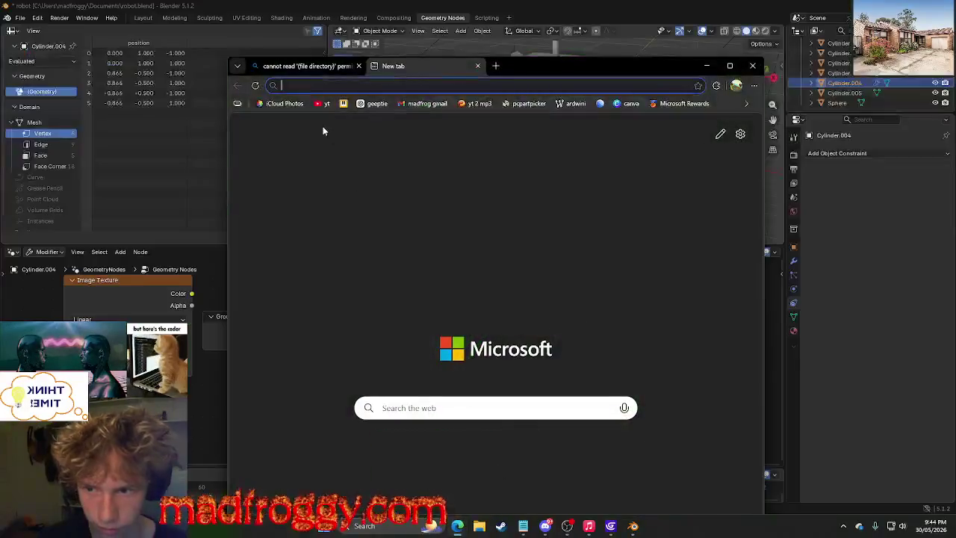
Search Bing for why a Mapping node can't be added, expand the full answer, and return to Blender.
type("why cant i ")
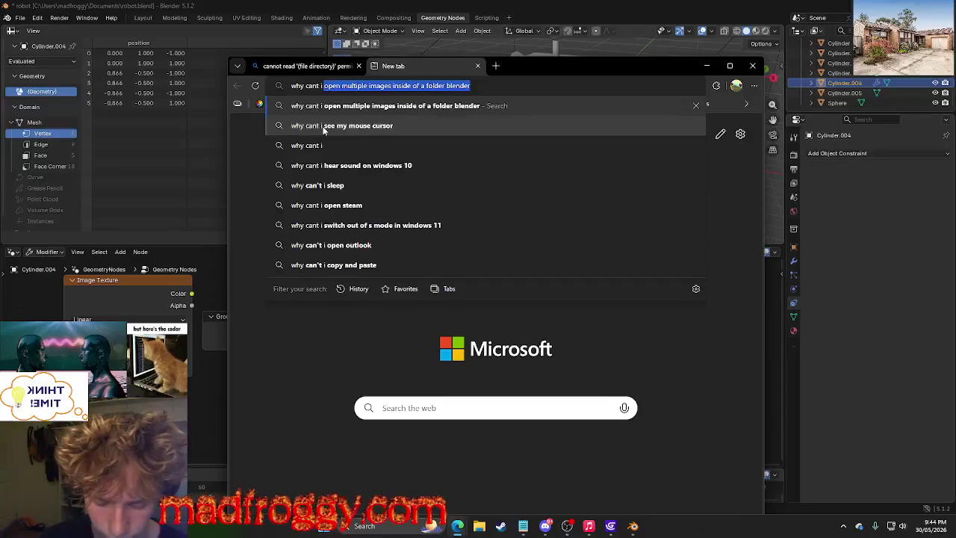
type("o")
key("BackSpace")
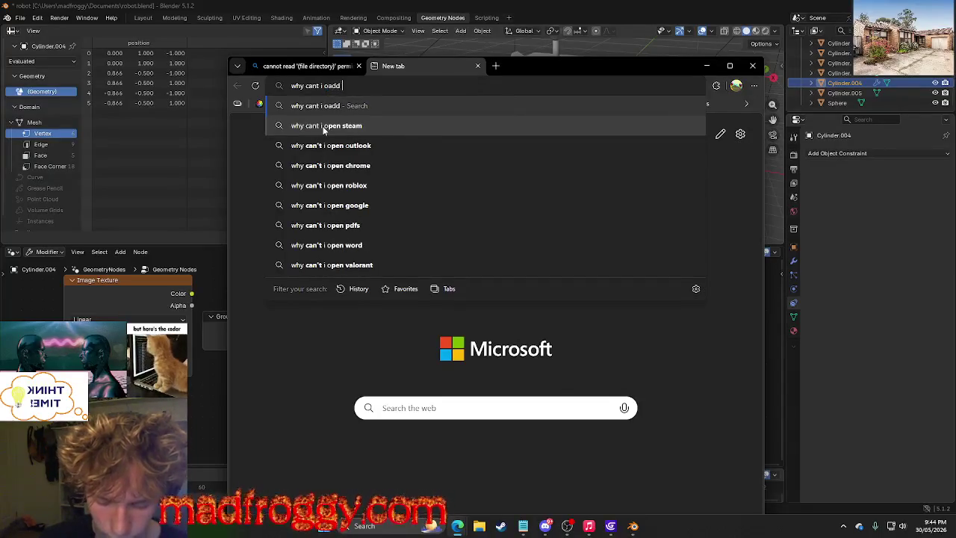
type("a mapping no")
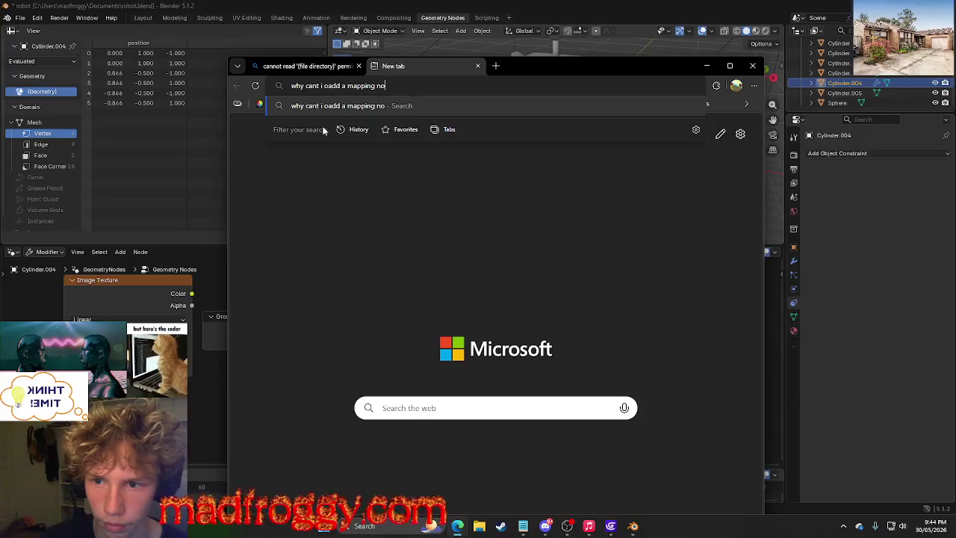
type("der")
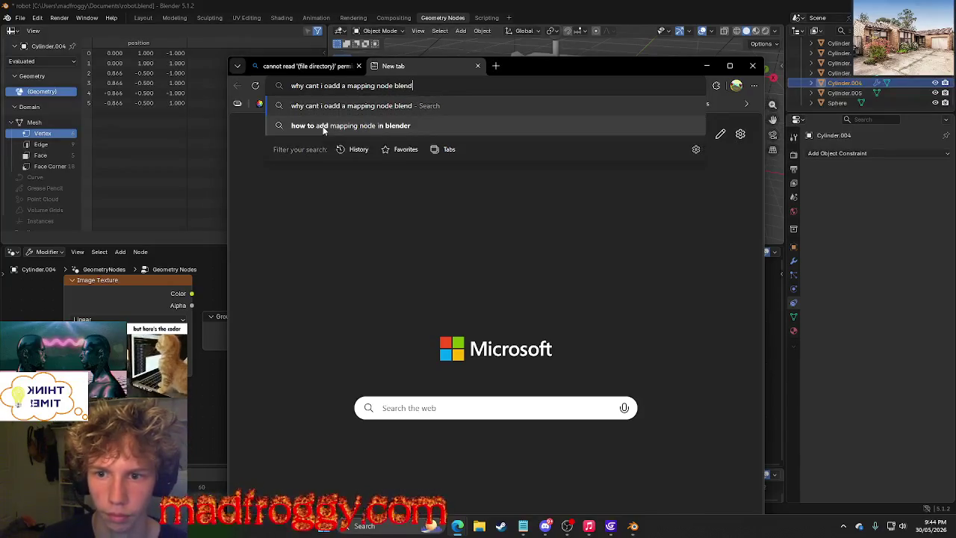
key("Return")
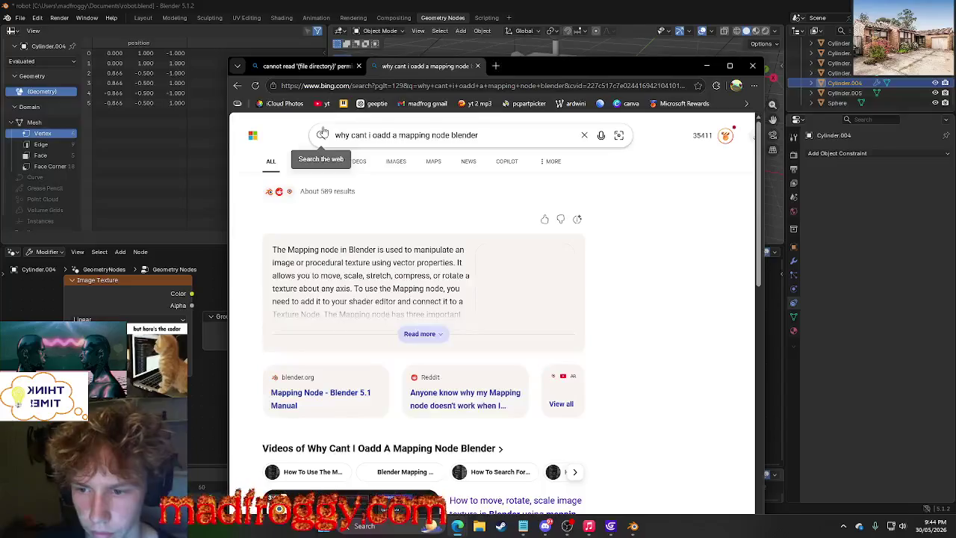
left_click(421, 334)
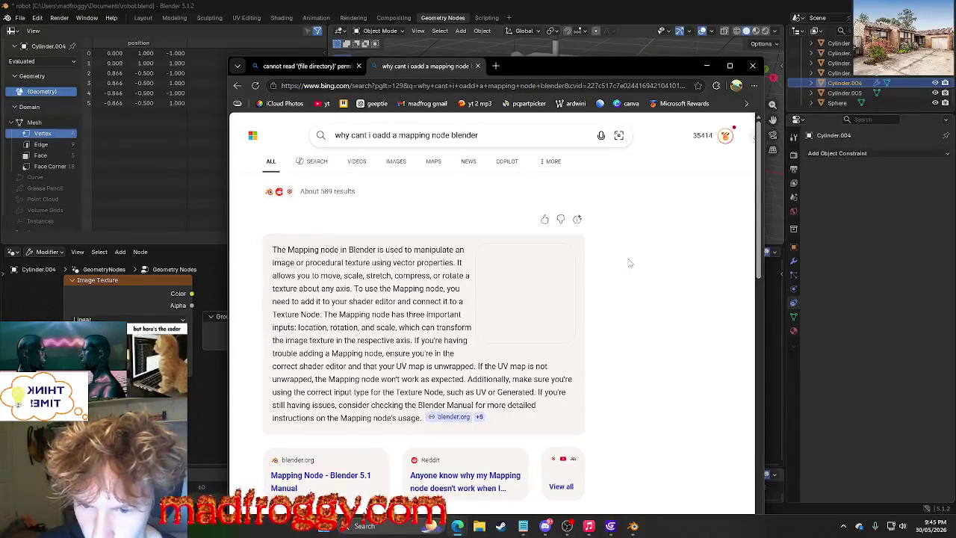
left_click(367, 15)
key("ctrl+Page_Up")
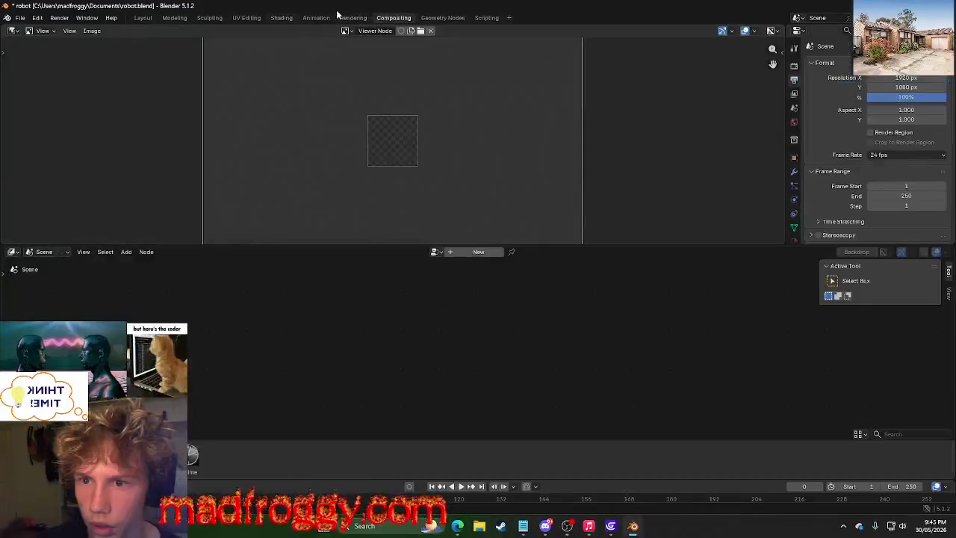
Switch to the UV Editing workspace and hide the image settings sidebar.
key("ctrl+Page_Up")
key("ctrl+Page_Up")
key("ctrl+Page_Up")
left_click(250, 21)
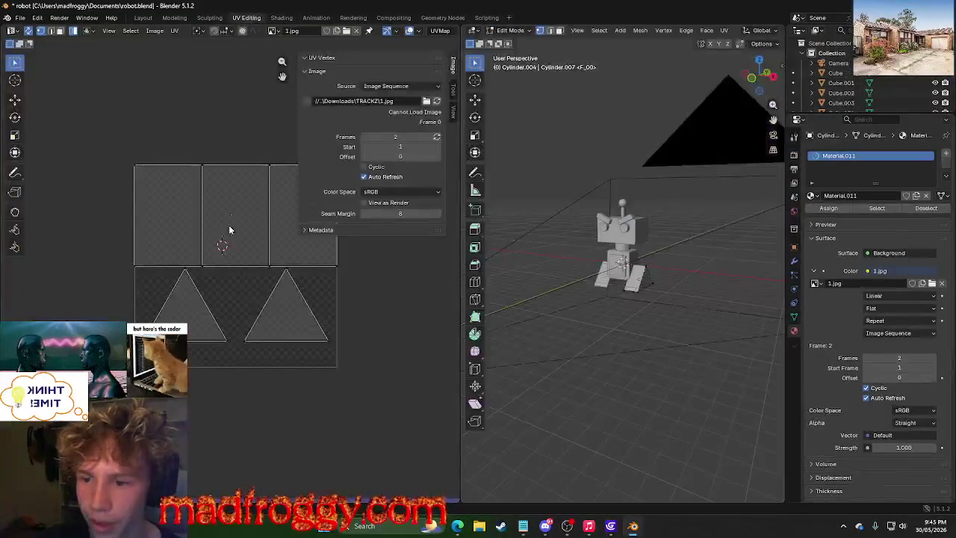
key("n")
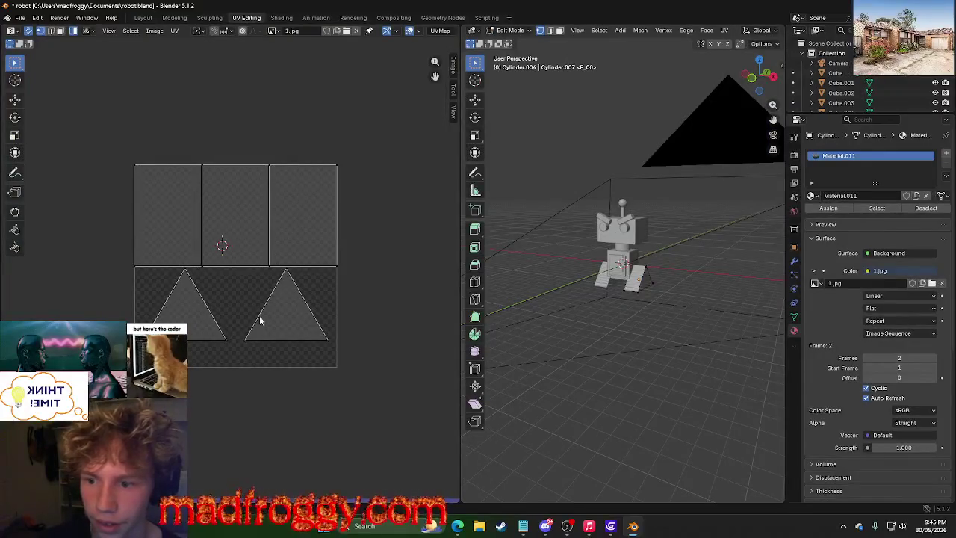
key("u")
key("Escape")
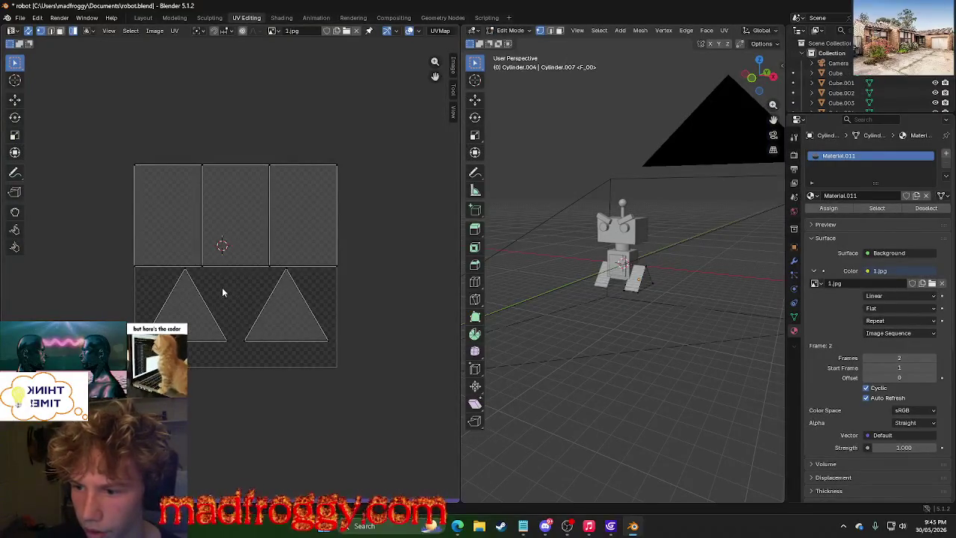
key("u")
key("Escape")
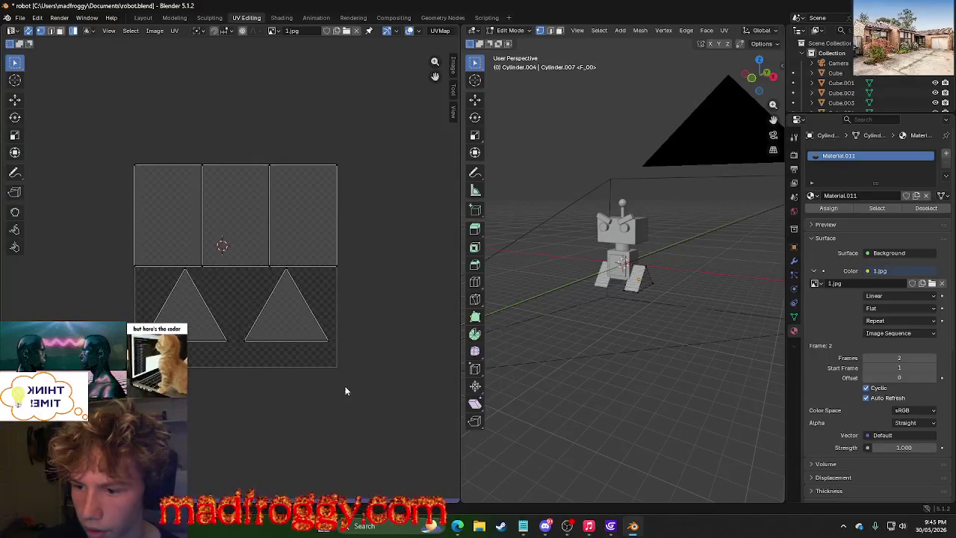
Select all the leg's UVs and unwrap repeatedly until the rectangles stack beside the triangles.
key("a")
key("u")
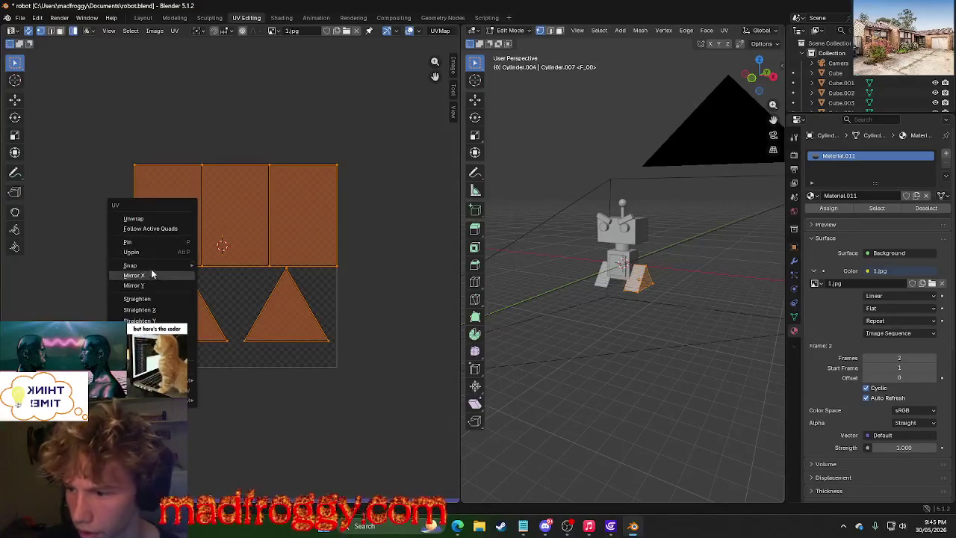
left_click(158, 218)
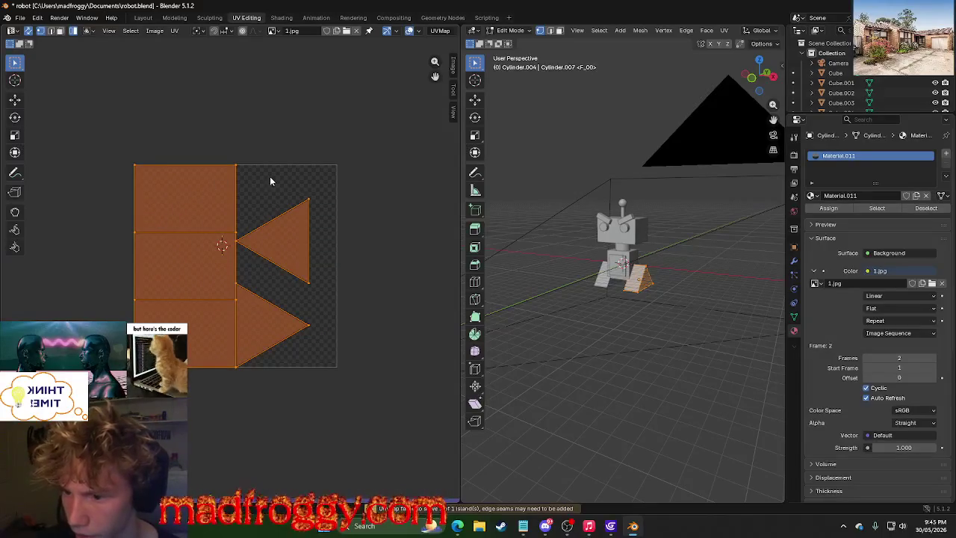
key("u")
left_click(214, 197)
key("u")
left_click(202, 201)
key("u")
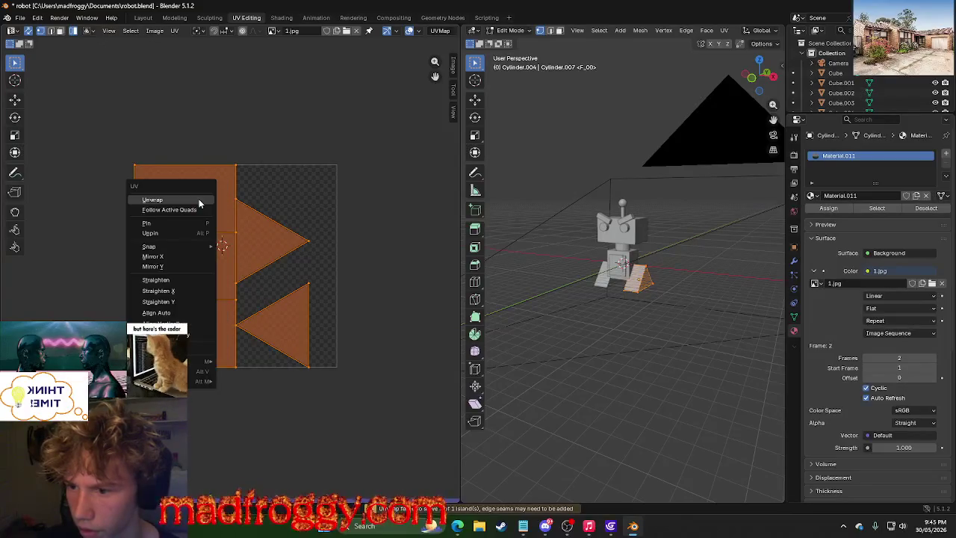
left_click(200, 202)
key("u")
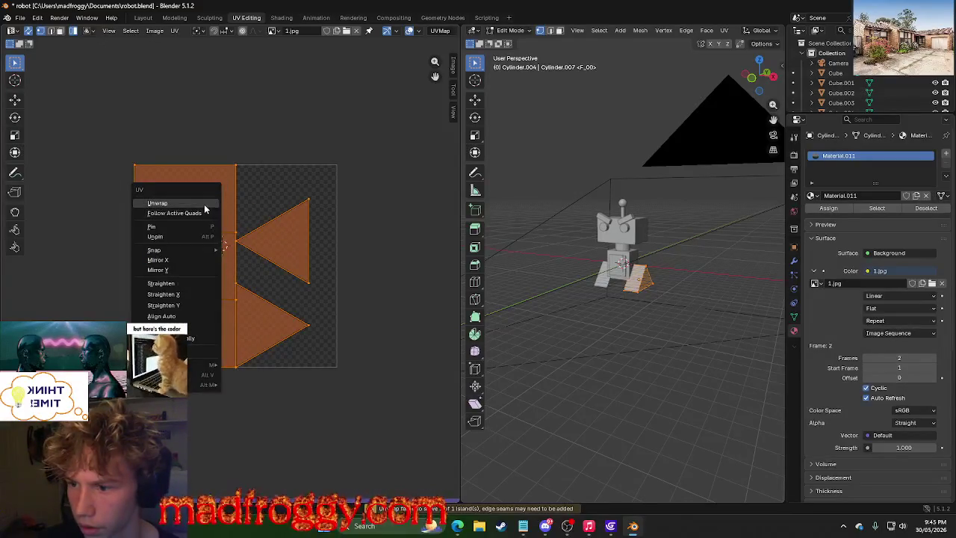
left_click(204, 203)
left_click(299, 180)
key("alt+a")
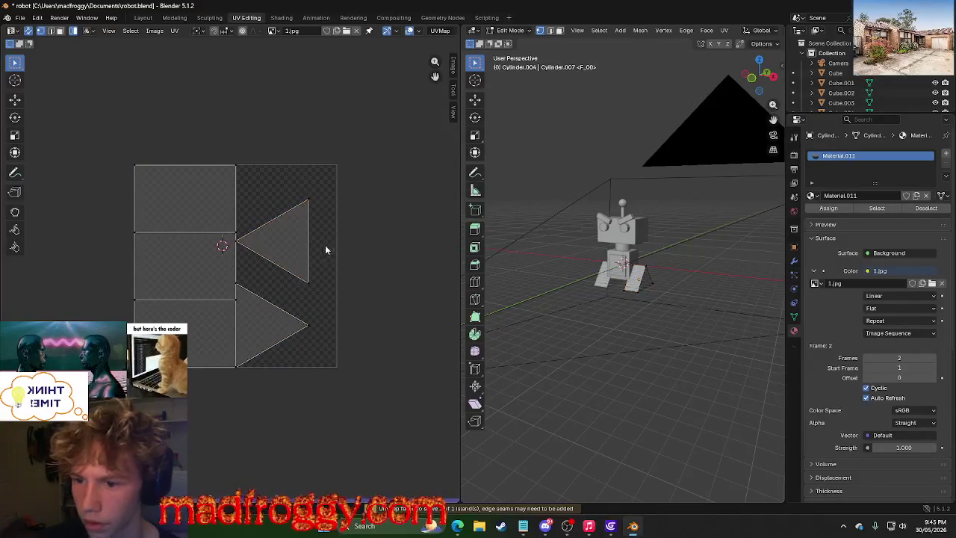
Cycle through the Animation, Rendering, Compositing and Shading workspaces back to UV Editing.
left_click(316, 18)
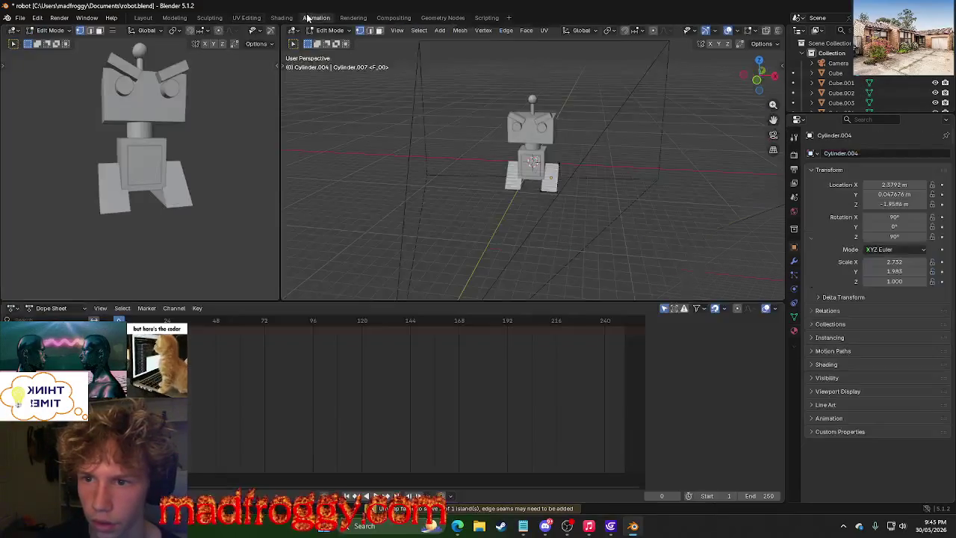
left_click(353, 18)
left_click(393, 17)
left_click(352, 18)
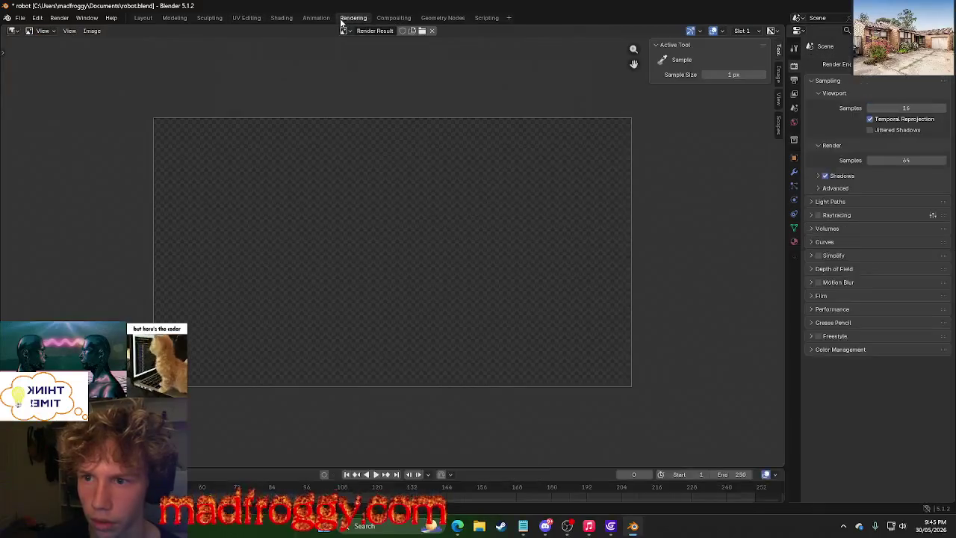
left_click(316, 18)
left_click(282, 19)
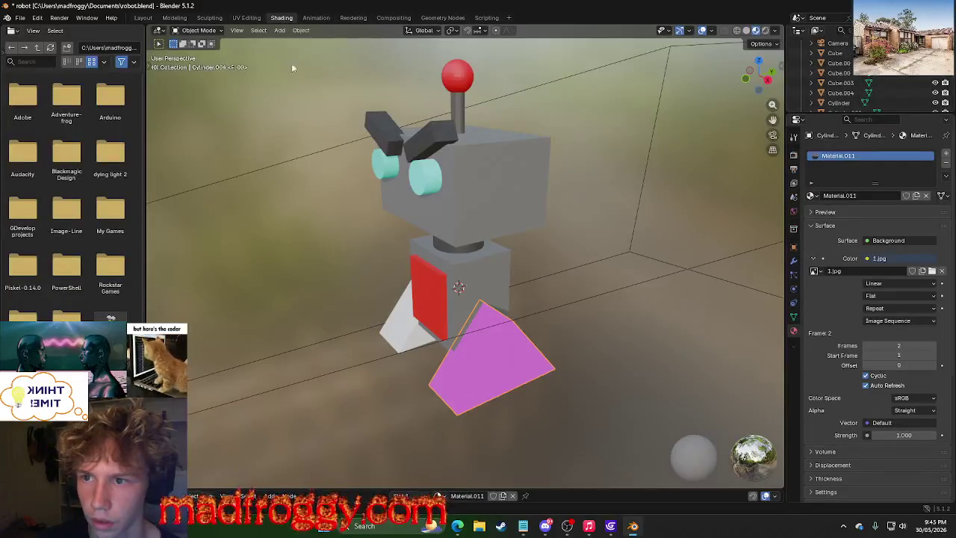
left_click(246, 18)
Unwrap all the leg's UVs, try isolating the rectangle strip, then box-select every island.
key("a")
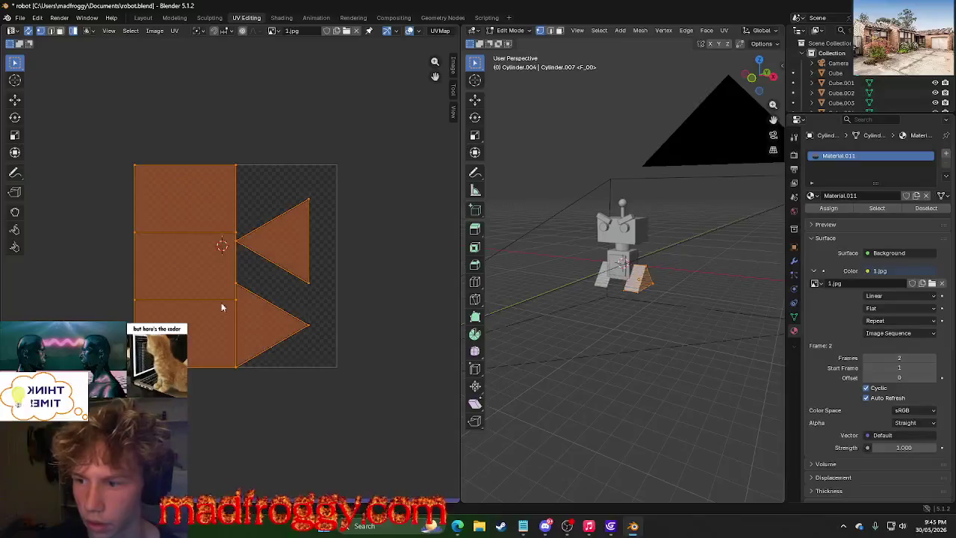
key("u")
left_click(164, 189)
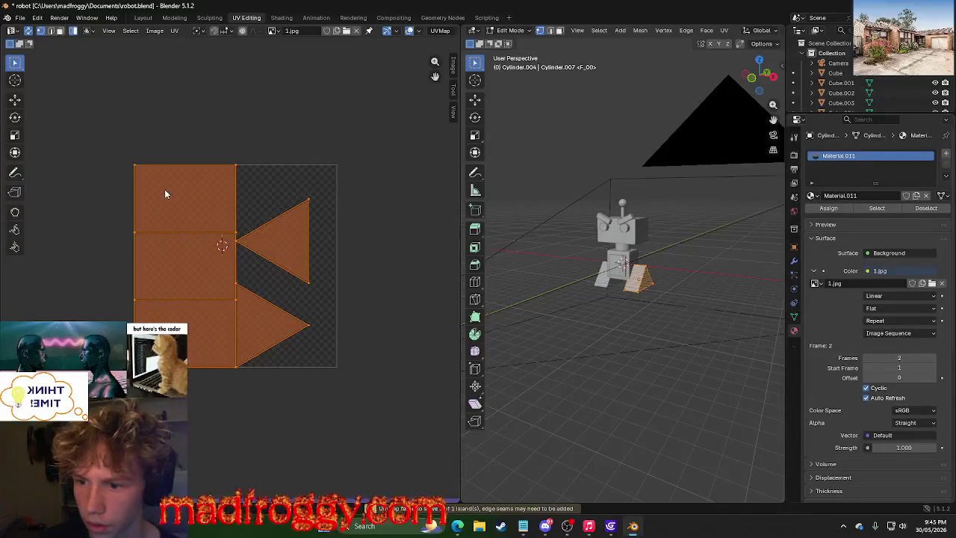
key("u")
left_click(168, 197)
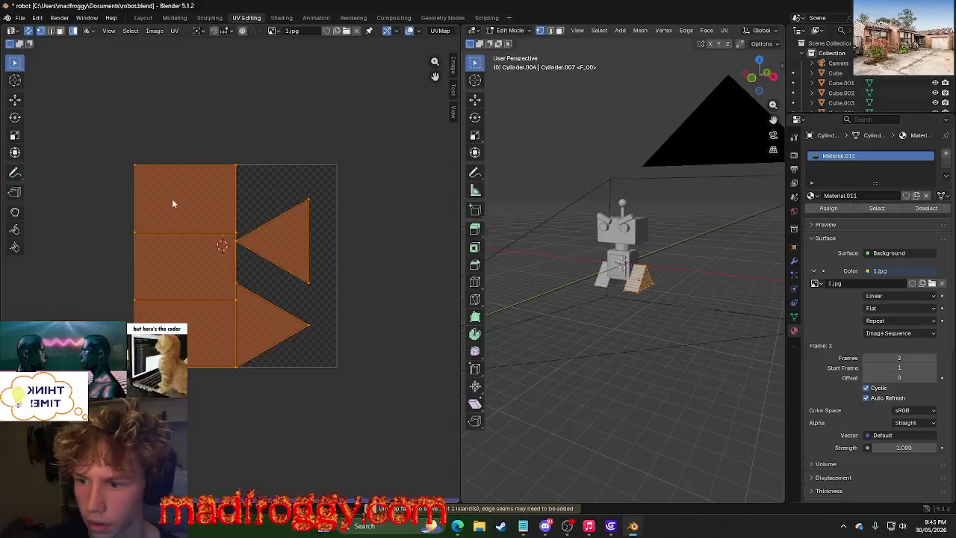
left_click(186, 208)
left_click(336, 195)
left_click(379, 180)
left_click_drag(371, 182, 36, 373)
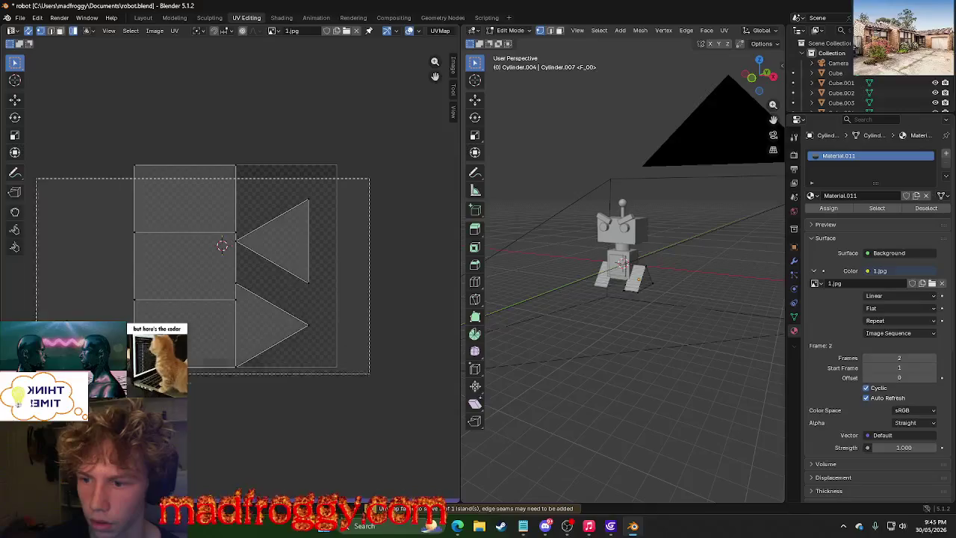
Re-unwrap the selection into rectangles on the left and triangles on the right.
key("u")
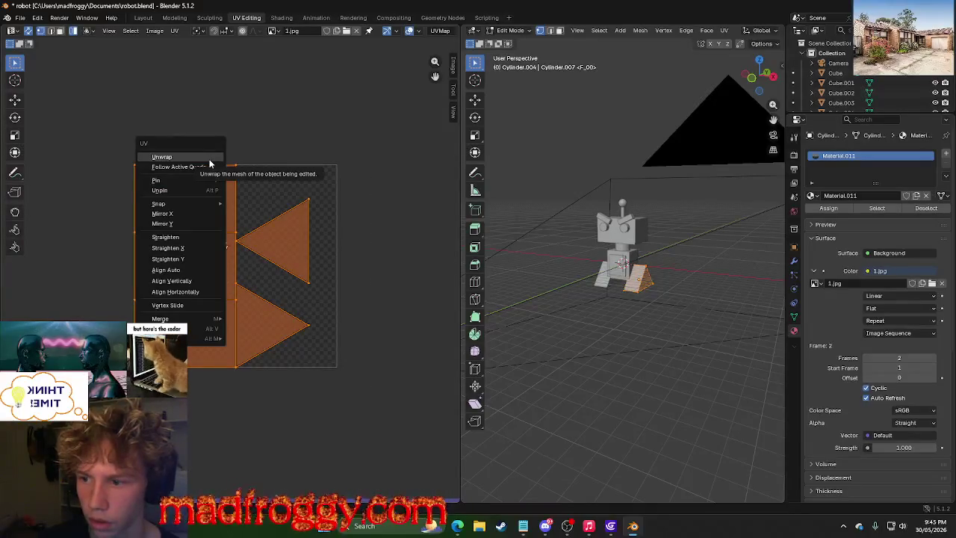
left_click(162, 157)
key("u")
left_click(319, 195)
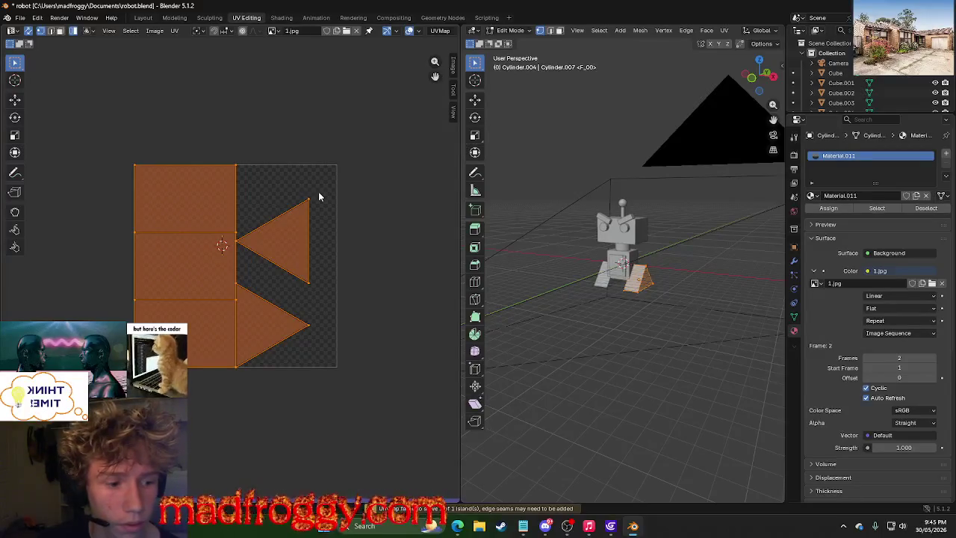
key("u")
left_click(314, 304)
key("u")
left_click(191, 306)
Unwrap only the rectangle strip and undo the resulting fan-shaped layout.
left_click(172, 312)
key("u")
left_click(183, 306)
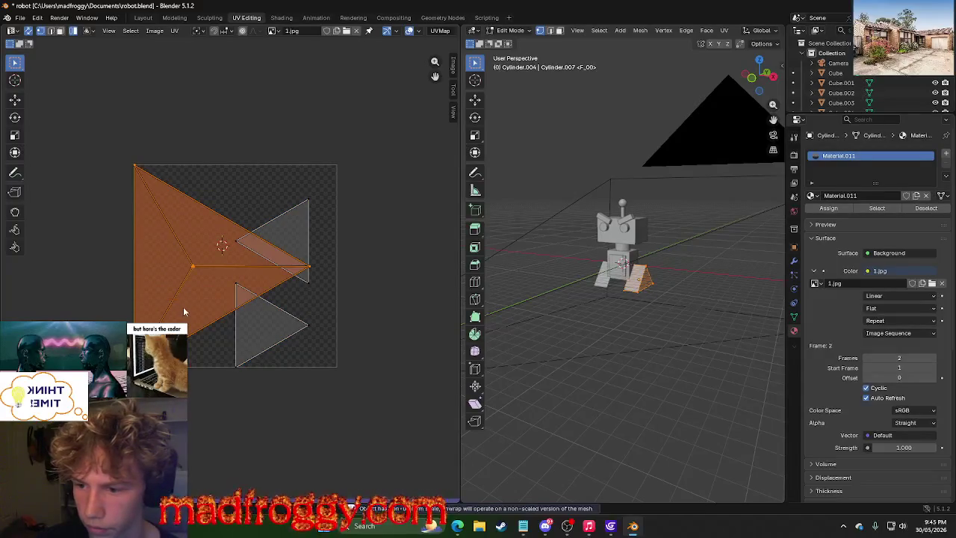
left_click(396, 307)
key("ctrl+z")
key("ctrl+z")
Re-select every UV island including both triangles, unwrap again, and switch to the Rendering workspace.
left_click(393, 284)
key("a")
key("u")
left_click(206, 199)
left_click(319, 77)
left_click(329, 18)
left_click(353, 18)
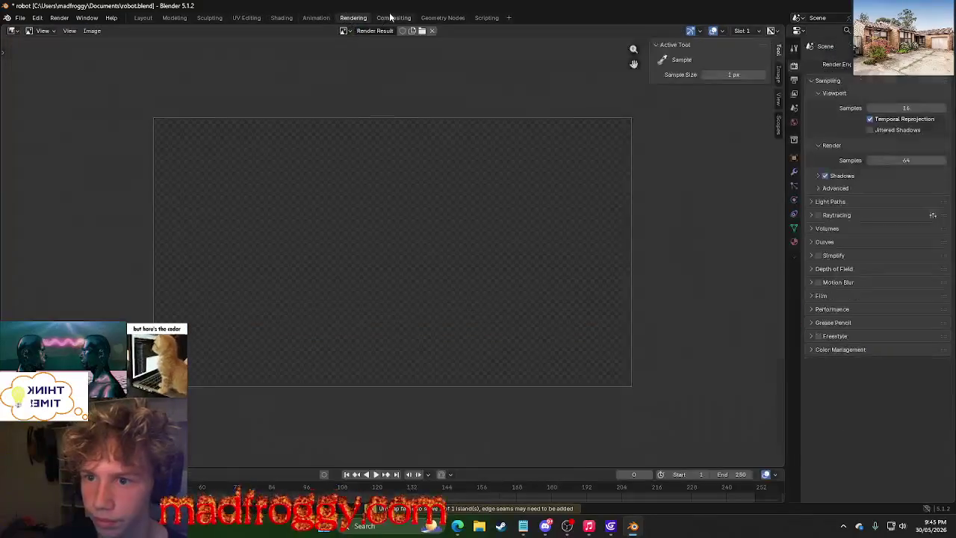
Search the Geometry Nodes add menu for 'mappi', find no Mapping node, and bring Edge forward.
left_click(394, 17)
left_click(442, 18)
right_click(362, 325)
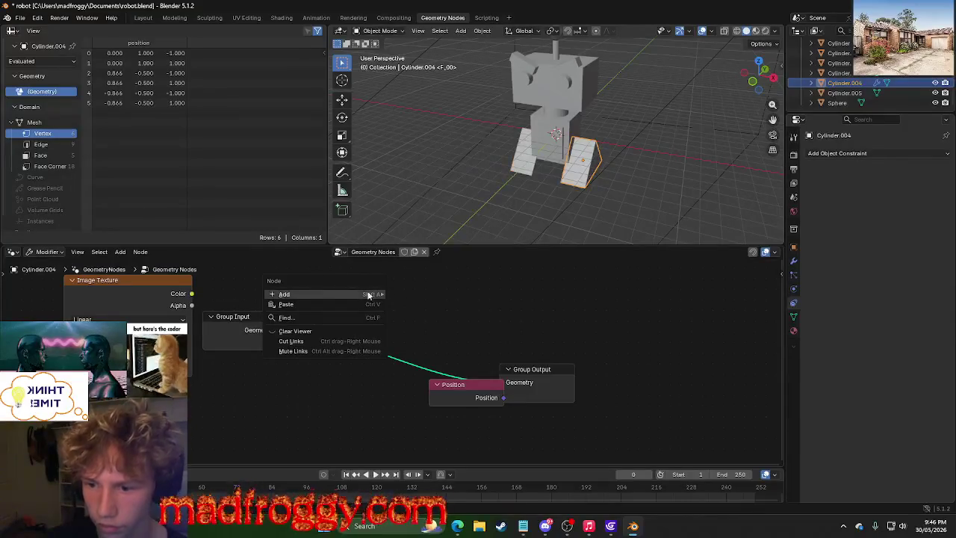
key("shift+a")
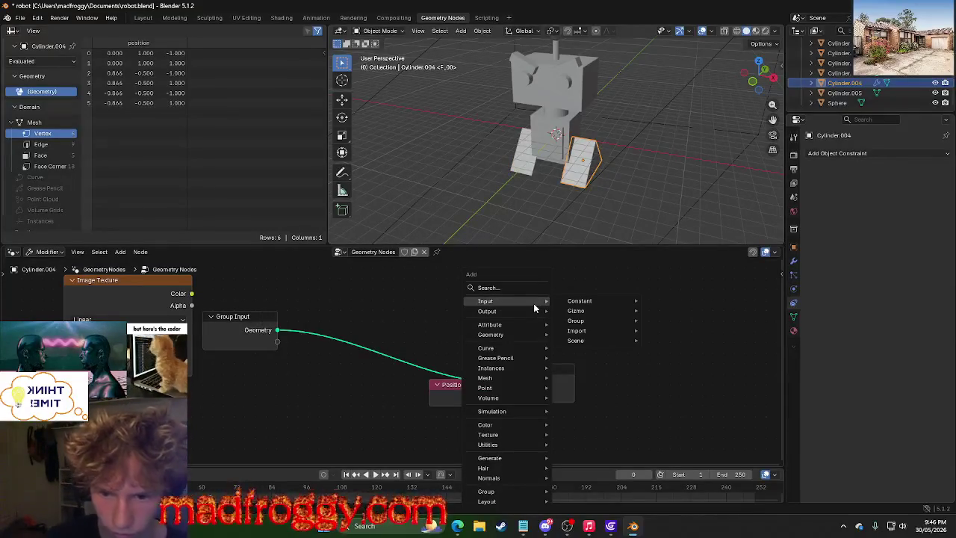
left_click(502, 289)
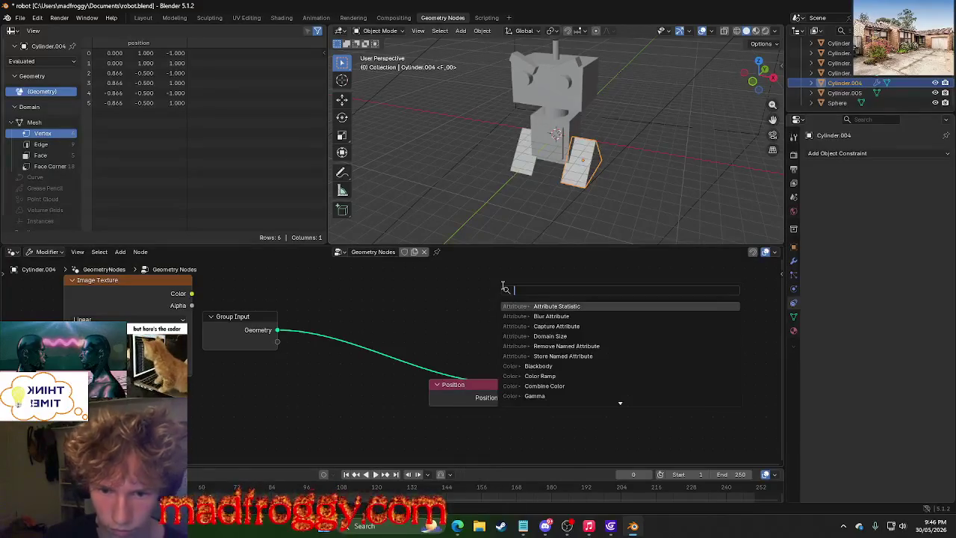
type("mappi")
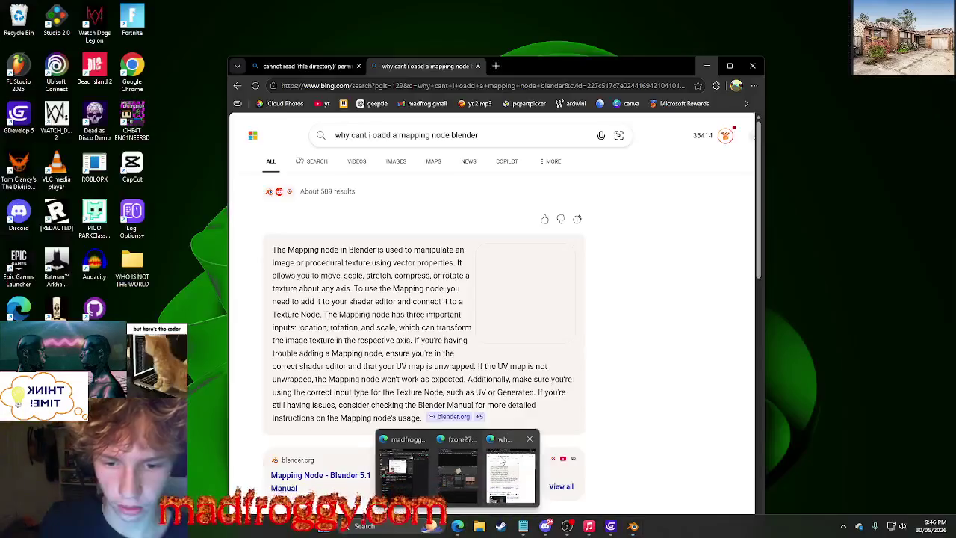
mouse_move(457, 526)
left_click(496, 472)
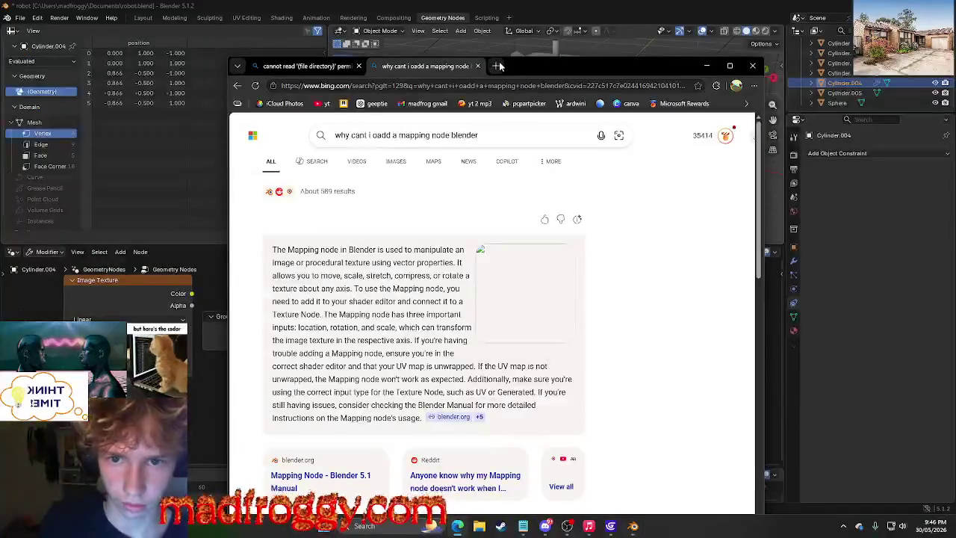
Search Bing for 'how to properly unwrap uv map blender' and open the 'Blender 5.0: How to UV Unwrap Anything' video.
left_click(496, 65)
type("p")
key("BackSpace")
type("how to properl")
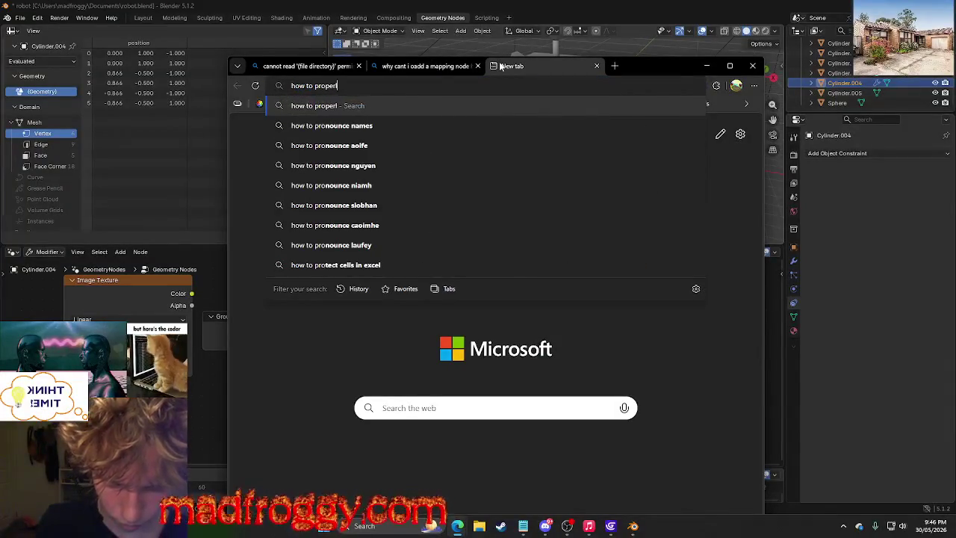
type("y unwrap uv ma")
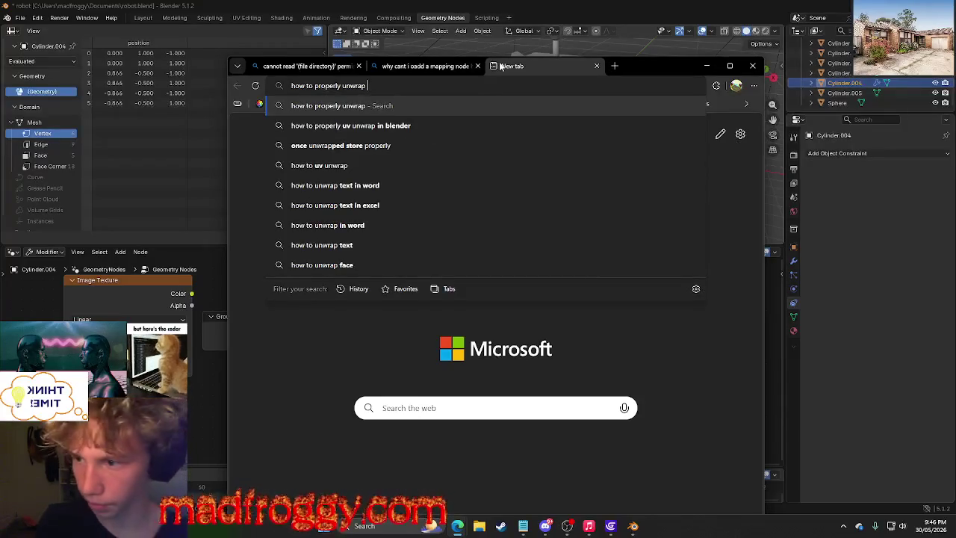
type("p blen")
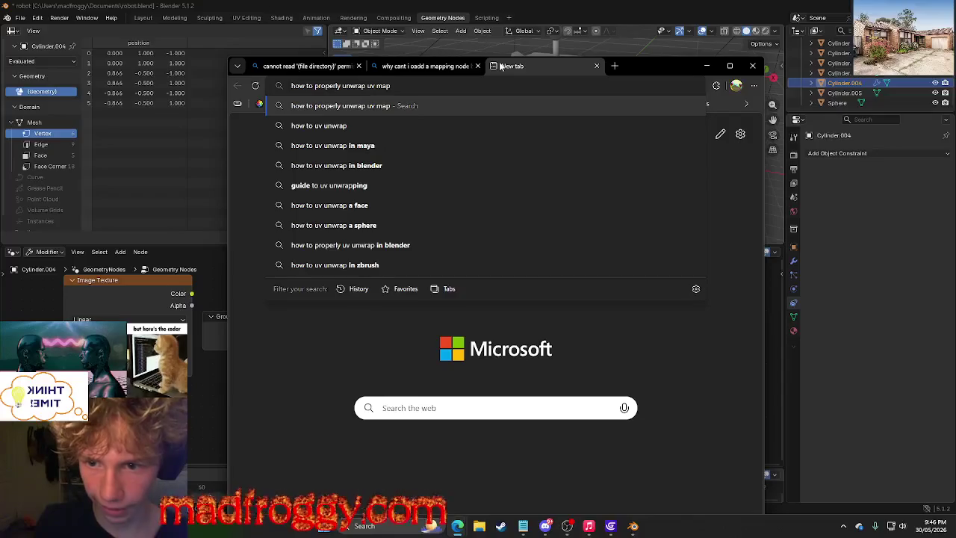
type("der")
key("Return")
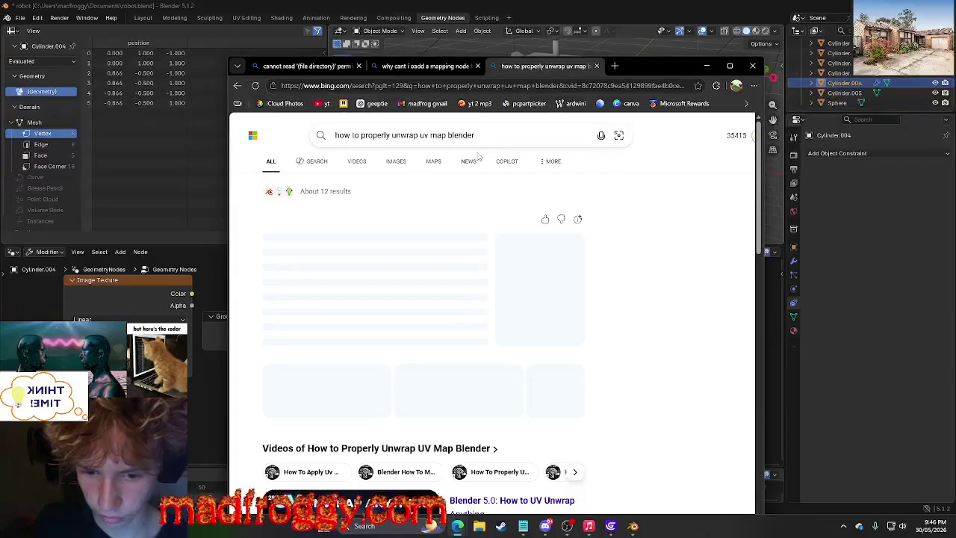
scroll(653, 254, "down", 4)
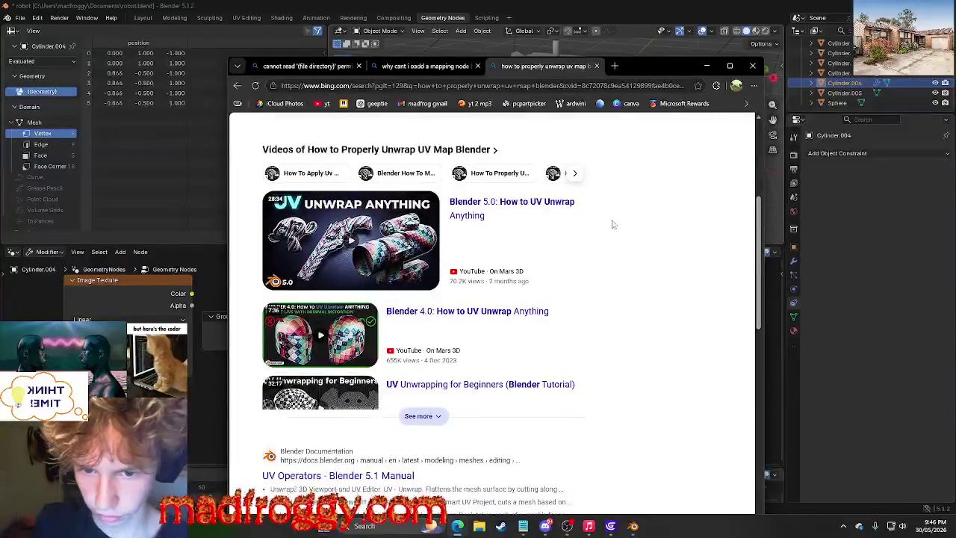
left_click(568, 212)
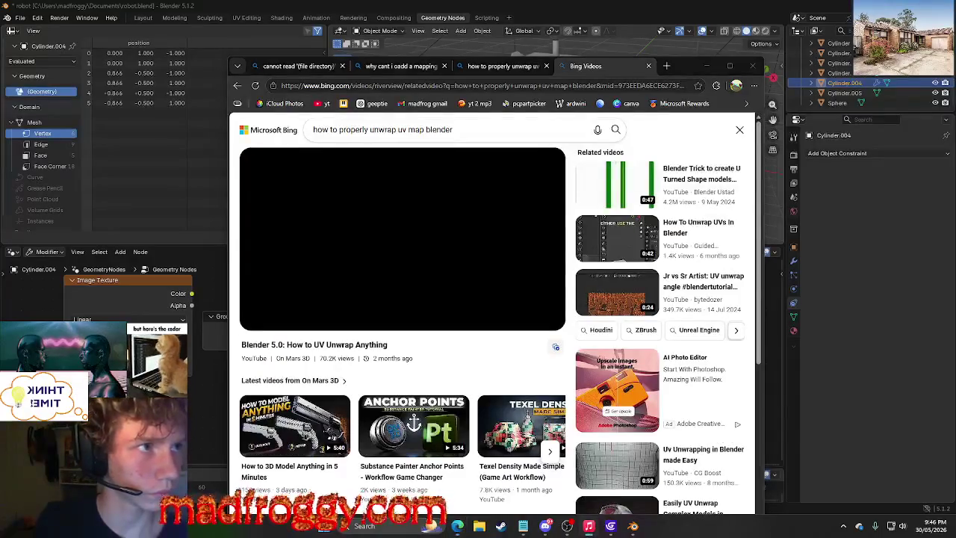
Skip the ad, maximize Edge, and watch the UV unwrap tutorial up to its Mark Seams section.
scroll(449, 302, "down", 3)
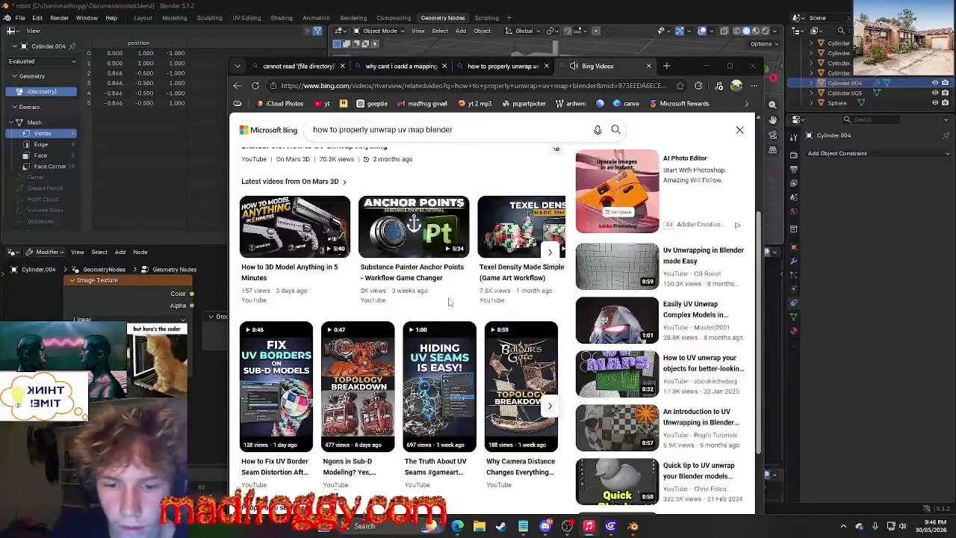
scroll(449, 301, "up", 3)
scroll(449, 302, "down", 3)
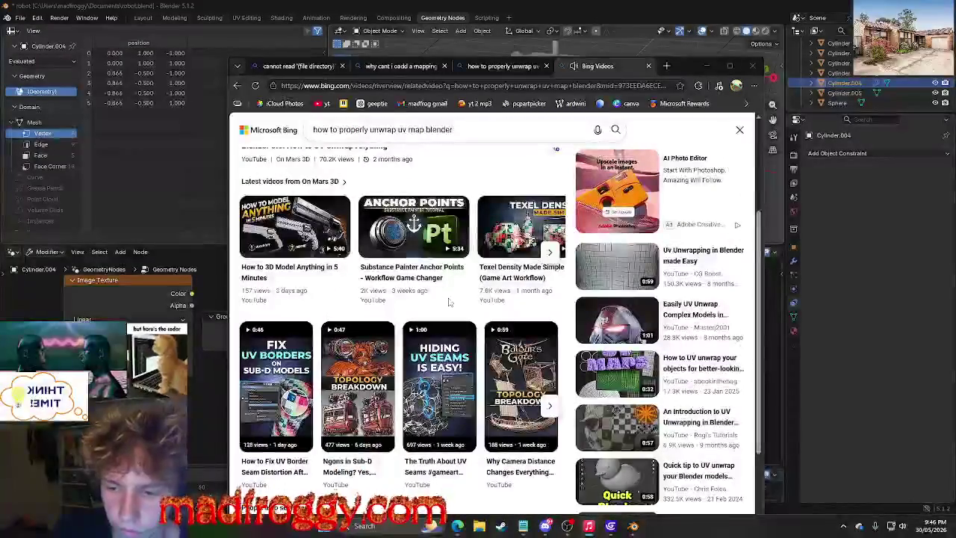
scroll(453, 312, "up", 1)
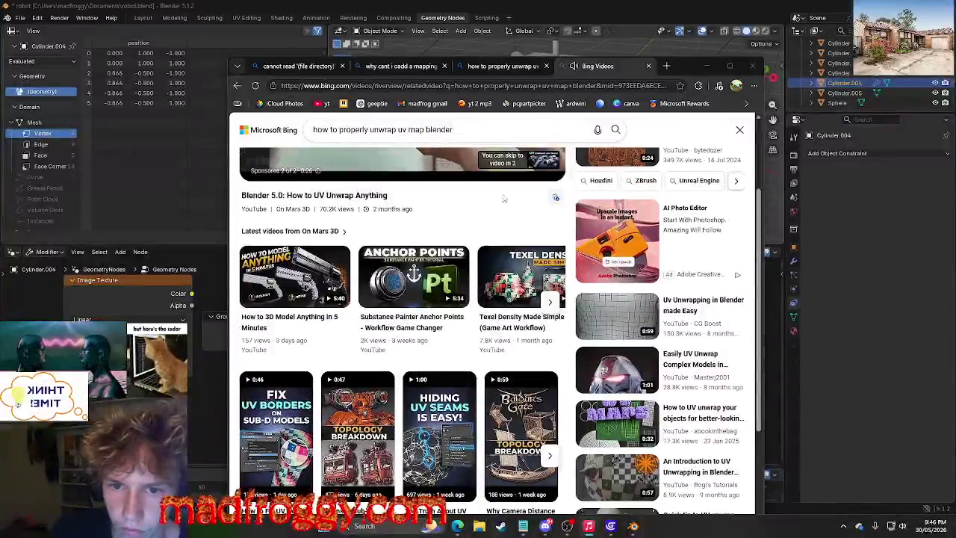
left_click(531, 160)
scroll(528, 171, "up", 3)
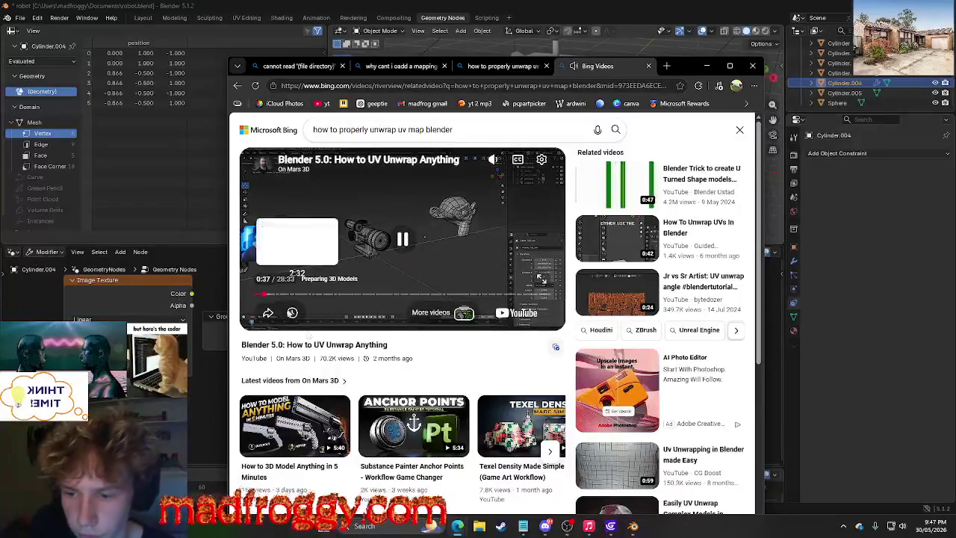
mouse_move(403, 239)
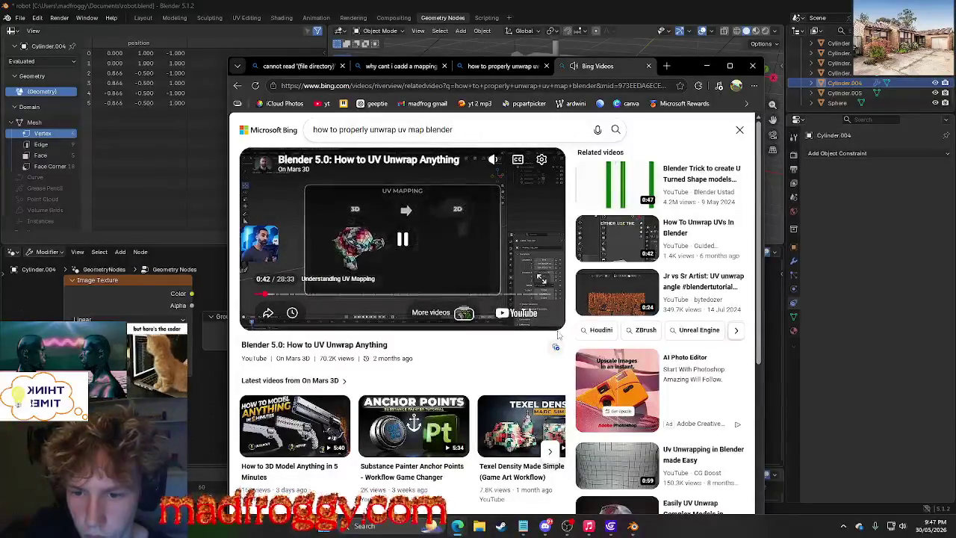
left_click(730, 66)
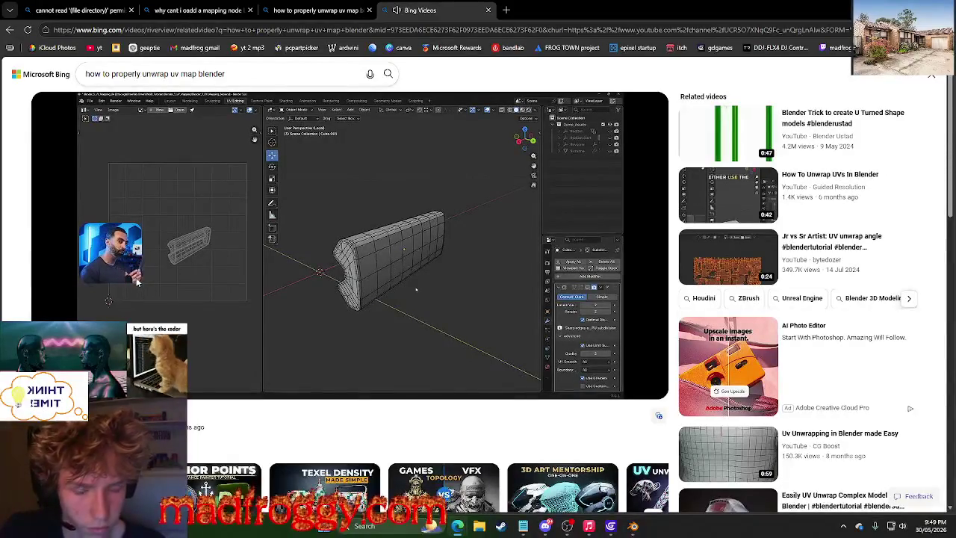
left_click(137, 281)
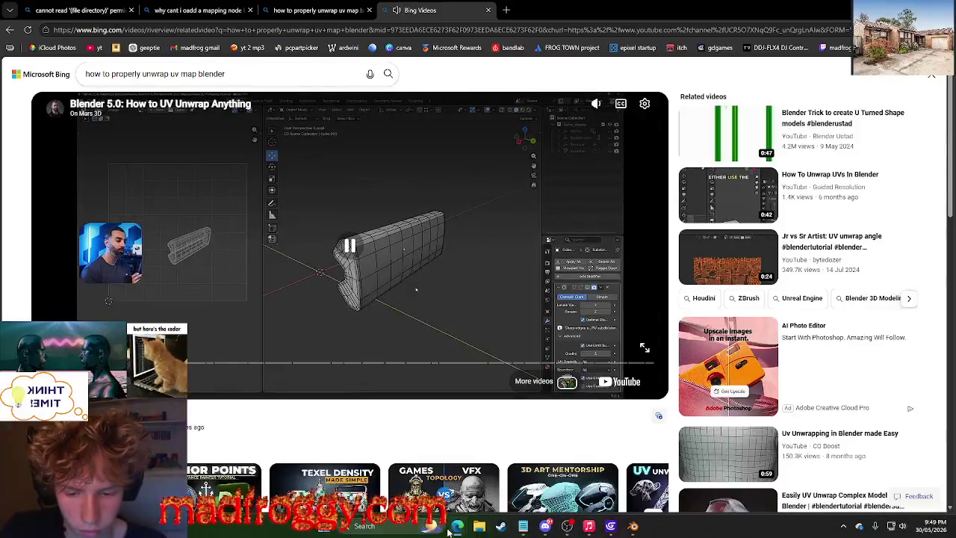
mouse_move(457, 526)
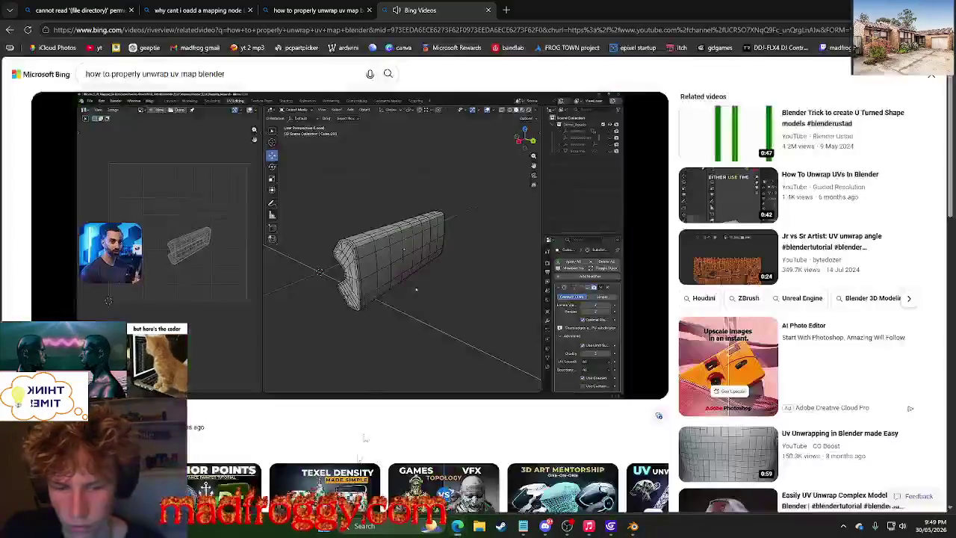
Pause the tutorial on the edge-loop seam frame and switch back to Blender.
left_click(350, 247)
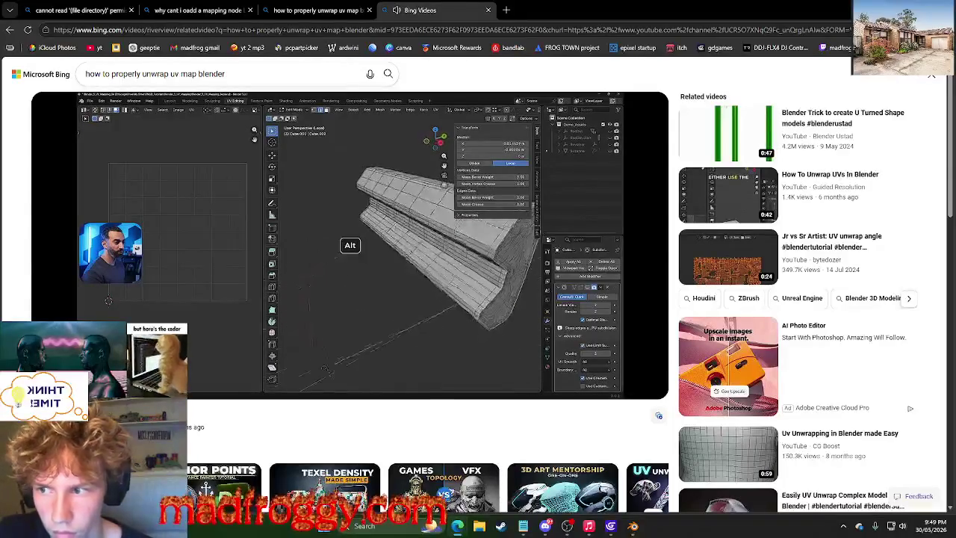
left_click(635, 199)
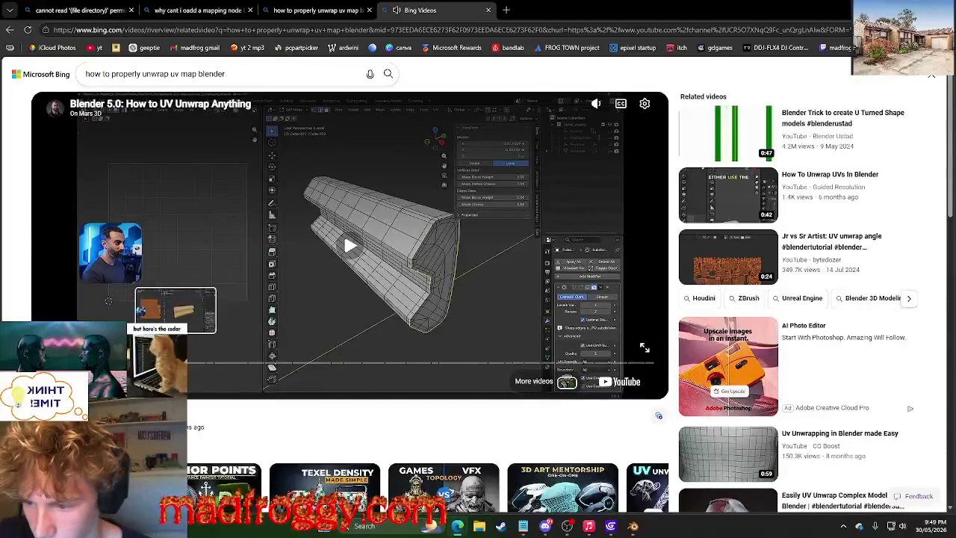
left_click(635, 525)
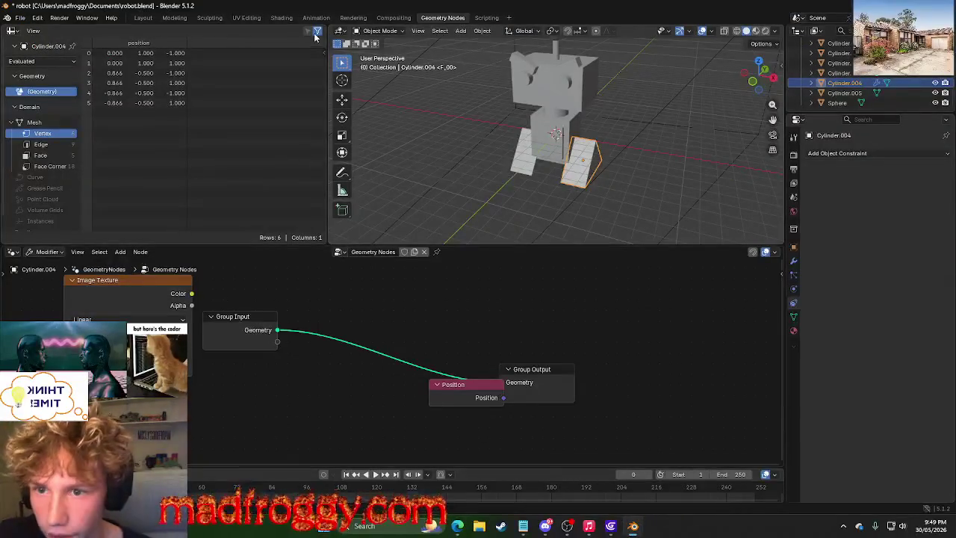
Switch from the Geometry Nodes workspace to the UV Editing workspace.
left_click(394, 18)
left_click(354, 18)
left_click(316, 18)
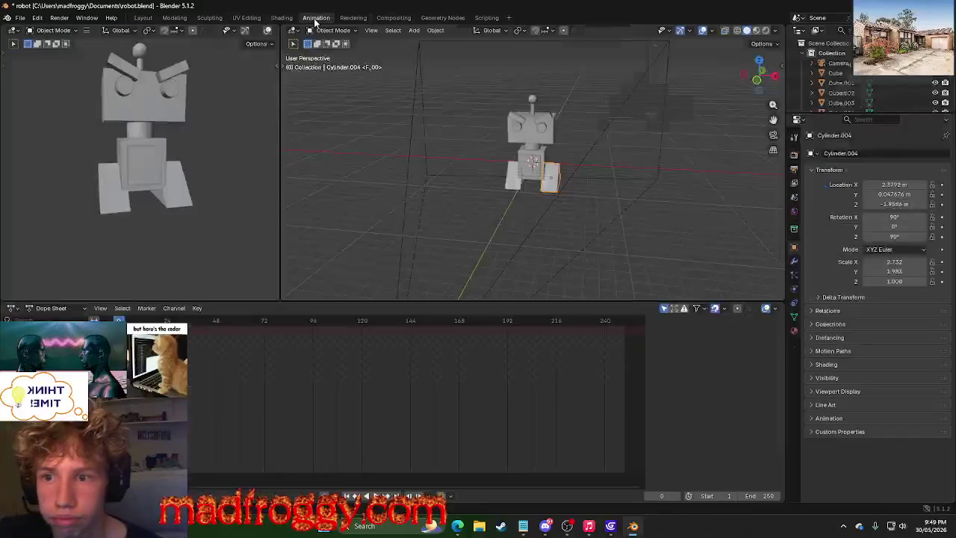
left_click(282, 18)
left_click(246, 18)
left_click(210, 18)
left_click(246, 18)
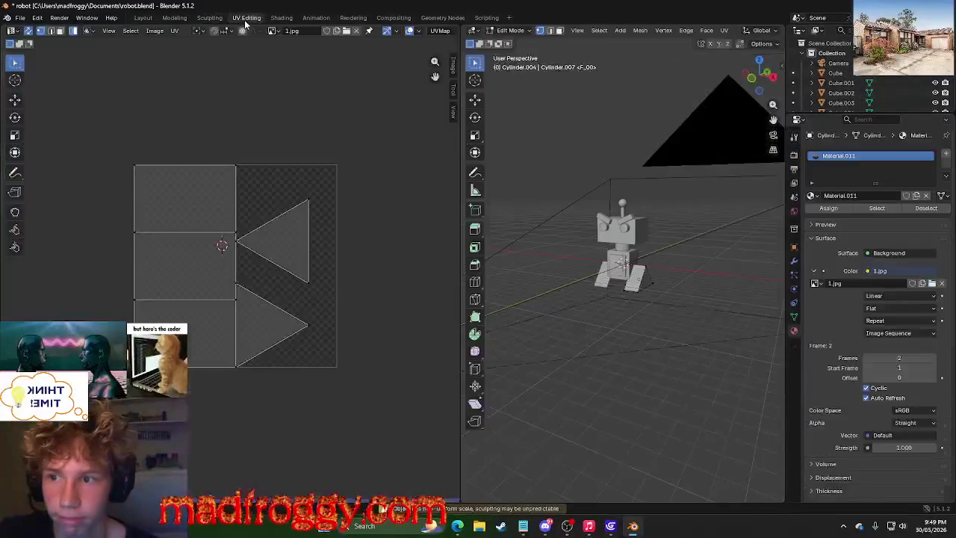
Keep 1.jpg displayed and begin editing its filepath to Downloads\TRACKZ\1.jpg in the Image settings.
left_click_drag(460, 76, 459, 76)
left_click(273, 30)
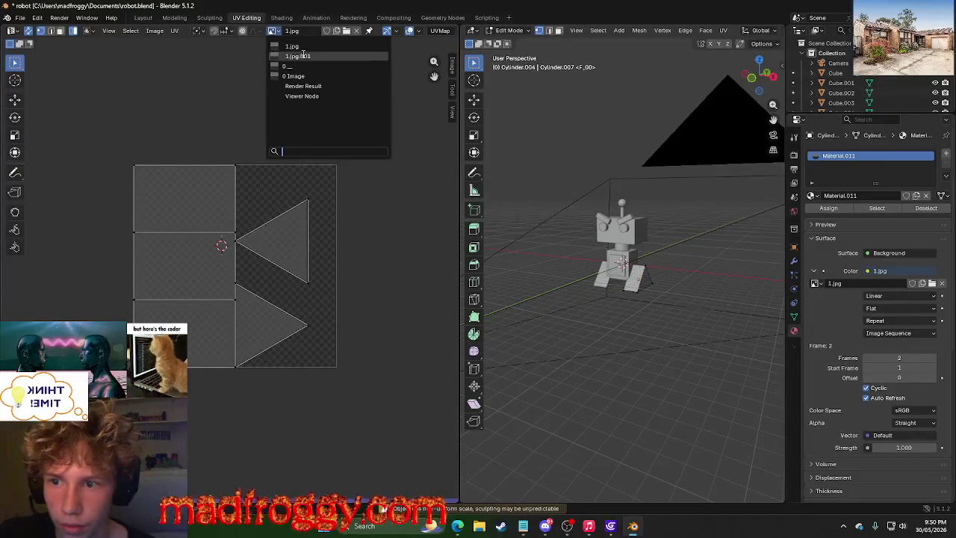
left_click(272, 31)
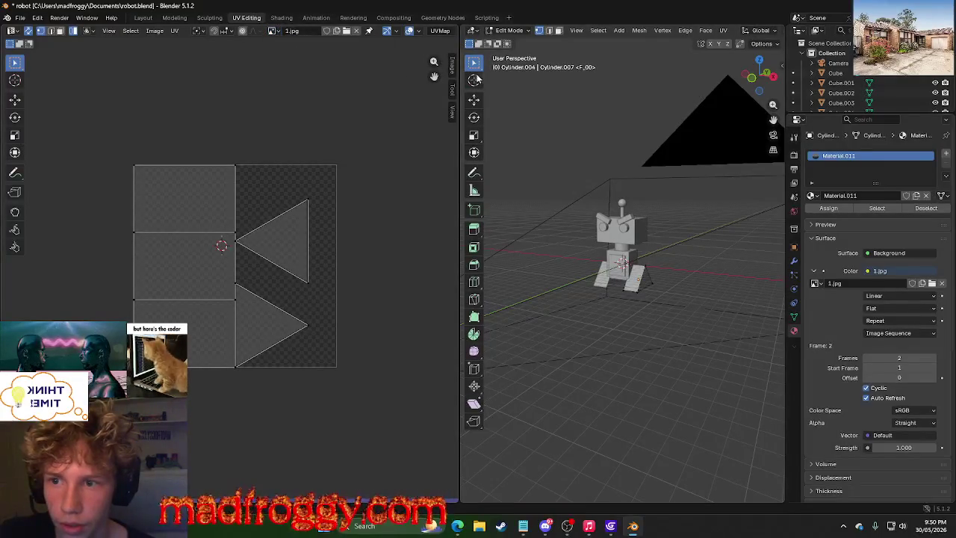
left_click(452, 69)
left_click(395, 100)
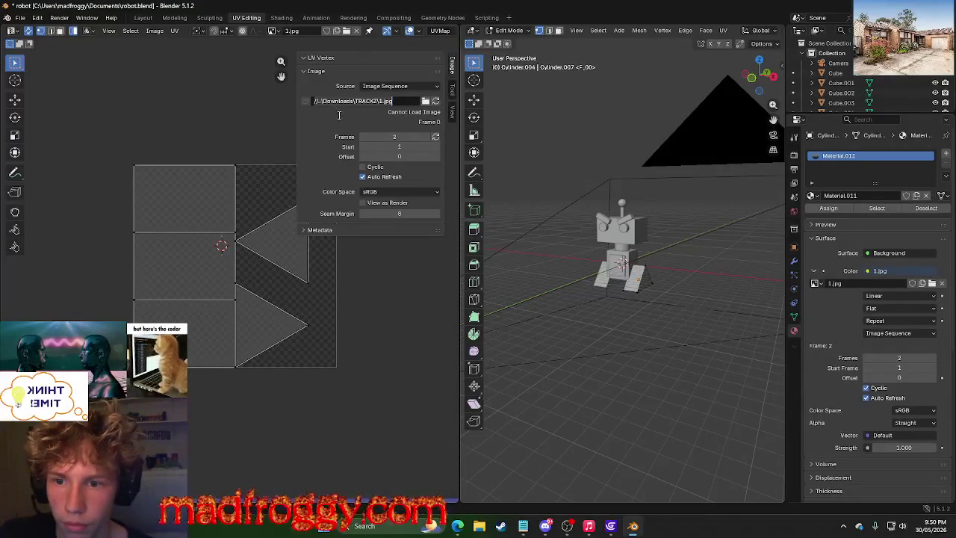
Confirm the texture path and set the image sequence's Frames to 1.
key("Return")
left_click(387, 136)
type("1")
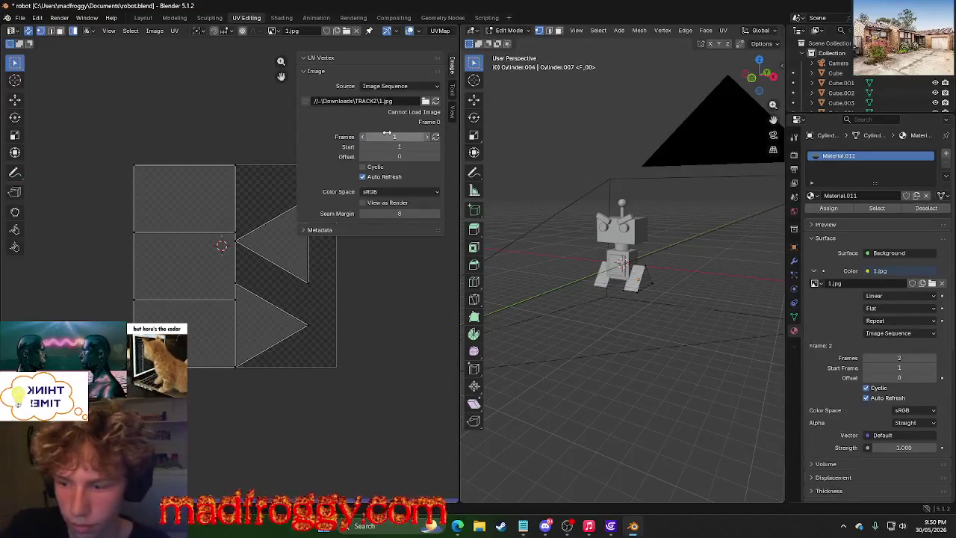
key("Return")
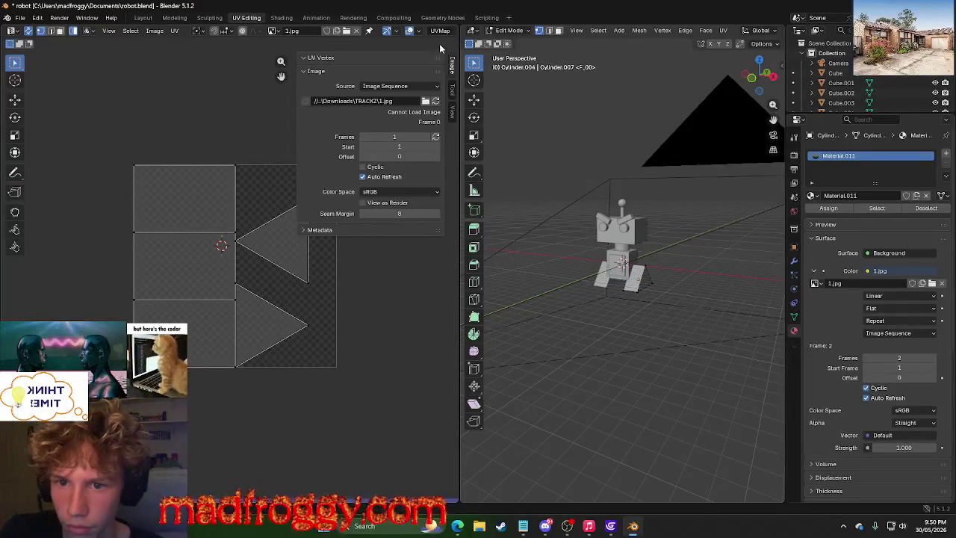
Toggle the image settings and select the rectangular and triangular UV islands.
left_click(450, 66)
left_click(453, 66)
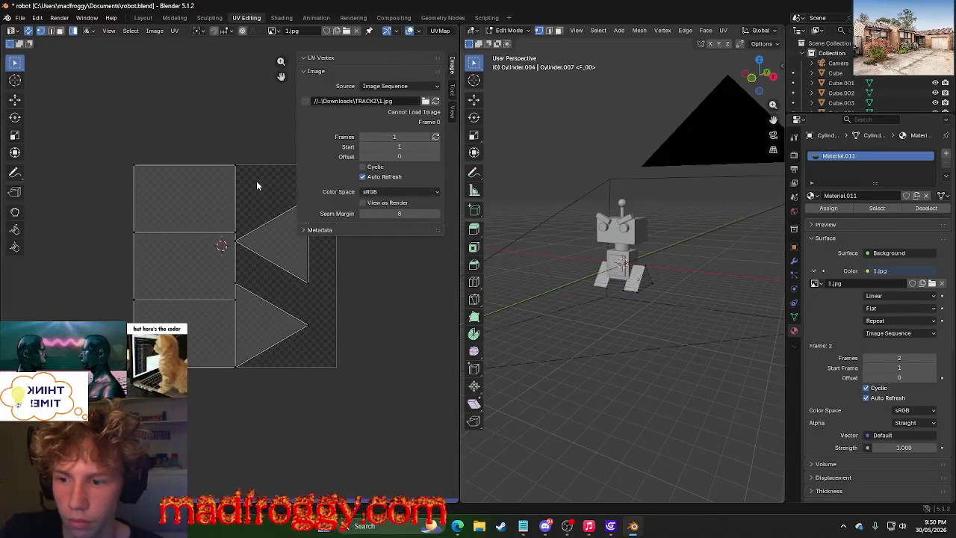
key("l")
left_click_drag(259, 193, 274, 342)
Select all of the leg's UVs and try unwrapping them from the UV menu.
key("a")
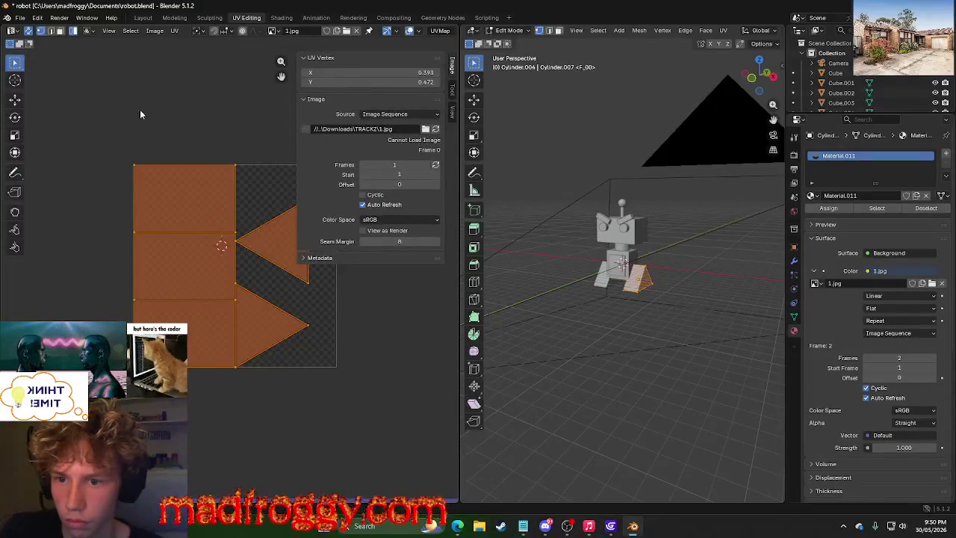
key("u")
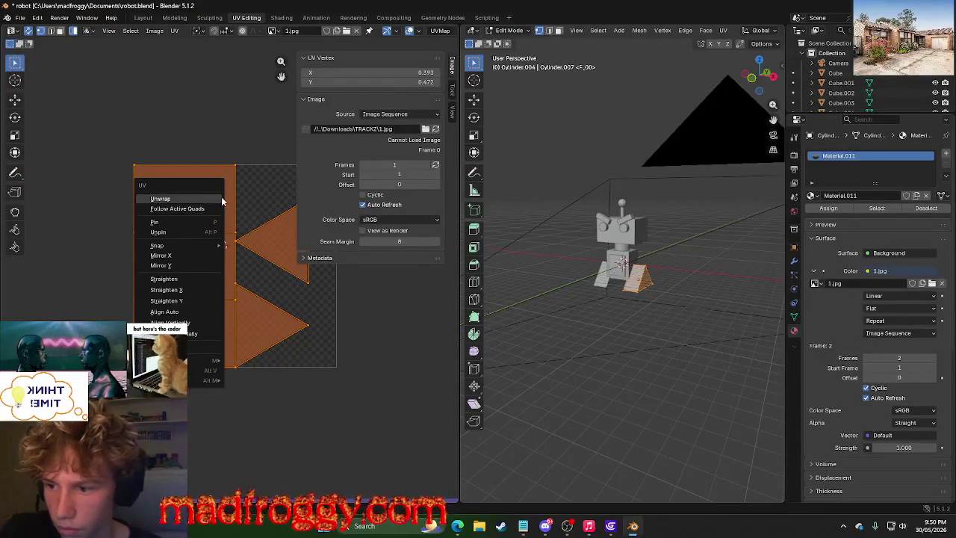
left_click(220, 199)
key("u")
key("u")
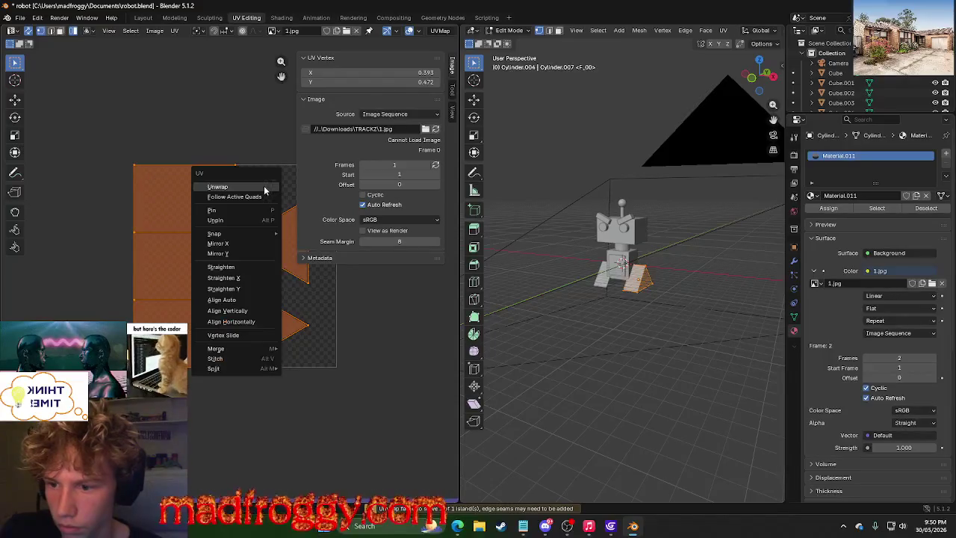
left_click(267, 188)
key("u")
left_click(273, 248)
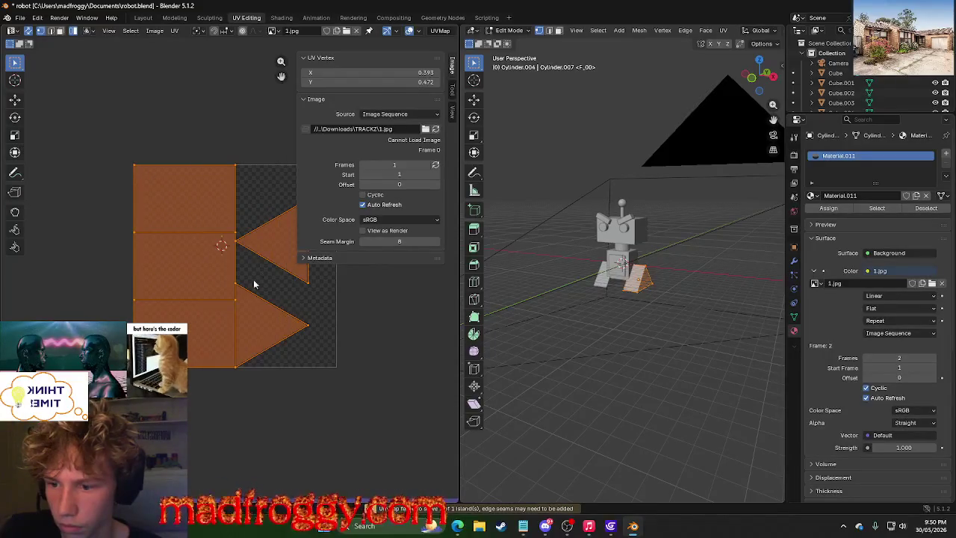
key("u")
left_click(249, 330)
Reselect all UVs, try Follow Active Quads, then Unwrap them into one large triangle.
left_click(239, 299)
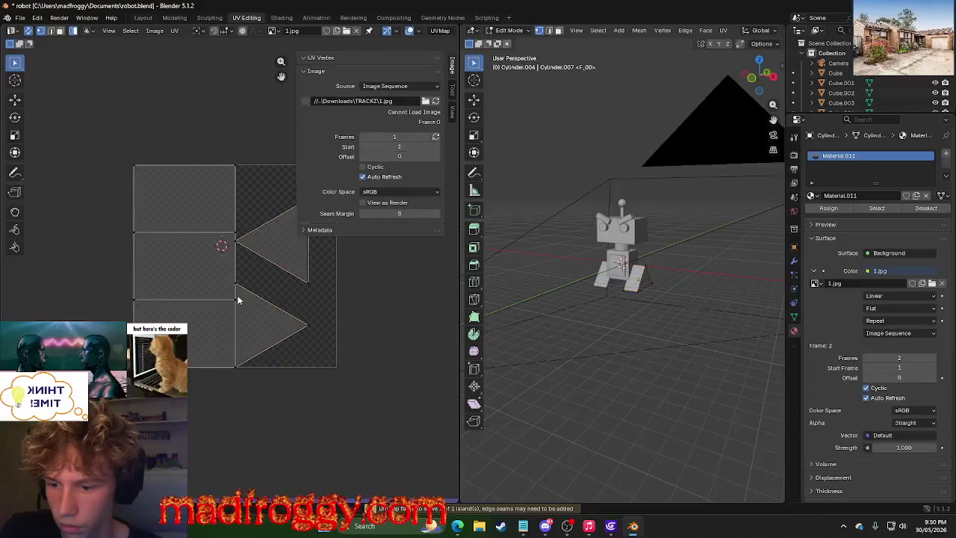
key("u")
left_click(252, 306)
key("a")
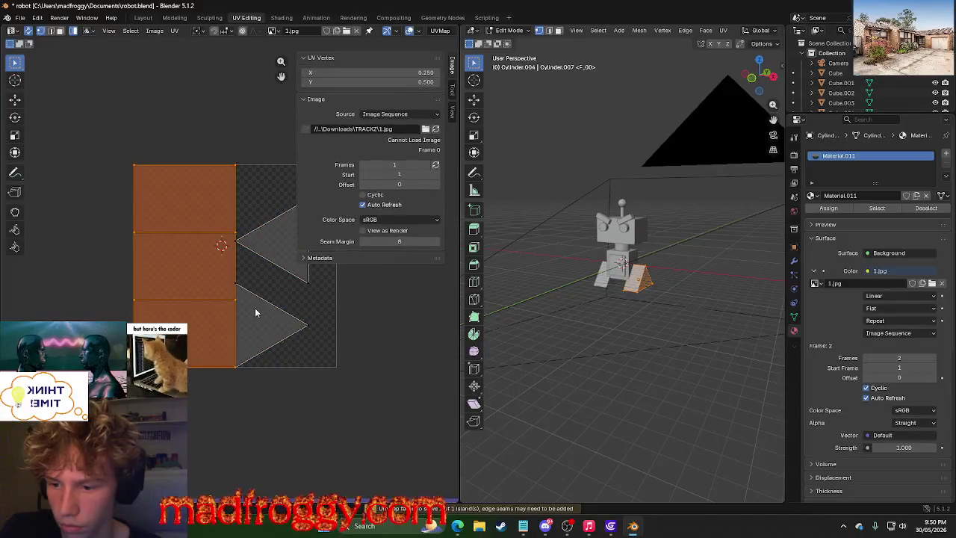
key("u")
left_click(233, 306)
key("u")
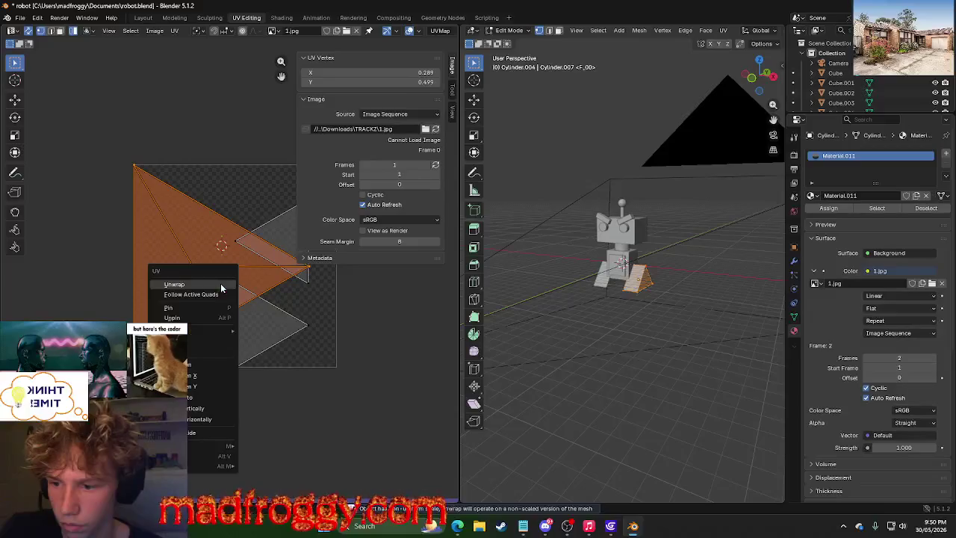
left_click(224, 285)
key("u")
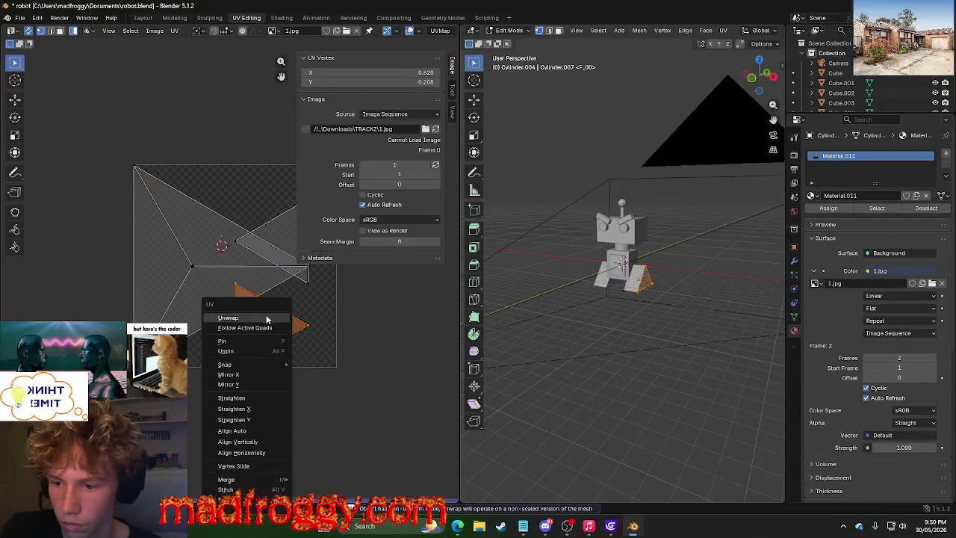
left_click(277, 310)
Undo and redo the unwrap, settle on the big fan-shaped triangle, and deselect it.
key("ctrl+z")
key("ctrl+shift+z")
key("ctrl+z")
key("u")
left_click(304, 274)
key("u")
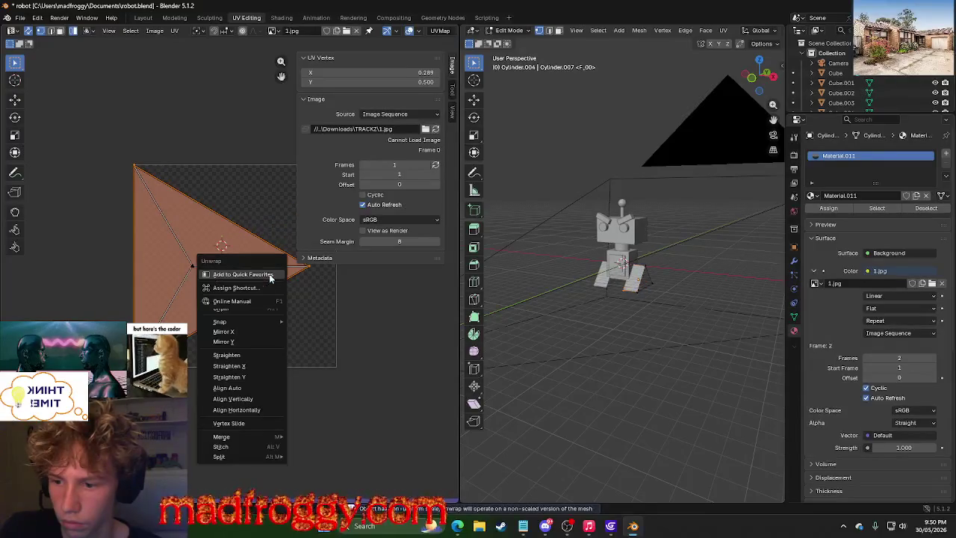
left_click(269, 269)
right_click(270, 274)
right_click(269, 275)
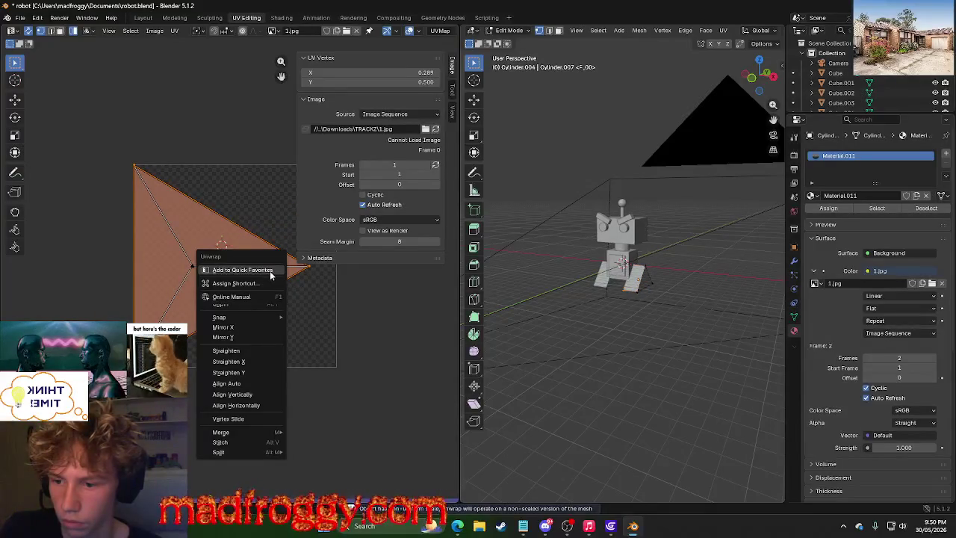
key("Escape")
key("u")
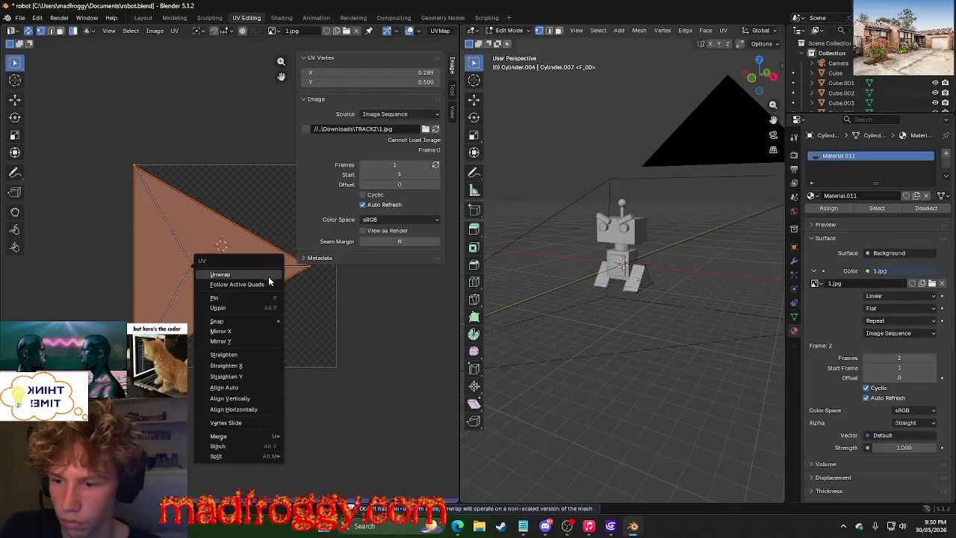
left_click(269, 278)
left_click(311, 348)
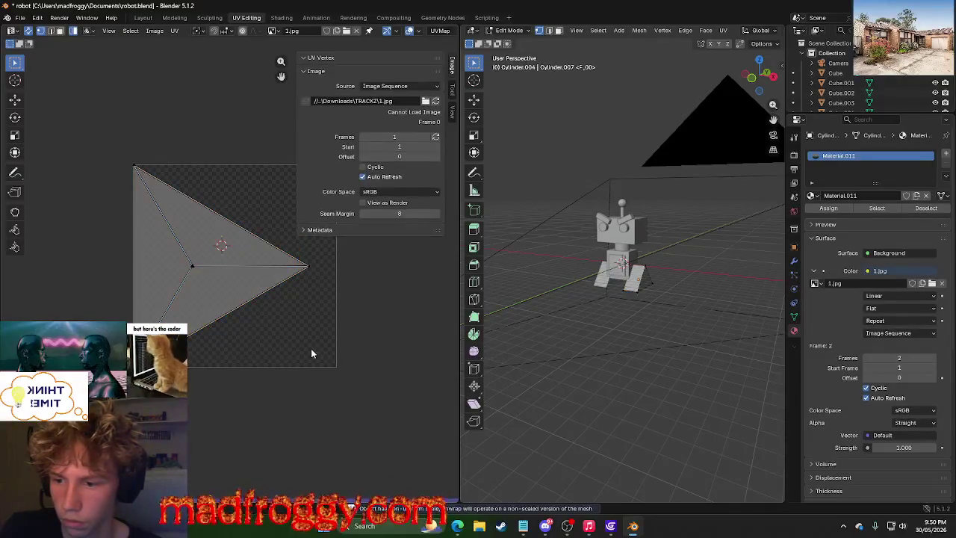
Check the image list and hide the UV editor's image settings sidebar.
middle_click_drag(597, 314, 568, 344)
scroll(562, 349, "up", 3)
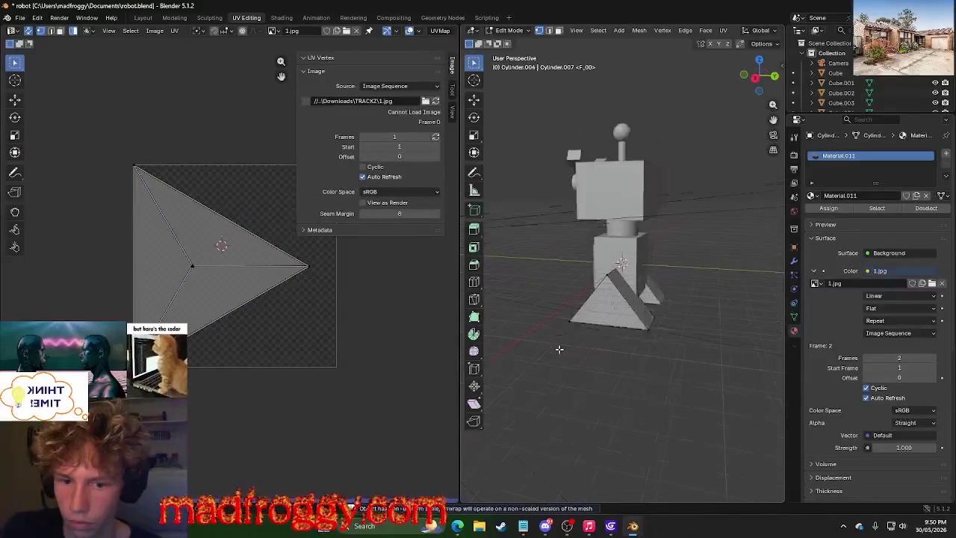
scroll(563, 349, "up", 3)
scroll(563, 349, "down", 5)
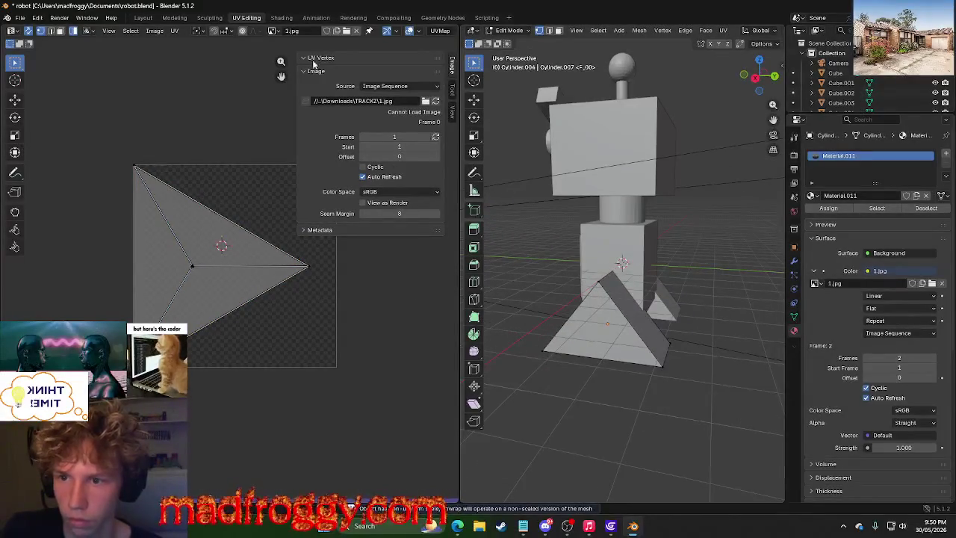
left_click(274, 30)
left_click(287, 51)
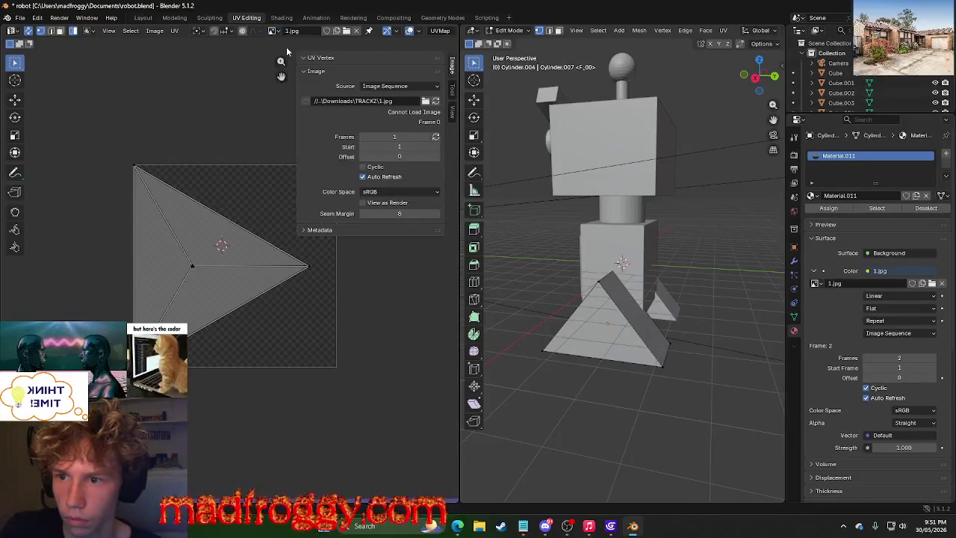
key("n")
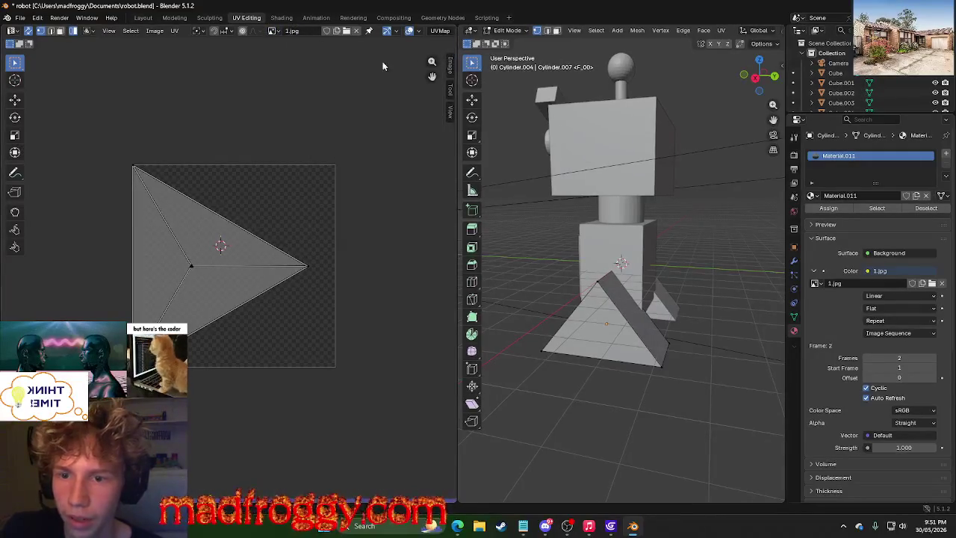
Deselect the UV faces, place the 2D cursor right of the triangle, and go to Compositing.
mouse_move(307, 188)
left_mouse_down()
mouse_move(291, 222)
mouse_move(240, 263)
left_mouse_up()
left_click(306, 307)
key("a")
left_click_drag(307, 245, 351, 273)
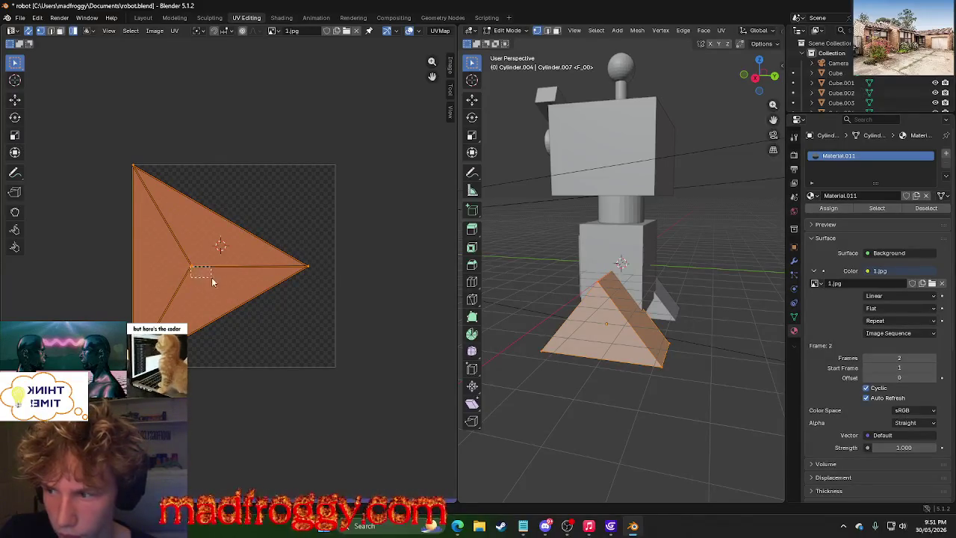
left_click(31, 82)
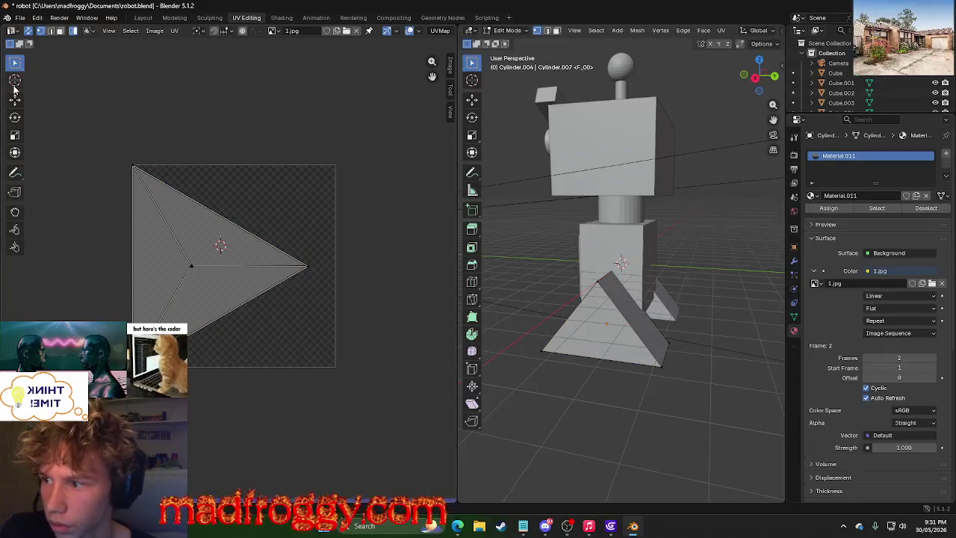
left_click(15, 80)
left_click(291, 213)
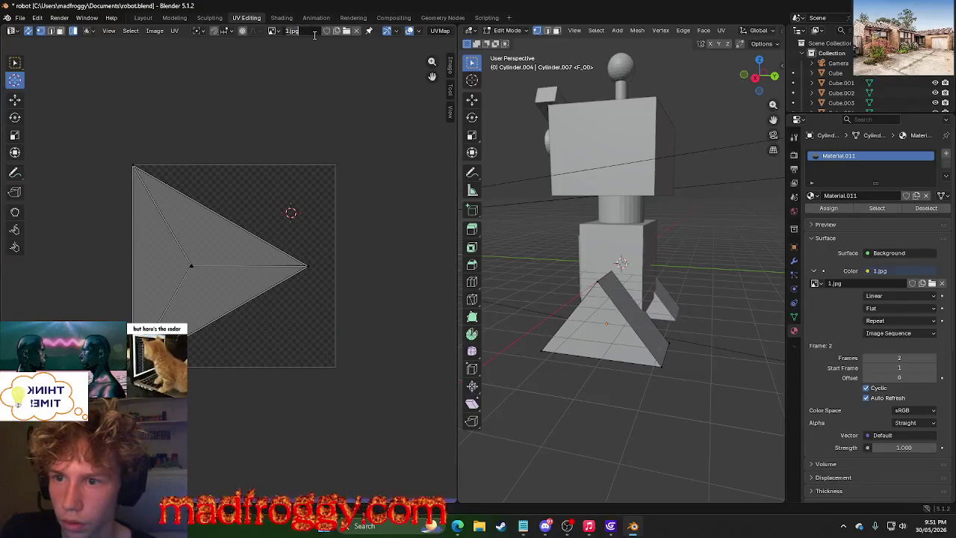
left_click(394, 17)
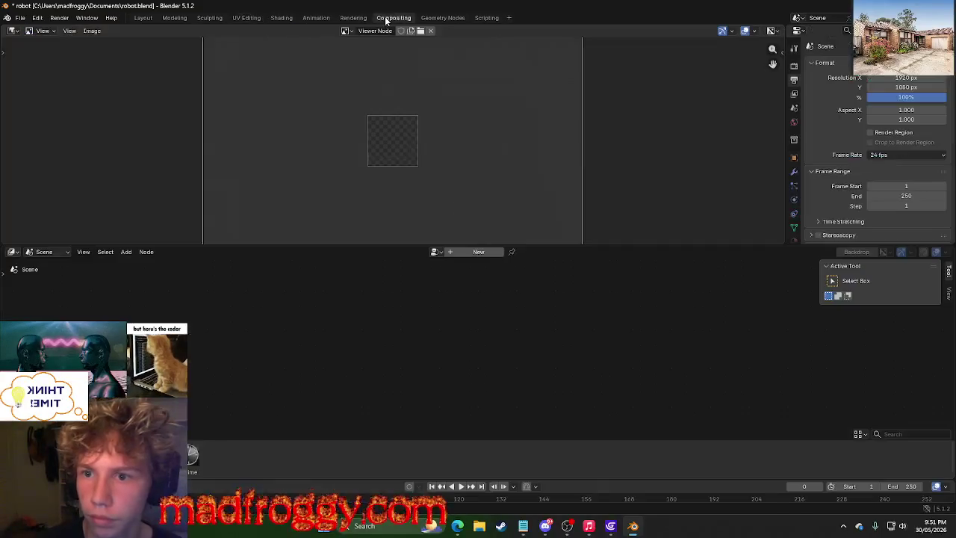
Delete the Image Texture node from Cylinder.004's geometry node tree.
left_click(442, 17)
left_click_drag(110, 292, 483, 295)
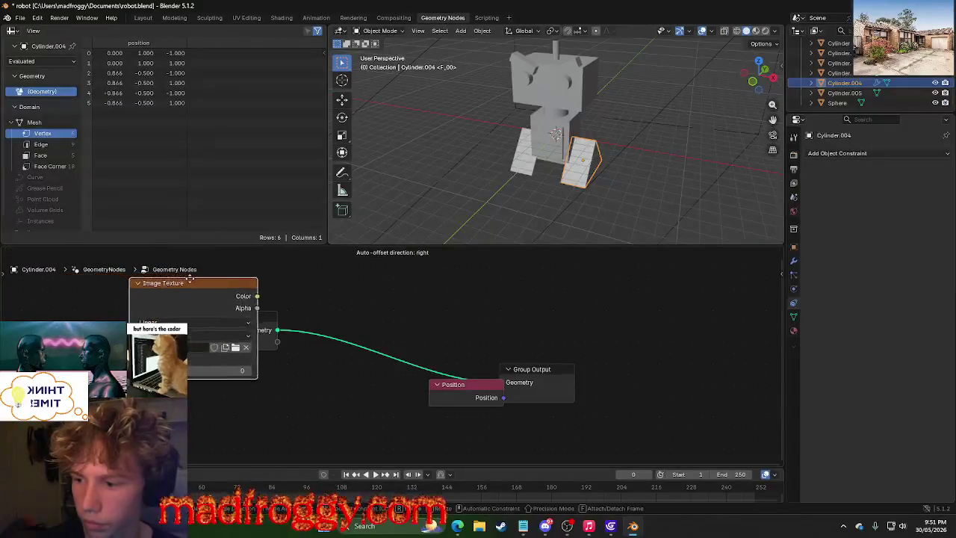
left_click(617, 177)
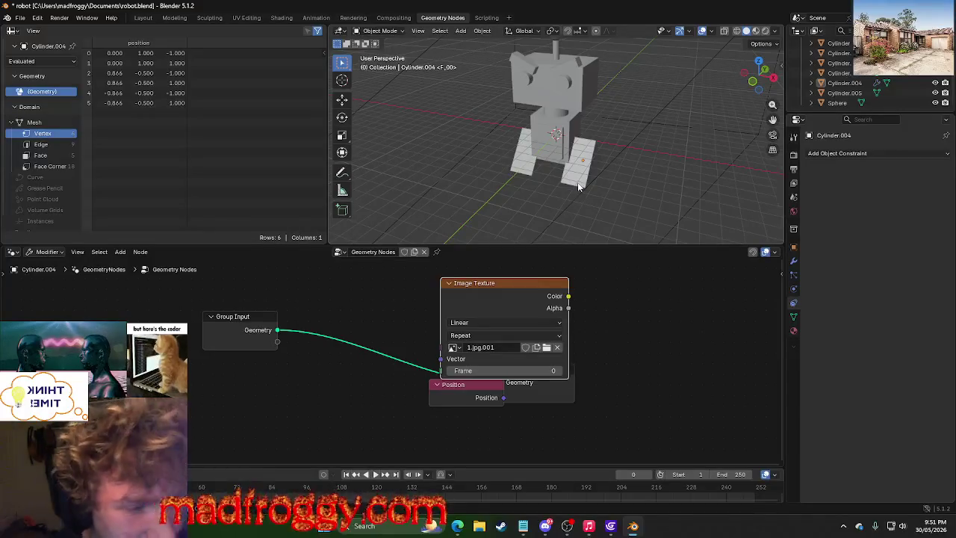
right_click(520, 291)
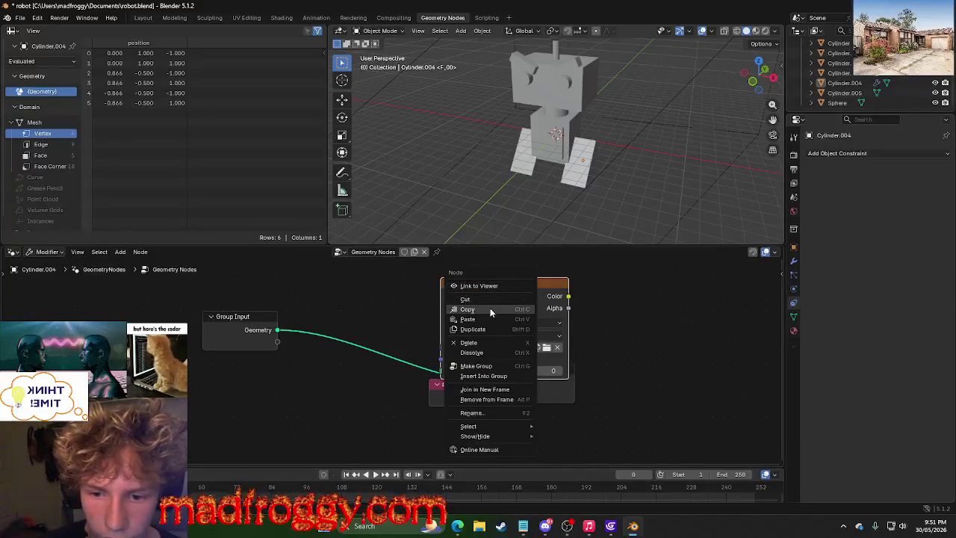
left_click(513, 345)
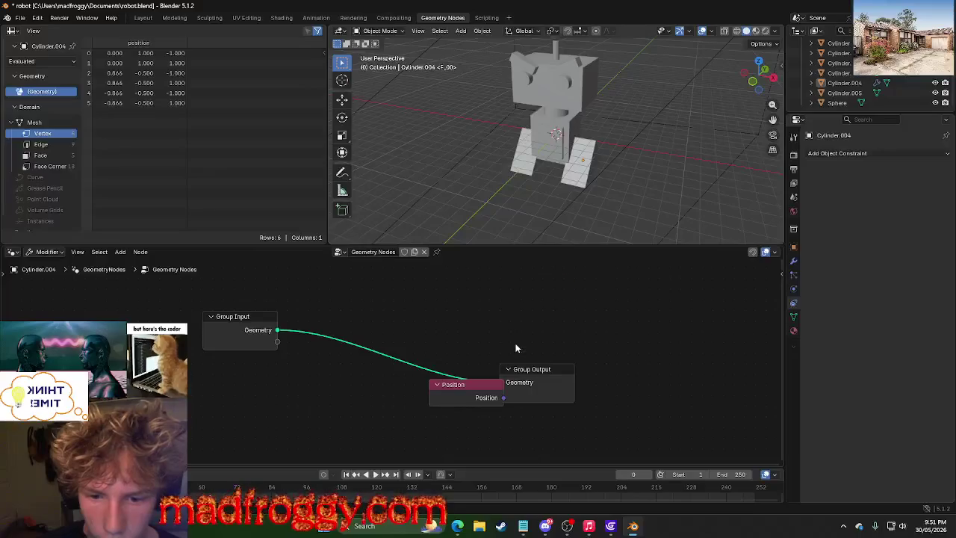
Step back through the workspaces to UV Editing, inspecting the robot's textures in Shading.
left_click(388, 18)
left_click(354, 17)
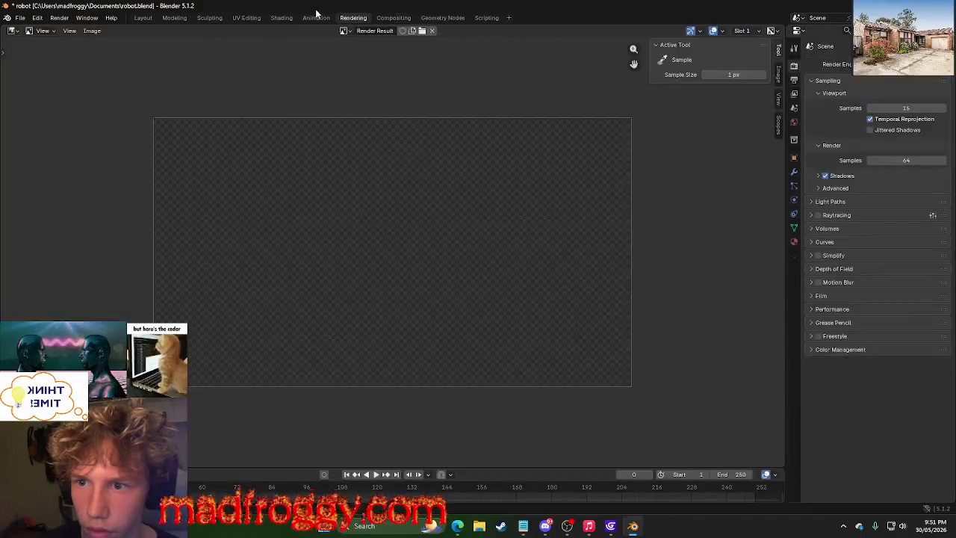
left_click(317, 18)
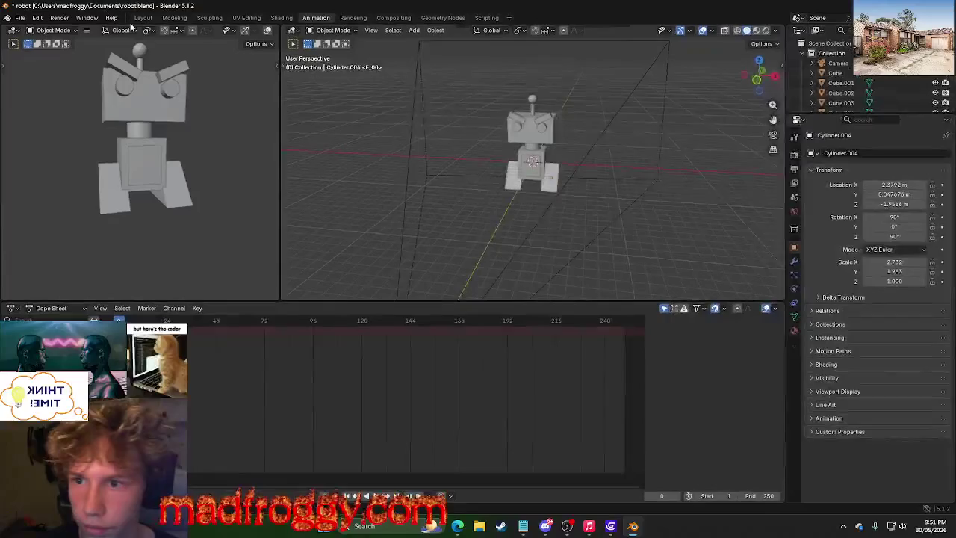
left_click(279, 18)
mouse_move(327, 263)
middle_mouse_down()
mouse_move(322, 212)
mouse_move(209, 298)
mouse_move(394, 332)
mouse_move(346, 210)
mouse_move(180, 263)
mouse_move(358, 296)
middle_mouse_up()
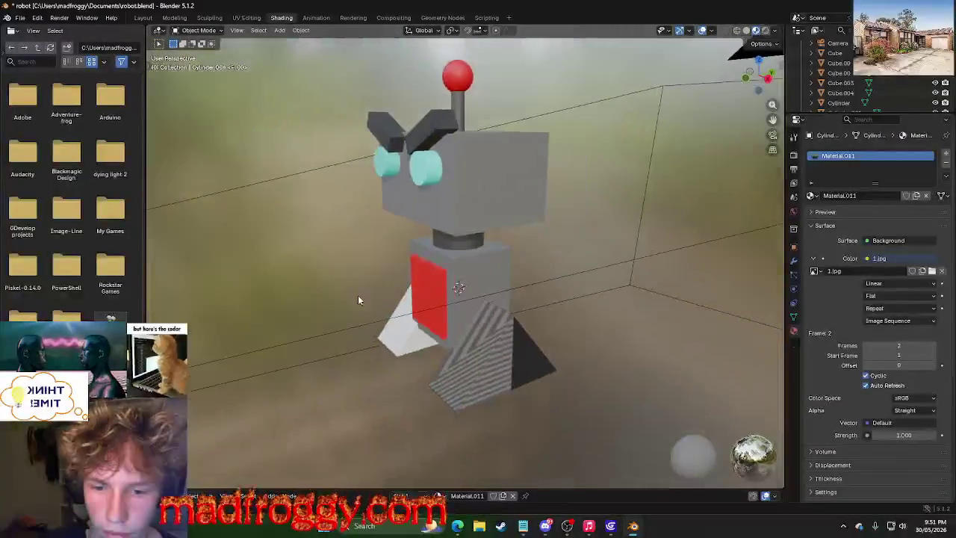
left_click(245, 17)
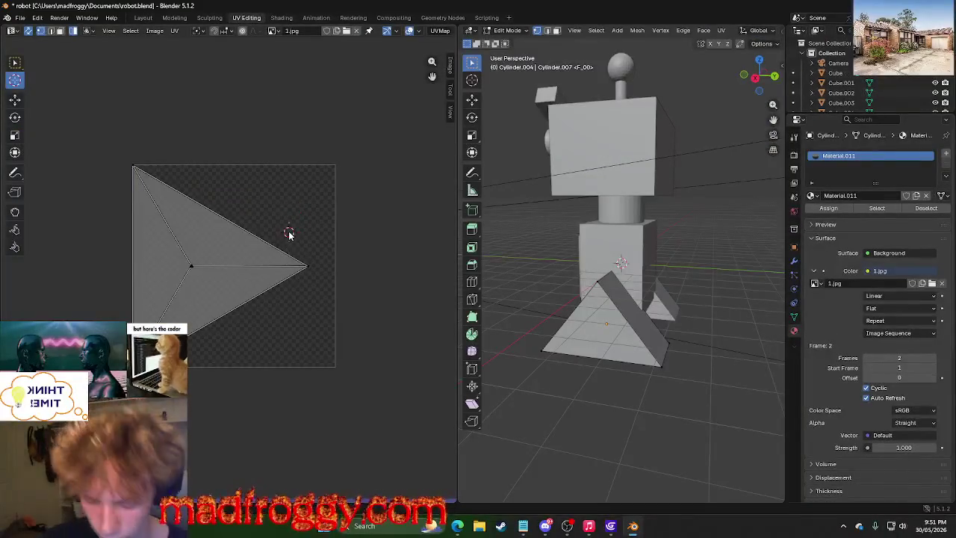
Enter Edit Mode on the leg, select all its faces and bring up the UV menu.
key("Tab")
key("Tab")
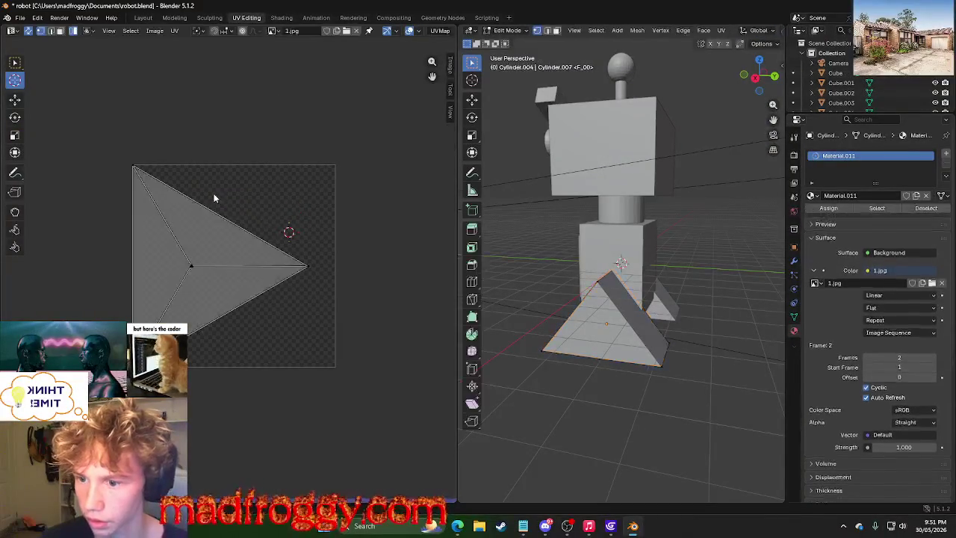
key("a")
key("alt+a")
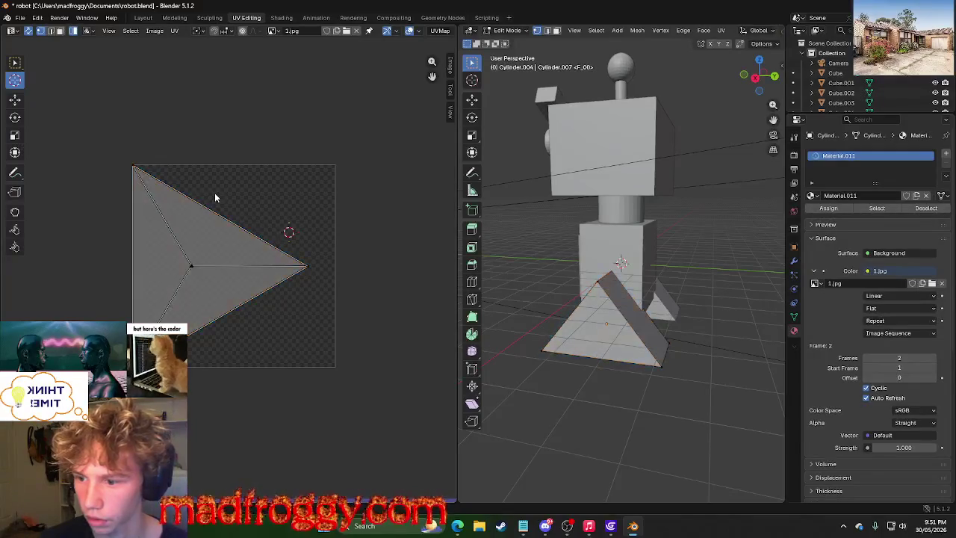
key("a")
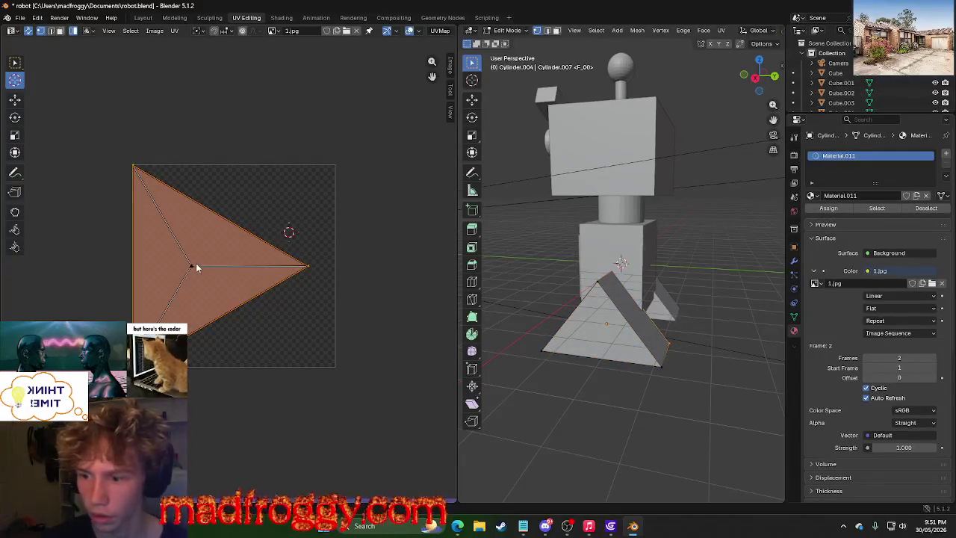
key("ctrl+z")
key("ctrl+z")
key("ctrl+z")
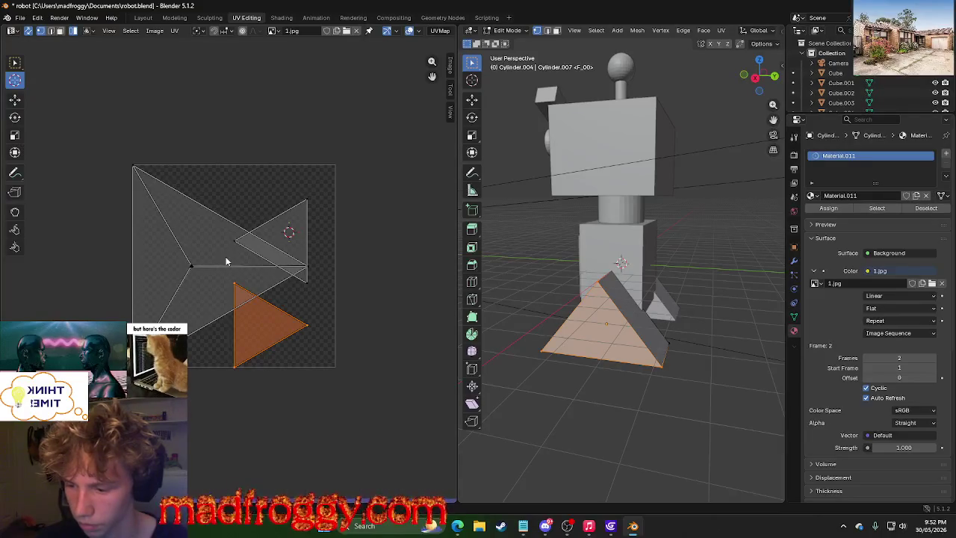
key("u")
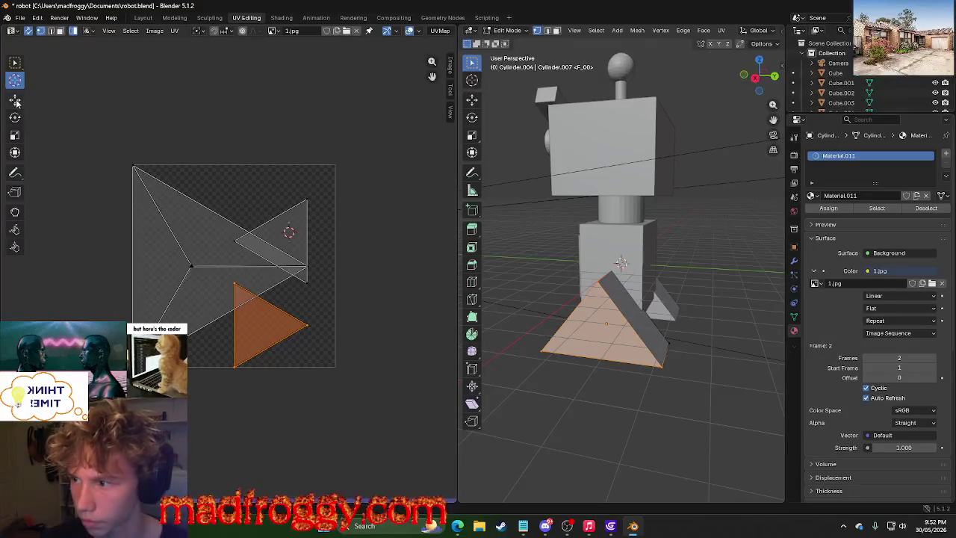
Shift the lower UV triangle slightly and select the large left and upper-right triangles.
key("g")
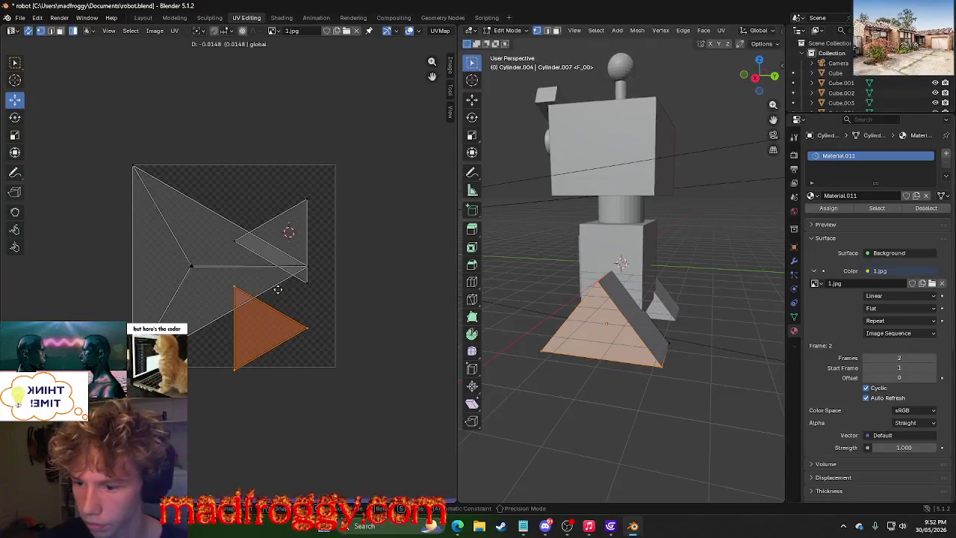
left_click(269, 283)
left_click(15, 153)
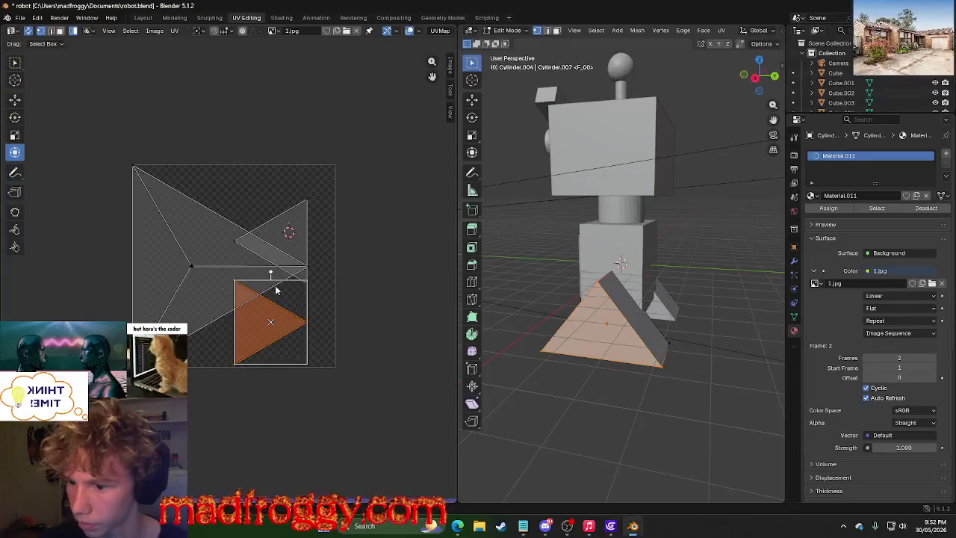
left_click(186, 258)
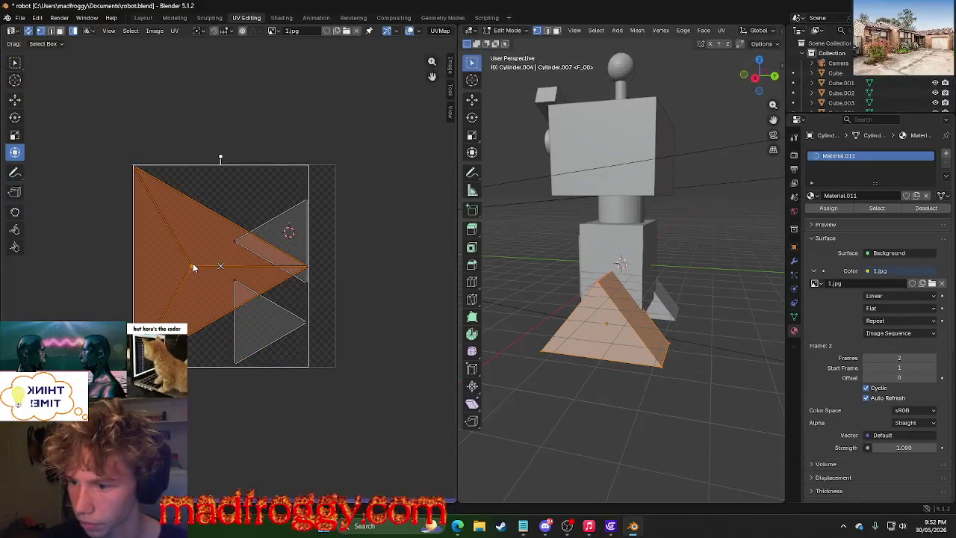
left_click_drag(233, 253, 195, 251)
left_click(195, 251)
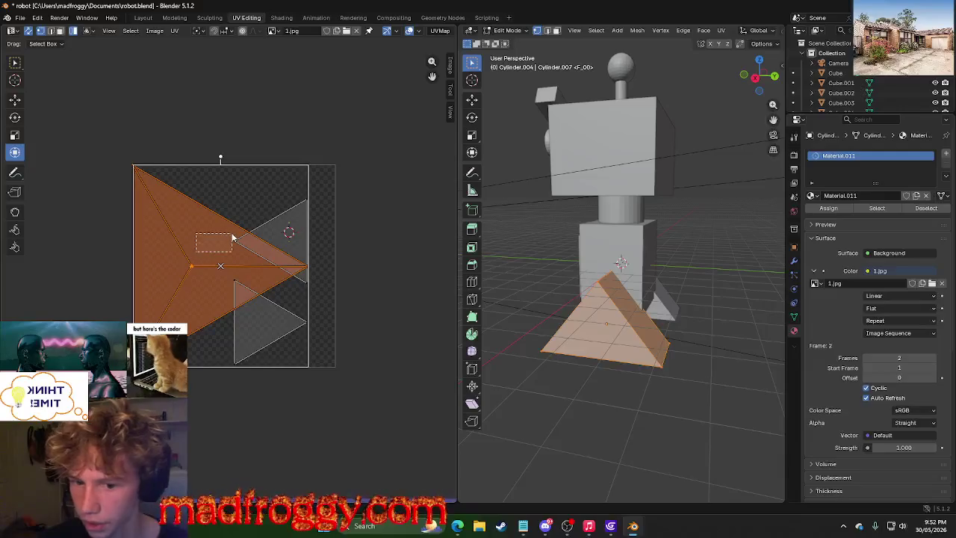
key("alt+a")
left_click(207, 236)
left_click(200, 238)
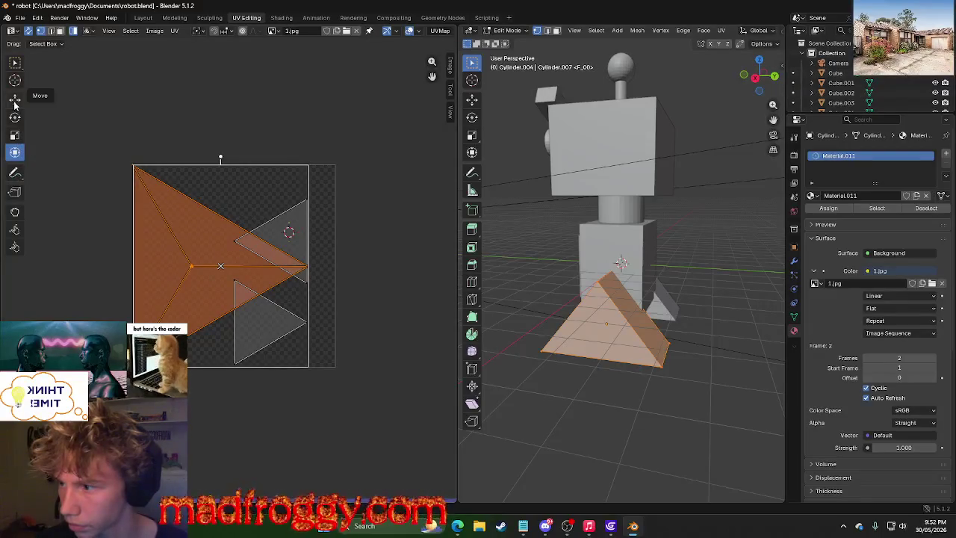
left_click(15, 213)
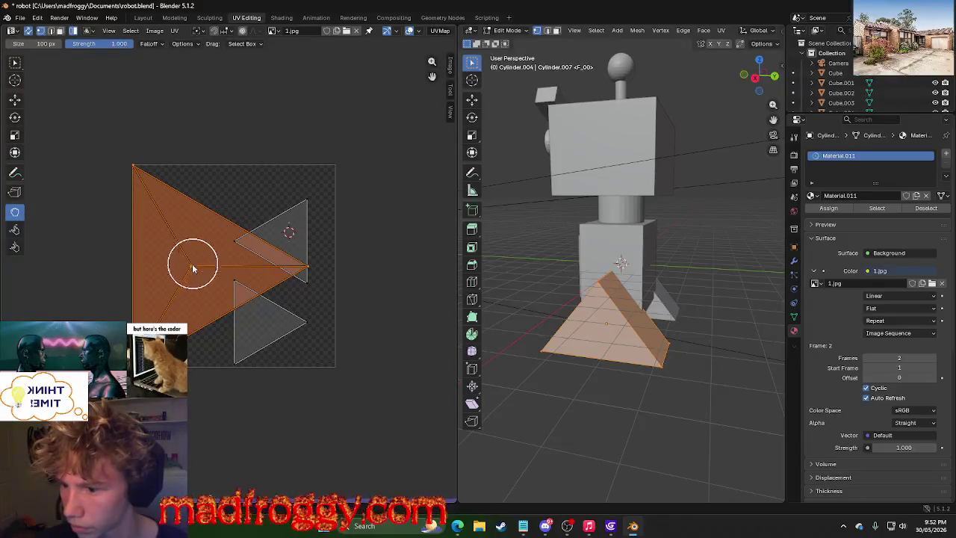
Drag the leg's UV vertices outward with the Grab brush toward the image corners.
left_click_drag(251, 238, 340, 164)
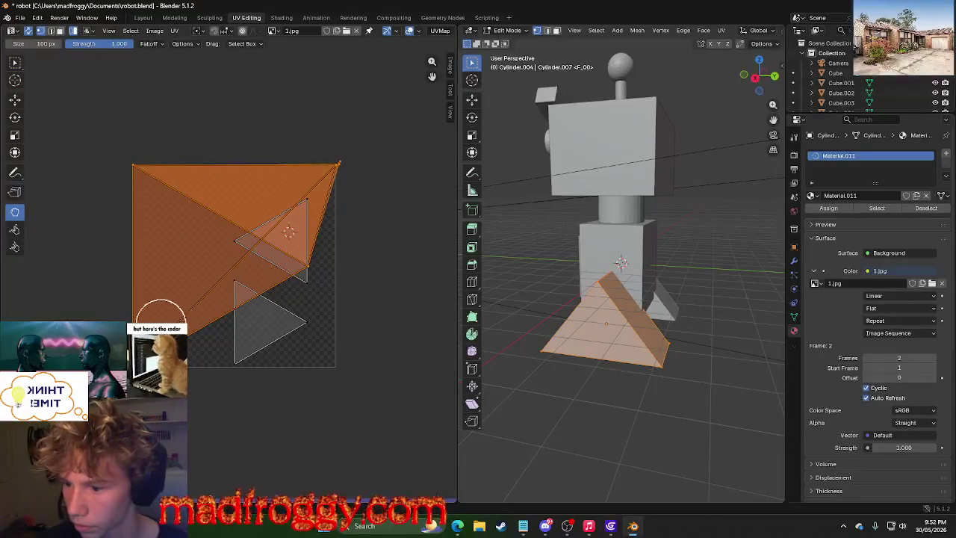
left_click_drag(132, 326, 137, 261)
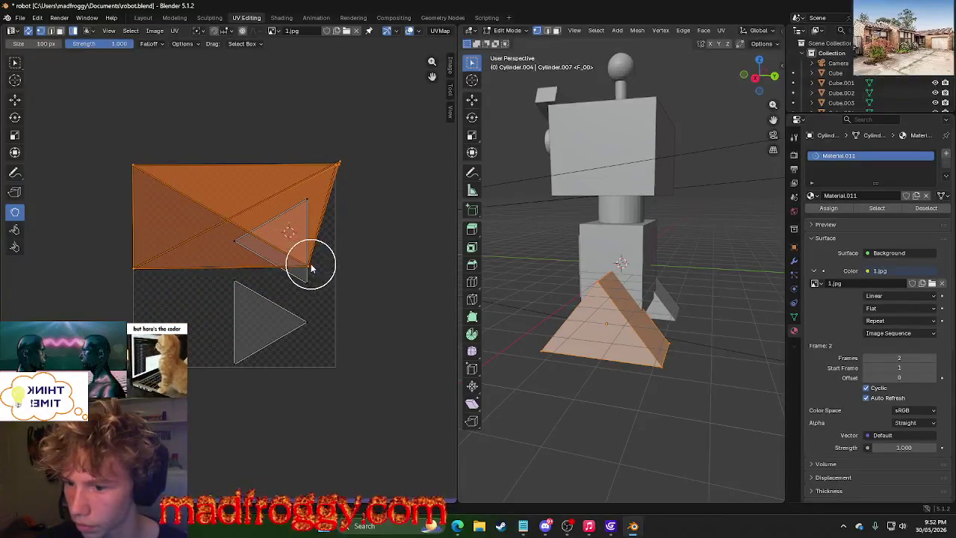
mouse_move(304, 261)
left_mouse_down()
mouse_move(231, 187)
mouse_move(179, 179)
left_mouse_up()
mouse_move(135, 264)
left_mouse_down()
mouse_move(192, 301)
mouse_move(331, 299)
mouse_move(335, 290)
left_mouse_up()
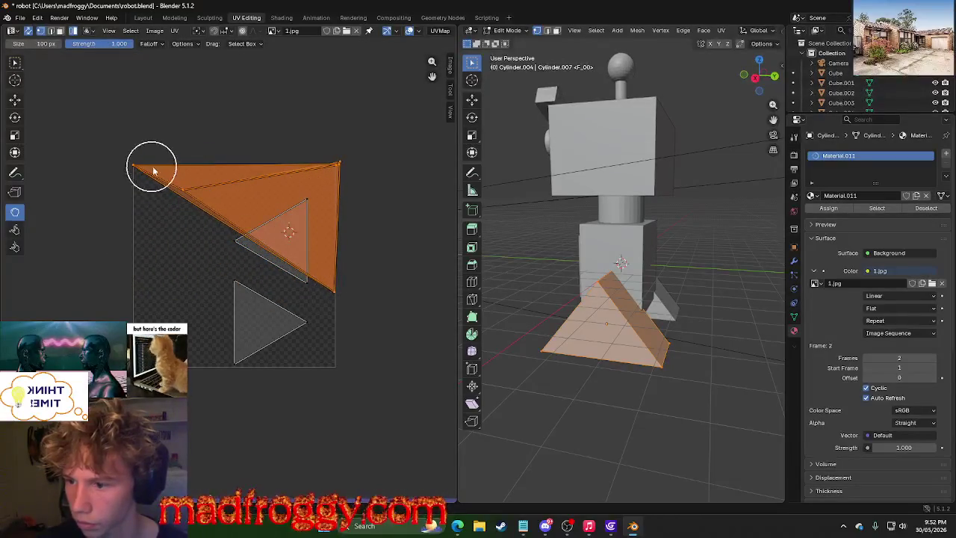
mouse_move(181, 191)
left_mouse_down()
mouse_move(133, 299)
mouse_move(286, 217)
left_mouse_up()
left_click_drag(135, 168, 125, 291)
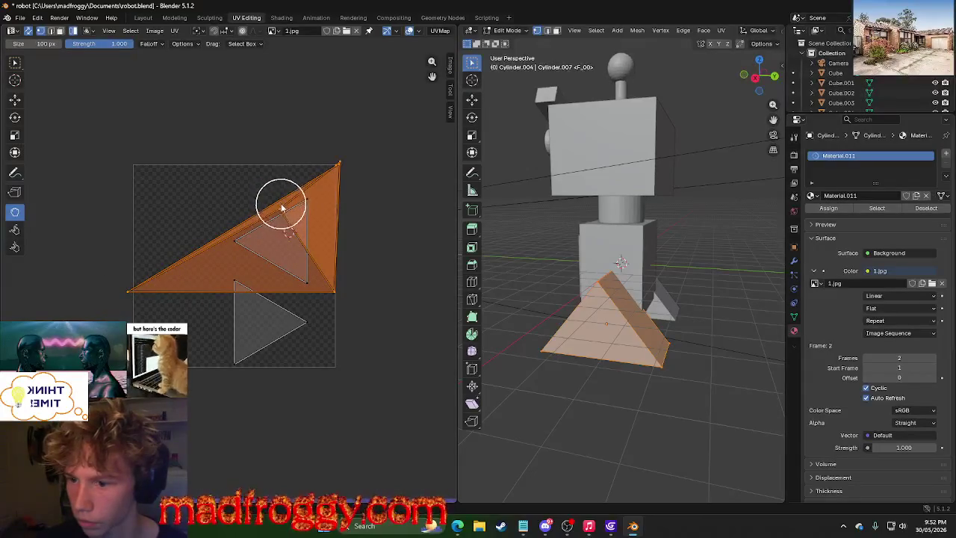
mouse_move(334, 292)
left_mouse_down()
mouse_move(462, 351)
mouse_move(463, 333)
left_mouse_up()
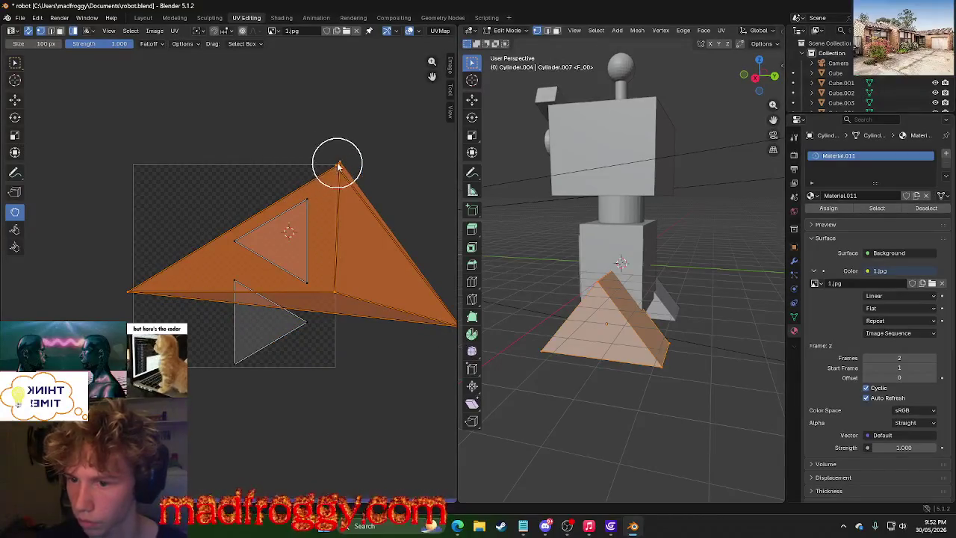
Refine the stretched UV vertices, pulling the right one back so the faces fill the square.
mouse_move(338, 166)
left_mouse_down()
mouse_move(302, 181)
mouse_move(301, 204)
mouse_move(295, 188)
mouse_move(177, 145)
mouse_move(128, 100)
mouse_move(114, 58)
mouse_move(129, 81)
mouse_move(147, 224)
left_mouse_up()
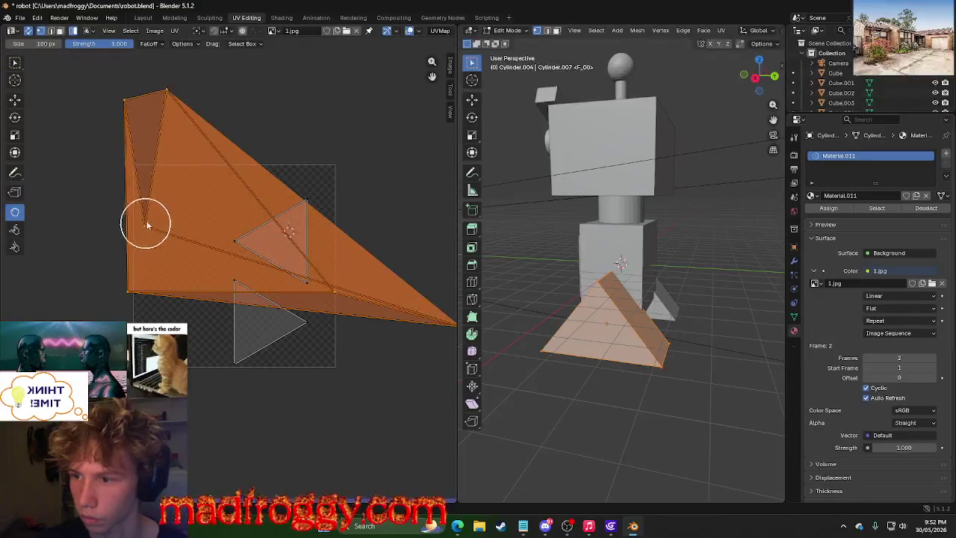
mouse_move(166, 90)
left_mouse_down()
mouse_move(175, 127)
mouse_move(256, 180)
mouse_move(329, 165)
mouse_move(343, 172)
left_mouse_up()
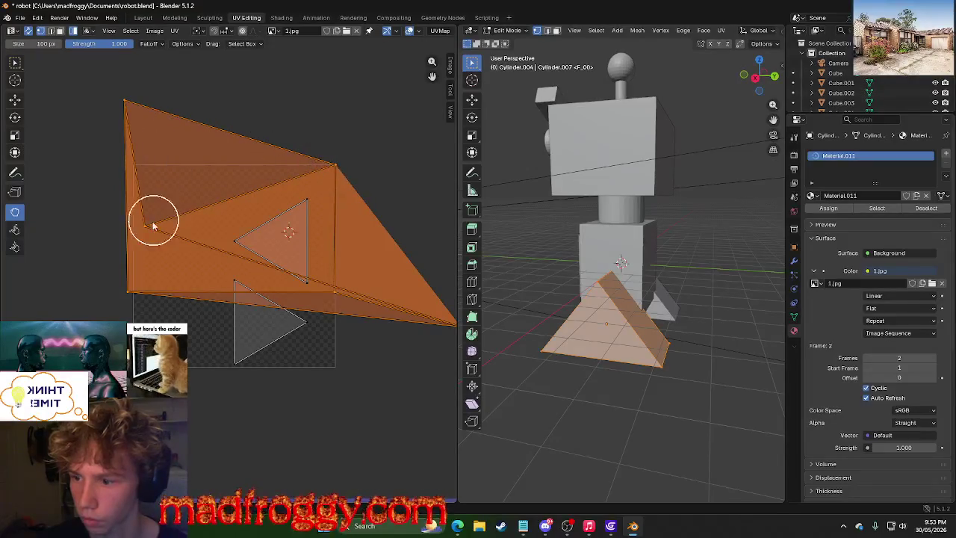
mouse_move(147, 230)
left_mouse_down()
mouse_move(277, 166)
mouse_move(259, 172)
left_mouse_up()
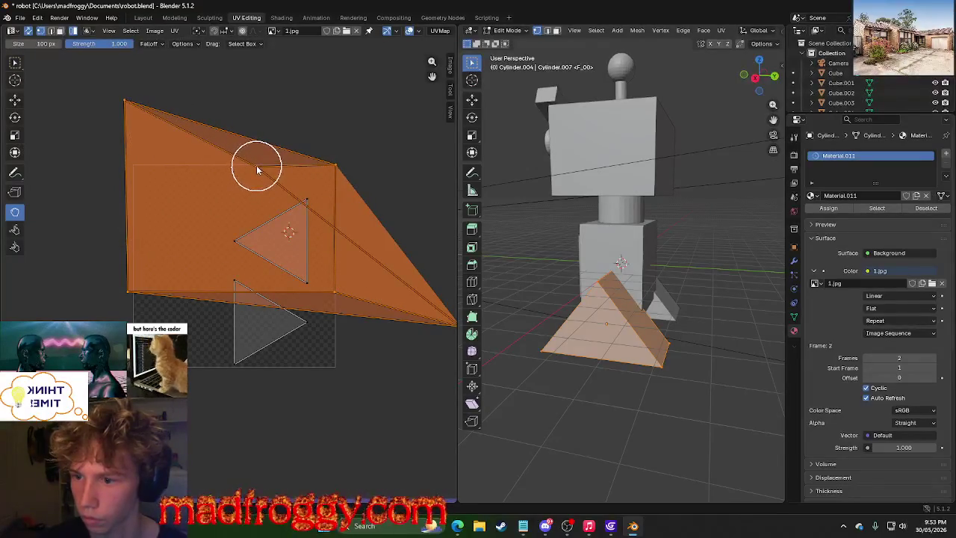
mouse_move(125, 102)
left_mouse_down()
mouse_move(135, 160)
mouse_move(181, 97)
mouse_move(295, 139)
mouse_move(298, 172)
mouse_move(145, 160)
mouse_move(135, 170)
left_mouse_up()
mouse_move(290, 170)
left_mouse_down()
mouse_move(198, 279)
mouse_move(150, 314)
mouse_move(305, 349)
left_mouse_up()
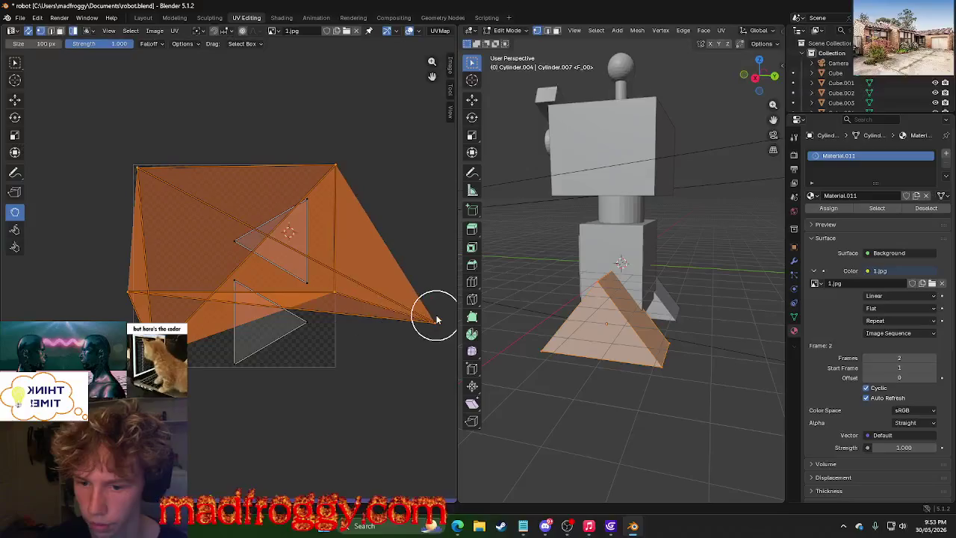
mouse_move(433, 323)
left_mouse_down()
mouse_move(331, 319)
mouse_move(214, 196)
mouse_move(145, 249)
mouse_move(228, 241)
mouse_move(127, 290)
mouse_move(191, 290)
mouse_move(128, 309)
mouse_move(183, 299)
left_mouse_up()
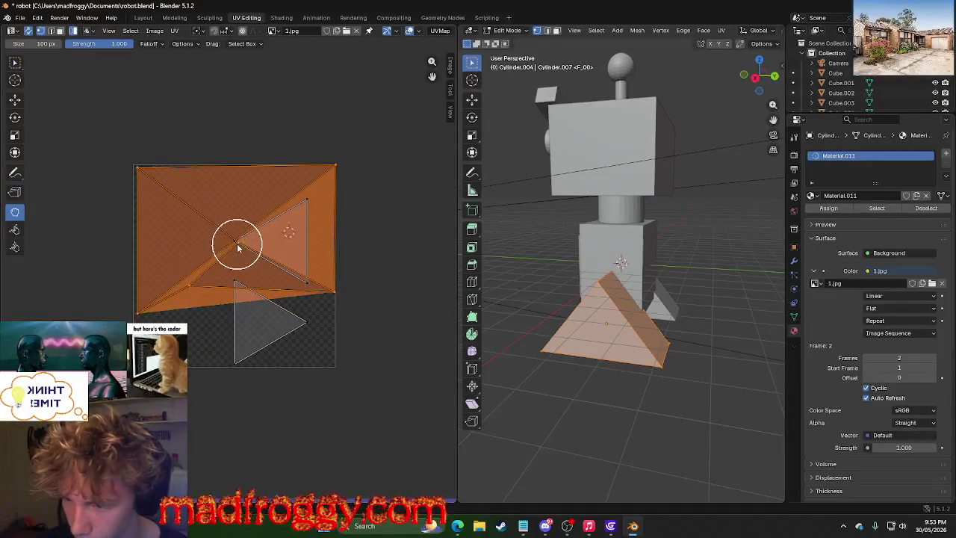
mouse_move(238, 244)
left_mouse_down()
mouse_move(229, 261)
mouse_move(154, 269)
mouse_move(175, 222)
mouse_move(188, 281)
mouse_move(153, 318)
mouse_move(221, 349)
mouse_move(265, 291)
mouse_move(251, 305)
mouse_move(145, 316)
mouse_move(162, 151)
mouse_move(356, 150)
mouse_move(335, 141)
mouse_move(241, 242)
mouse_move(251, 287)
mouse_move(184, 248)
mouse_move(130, 295)
left_mouse_up()
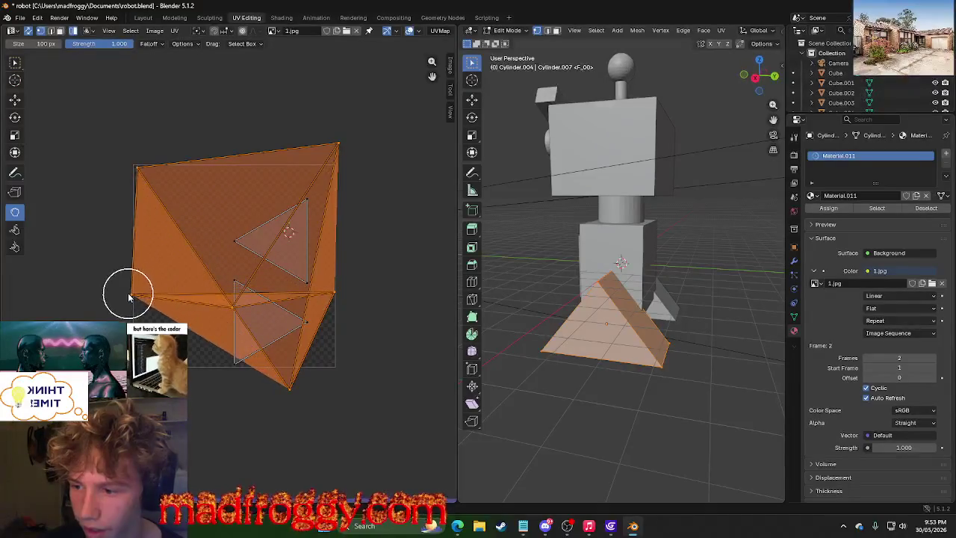
Straighten the leg's selected UVs into a line and align it horizontally.
key("u")
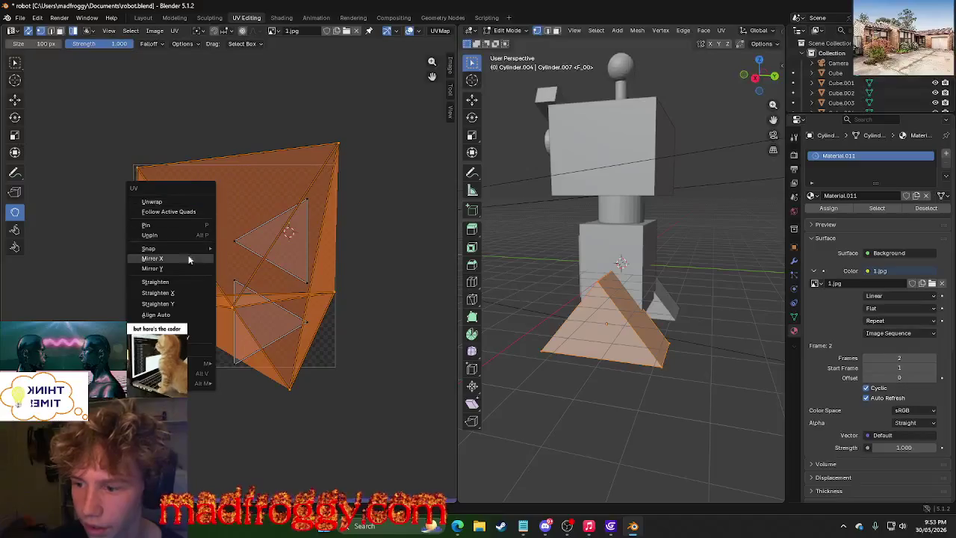
left_click(182, 284)
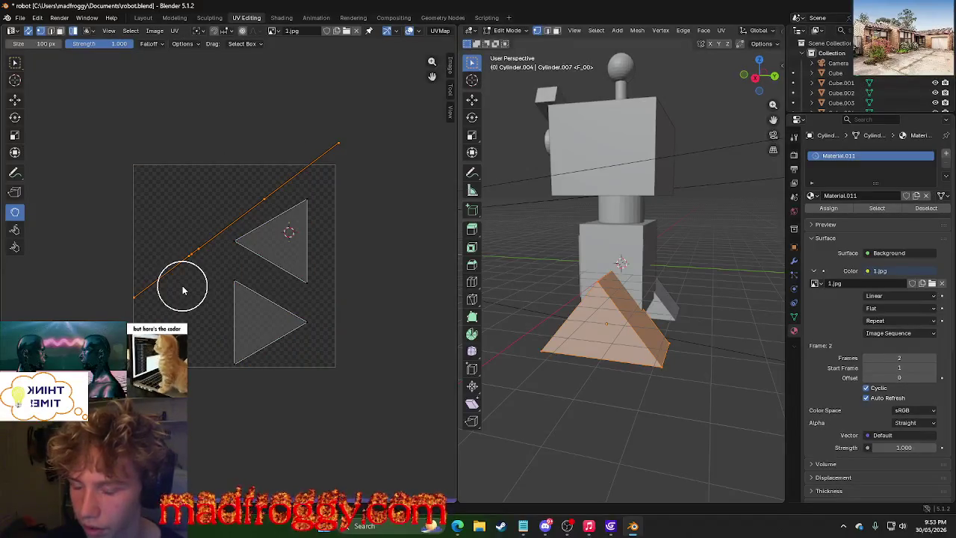
key("u")
left_click(165, 275)
key("u")
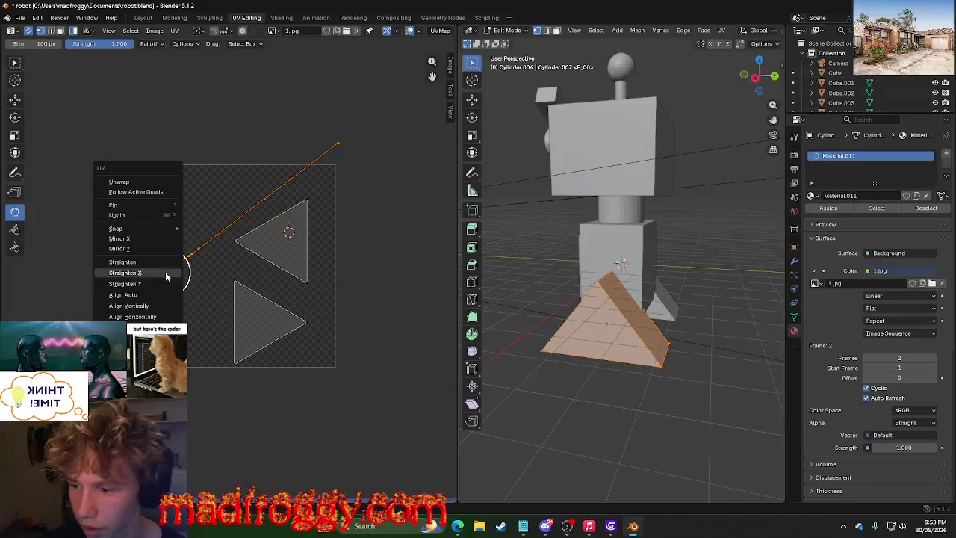
left_click(157, 295)
Pull part of the flat UV line down into a V and stitch the separated faces.
key("u")
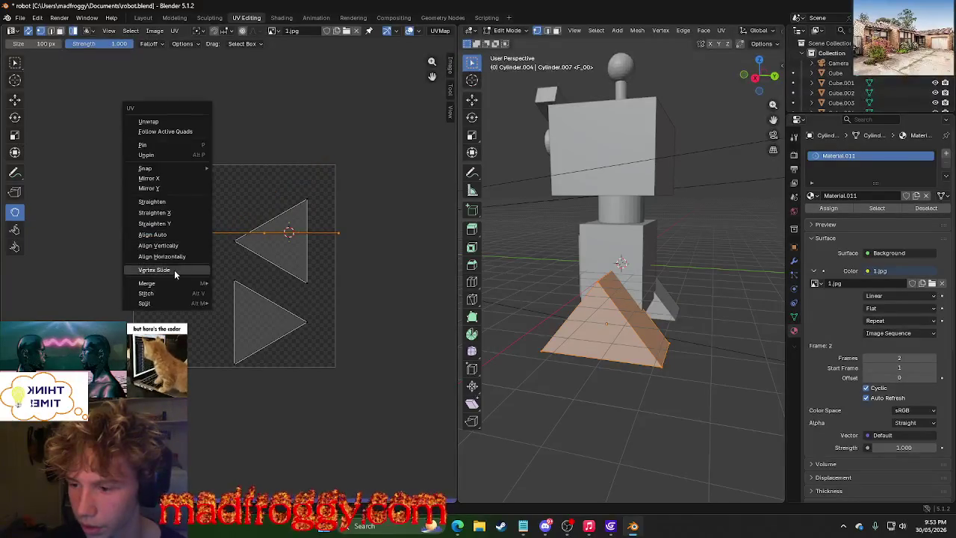
left_click(184, 275)
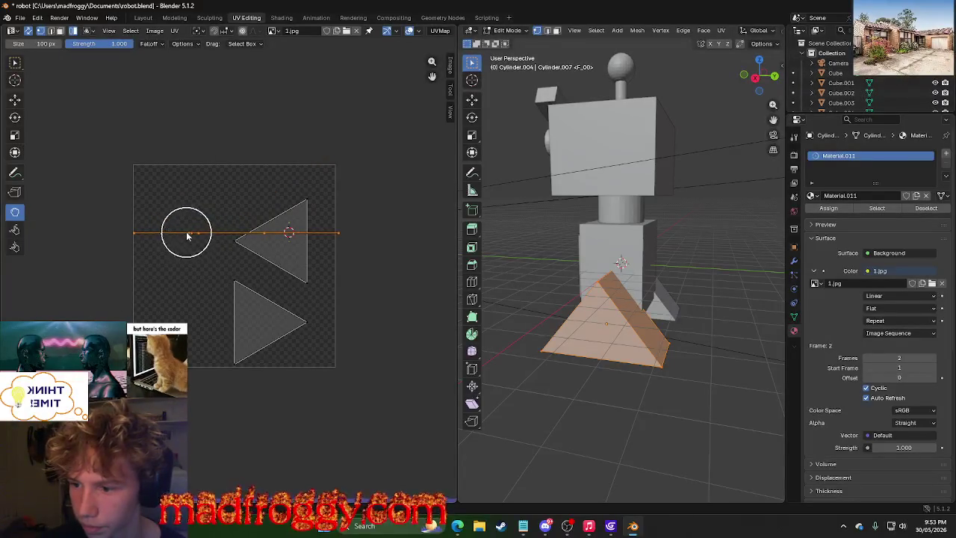
mouse_move(188, 233)
left_mouse_down()
mouse_move(183, 317)
mouse_move(205, 438)
mouse_move(357, 433)
mouse_move(247, 475)
left_mouse_up()
key("u")
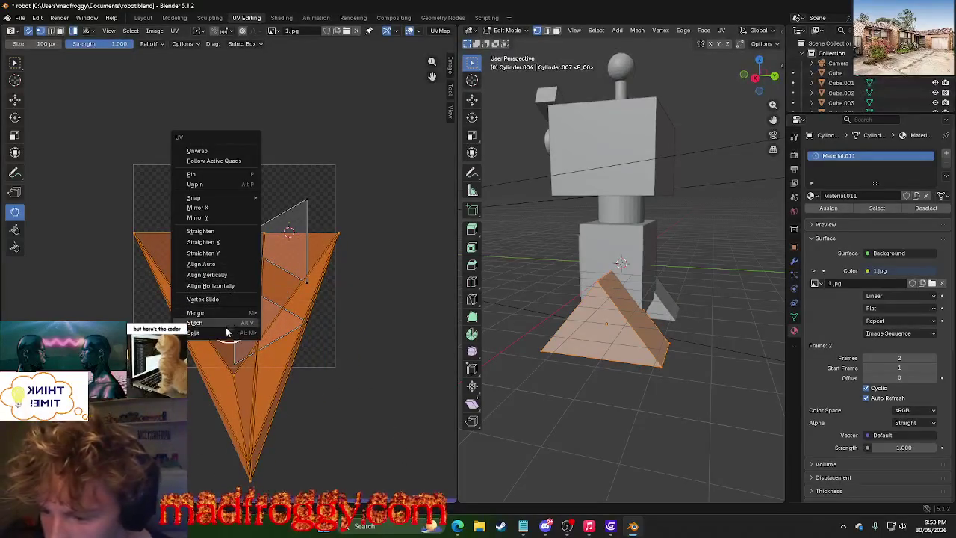
left_click(225, 328)
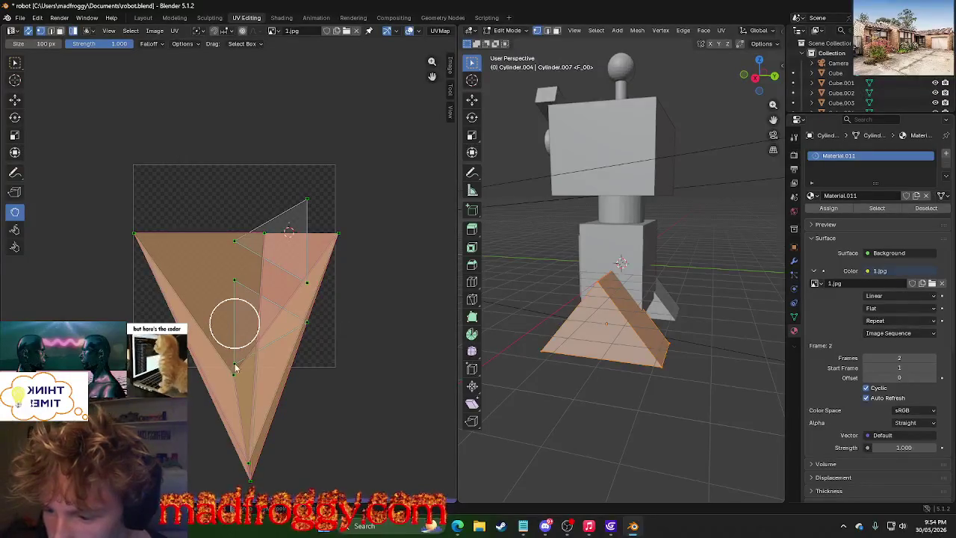
key("Return")
Drag a UV vertex up-left and re-lay the UVs with Follow Active Quads.
left_click_drag(232, 374, 112, 127)
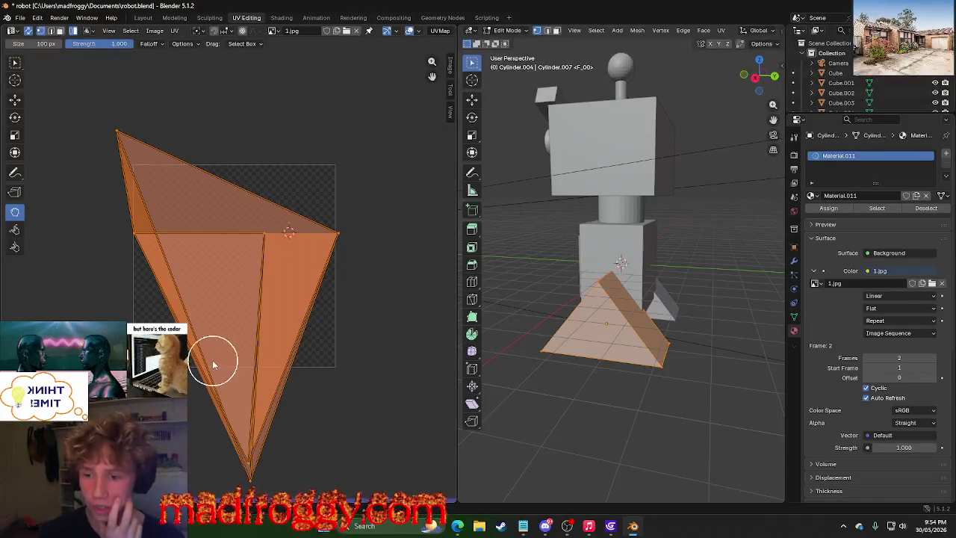
key("u")
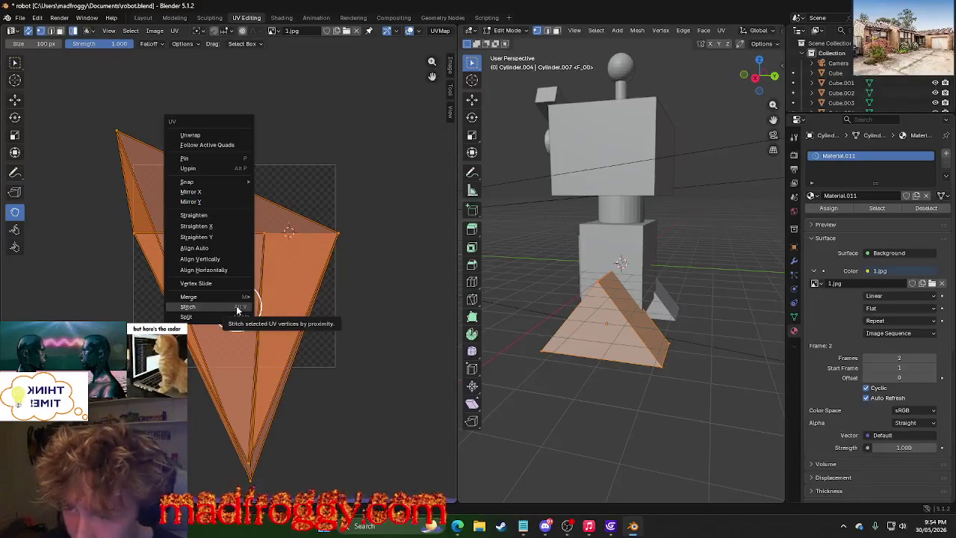
left_click(240, 144)
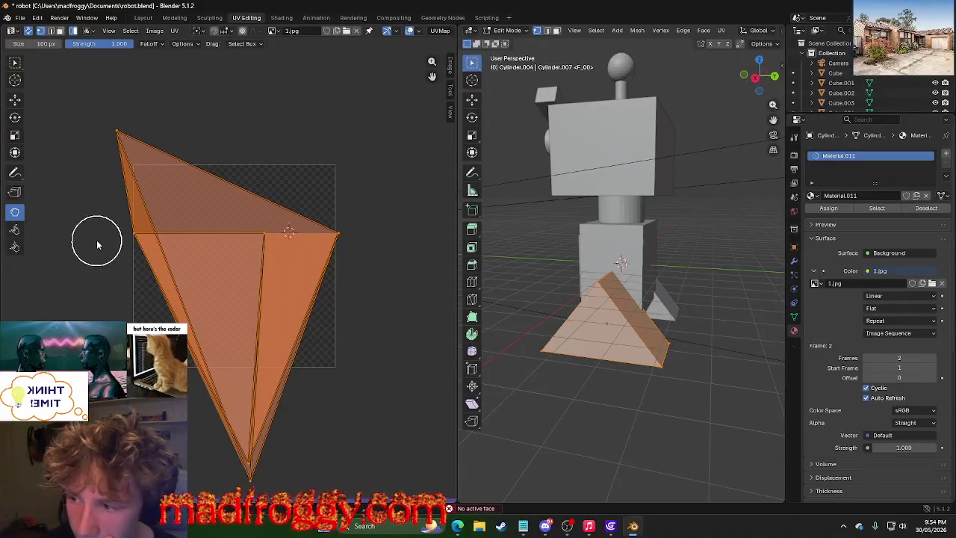
Try ripping the UV region apart with the Rip tool.
left_click(15, 192)
key("v")
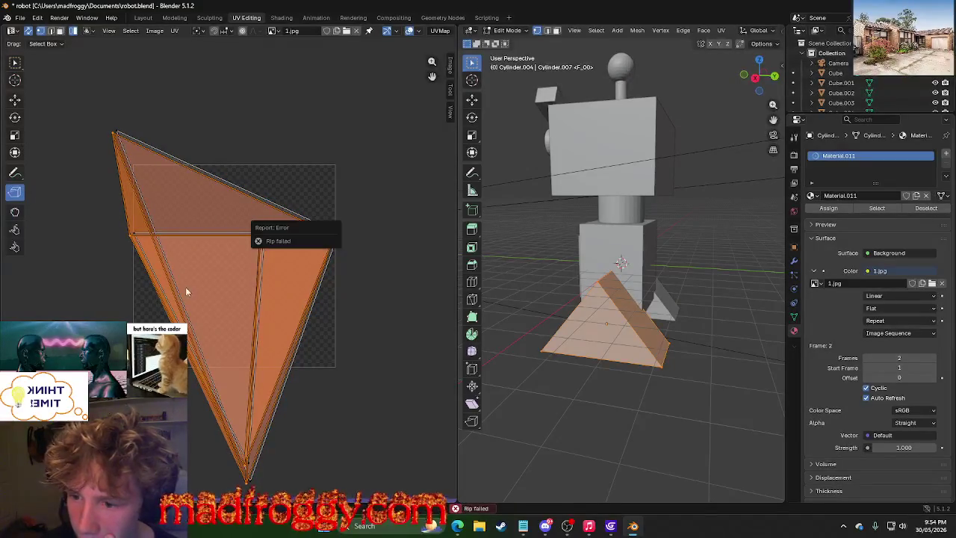
key("v")
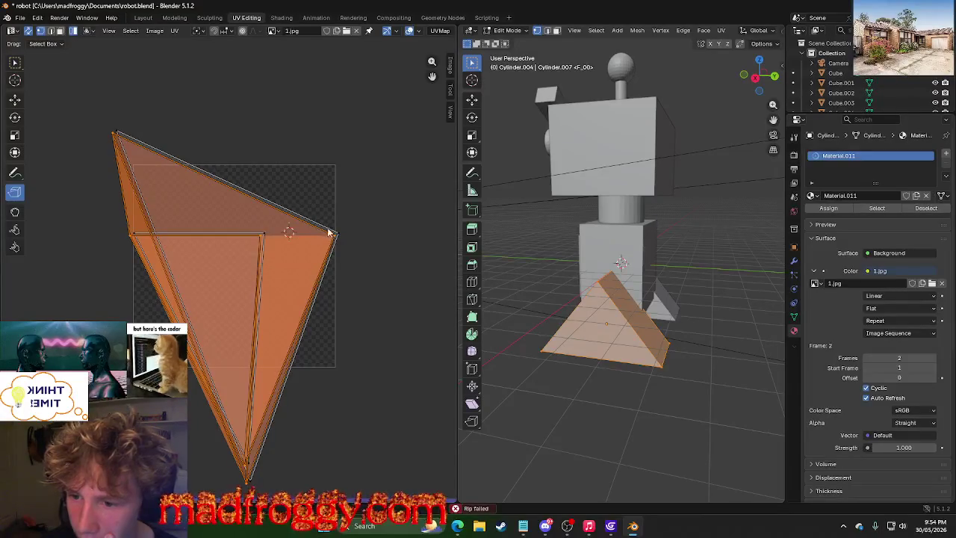
key("v")
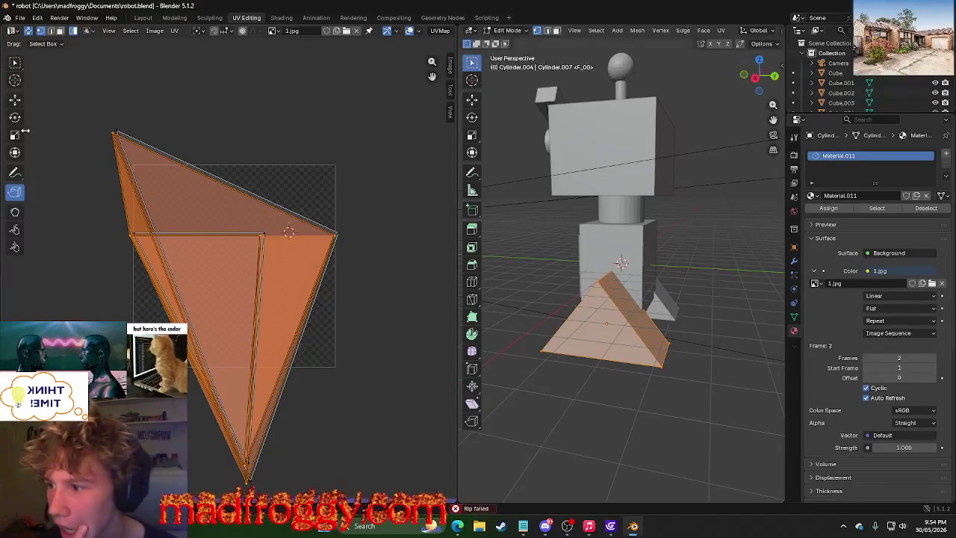
Move the selected UV faces to the left, then box-select the small island and its face.
left_click(16, 101)
left_click_drag(257, 304, 92, 304)
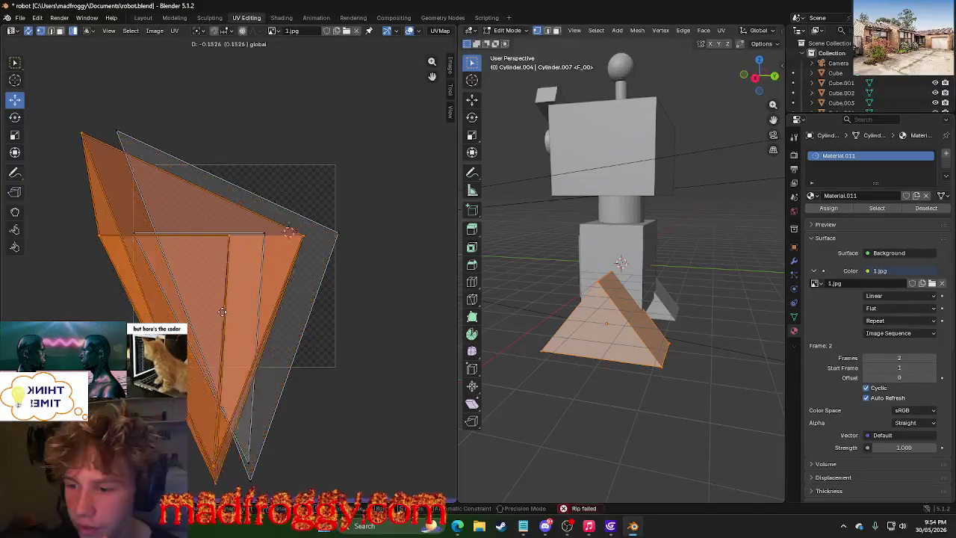
left_click(219, 382)
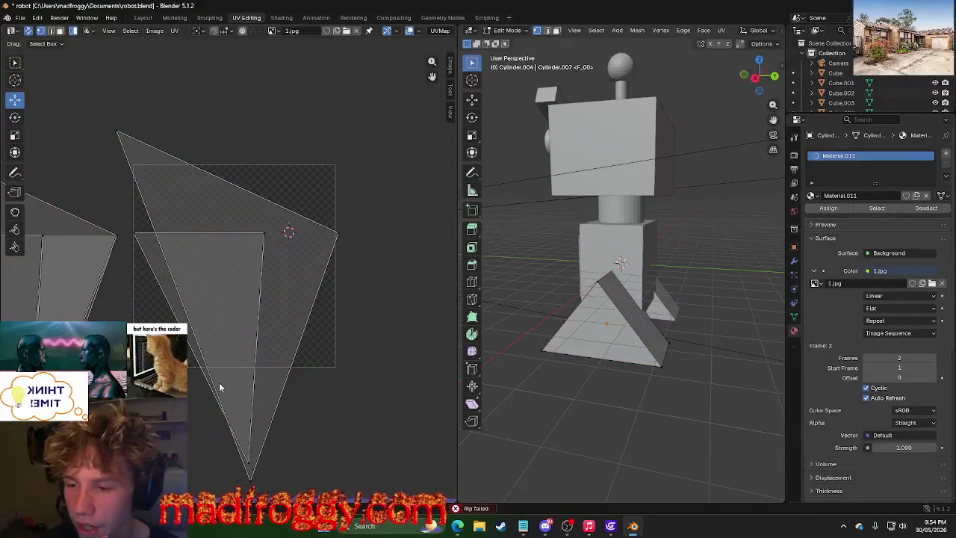
scroll(219, 383, "down", 7)
left_click_drag(154, 220, 404, 430)
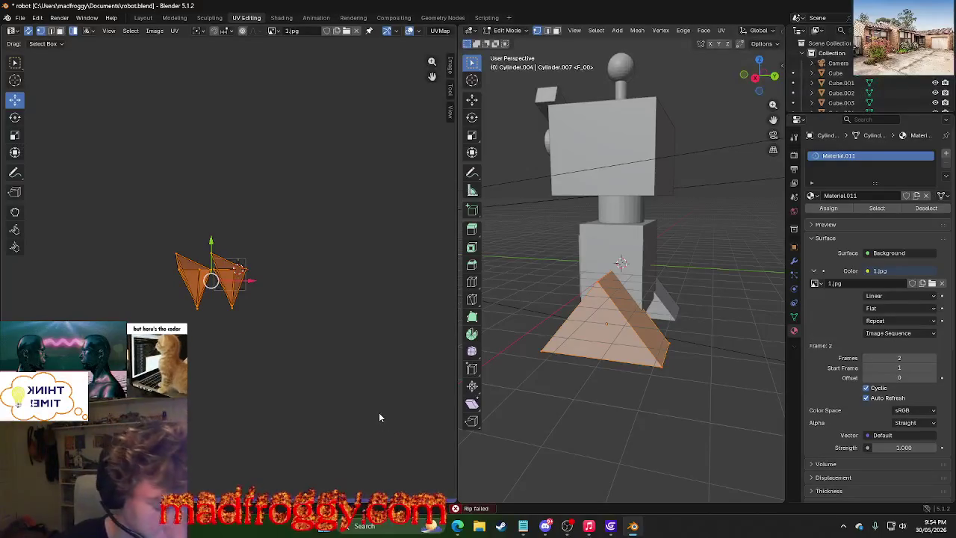
key("u")
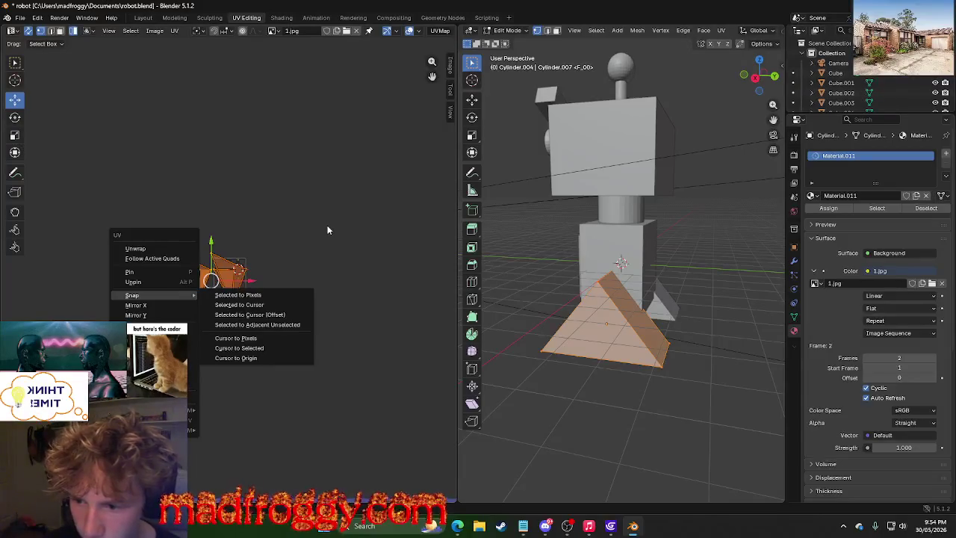
key("Escape")
Delete the extra selected leg object in the Layout workspace.
left_click(217, 18)
left_click(174, 18)
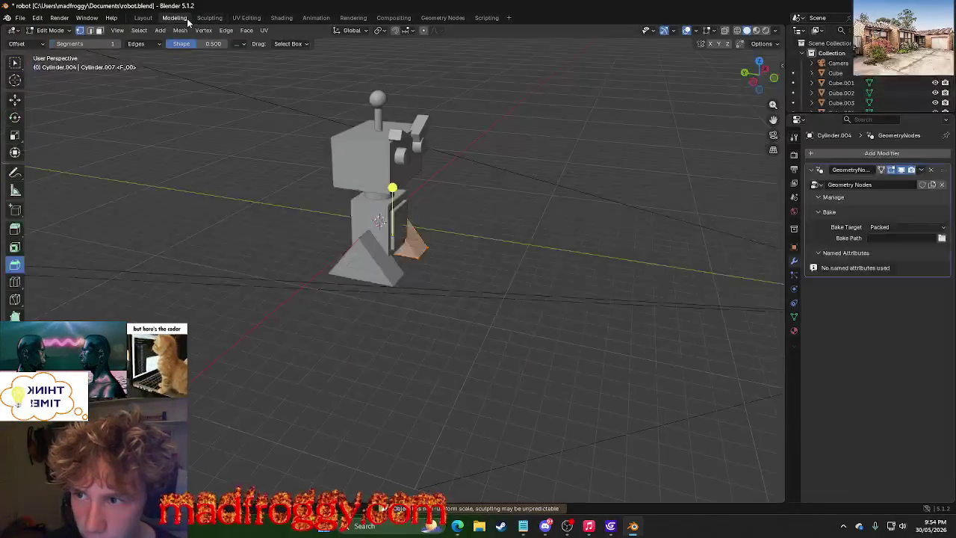
left_click(624, 280)
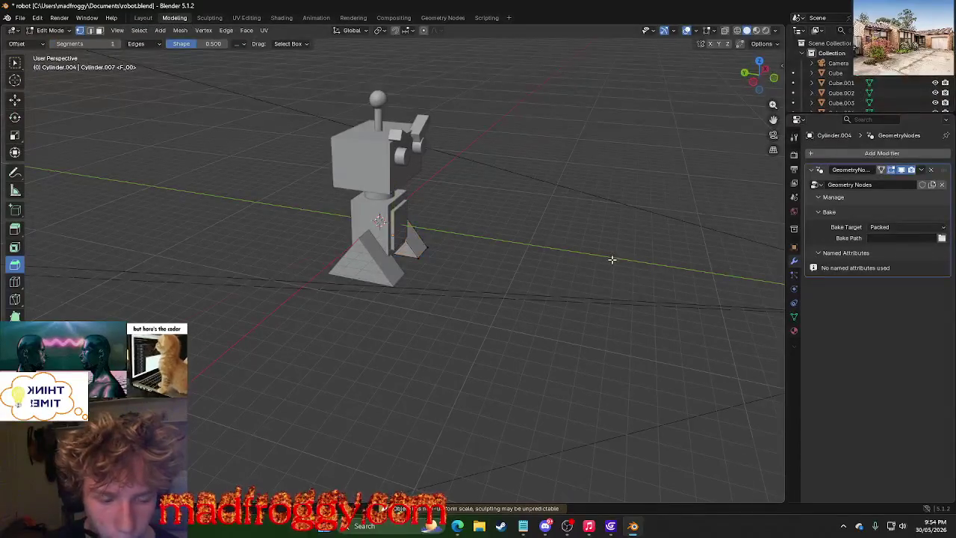
middle_click_drag(613, 261, 436, 280)
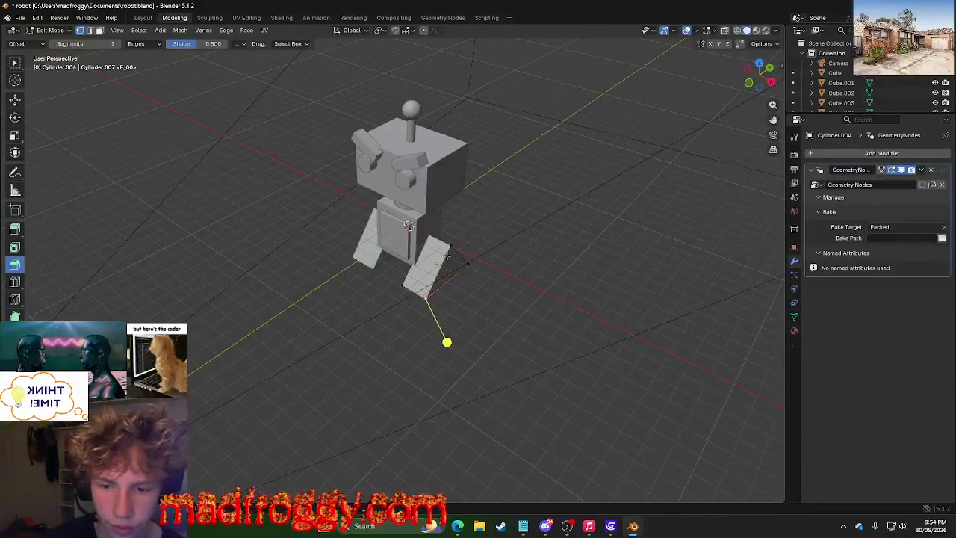
left_click(14, 98)
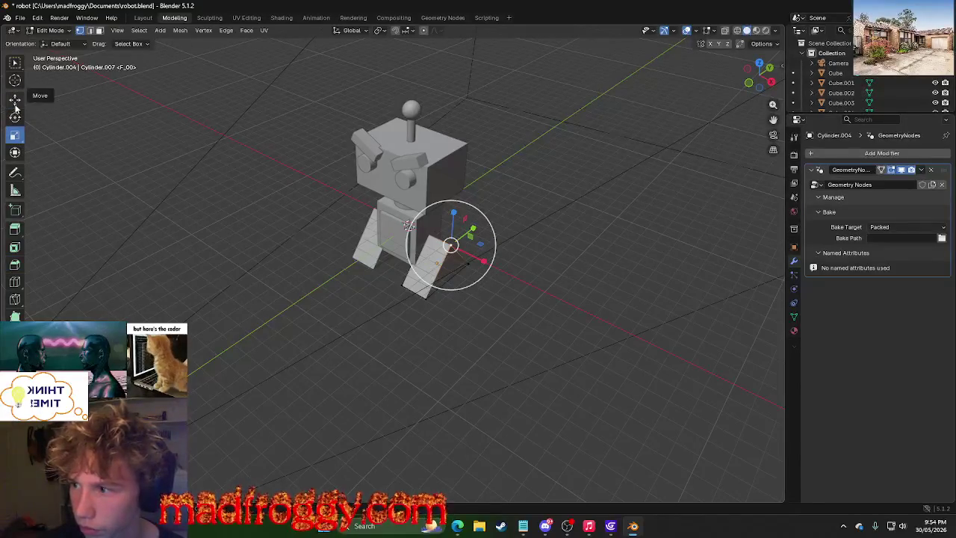
left_click(142, 17)
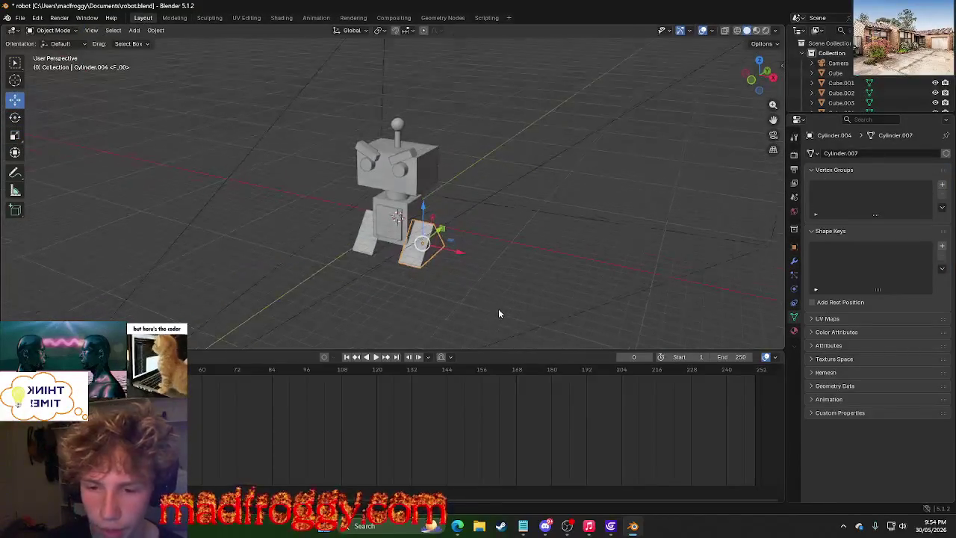
scroll(498, 308, "up", 4)
key("Delete")
scroll(478, 297, "down", 2)
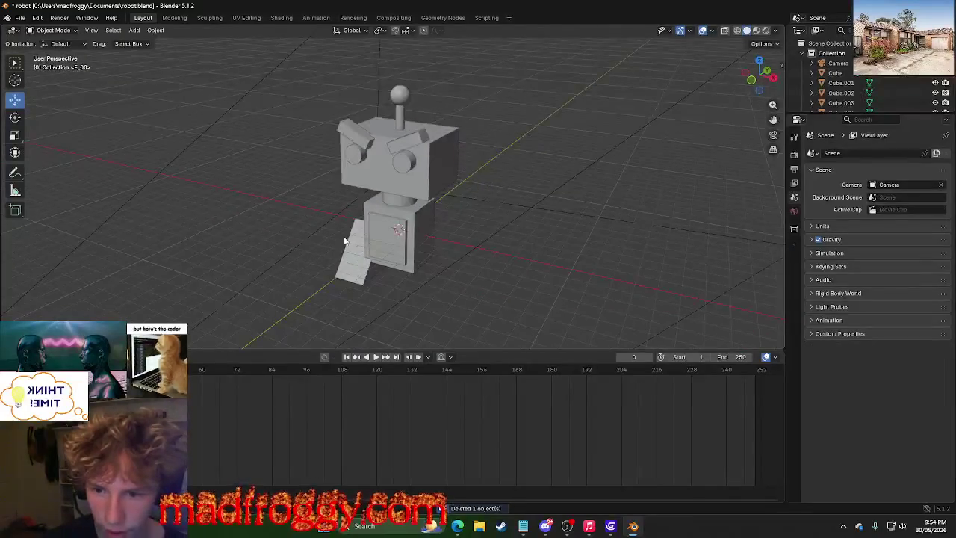
Paste a copy of the triangular leg and slide it along X to the robot's right side.
left_click(347, 258)
key("ctrl+v")
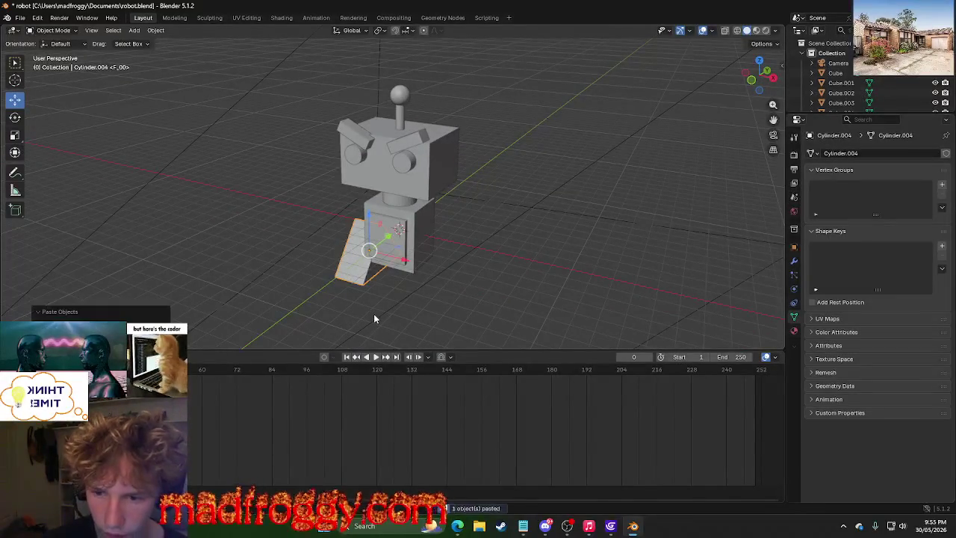
key("g")
key("x")
mouse_move(404, 266)
middle_mouse_down()
mouse_move(448, 270)
mouse_move(399, 304)
mouse_move(406, 298)
middle_mouse_up()
left_click(468, 278)
scroll(406, 297, "up", 4)
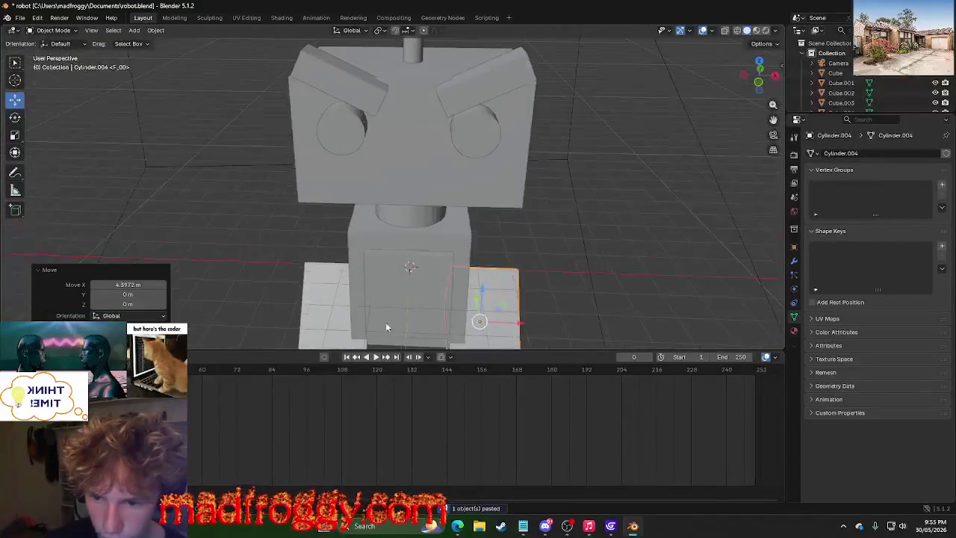
mouse_move(604, 266)
middle_mouse_down()
mouse_move(606, 316)
mouse_move(603, 261)
mouse_move(571, 279)
mouse_move(541, 164)
mouse_move(538, 209)
mouse_move(565, 249)
mouse_move(544, 305)
middle_mouse_up()
left_click(604, 267)
scroll(601, 268, "down", 4)
Show the robot in Shading material preview from a front view.
left_click(246, 18)
left_click(281, 18)
left_click(248, 18)
left_click(282, 18)
mouse_move(323, 309)
middle_mouse_down()
mouse_move(470, 310)
mouse_move(352, 306)
mouse_move(405, 288)
middle_mouse_up()
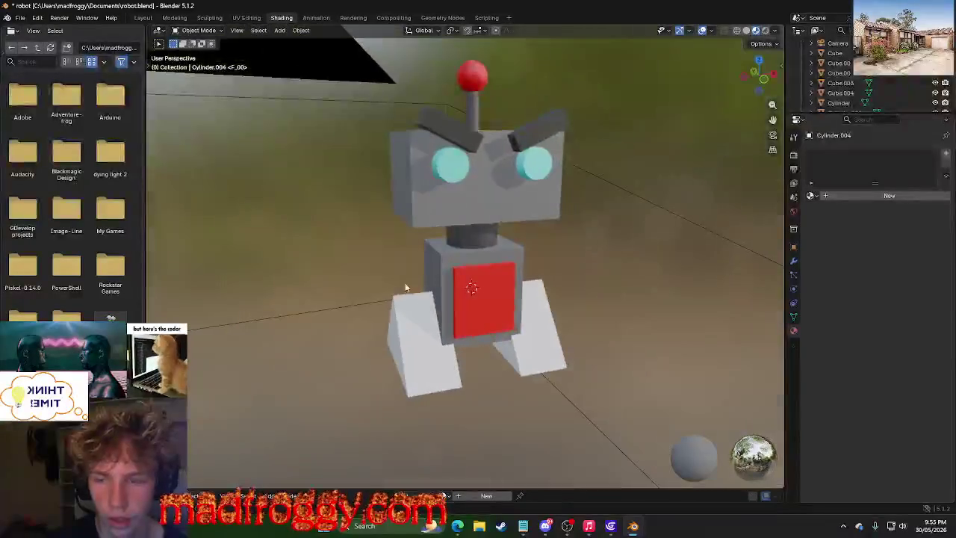
Enter UV Editing in Edit Mode with the new leg's UV layout fitted in view.
left_click(247, 18)
key("a")
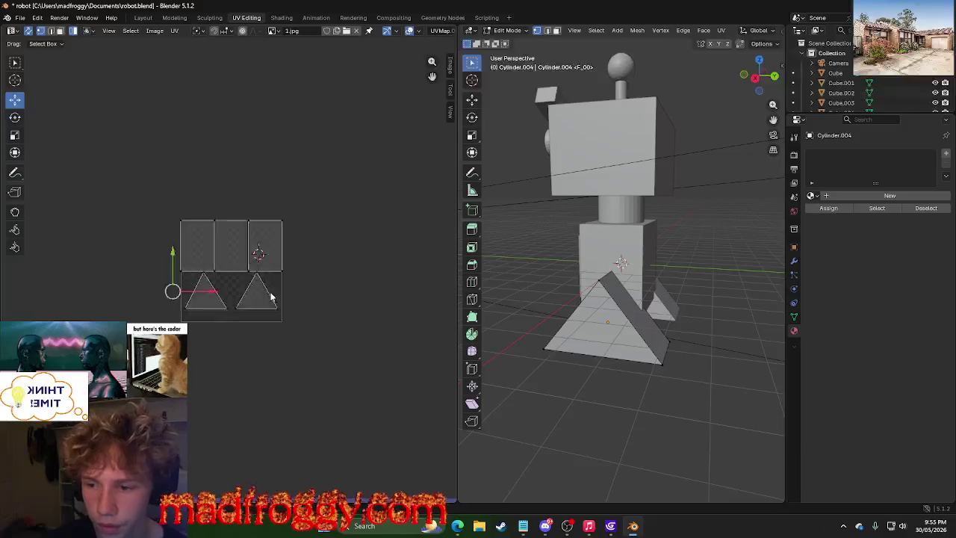
key("Home")
key("a")
key("alt+a")
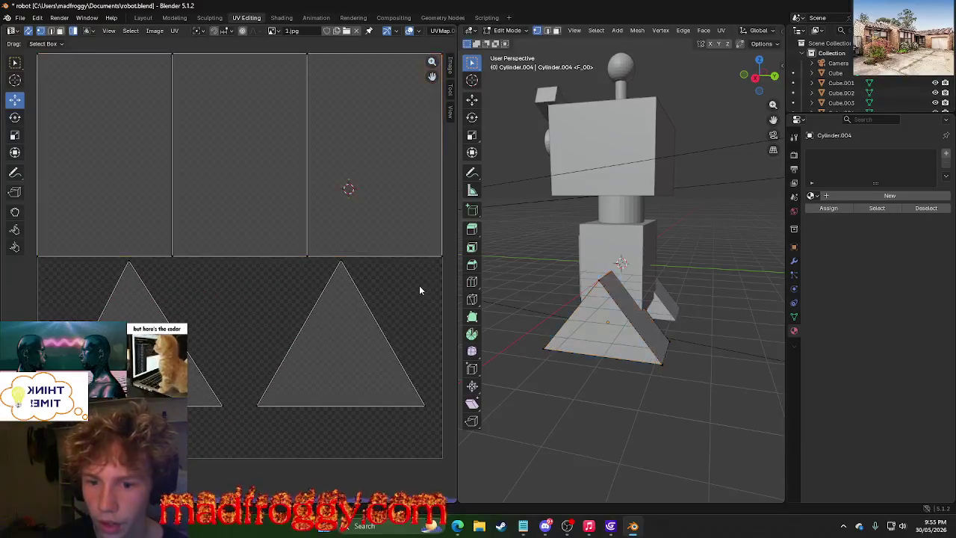
scroll(419, 284, "down", 1)
scroll(419, 284, "up", 1)
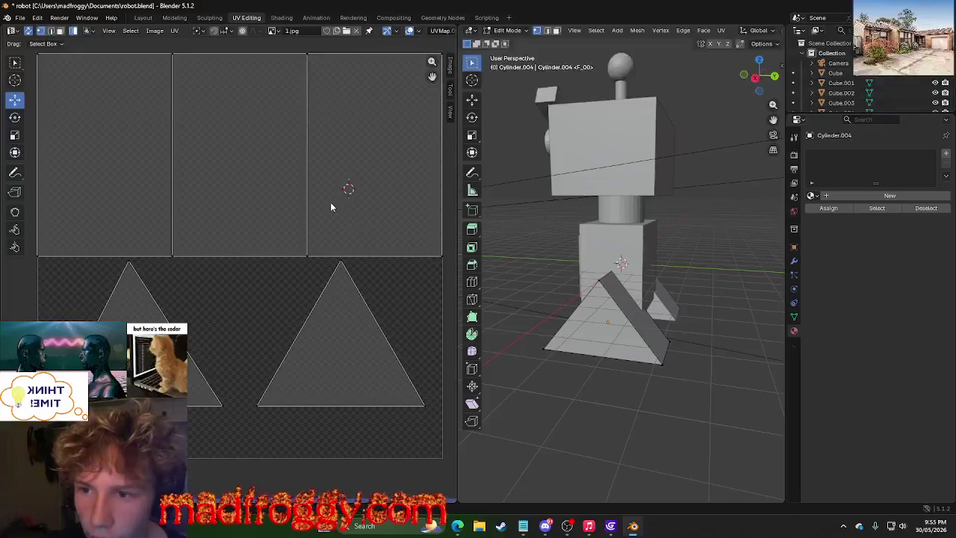
Inspect the three-rectangle island, then pull its shared corner upward with the Grab brush.
left_click(363, 131)
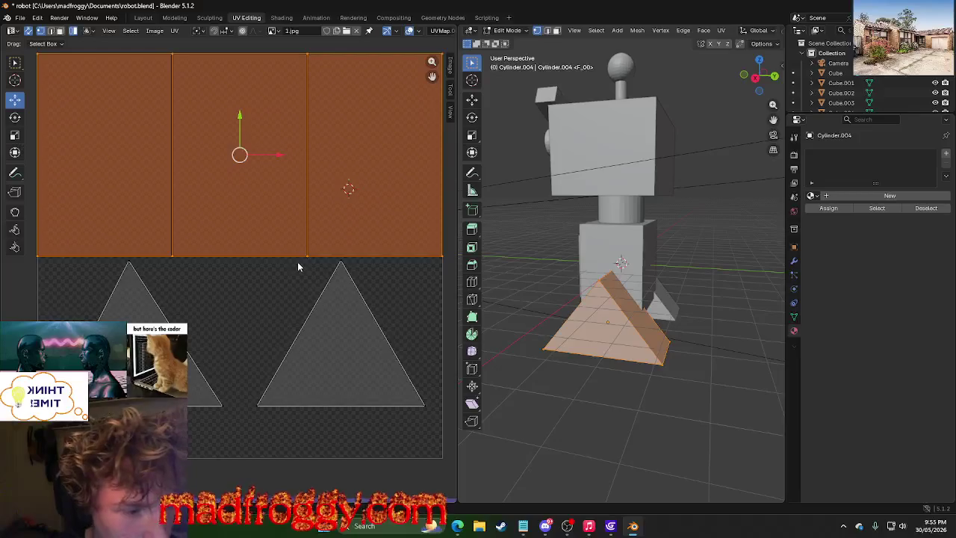
left_click(279, 310)
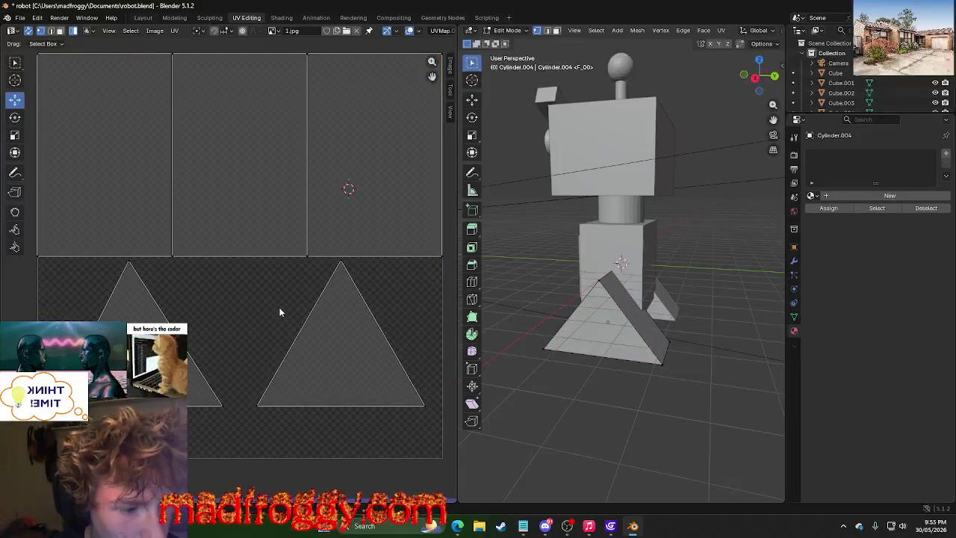
scroll(279, 309, "down", 5)
scroll(279, 306, "up", 5)
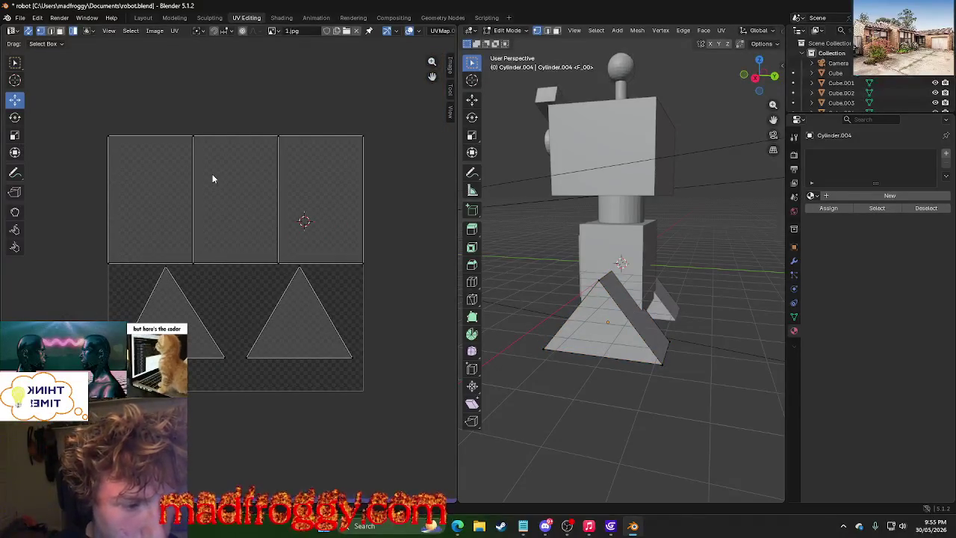
left_click(212, 174)
left_click(263, 306)
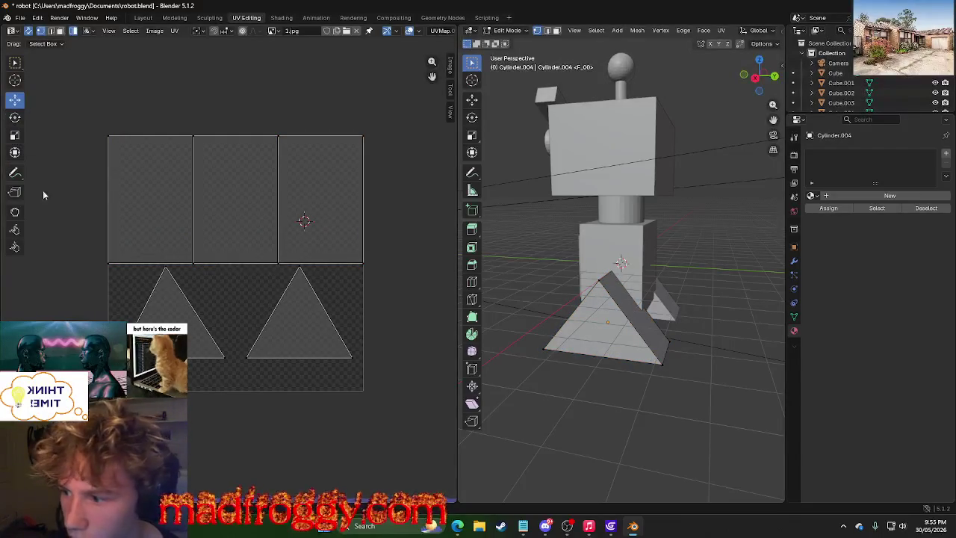
left_click(14, 211)
mouse_move(280, 265)
left_mouse_down()
mouse_move(166, 309)
mouse_move(79, 183)
mouse_move(304, 224)
left_mouse_up()
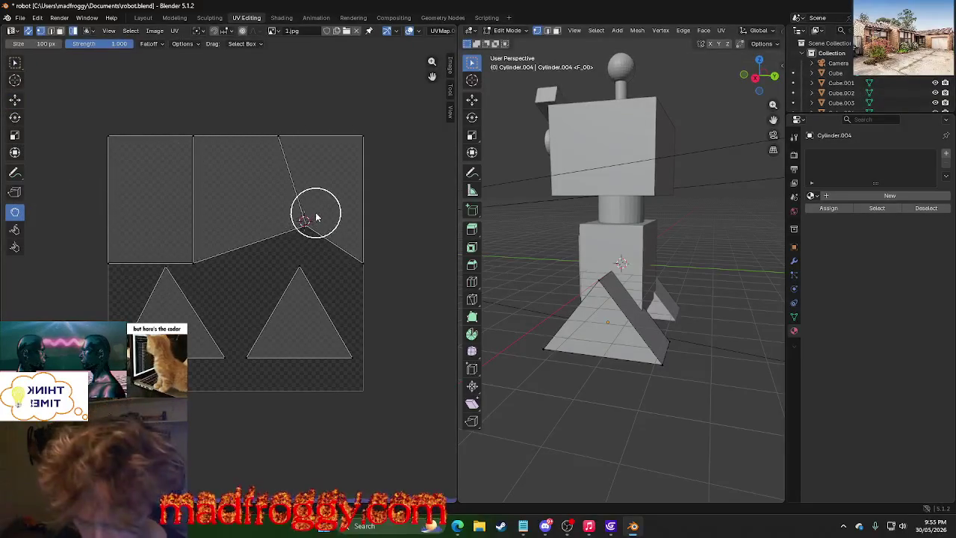
key("ctrl+z")
left_click(15, 229)
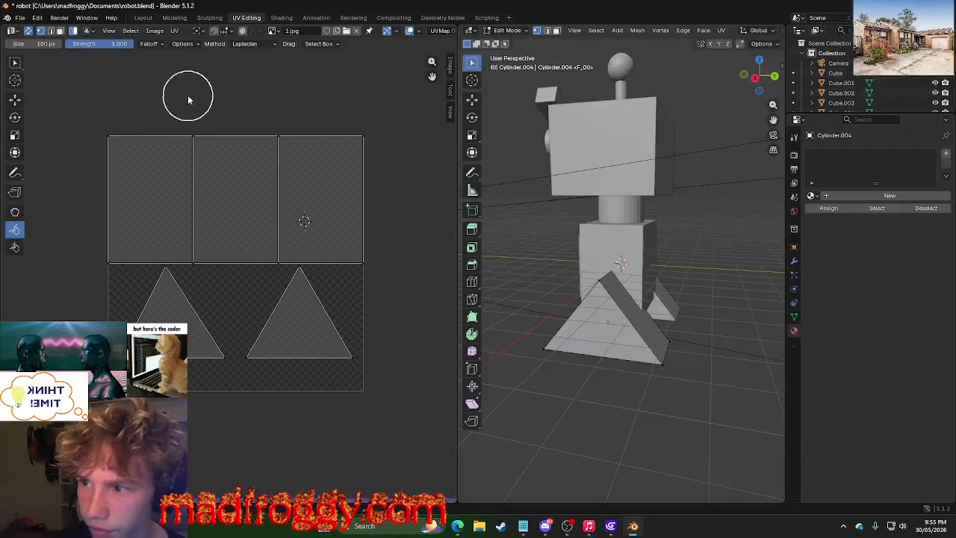
right_click(217, 275)
key("Escape")
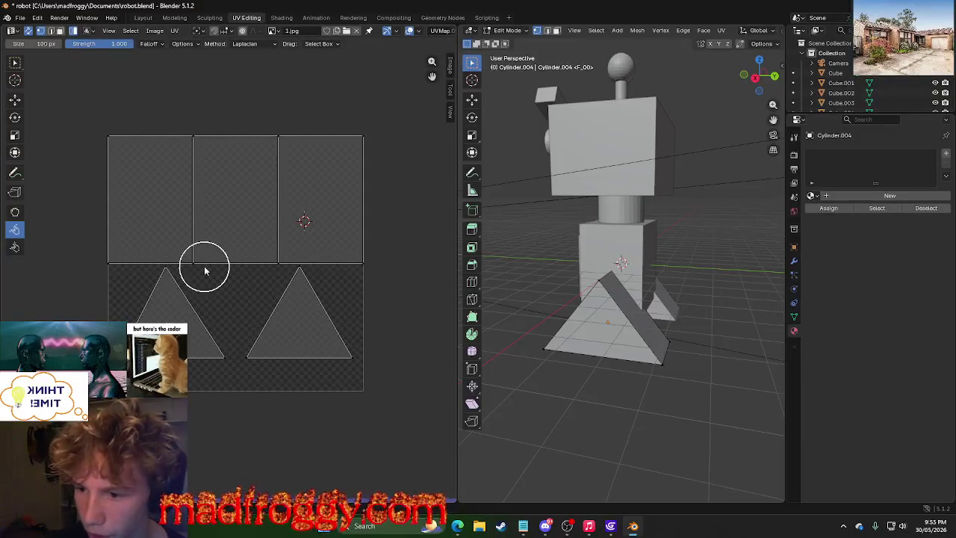
right_click(287, 165)
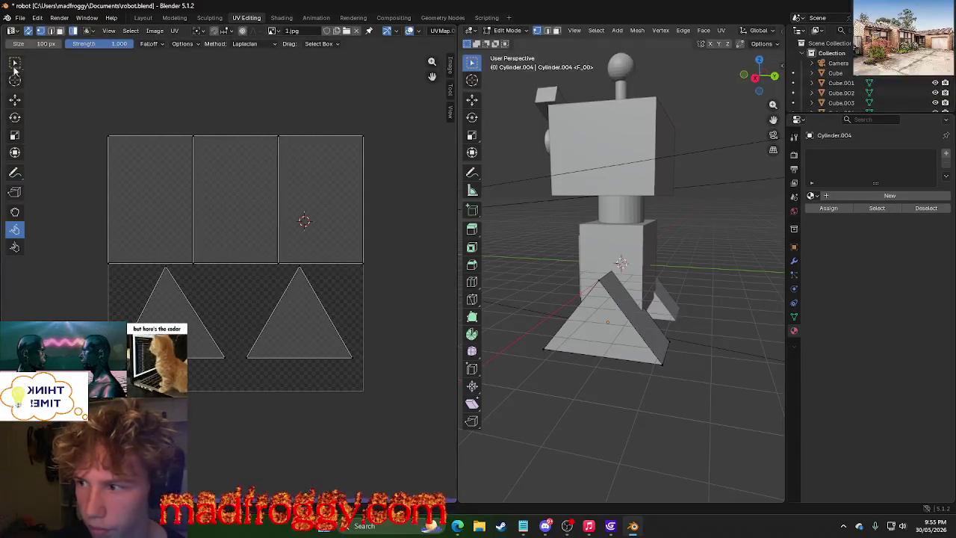
left_click(15, 67)
key("a")
key("u")
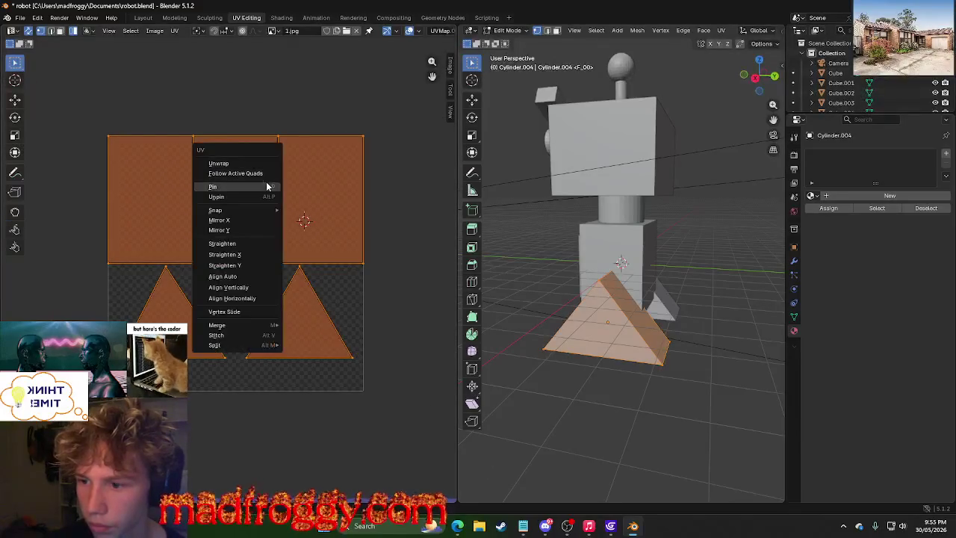
left_click(243, 165)
key("u")
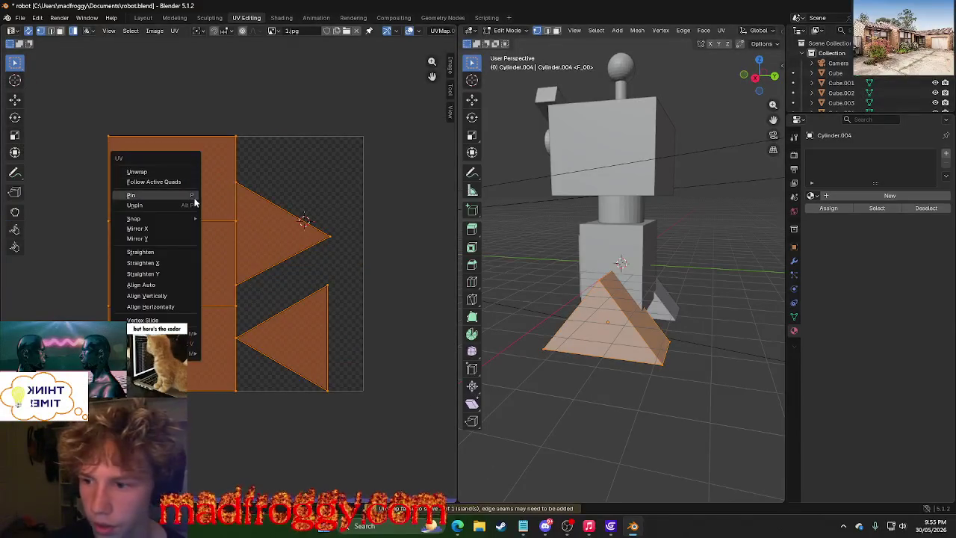
left_click(155, 172)
key("u")
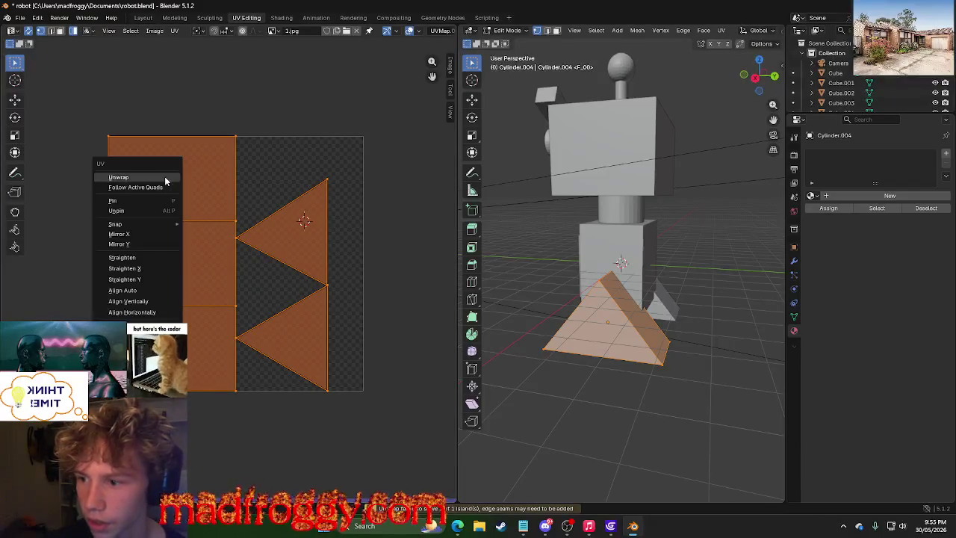
left_click(165, 175)
key("u")
left_click(168, 180)
key("u")
left_click(170, 181)
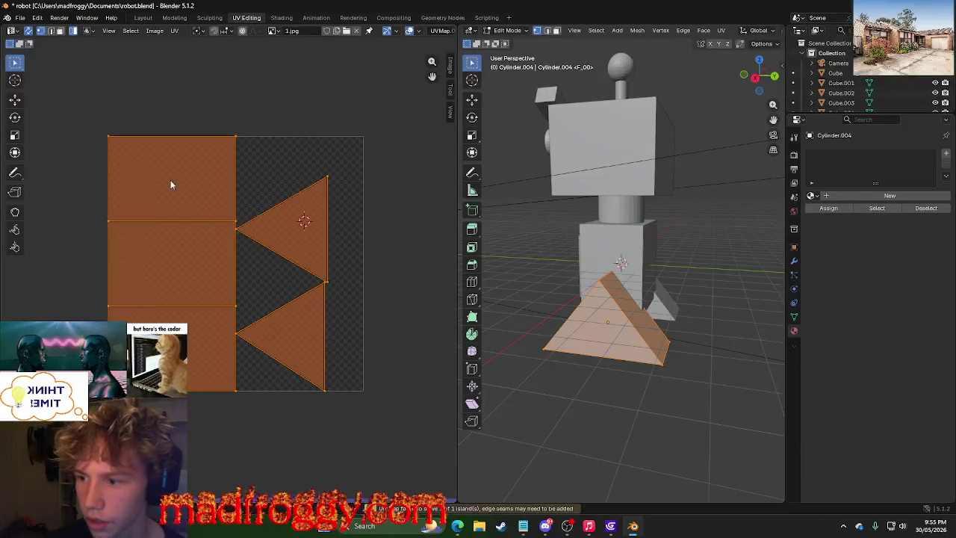
key("u")
left_click(171, 183)
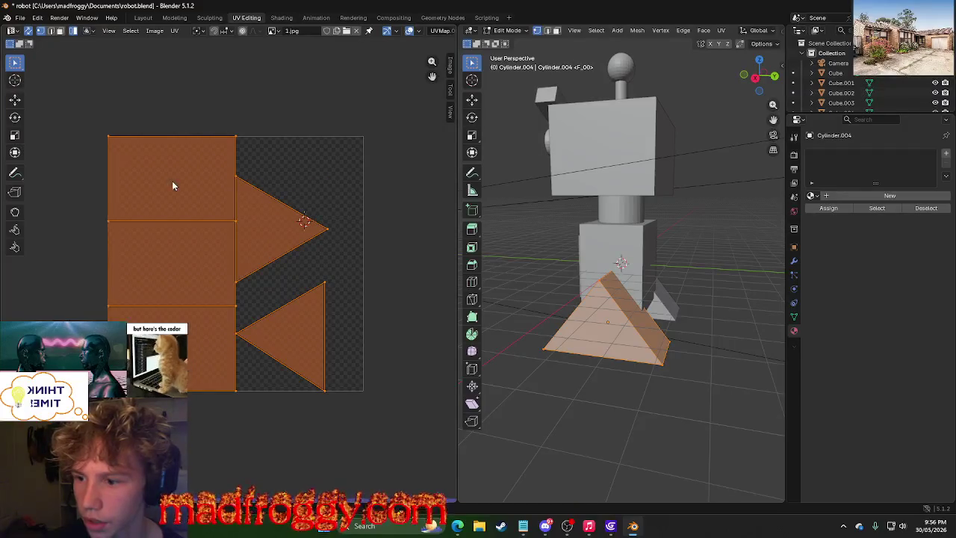
key("u")
key("u")
left_click(326, 179)
key("u")
left_click(293, 296)
key("u")
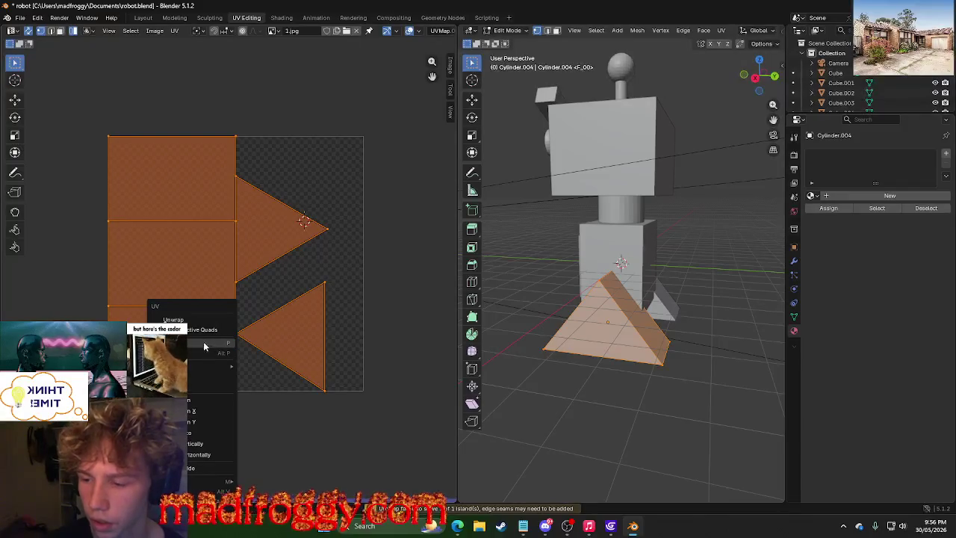
left_click(196, 322)
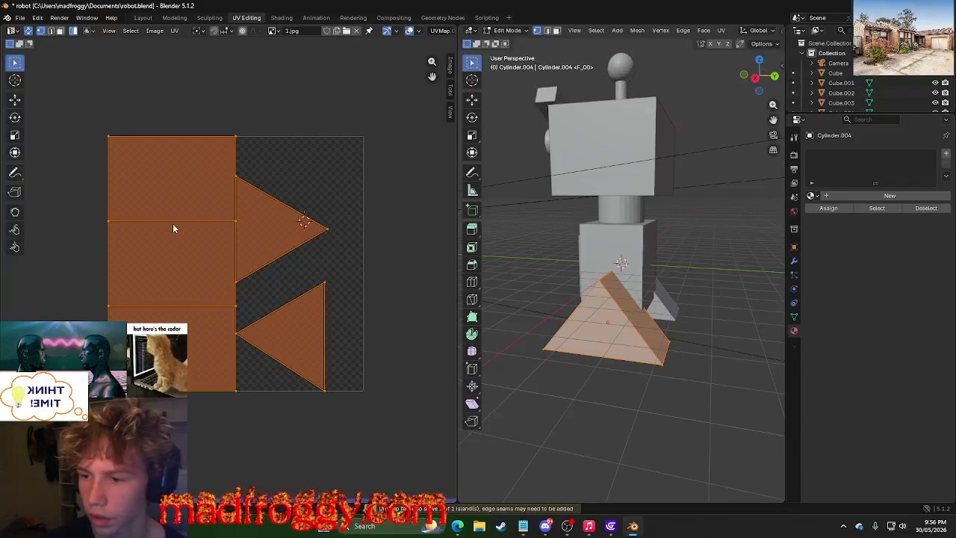
key("u")
left_click(171, 202)
left_click(309, 126)
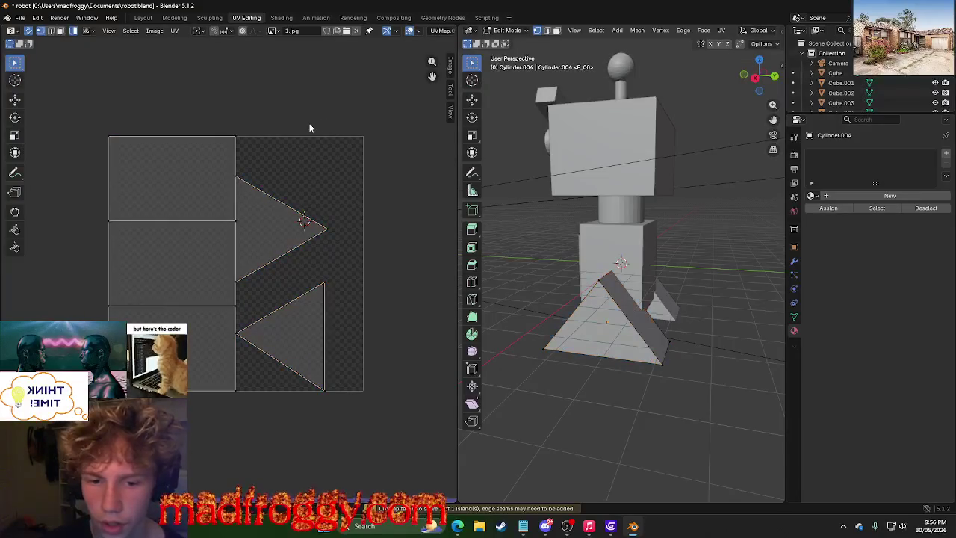
left_click(309, 123)
scroll(309, 122, "down", 4)
scroll(309, 123, "up", 4)
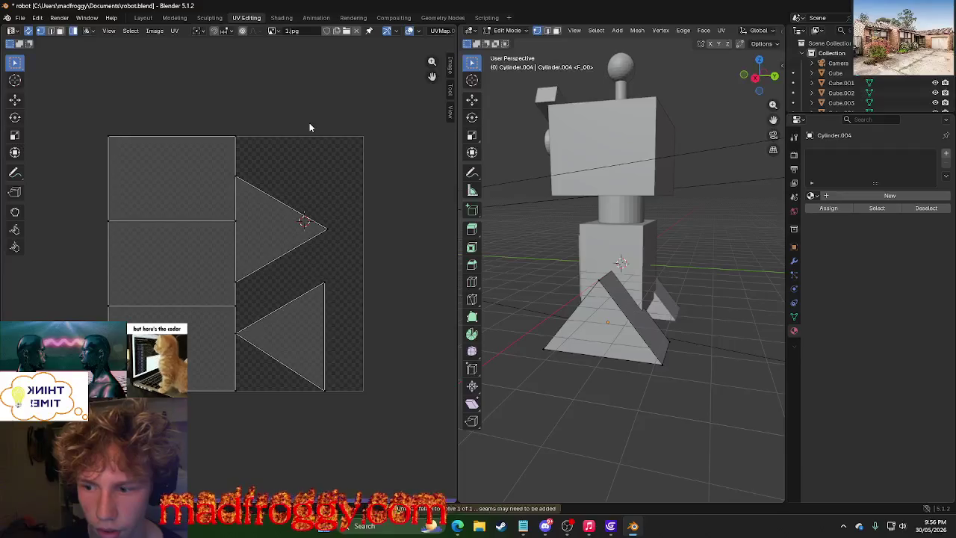
key("a")
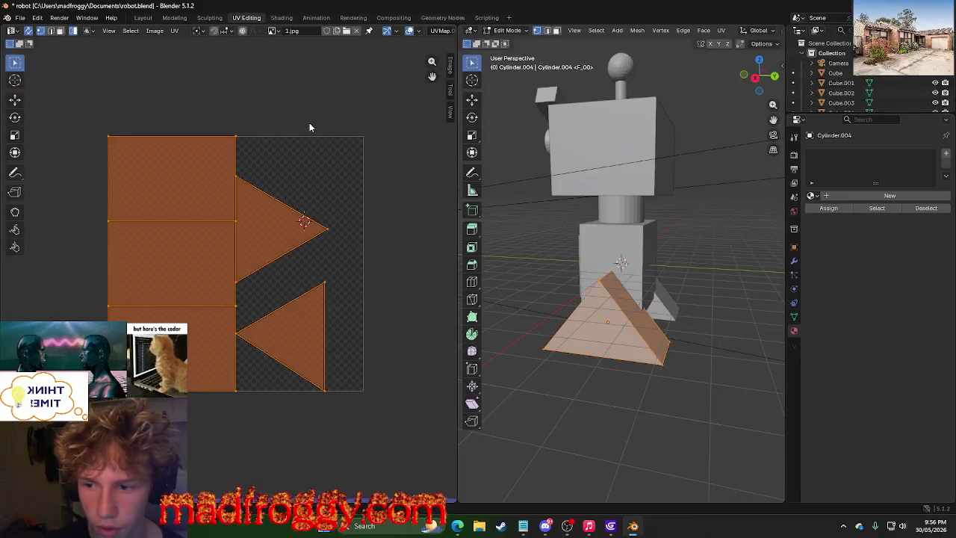
key("ctrl+z")
key("ctrl+shift+z")
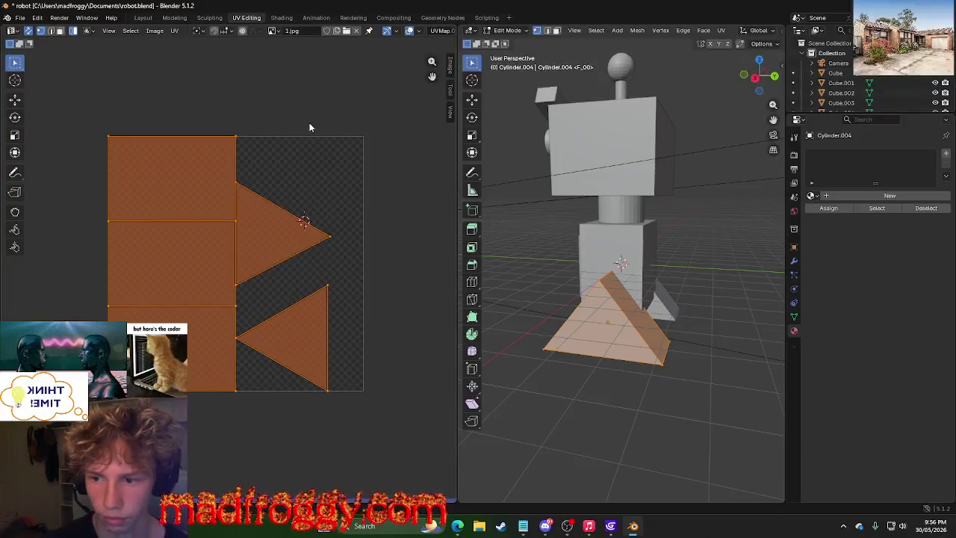
key("ctrl+z")
key("ctrl+z")
key("alt+a")
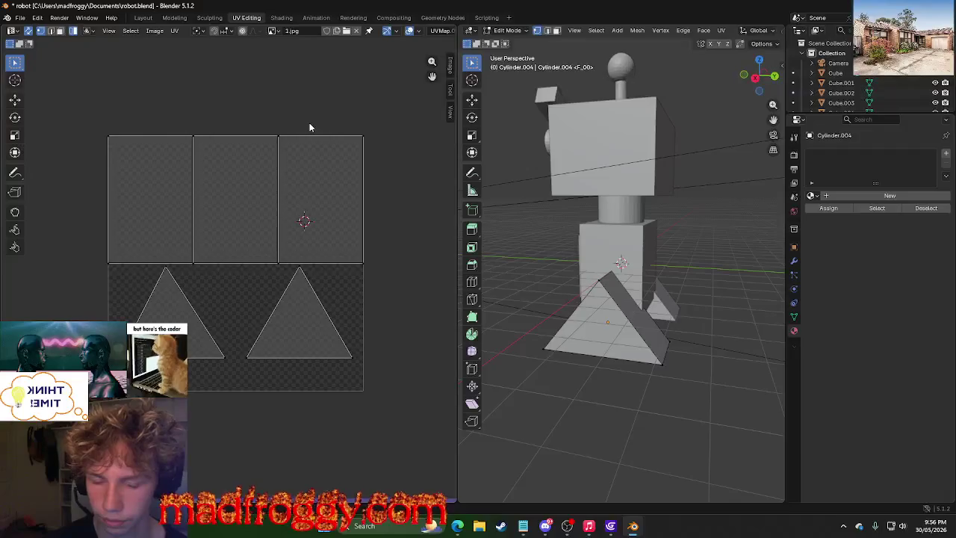
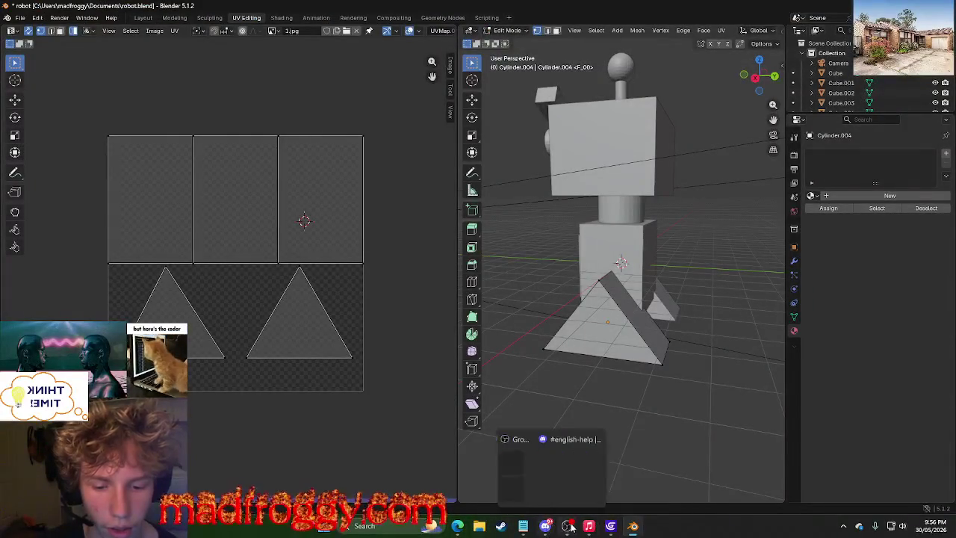
Close the Notepad notes window to get back to Blender.
left_click(516, 526)
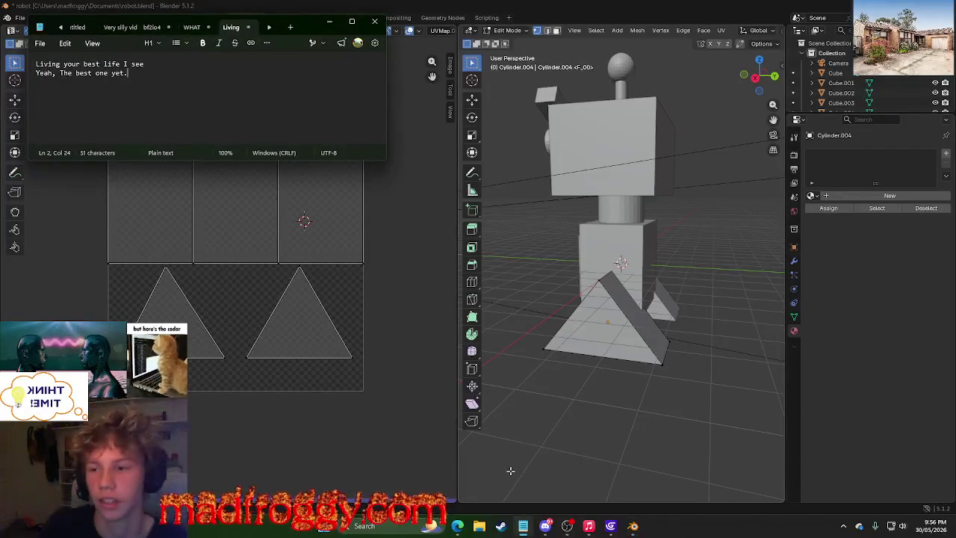
left_click(332, 24)
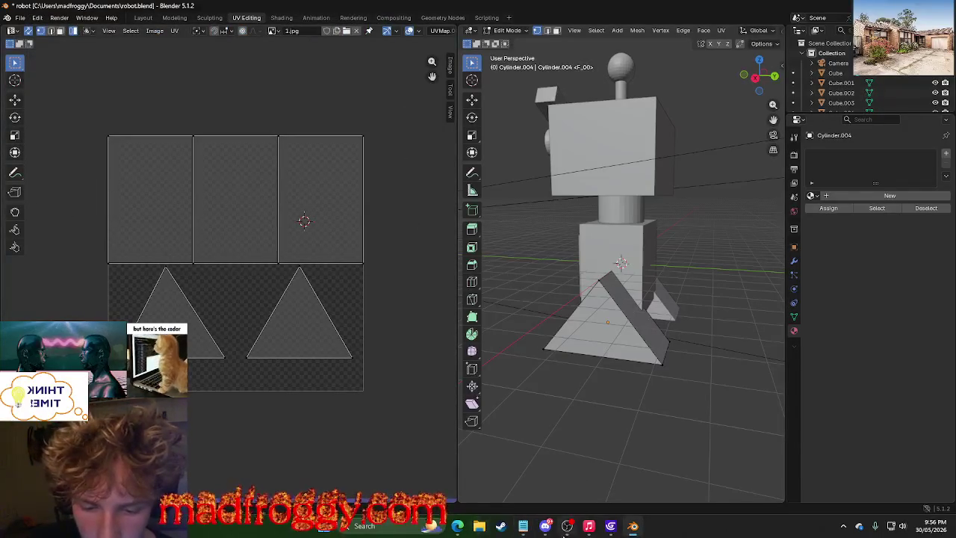
mouse_move(523, 526)
left_click(569, 451)
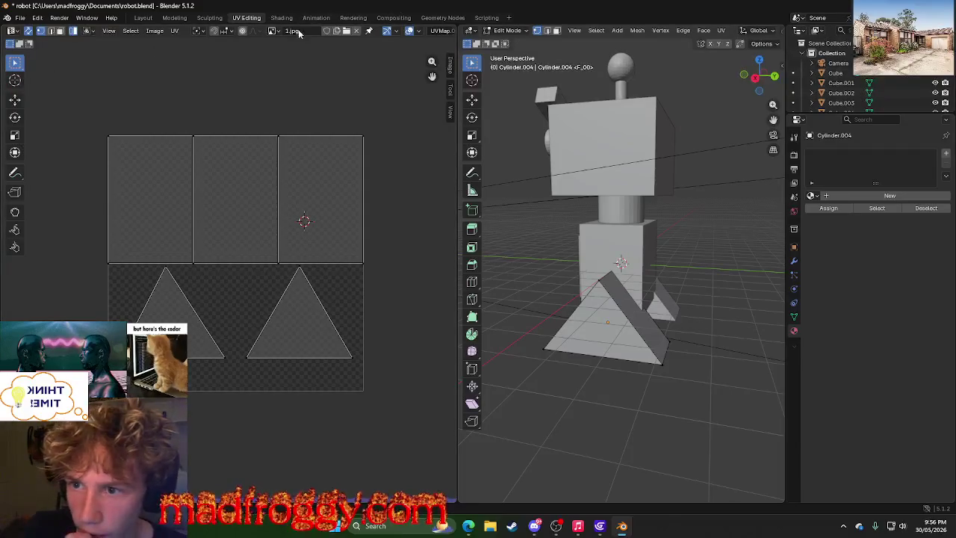
Show the UV editor image's source, file path and colour space settings.
left_click(274, 31)
left_click(286, 47)
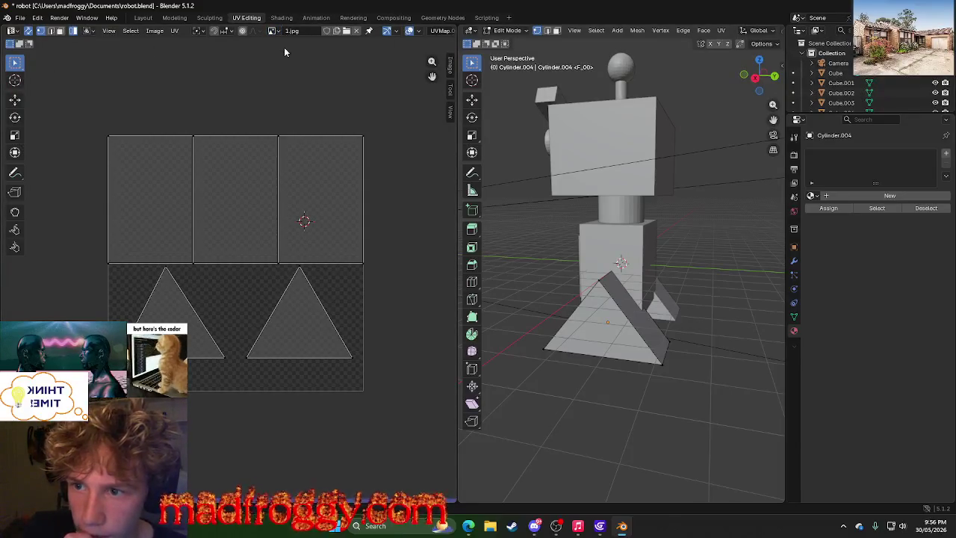
left_click(452, 67)
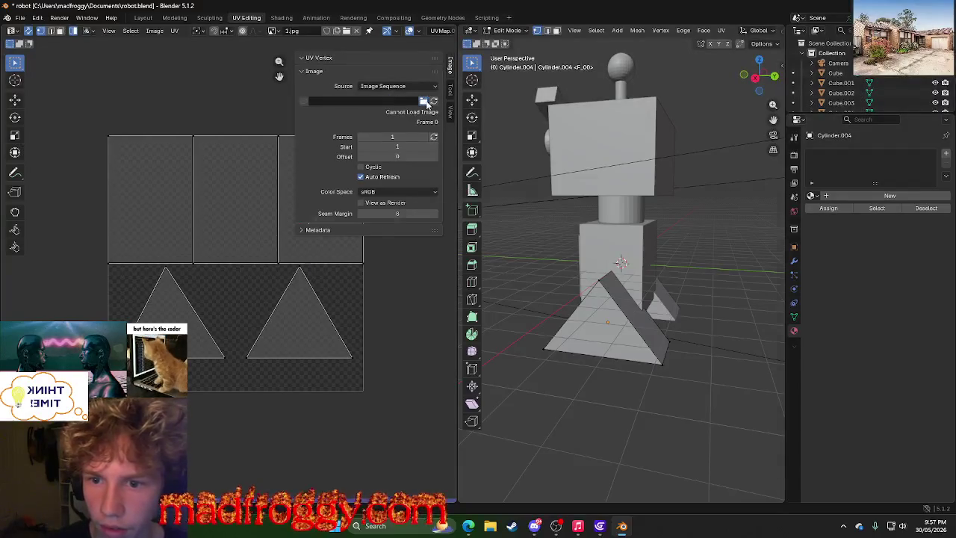
Load 1.jpg from Downloads\TRACKZ as the UV editor's image, naming it Image.001.
left_click(425, 101)
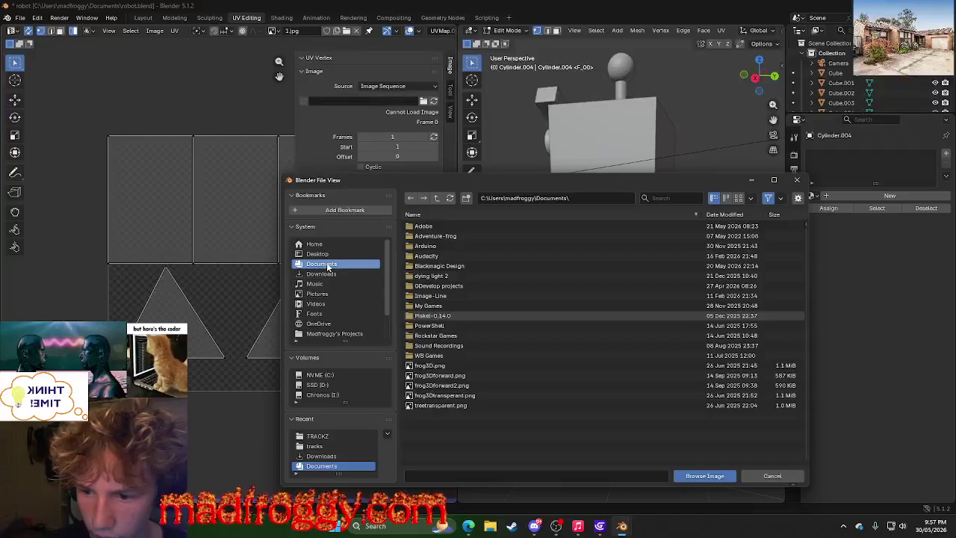
left_click(320, 437)
left_click(435, 225)
left_click(700, 478)
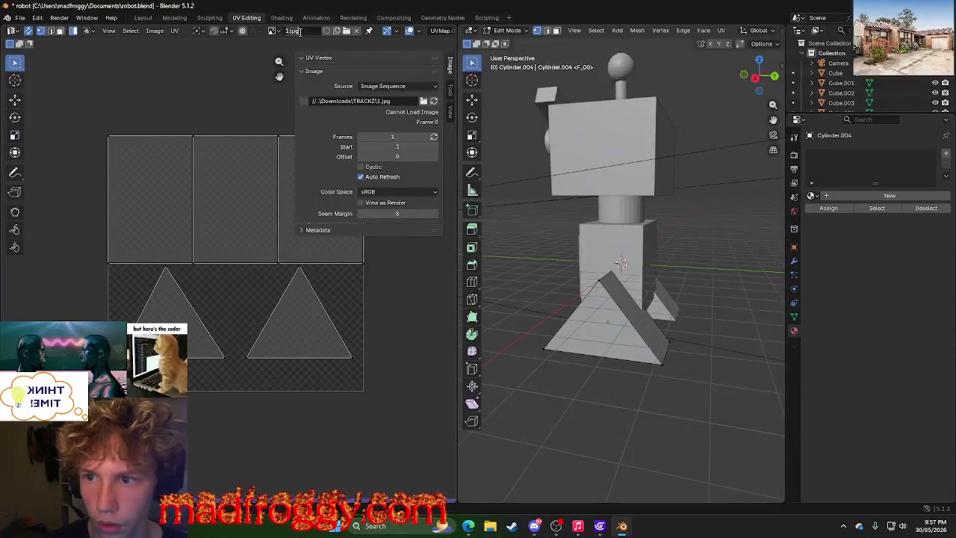
key("Return")
middle_click_drag(713, 357, 670, 303)
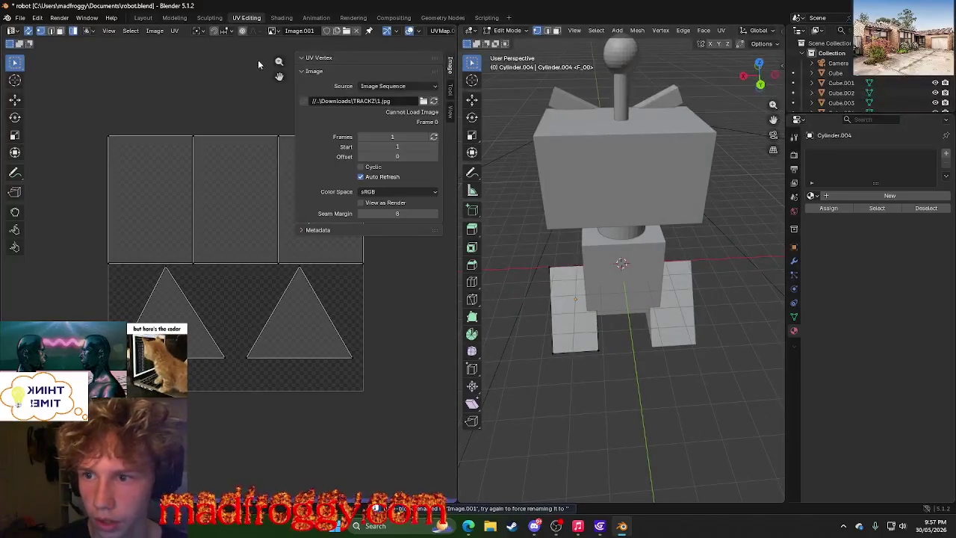
left_click(272, 31)
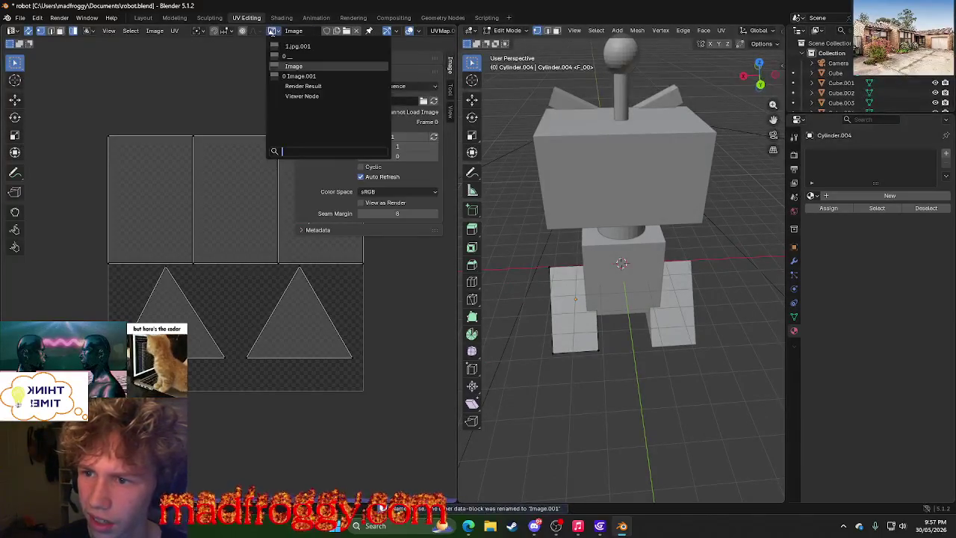
Switch the UV editor to 1.jpg.001 and inspect the robot in the Shading workspace.
left_click(306, 46)
left_click(281, 18)
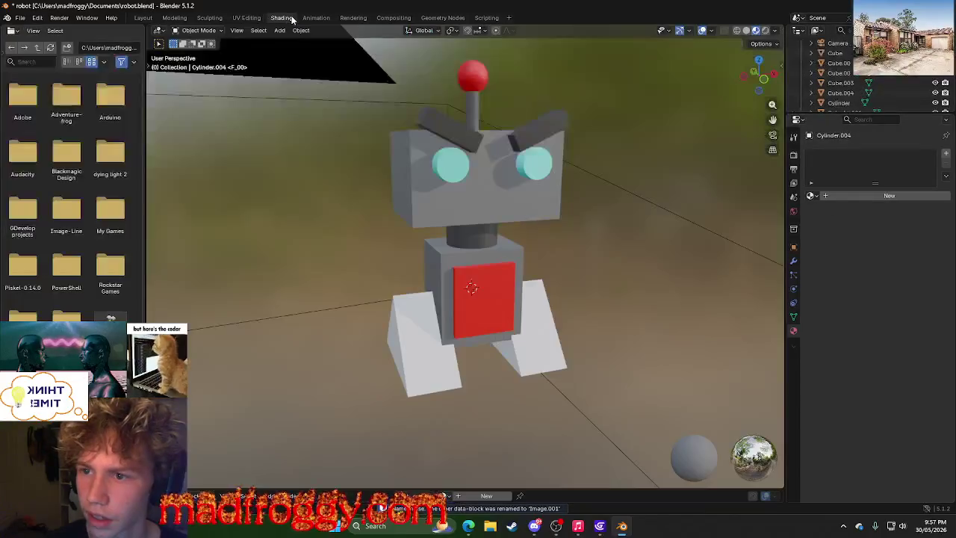
mouse_move(547, 329)
middle_mouse_down()
mouse_move(594, 296)
mouse_move(506, 384)
middle_mouse_up()
right_click(505, 380)
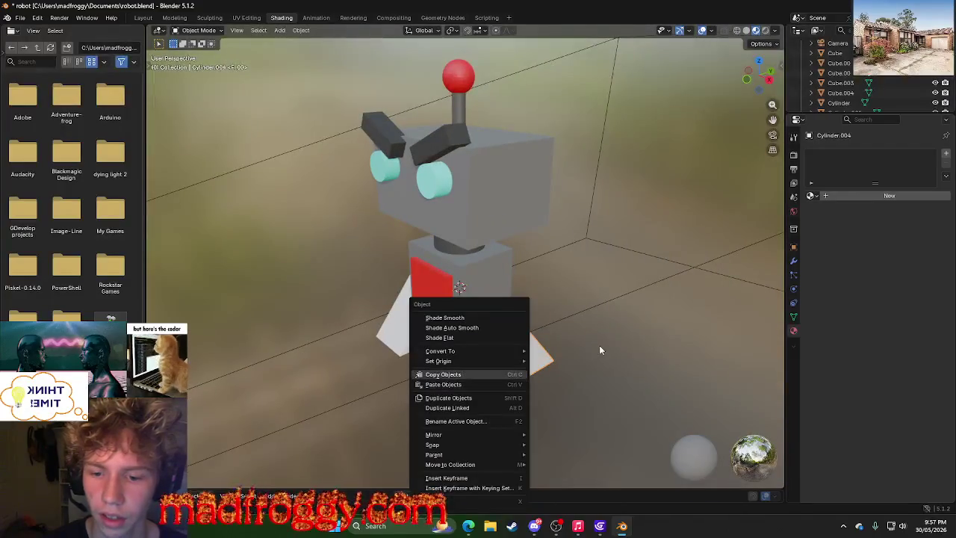
key("Escape")
Look through the Geometry Nodes, Rendering and Animation workspaces, then return to UV Editing.
left_click(442, 18)
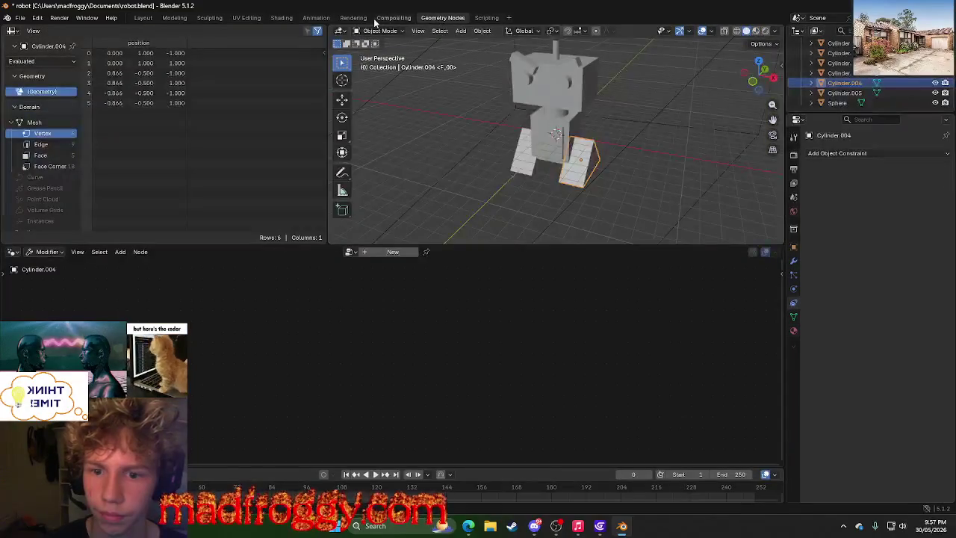
scroll(435, 151, "down", 4)
scroll(436, 154, "up", 4)
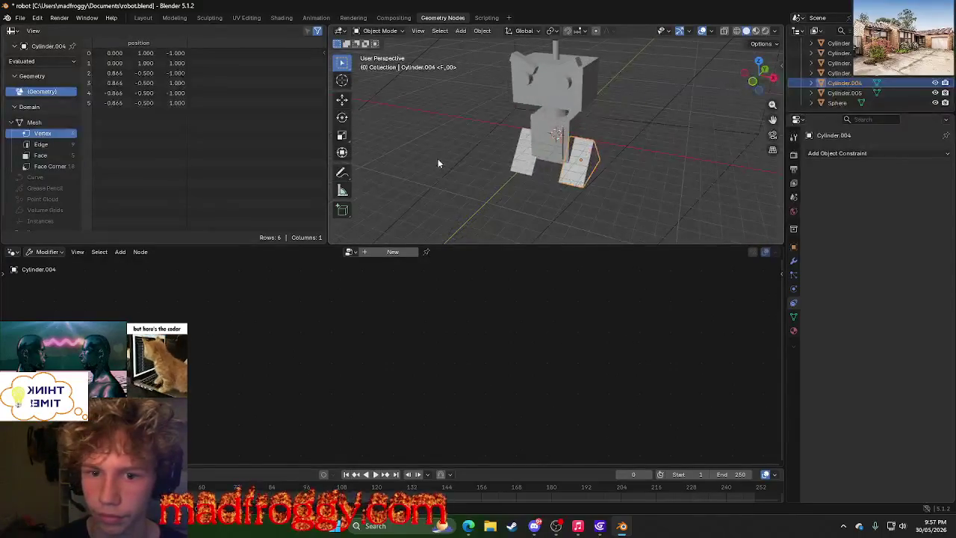
left_click(438, 158)
left_click(354, 17)
left_click(316, 18)
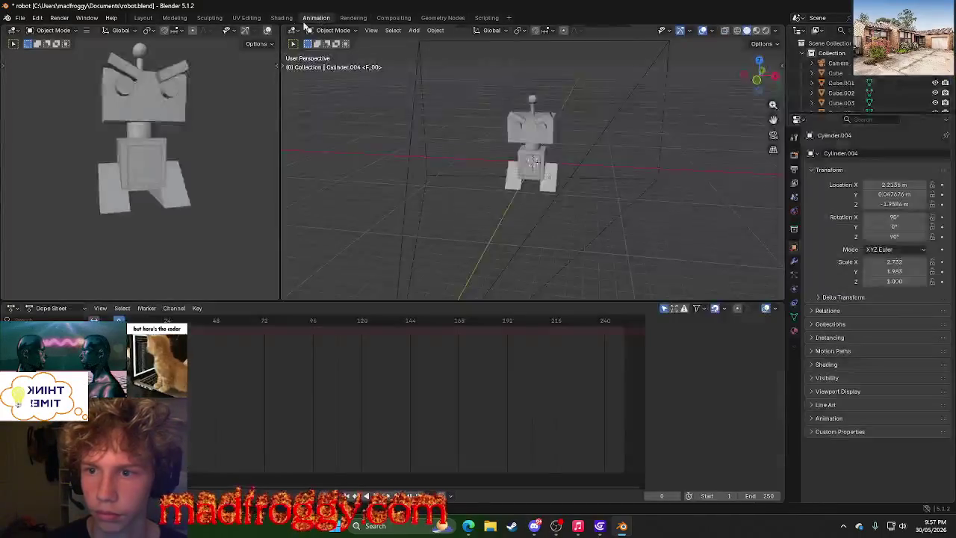
left_click(282, 18)
left_click(255, 17)
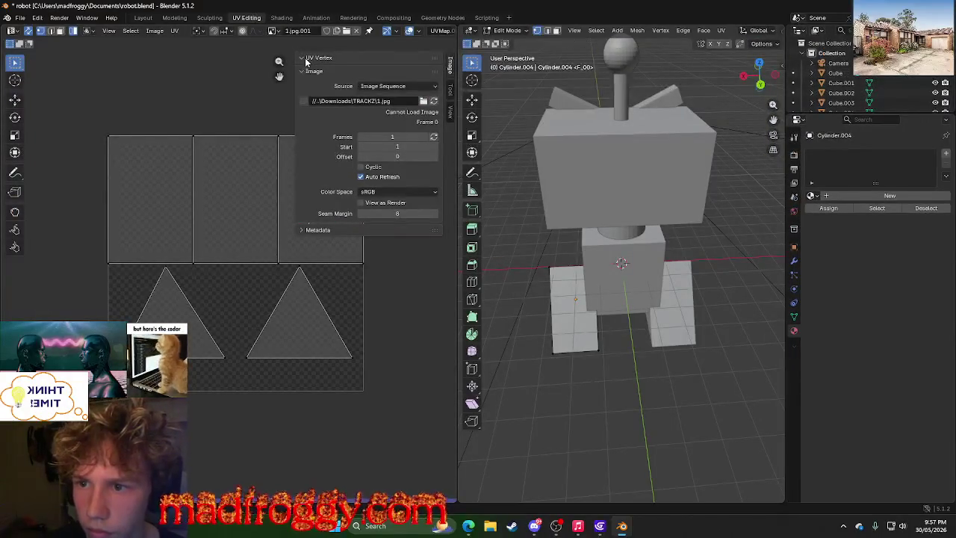
left_click(583, 348)
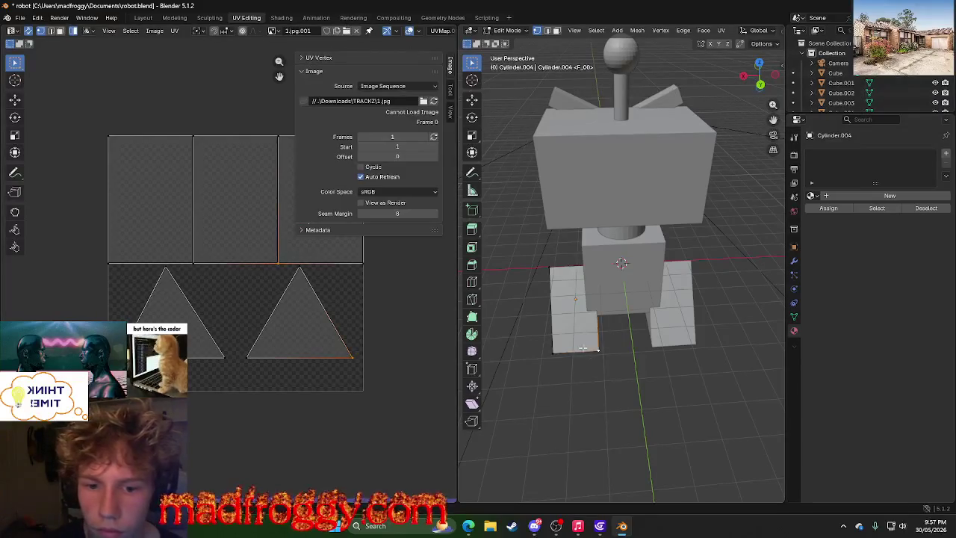
left_click(673, 333)
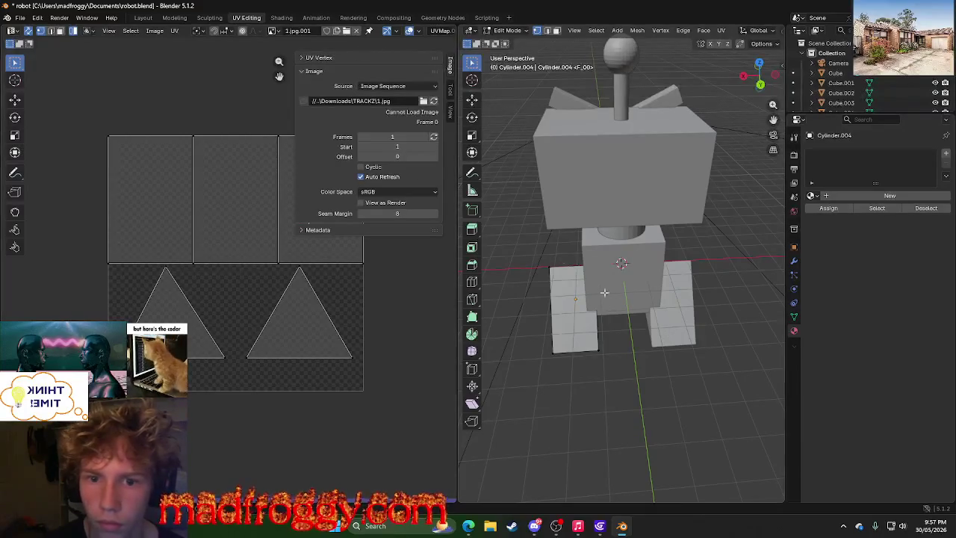
left_click_drag(628, 221, 683, 306)
middle_click_drag(751, 363, 713, 370)
left_click_drag(743, 240, 495, 499)
middle_click_drag(709, 381, 658, 406)
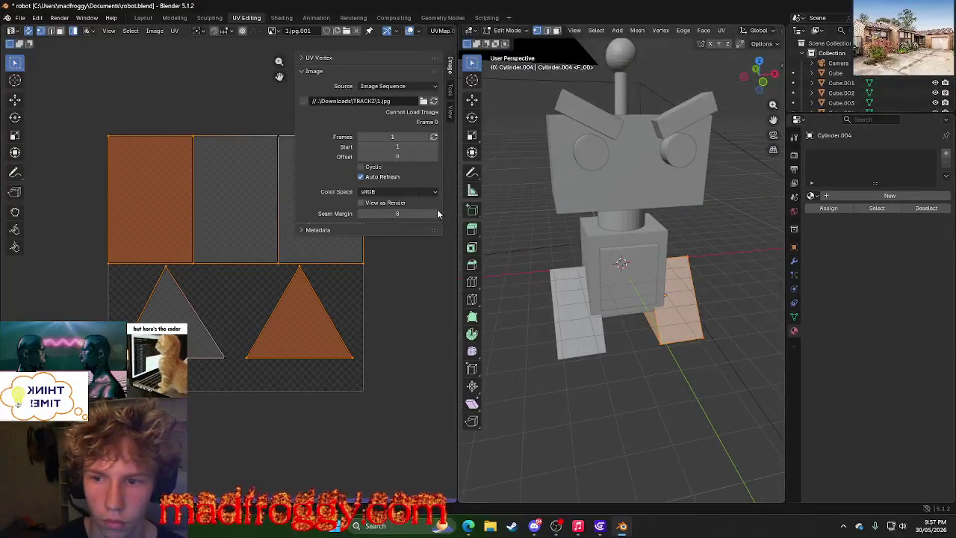
left_click(142, 216)
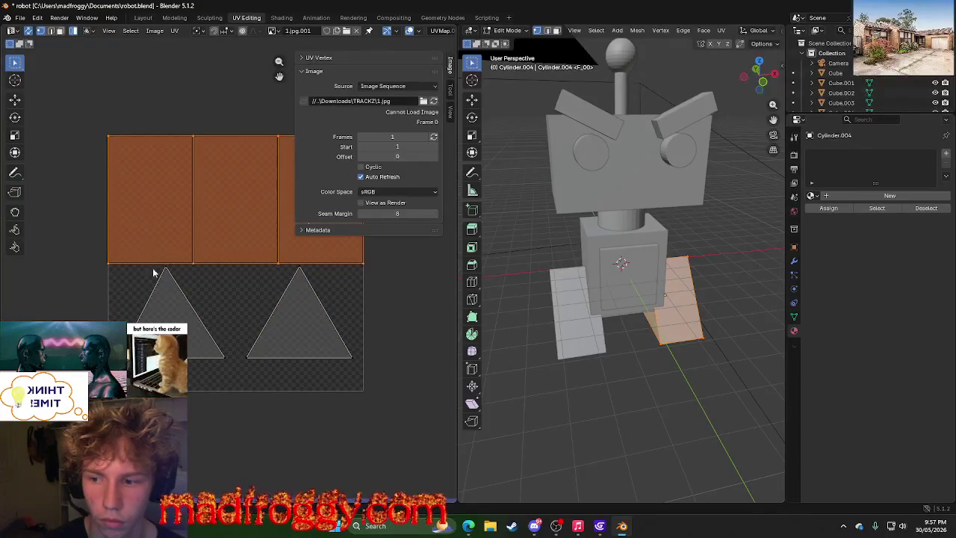
left_click(166, 302)
middle_click_drag(643, 358, 609, 339)
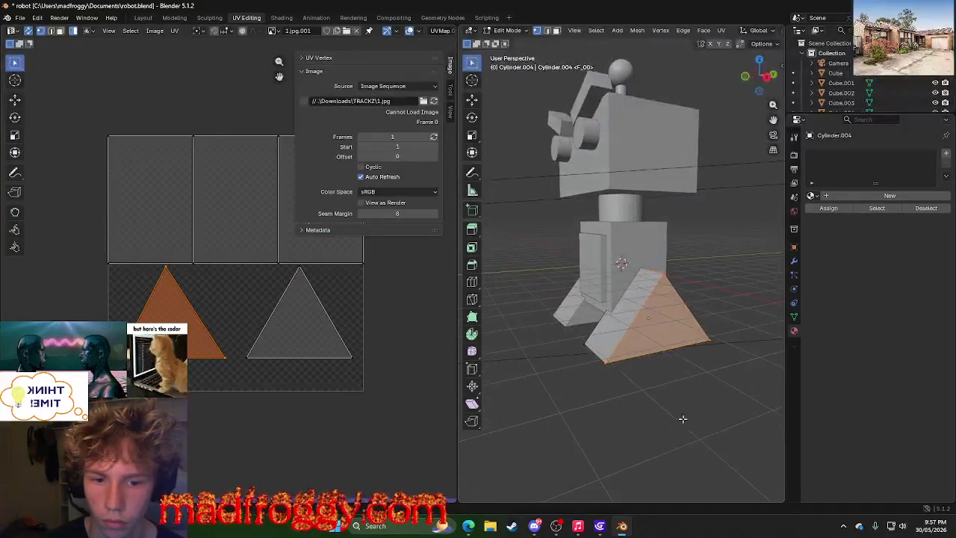
left_click(576, 390)
mouse_move(576, 391)
middle_mouse_down()
mouse_move(637, 391)
mouse_move(653, 358)
middle_mouse_up()
left_click(662, 342)
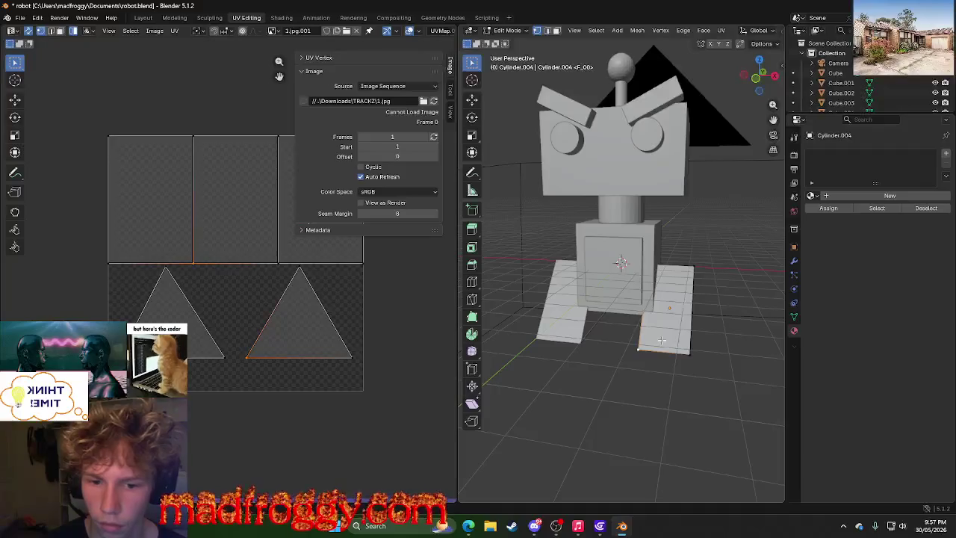
mouse_move(582, 395)
middle_mouse_down()
mouse_move(627, 315)
mouse_move(626, 328)
middle_mouse_up()
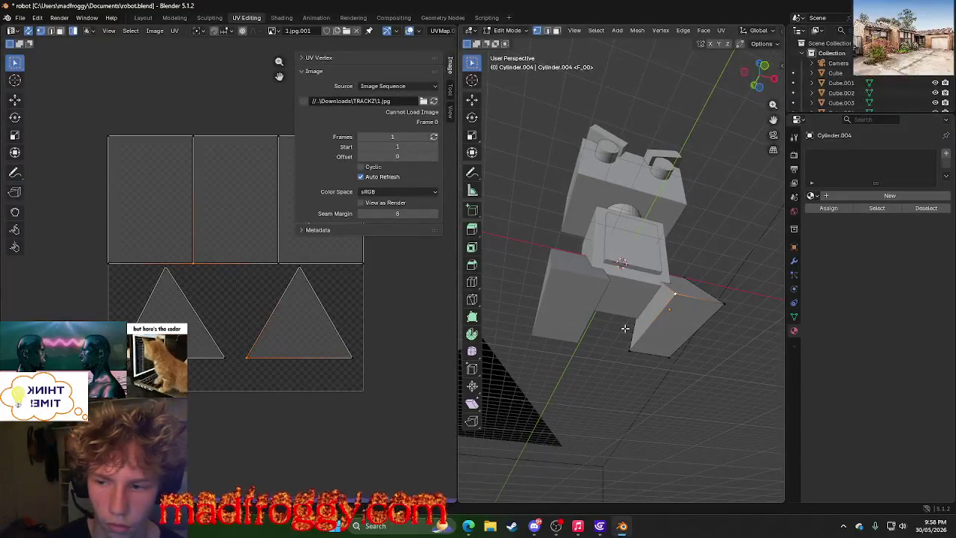
Unwrap the foot's UVs, then undo the result.
key("u")
left_click(225, 287)
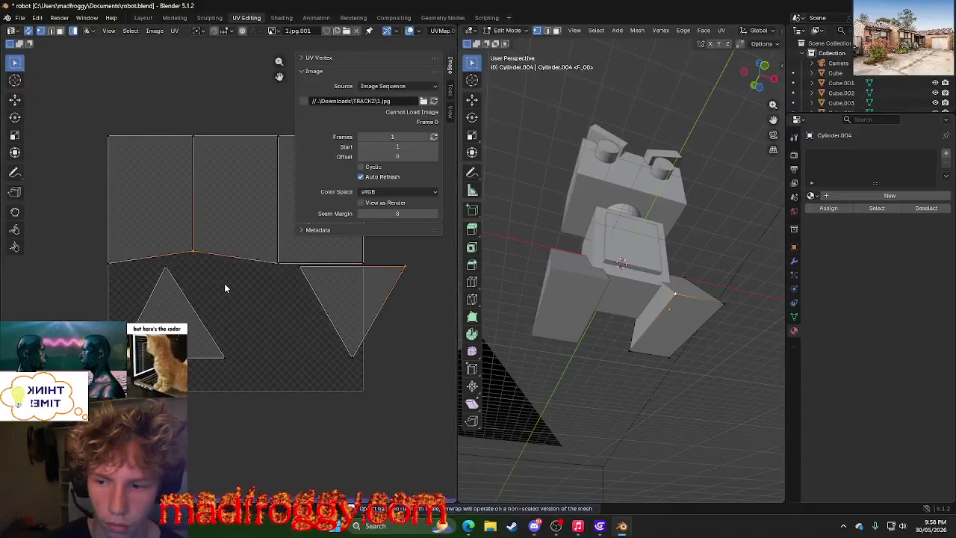
key("u")
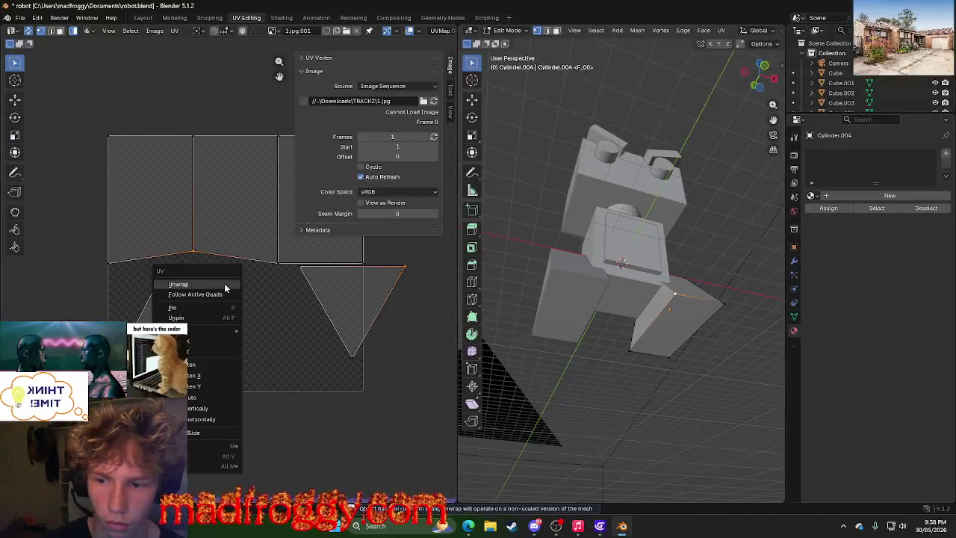
key("u")
left_click(302, 301)
left_click(590, 393)
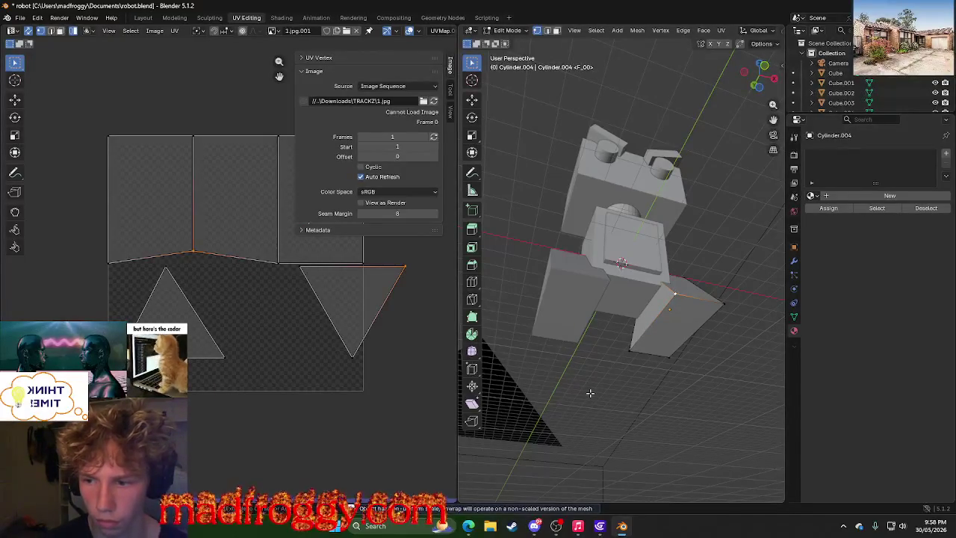
key("ctrl+z")
Select all the foot's UV islands and unwrap them again.
key("l")
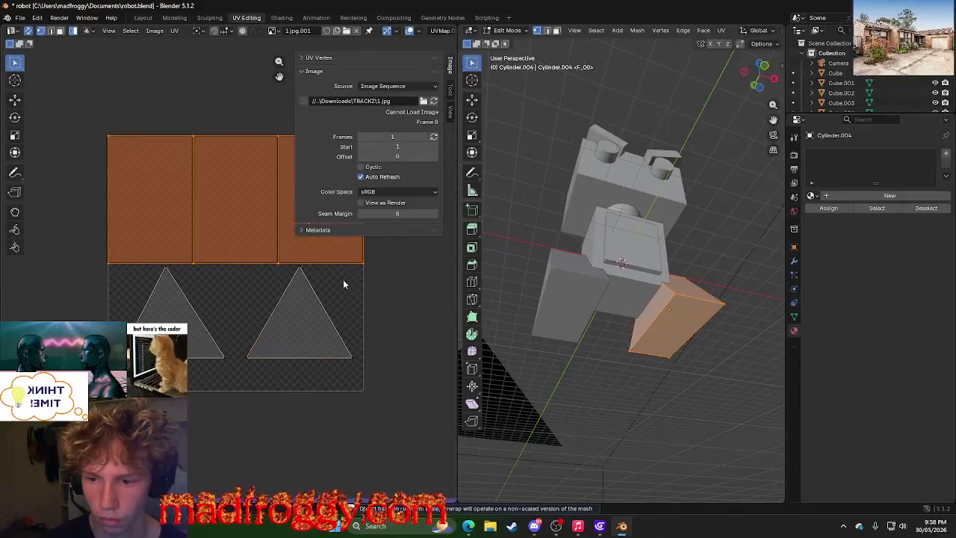
key("l")
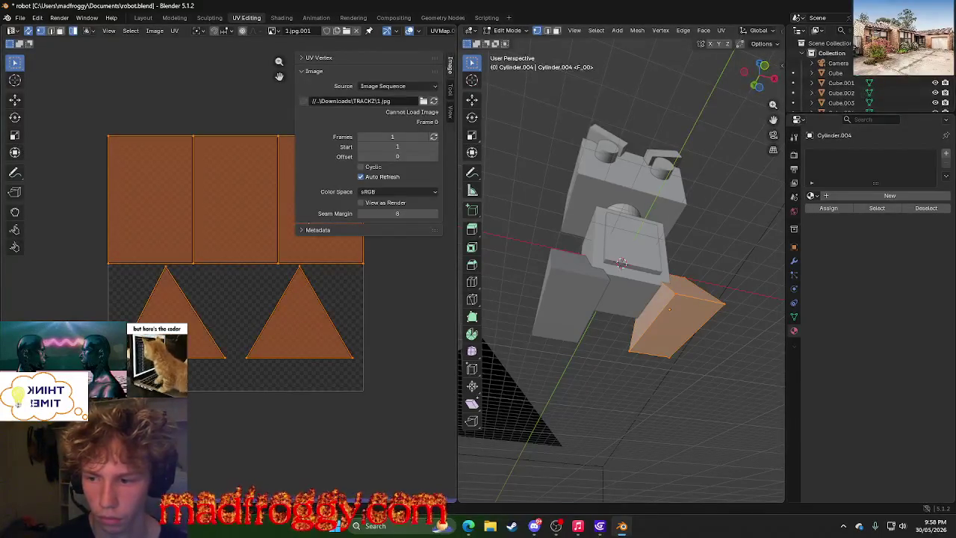
key("u")
left_click(163, 321)
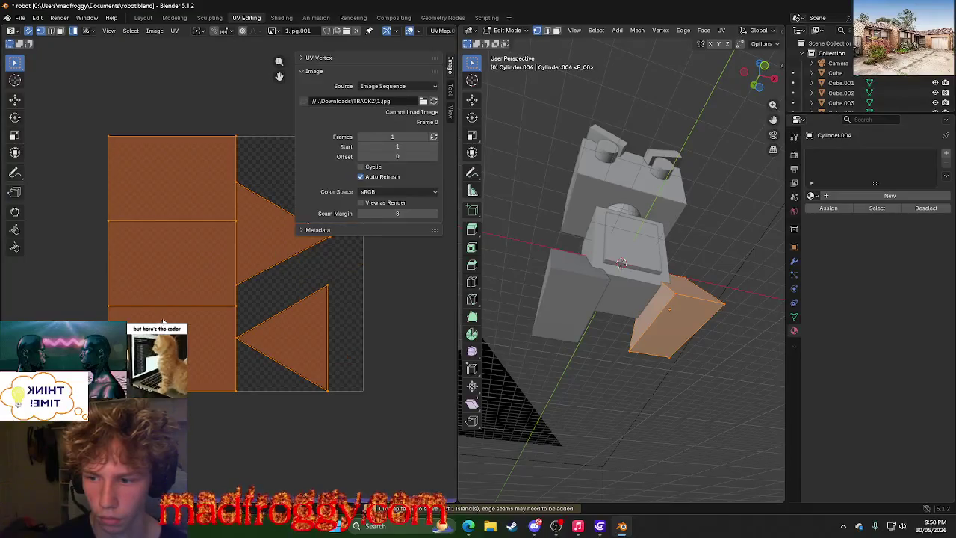
left_click(283, 282)
Select the leg face's edges plus its column and two triangle UV islands.
left_click(675, 296)
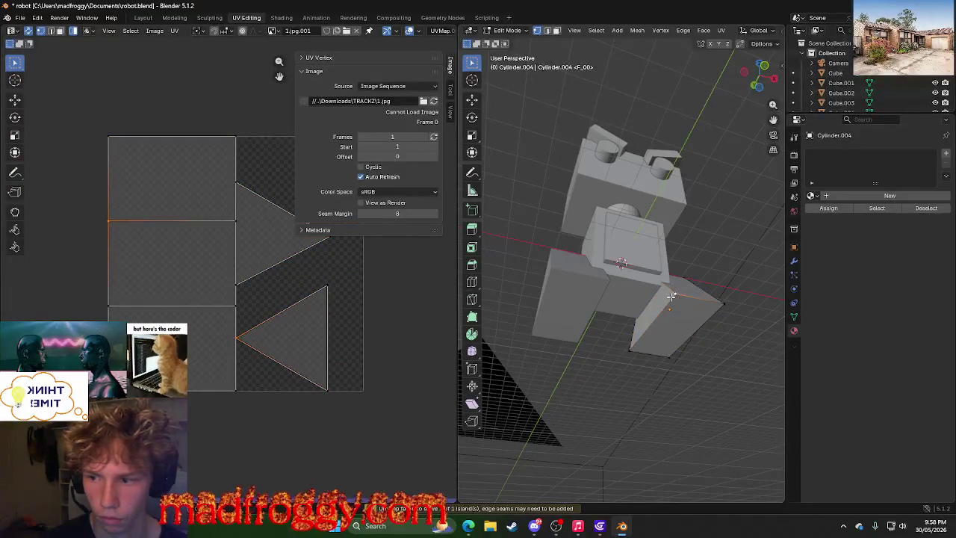
left_click(632, 347)
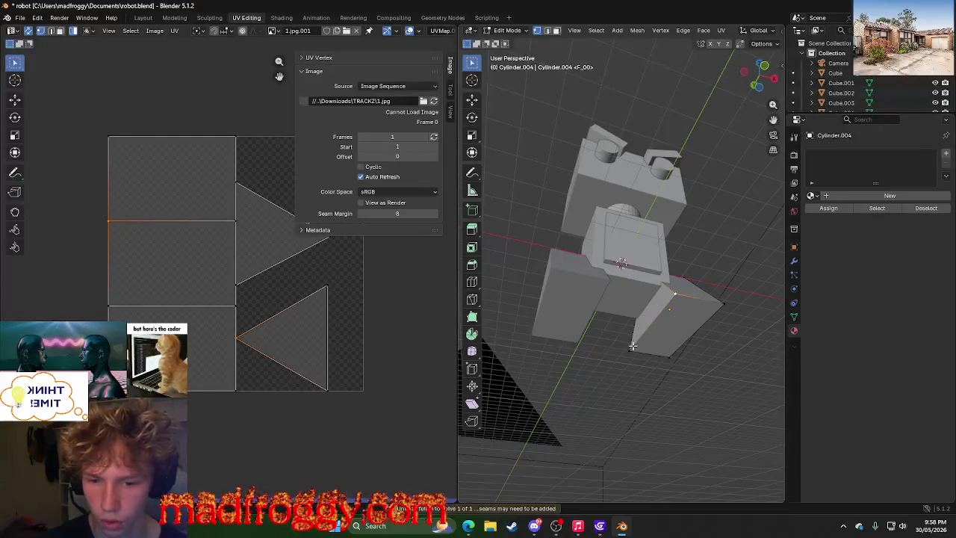
left_click(672, 355)
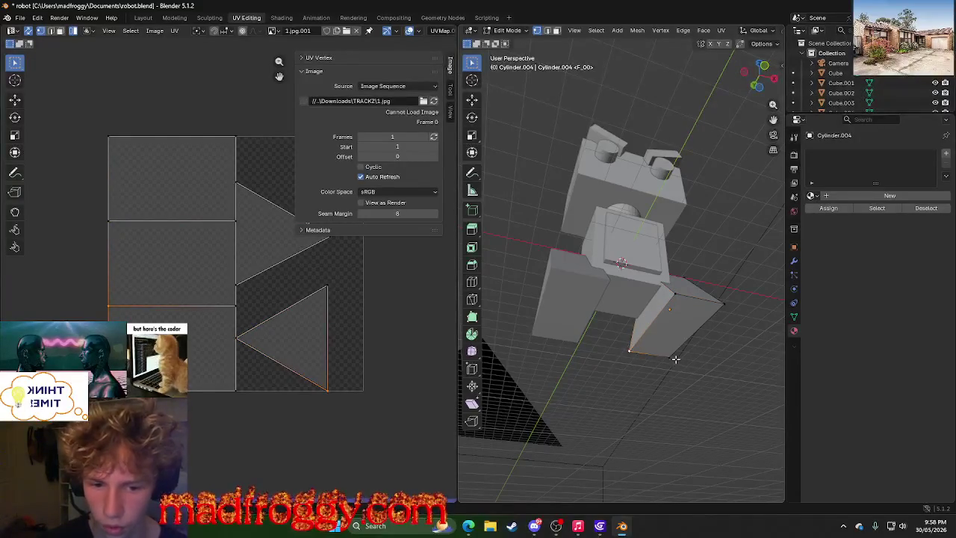
left_click(715, 307)
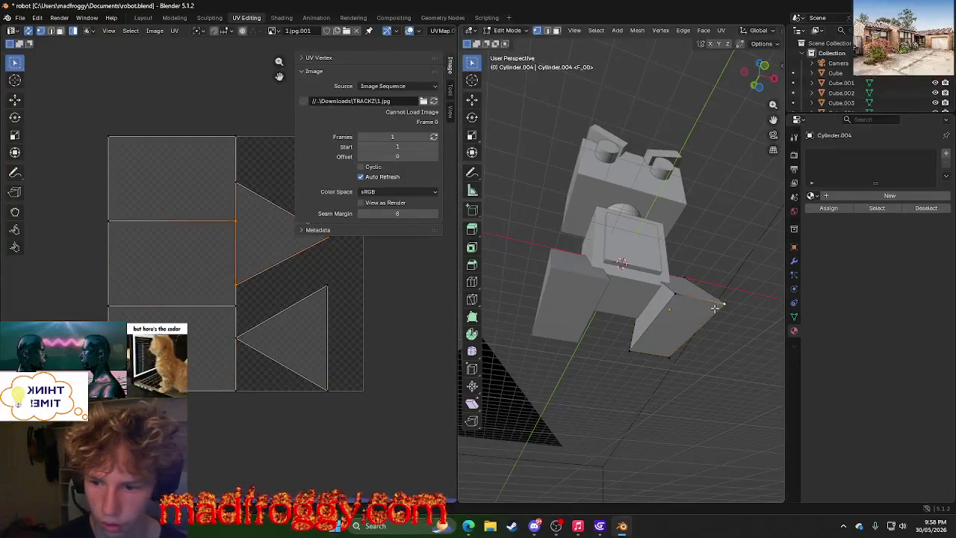
left_click(260, 332)
left_click(240, 251)
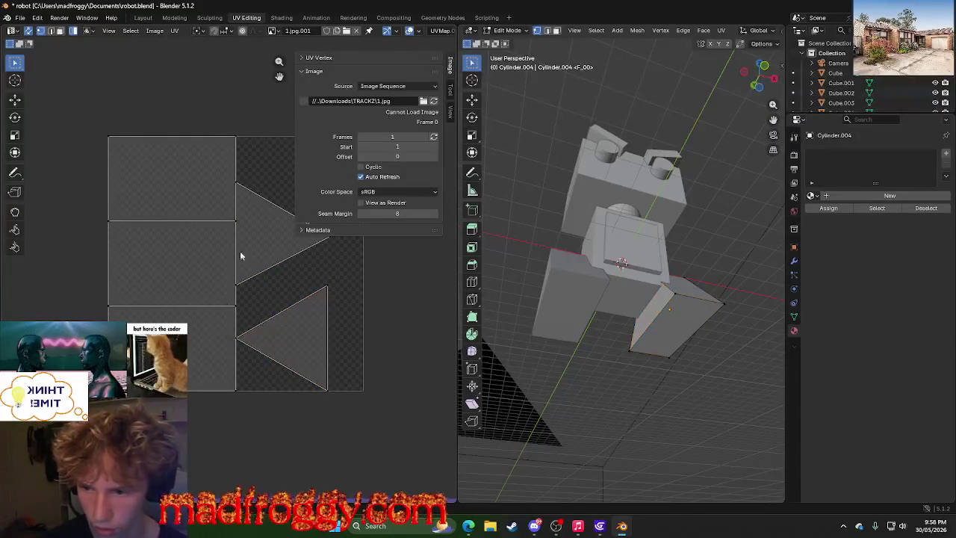
left_click(245, 237)
left_click(289, 323)
left_click(275, 229, "shift")
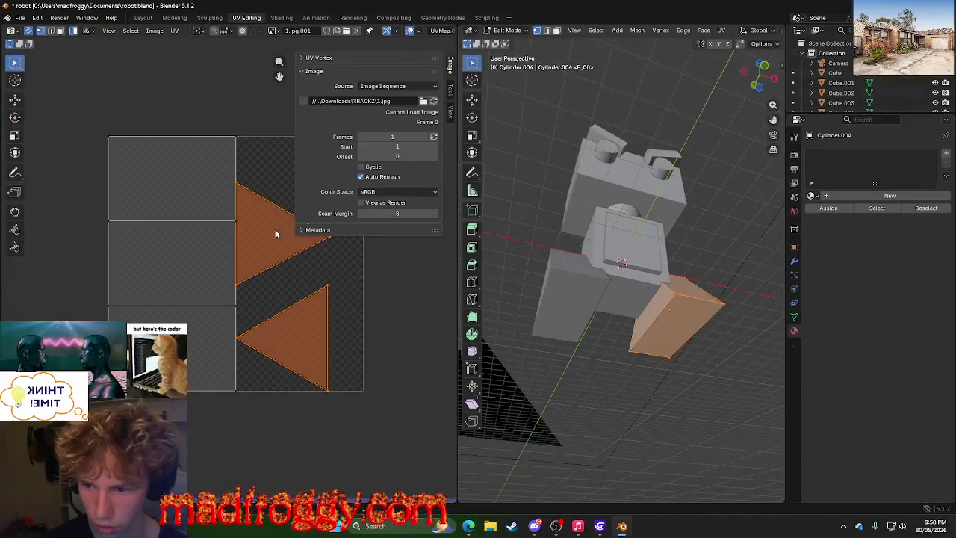
left_click(201, 301, "shift")
Unwrap the selected leg faces, then clear the UV selection.
key("u")
left_click(202, 300)
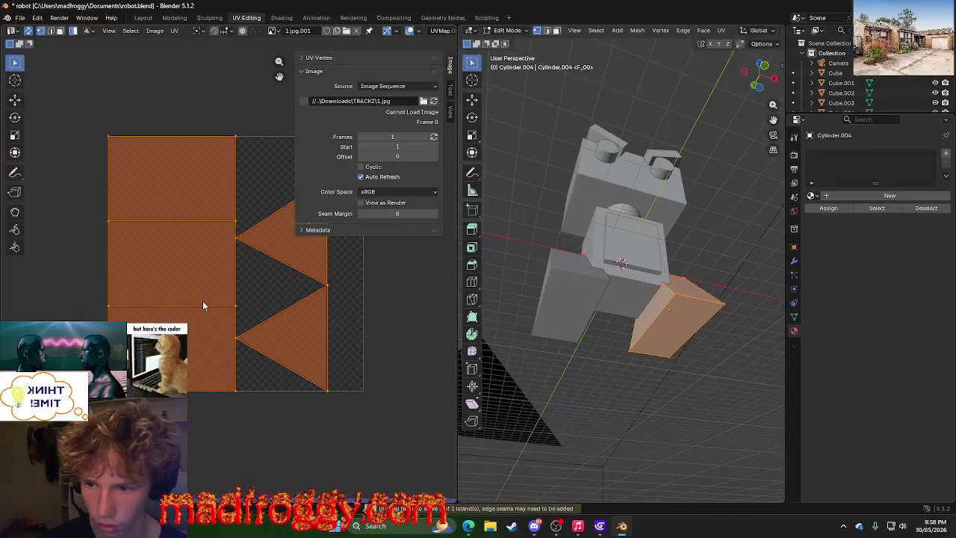
key("u")
left_click(202, 300)
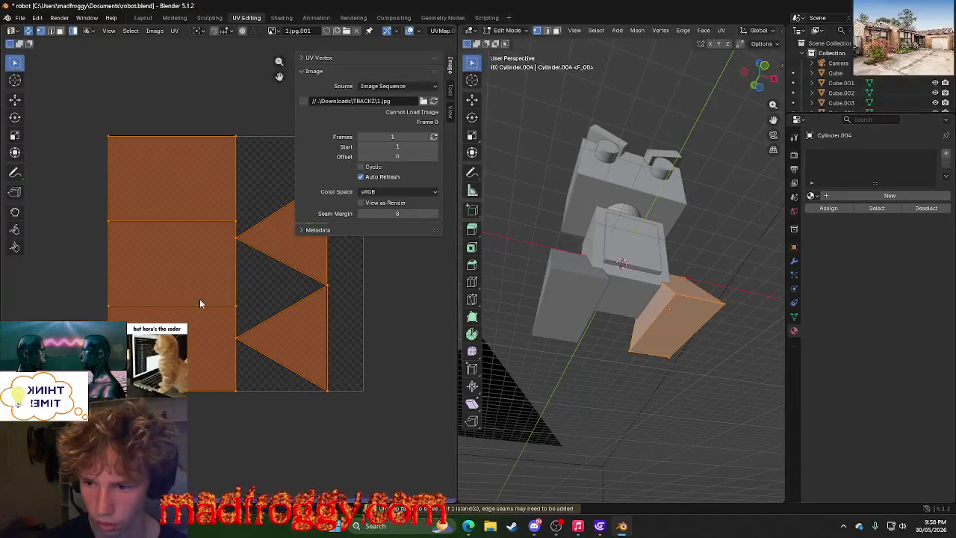
left_click(216, 277)
left_click(263, 276)
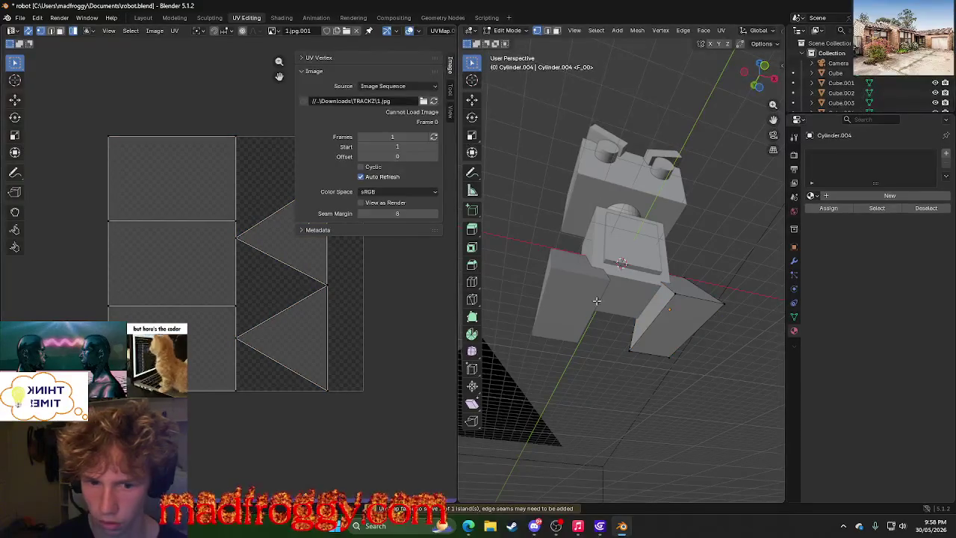
Try Follow Active Quads on all the leg's UVs, then undo it.
left_click(640, 354)
left_click(666, 351)
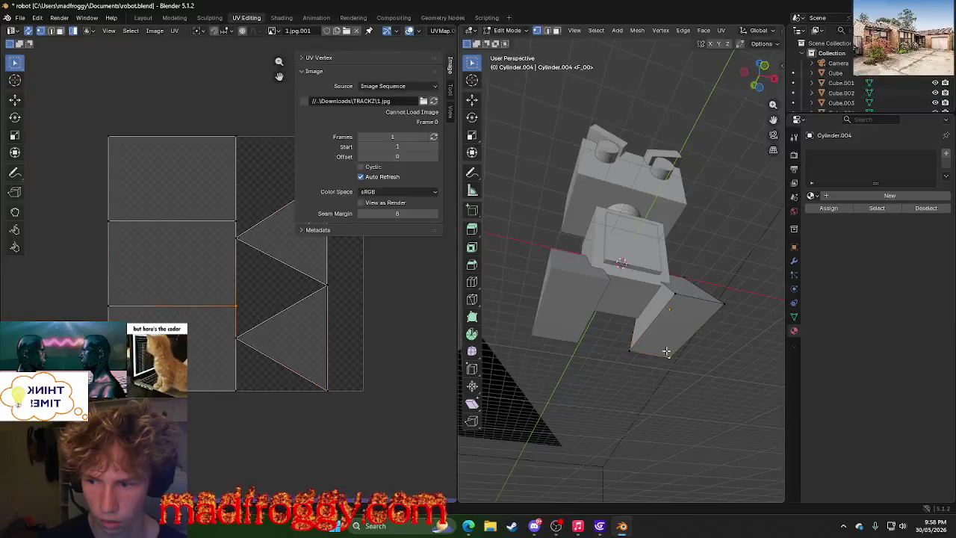
left_click(710, 307)
key("a")
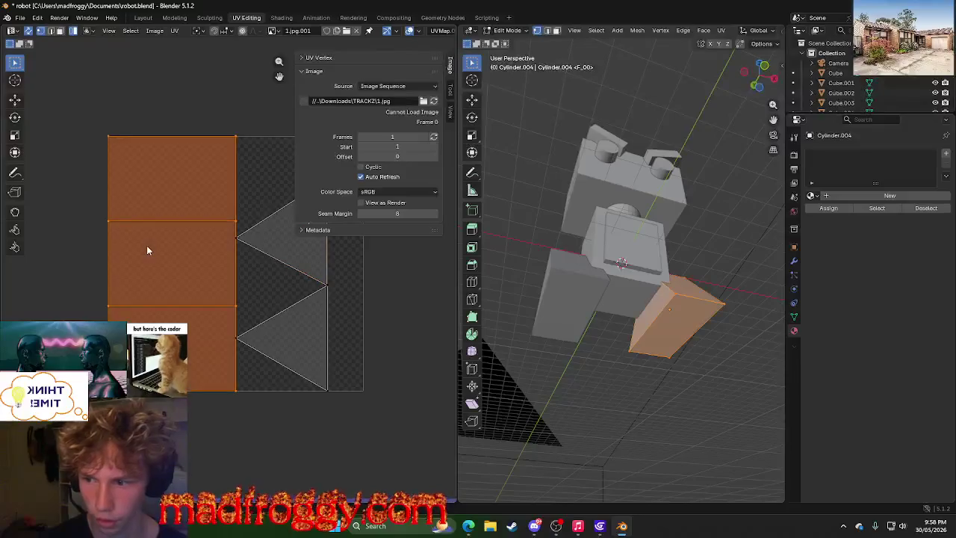
key("u")
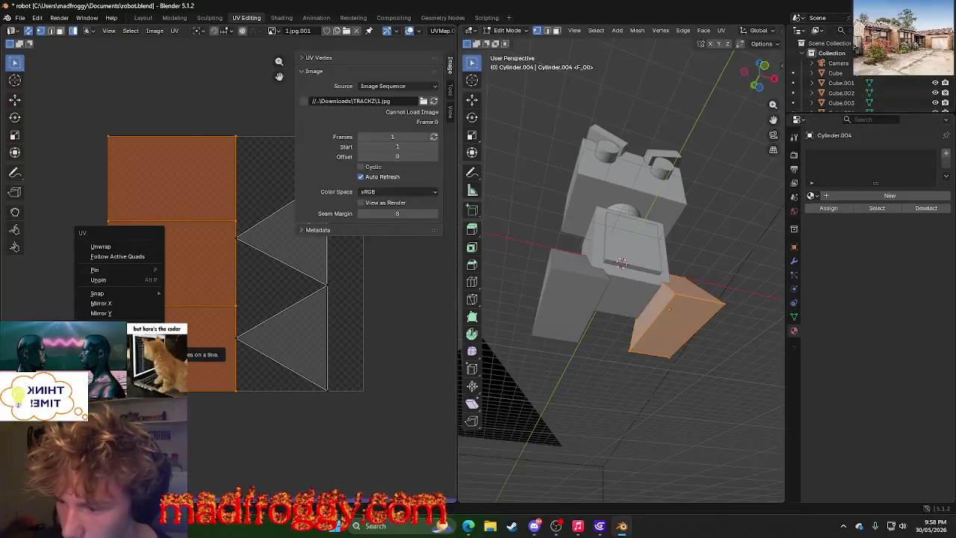
left_click(117, 256)
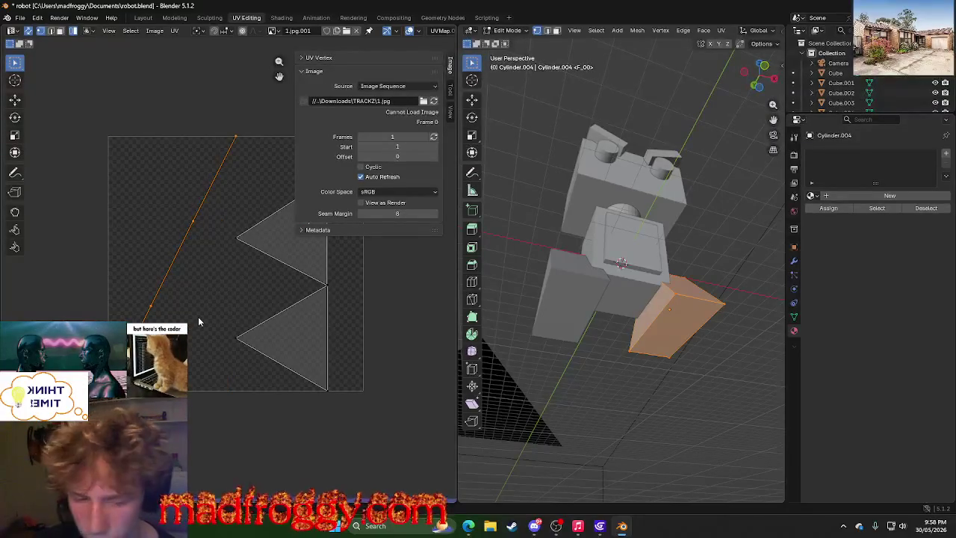
key("ctrl+z")
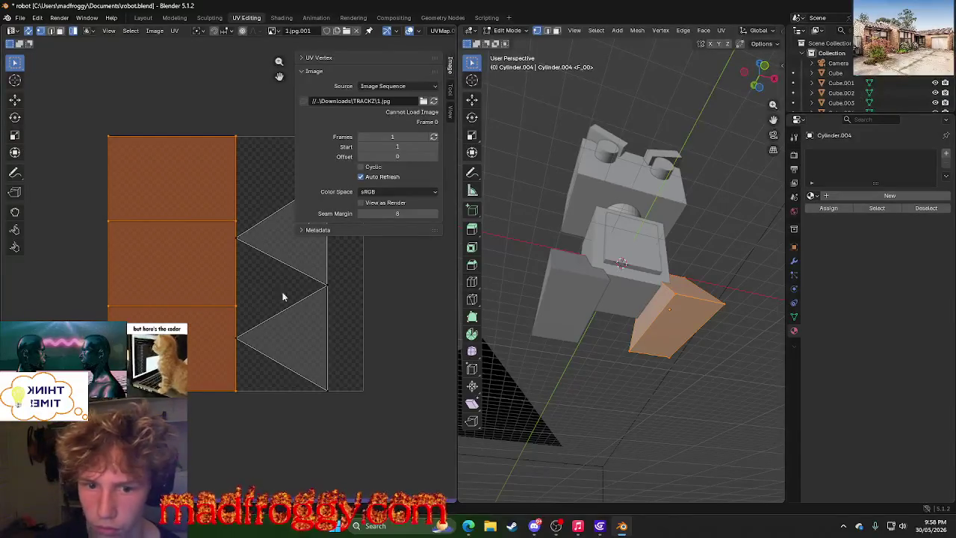
left_click(283, 298)
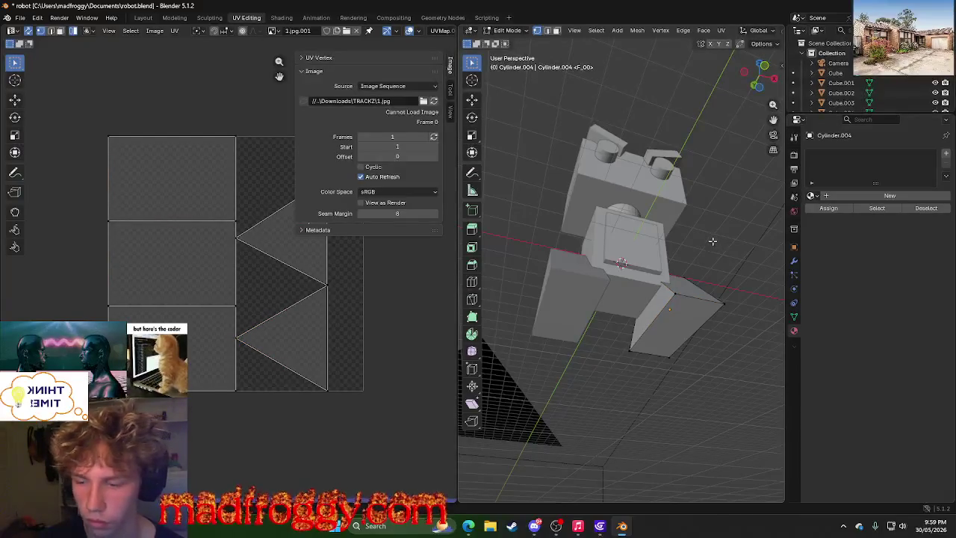
Select the leg piece, then deselect its lower triangle UV island.
key("a")
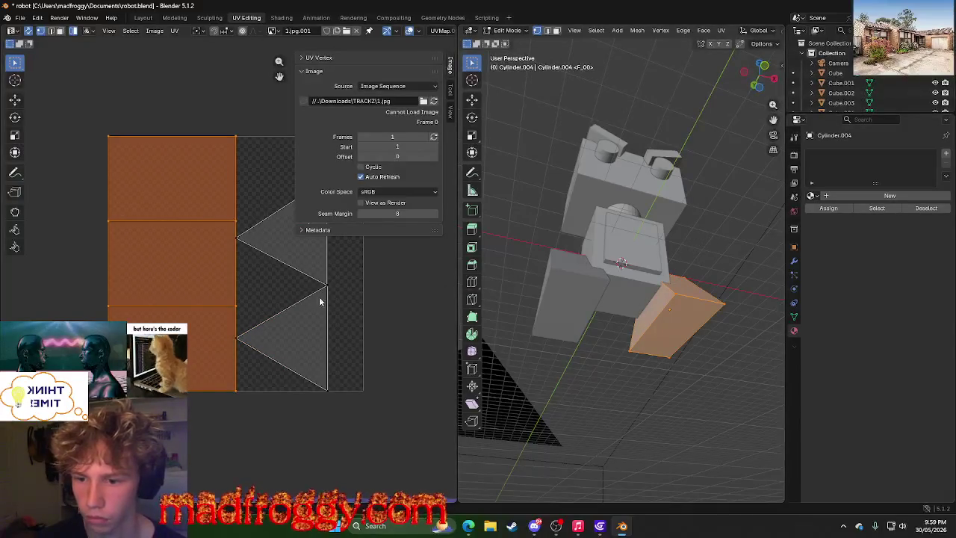
left_click(321, 302)
key("alt+a")
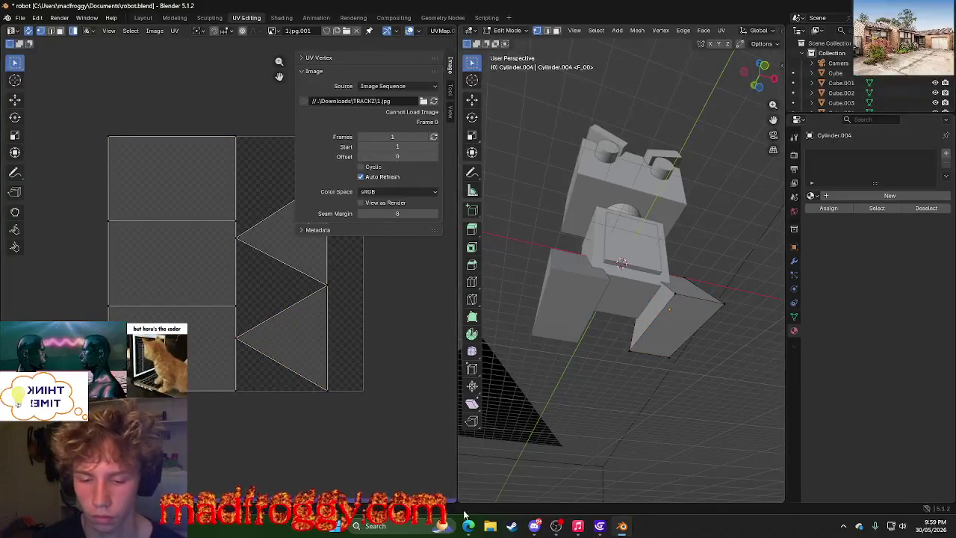
mouse_move(468, 526)
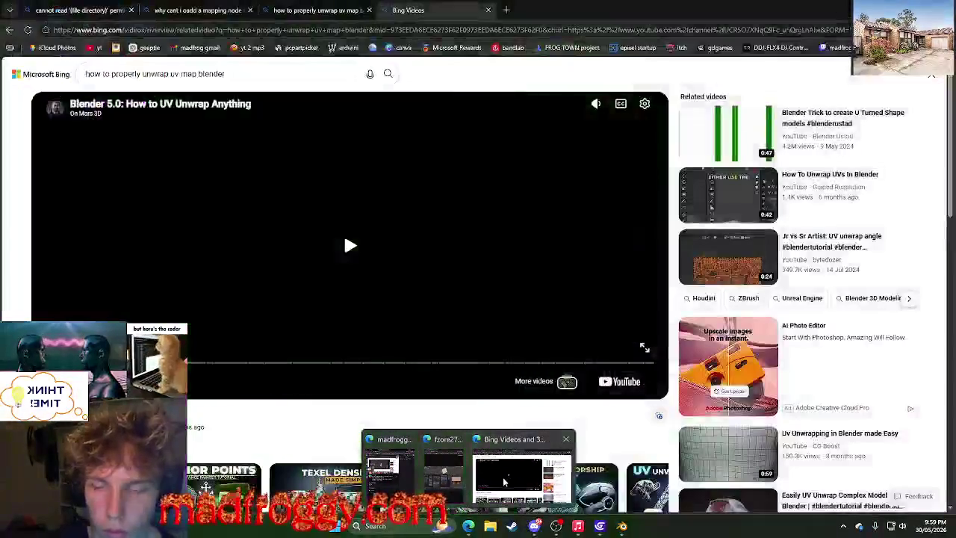
Open the YouTube 'Blender UV Unwrap Tutorial for Beginners' from the Bing UV unwrapping results.
left_click(508, 474)
left_click(339, 9)
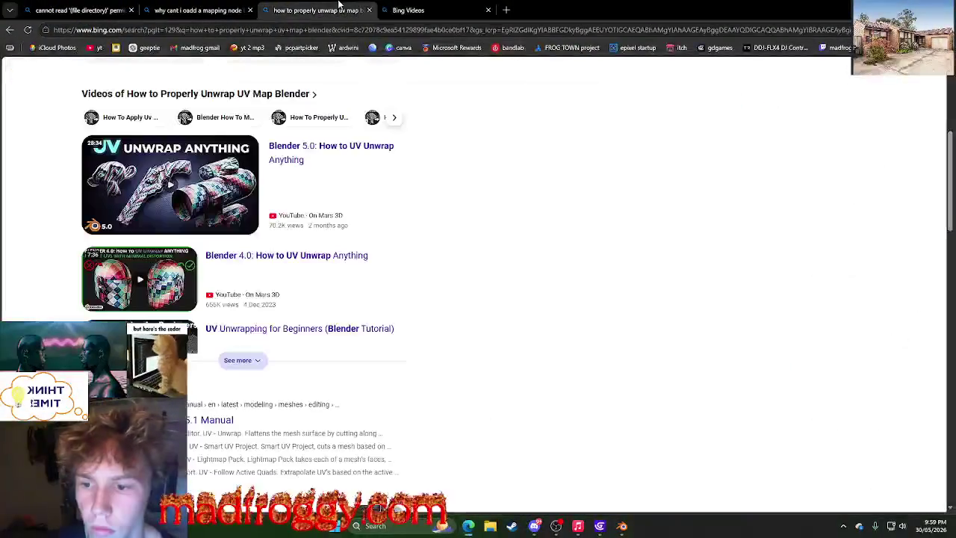
scroll(401, 320, "up", 4)
scroll(403, 321, "down", 6)
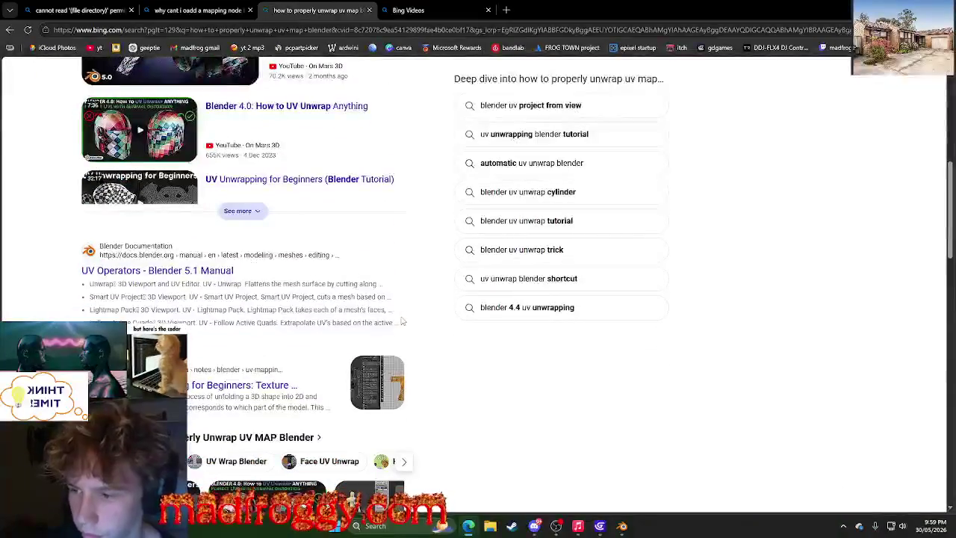
scroll(402, 320, "down", 3)
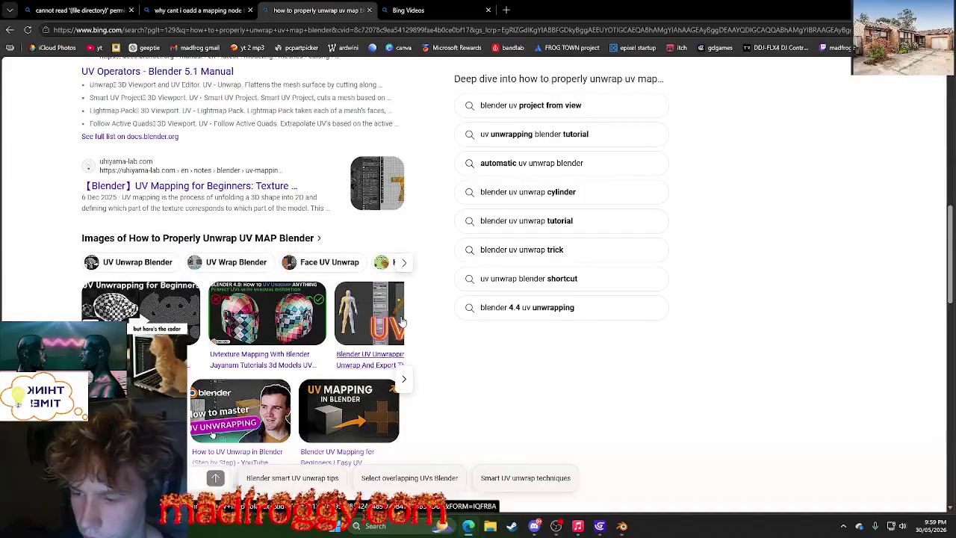
scroll(404, 314, "down", 5)
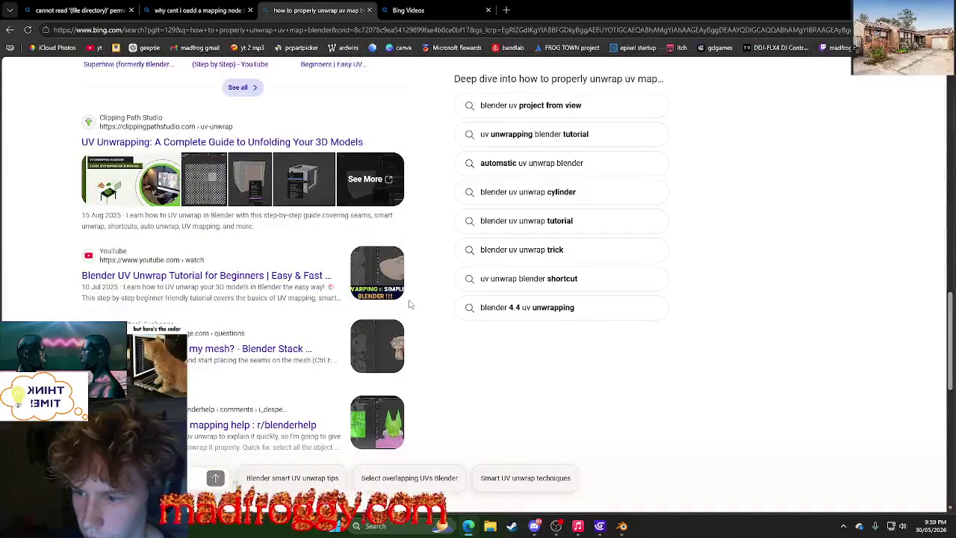
scroll(408, 306, "down", 3)
scroll(410, 305, "up", 4)
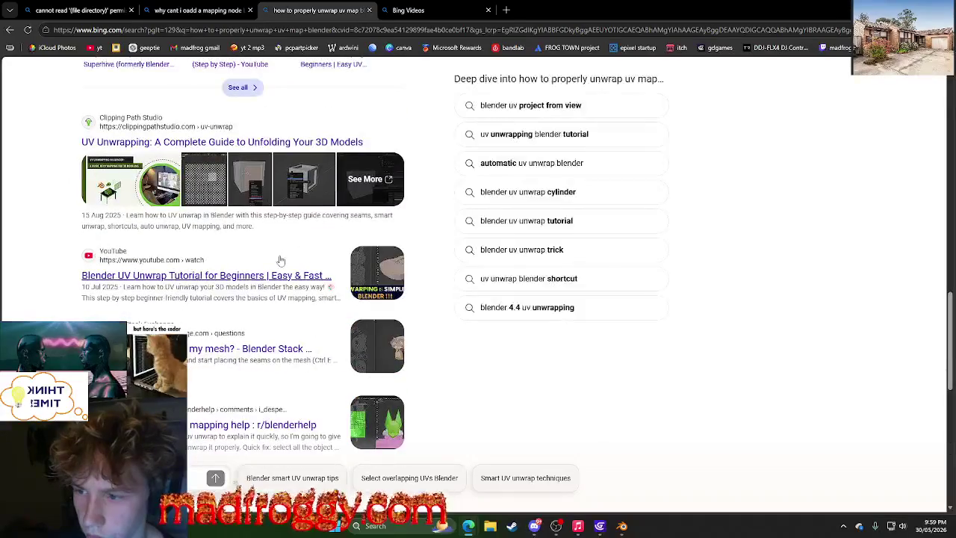
left_click(281, 273)
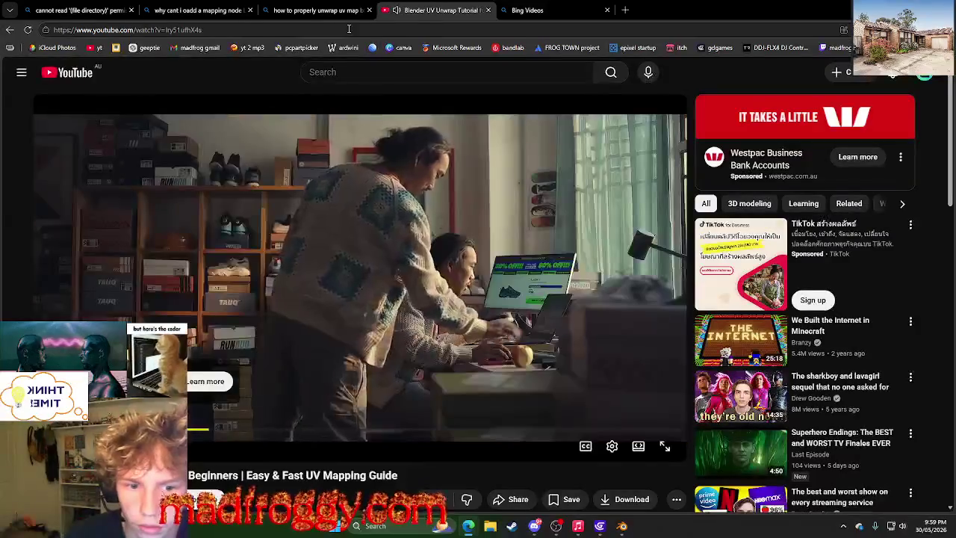
Dock the browser beside Blender, skip the ad, and skim the tutorial to 2:12.
key("super+Down")
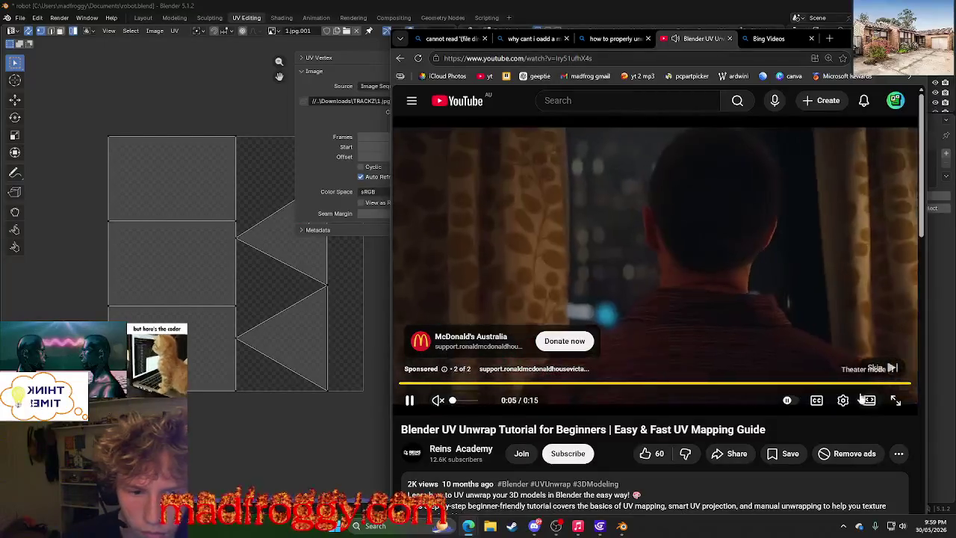
left_click(874, 368)
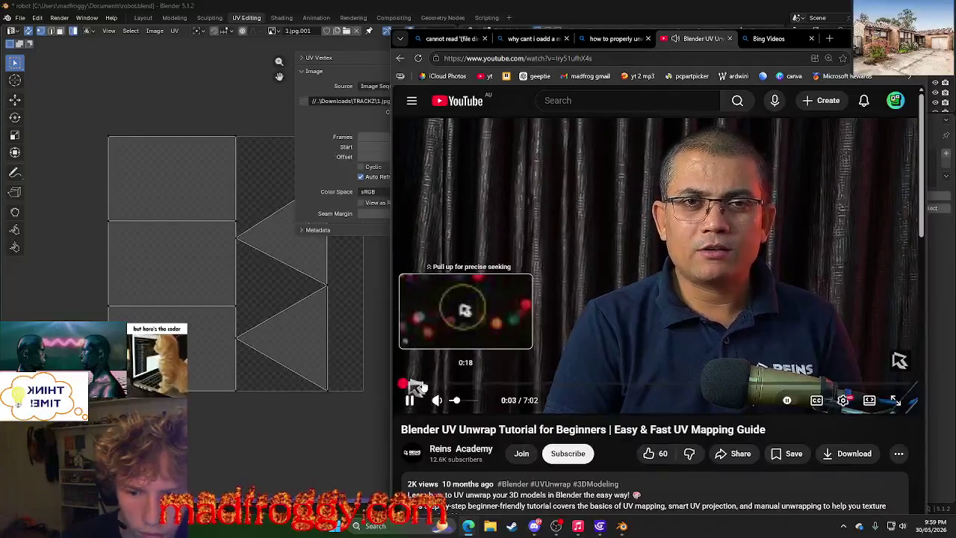
left_click(422, 384)
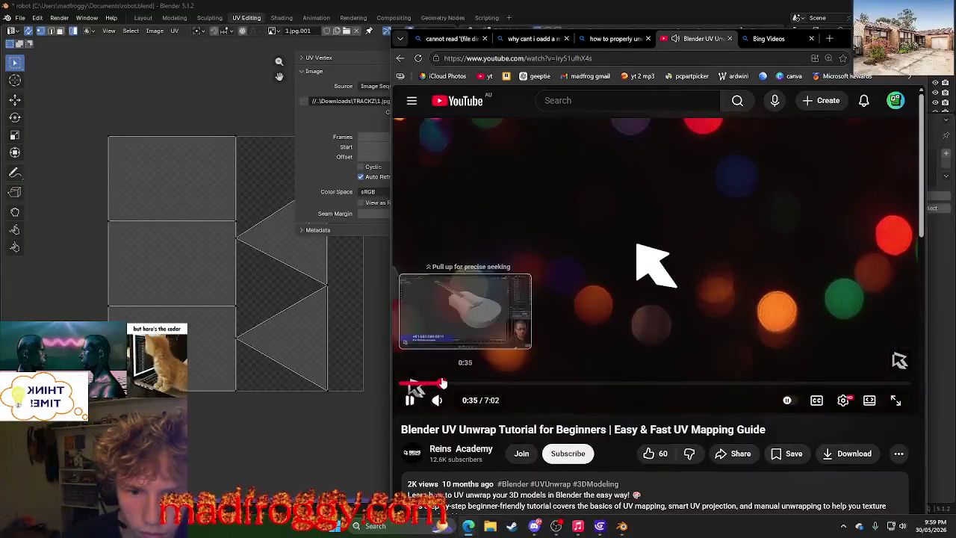
left_click_drag(422, 384, 533, 390)
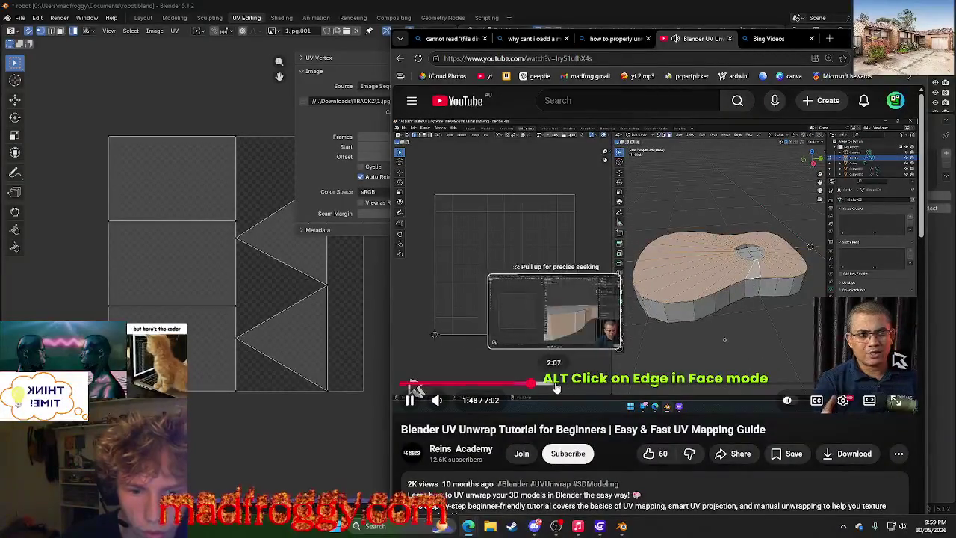
left_click(560, 385)
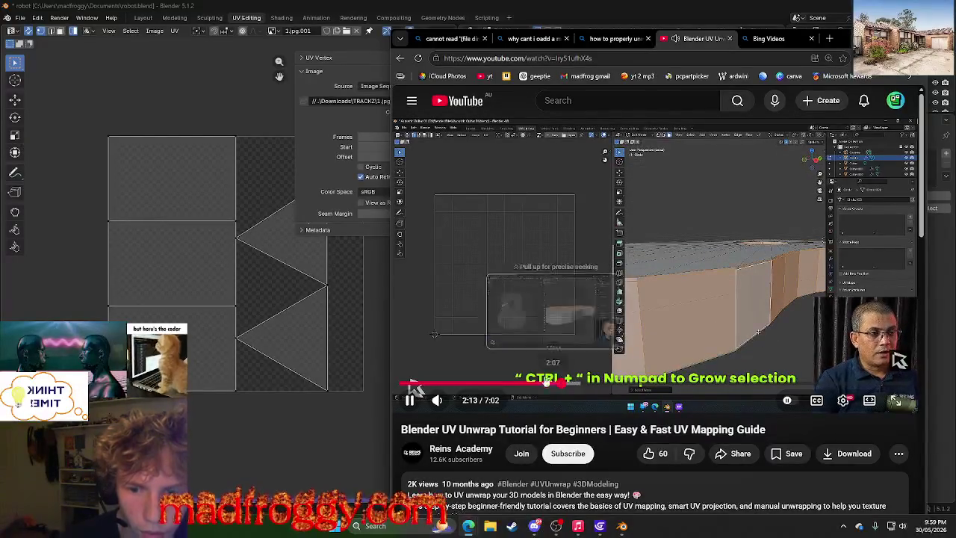
left_click(457, 185)
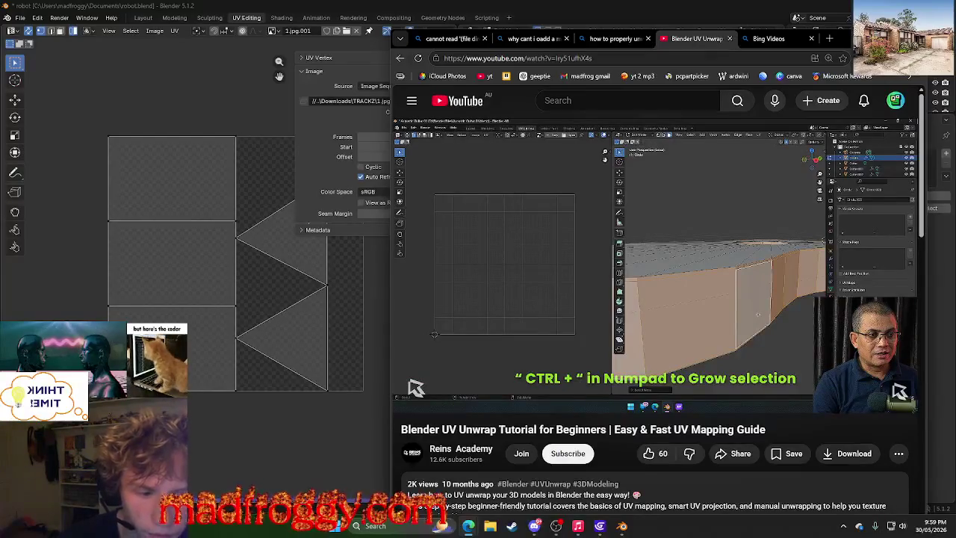
Rewind the tutorial to about 1:55, play it, and pause at 2:32.
left_click(581, 384)
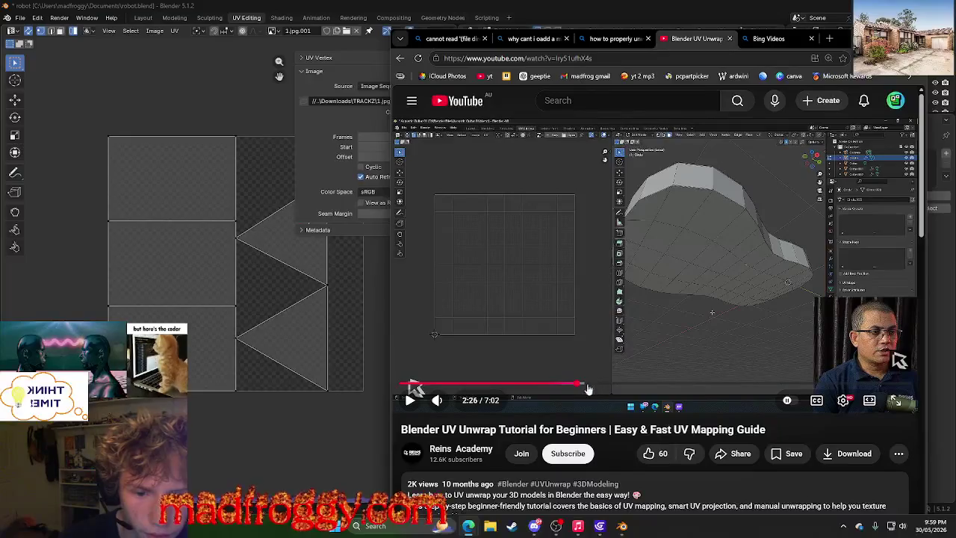
left_click_drag(589, 389, 535, 385)
left_click(578, 340)
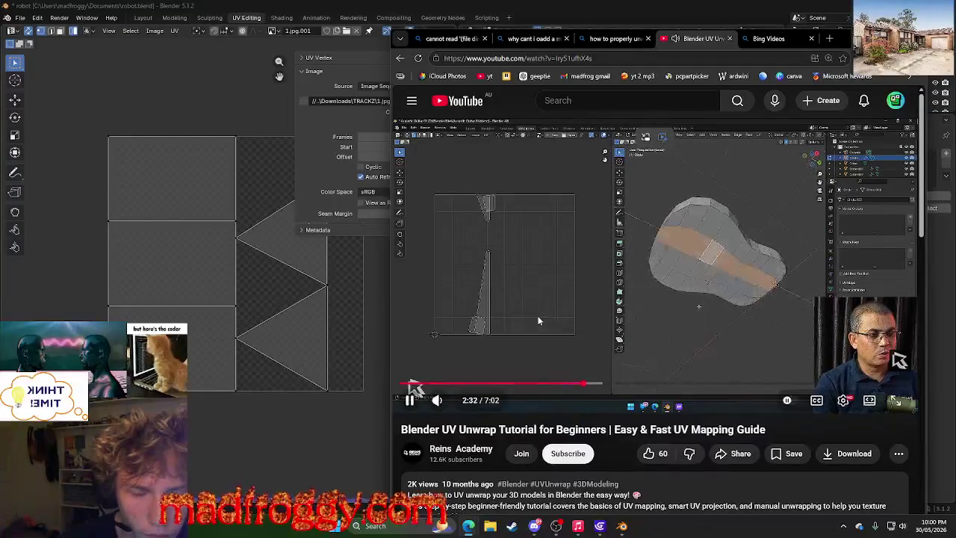
left_click(413, 389)
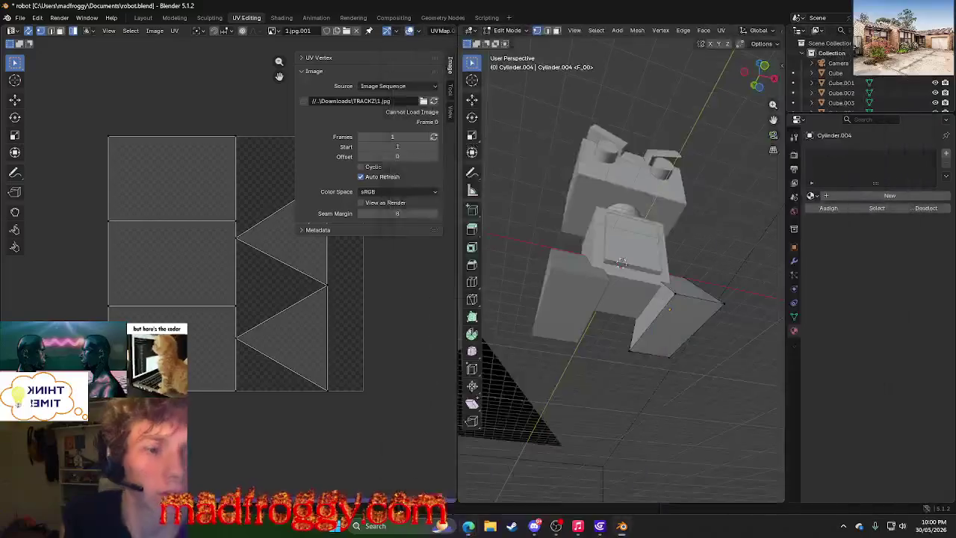
Return to Blender and cycle through Sculpting, Layout, Animation and Shading back to UV Editing.
key("alt+Tab")
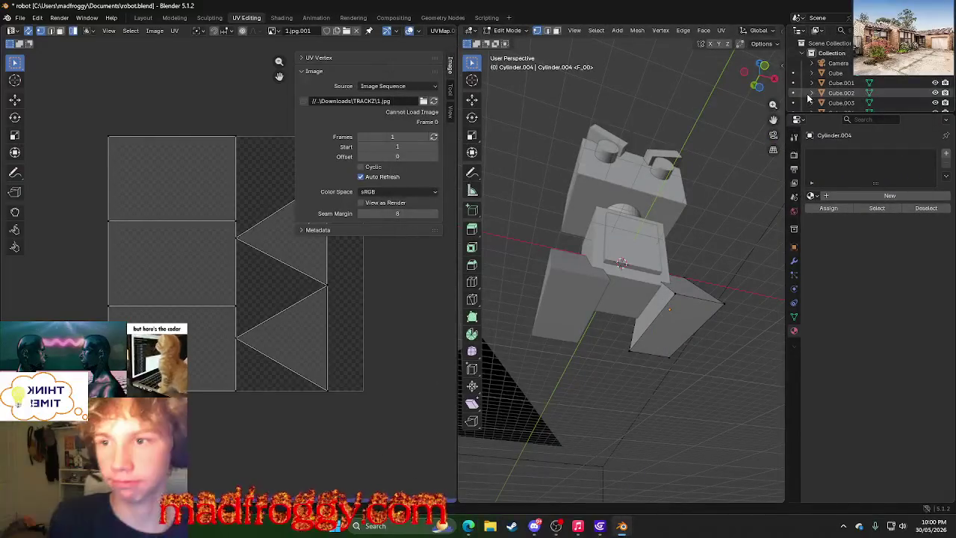
left_click(204, 18)
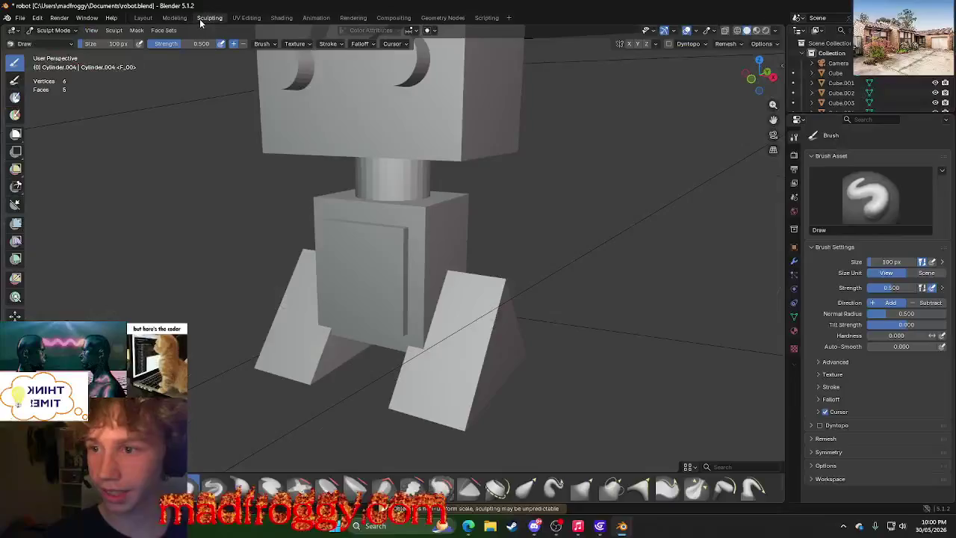
left_click(143, 18)
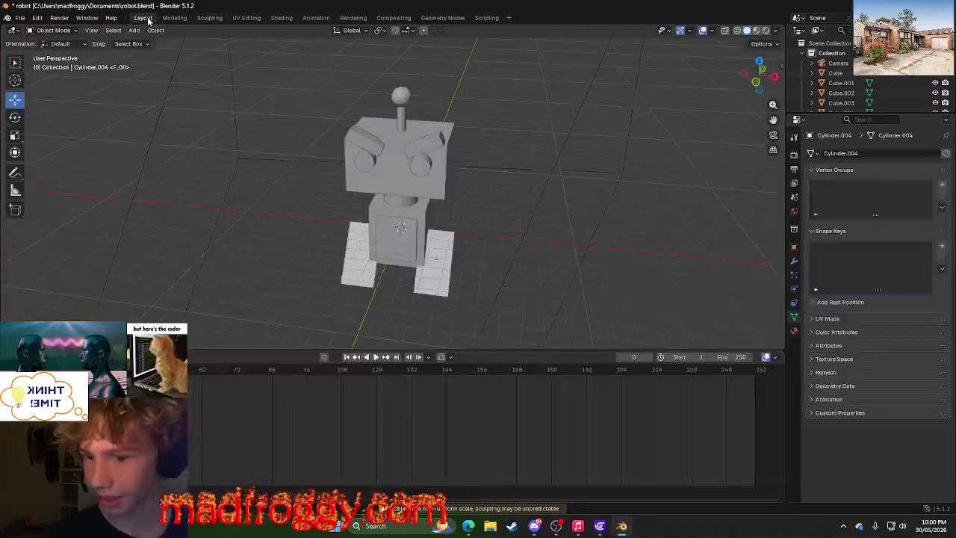
left_click(316, 18)
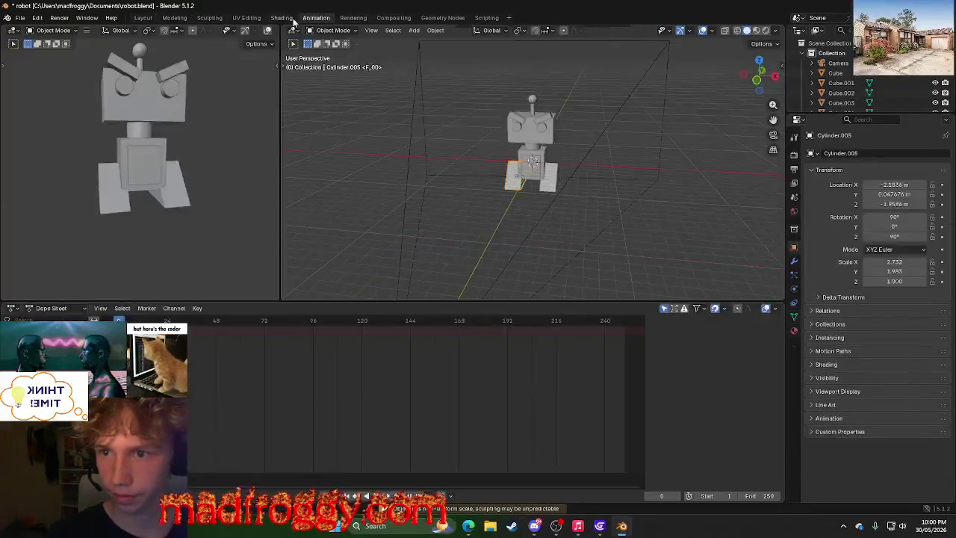
left_click(281, 18)
left_click(247, 18)
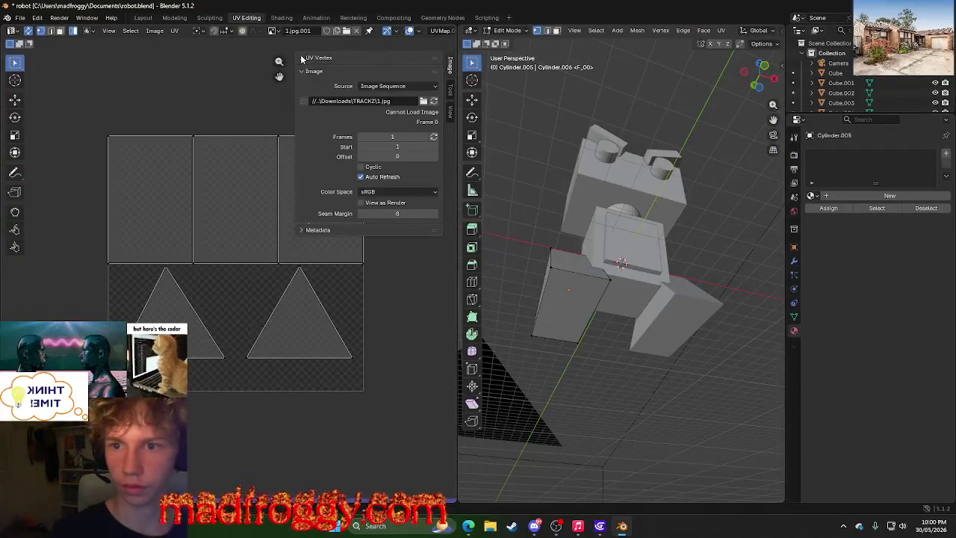
Make UVMap.001 the active UV map and orbit to face the robot.
left_click(445, 31)
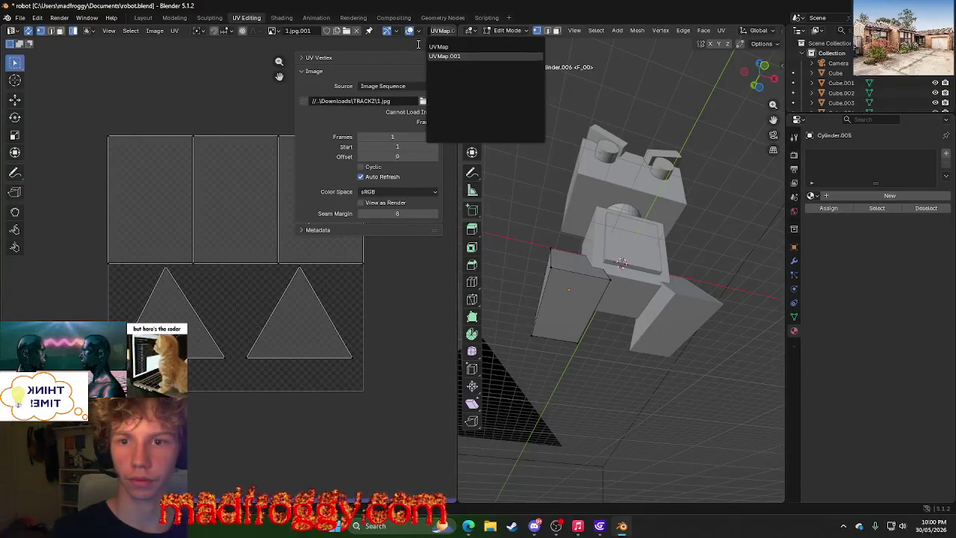
key("BackSpace")
left_click(438, 46)
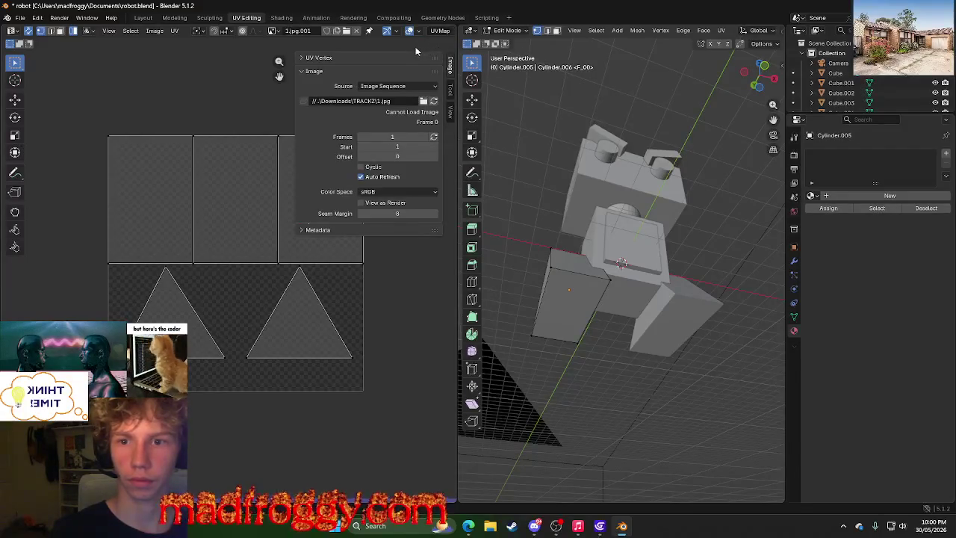
left_click(441, 30)
key("Return")
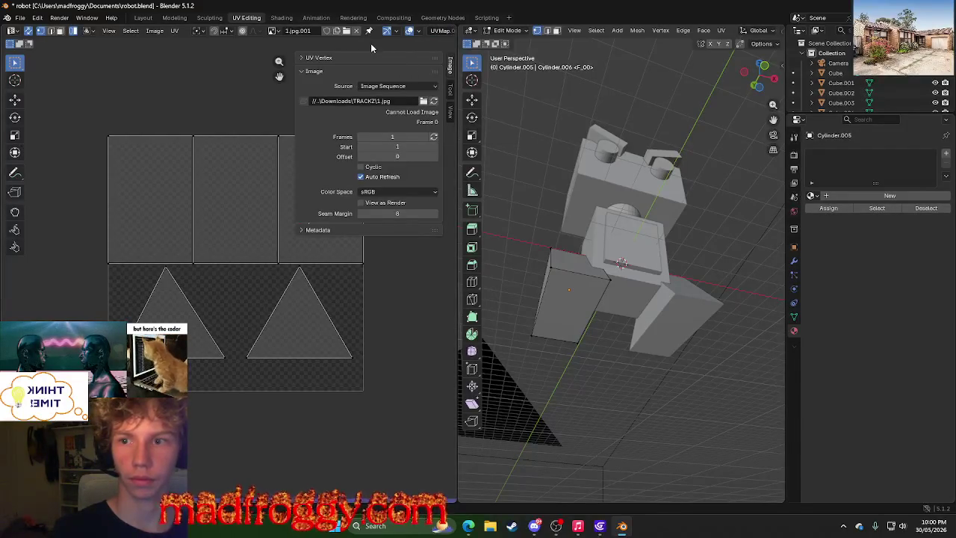
middle_click_drag(700, 121, 761, 228)
Create a new material, Material.002, for the leg piece.
left_click(812, 196)
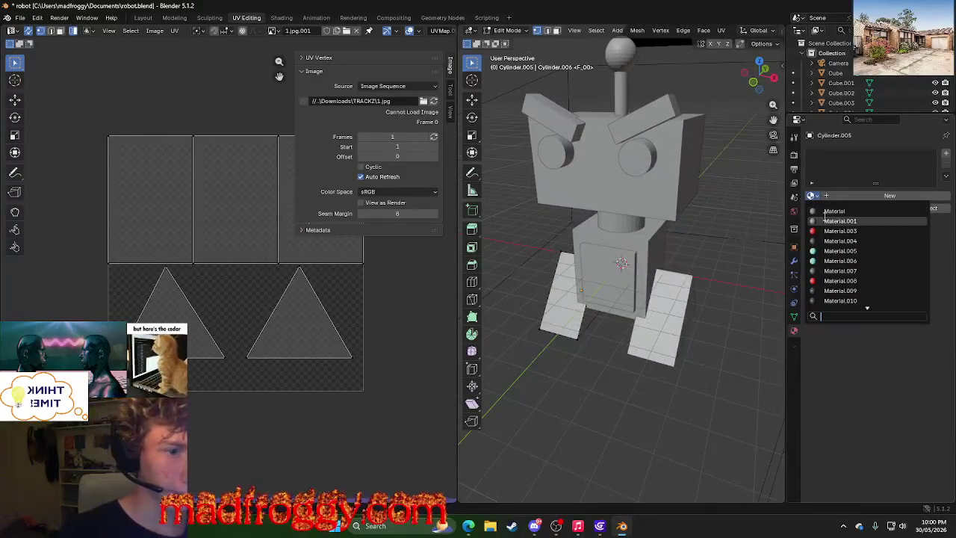
left_click(835, 198)
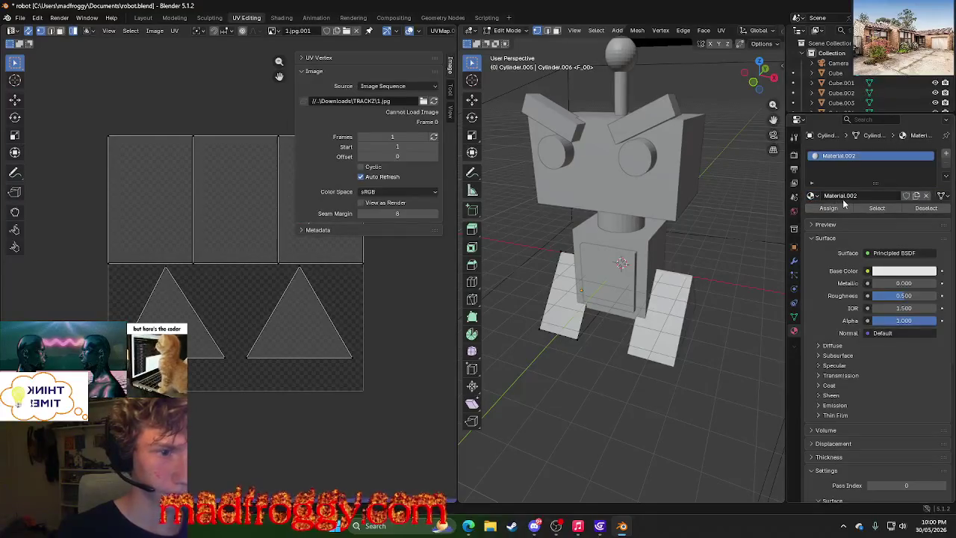
left_click(874, 273)
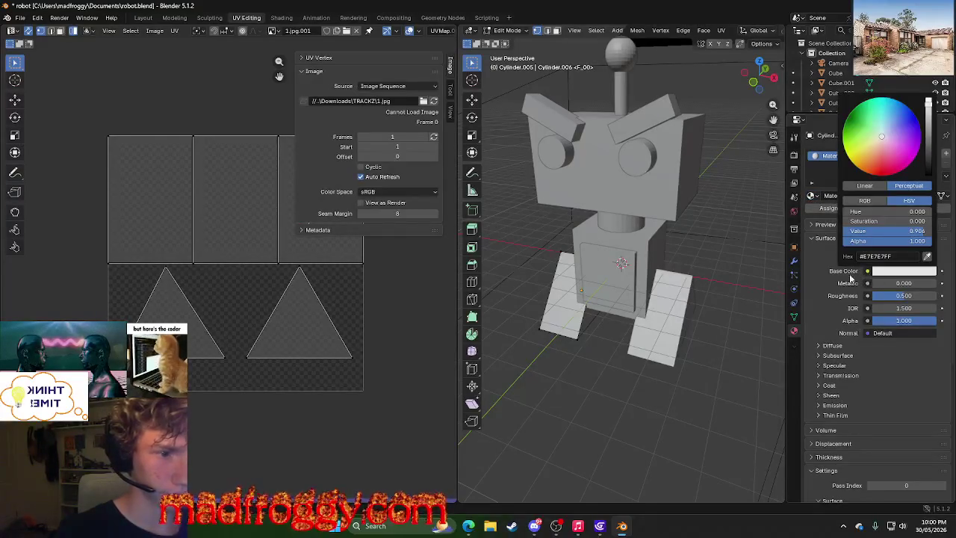
left_click(875, 254)
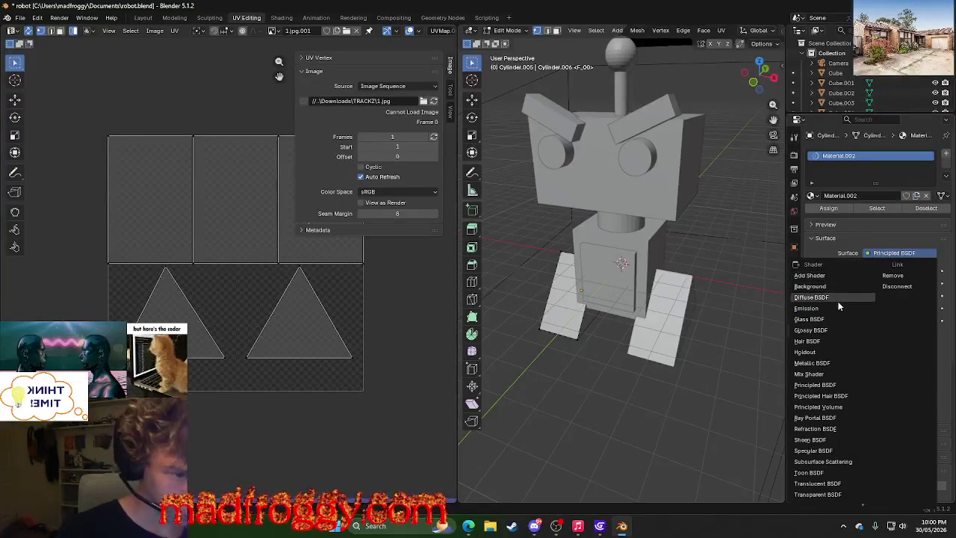
scroll(825, 312, "down", 2)
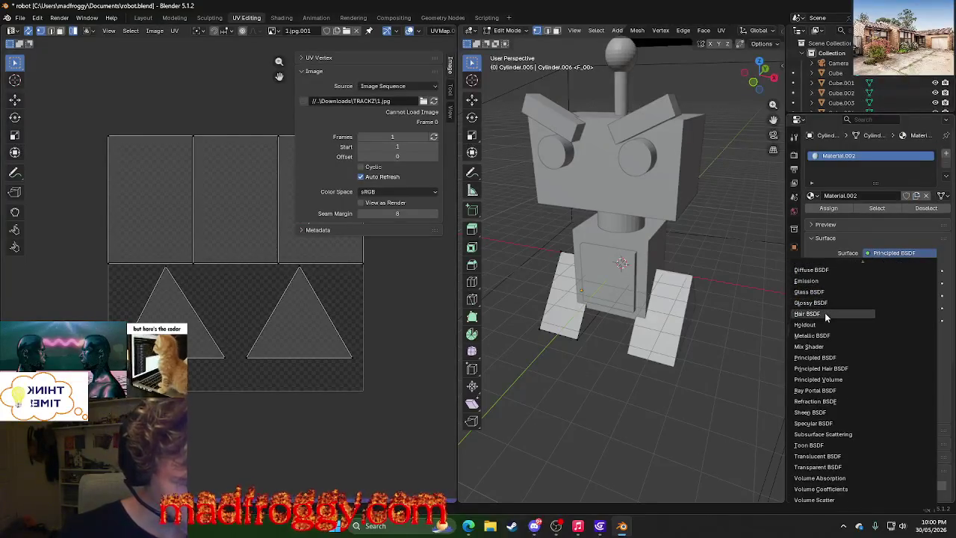
left_click(821, 255)
Set Material.002's surface shader to Principled Hair BSDF.
left_click(891, 253)
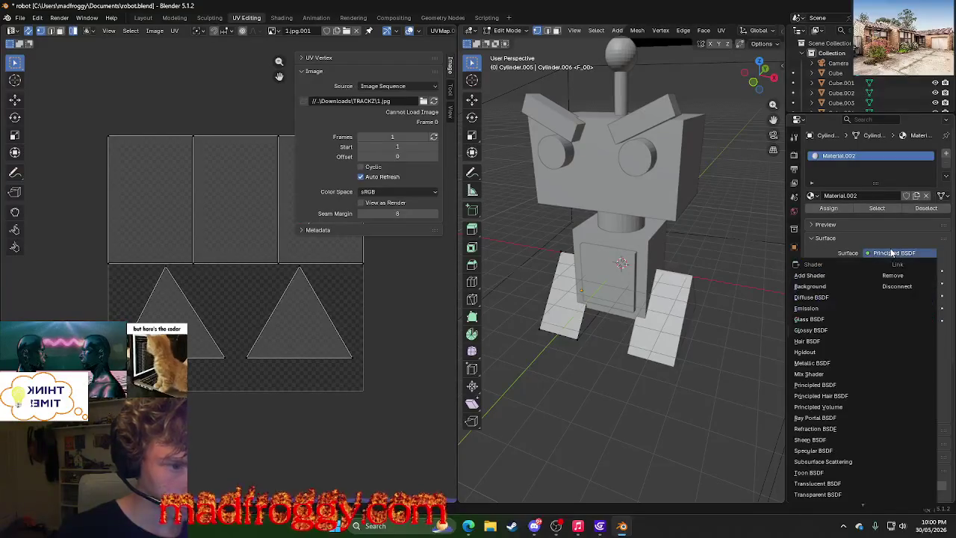
scroll(868, 288, "down", 2)
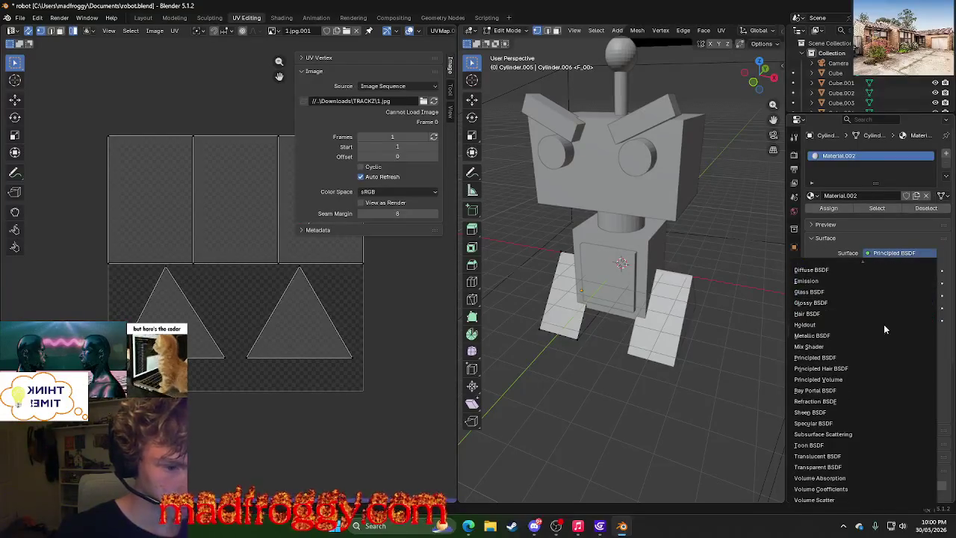
left_click(854, 438)
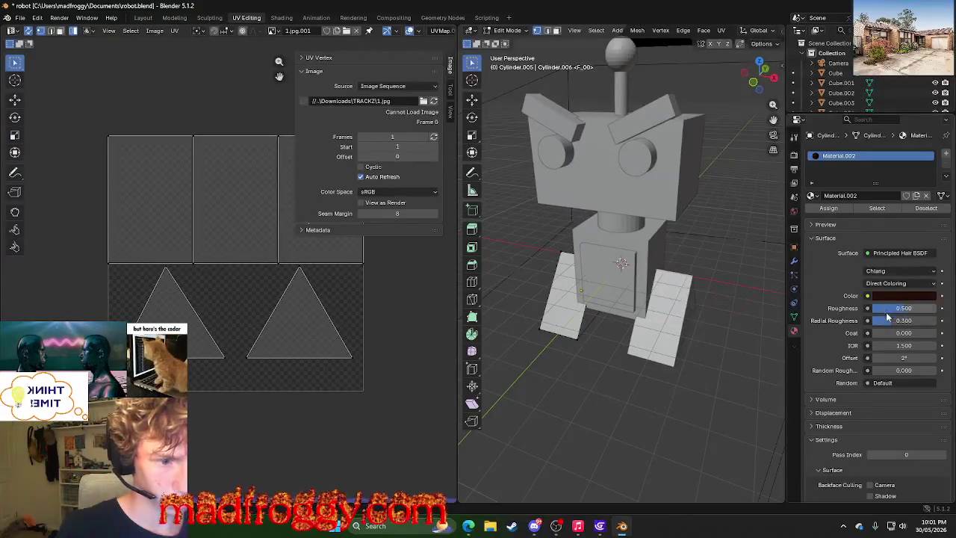
scroll(896, 403, "down", 3)
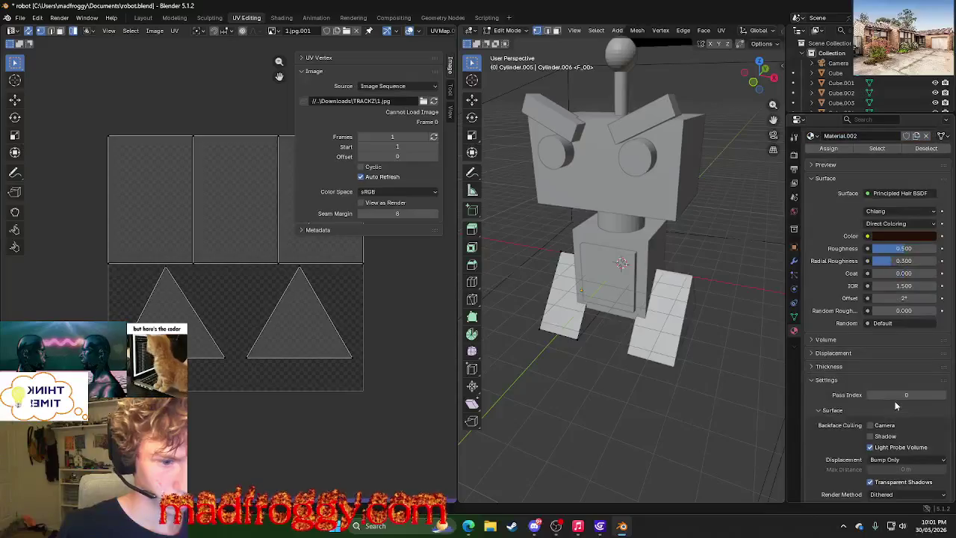
scroll(896, 404, "down", 3)
scroll(897, 404, "up", 5)
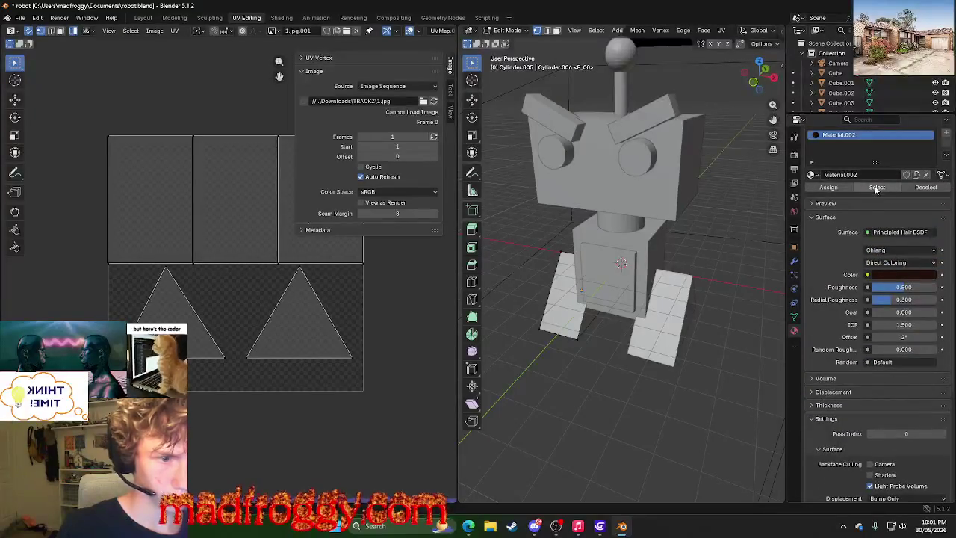
left_click(877, 233)
left_click(877, 234)
left_click(877, 233)
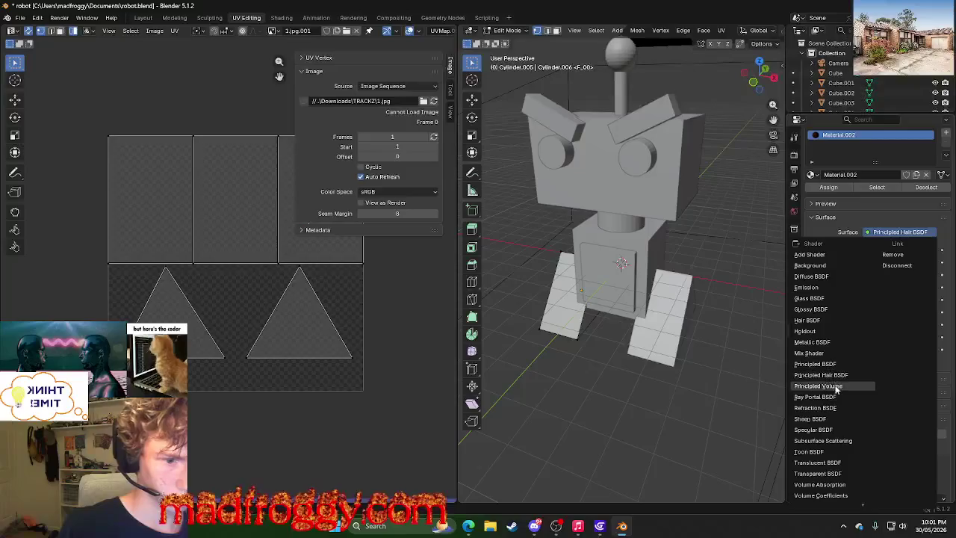
Change the leg material's surface shader to Add Shader.
scroll(844, 445, "down", 1)
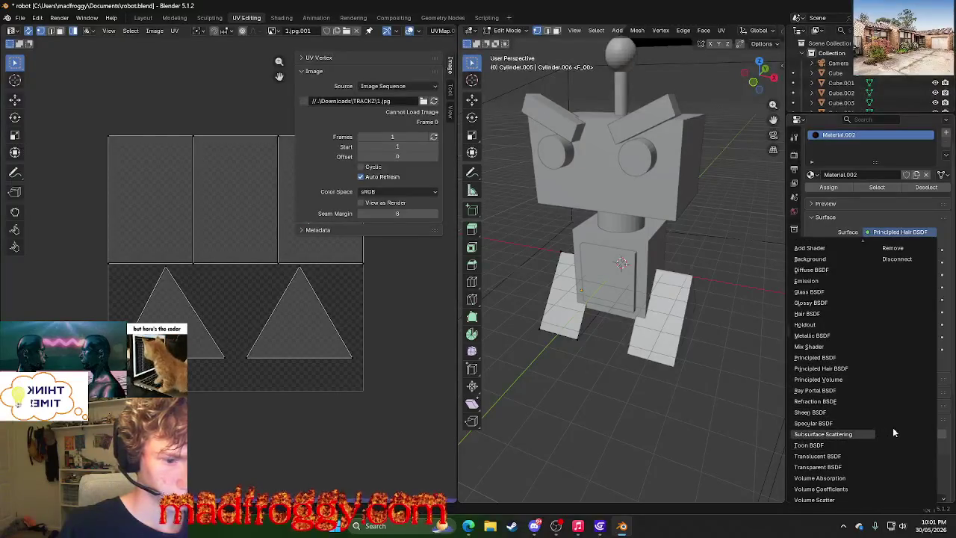
scroll(924, 387, "up", 1)
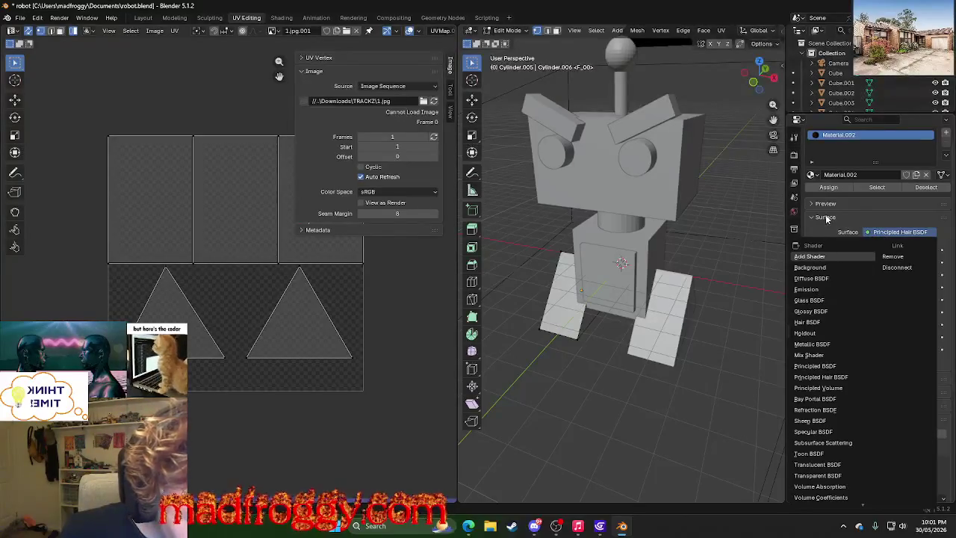
scroll(833, 338, "down", 1)
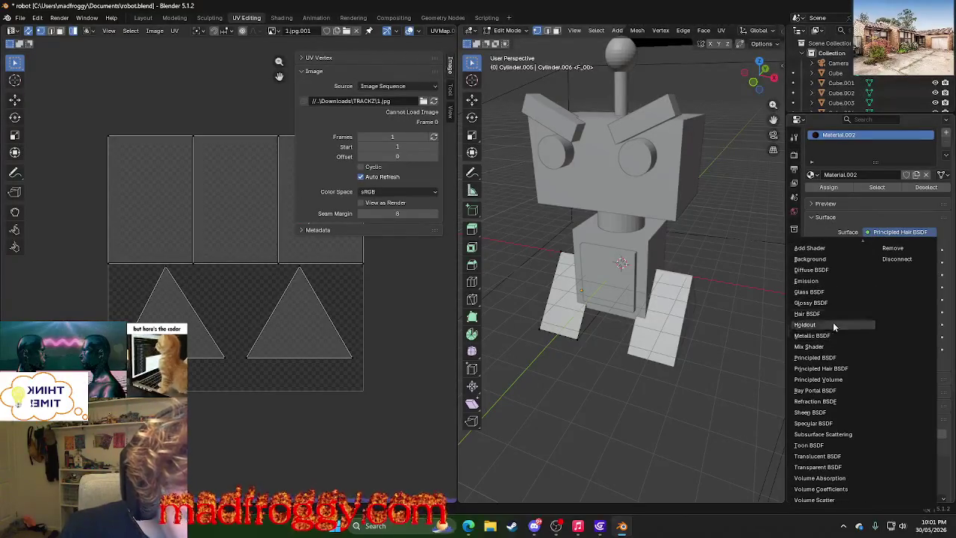
scroll(833, 322, "up", 1)
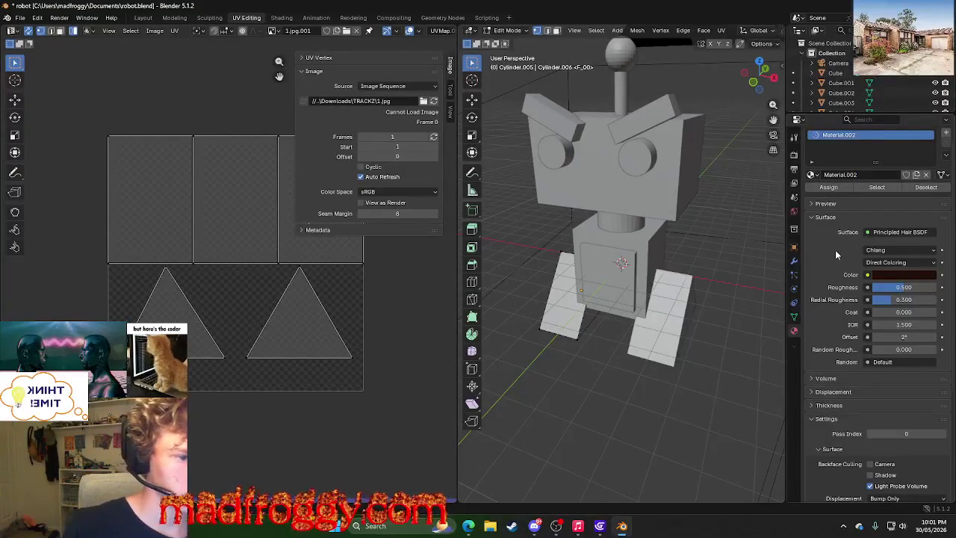
scroll(835, 250, "down", 2)
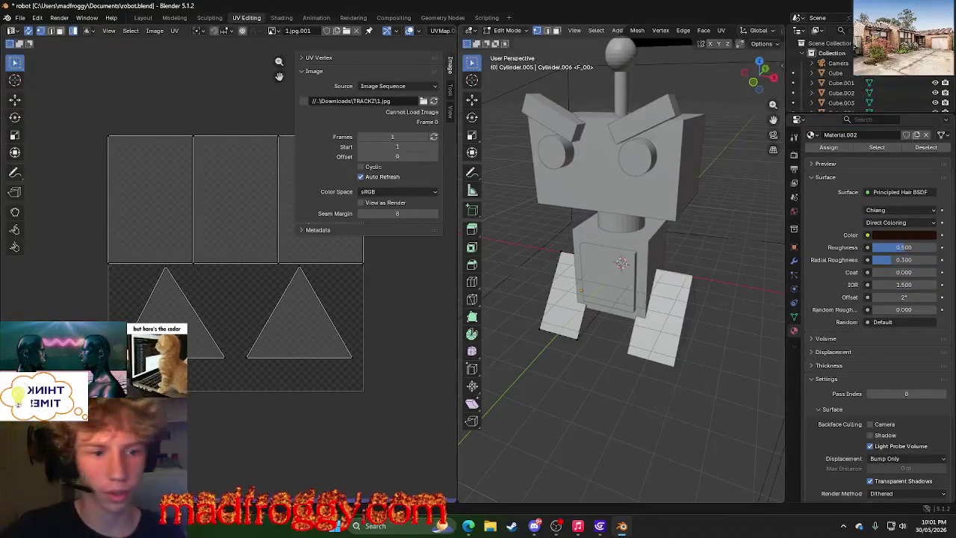
left_click(897, 192)
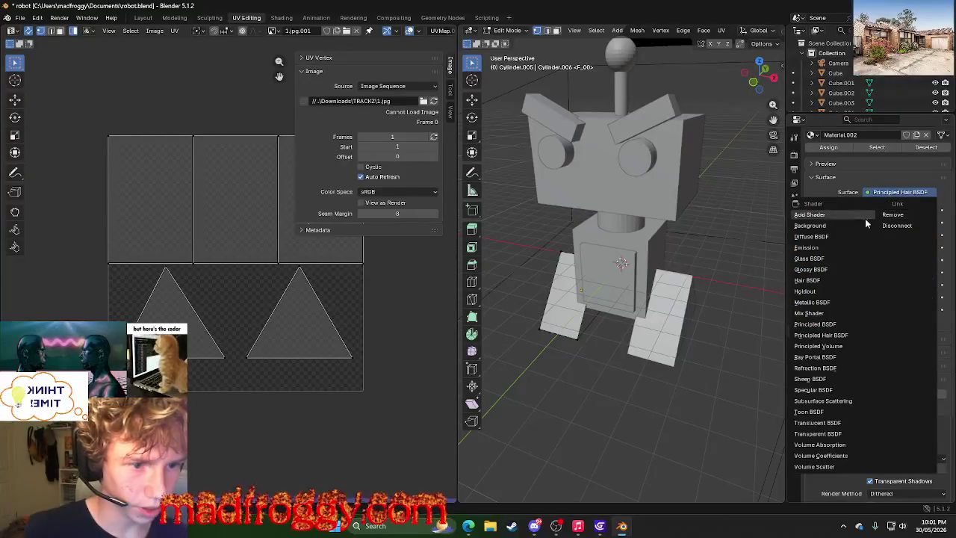
left_click(833, 222)
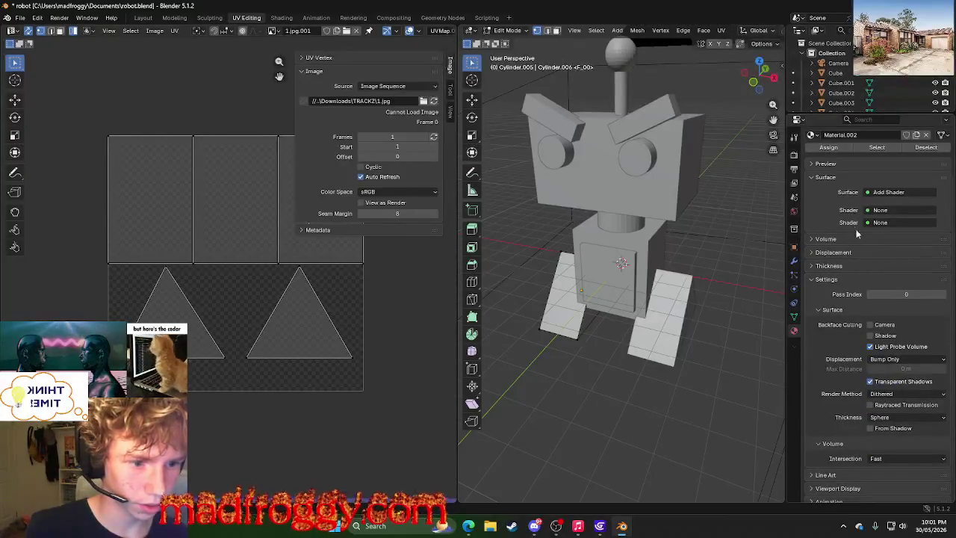
Remove the surface shader so Surface reads None, and rename the material 'Material'.
left_click(878, 192)
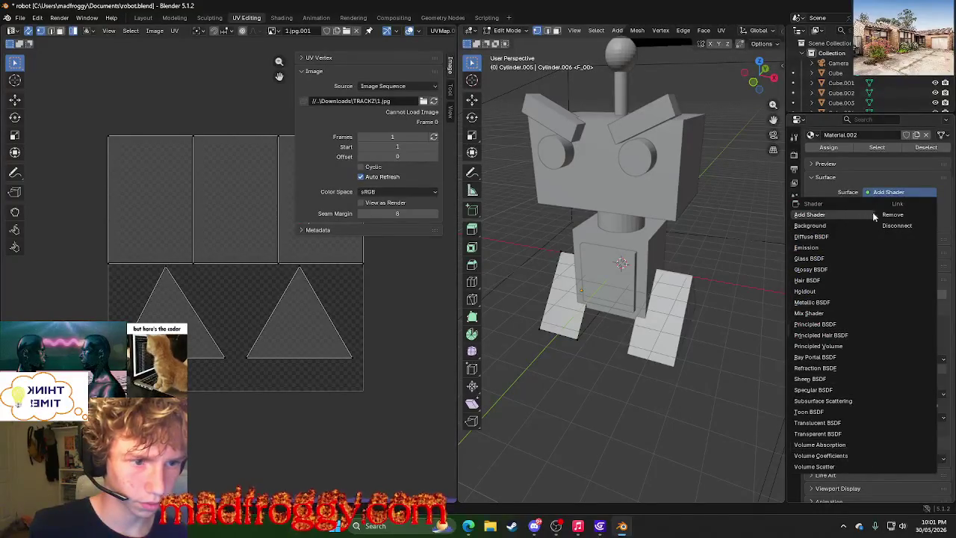
left_click(894, 217)
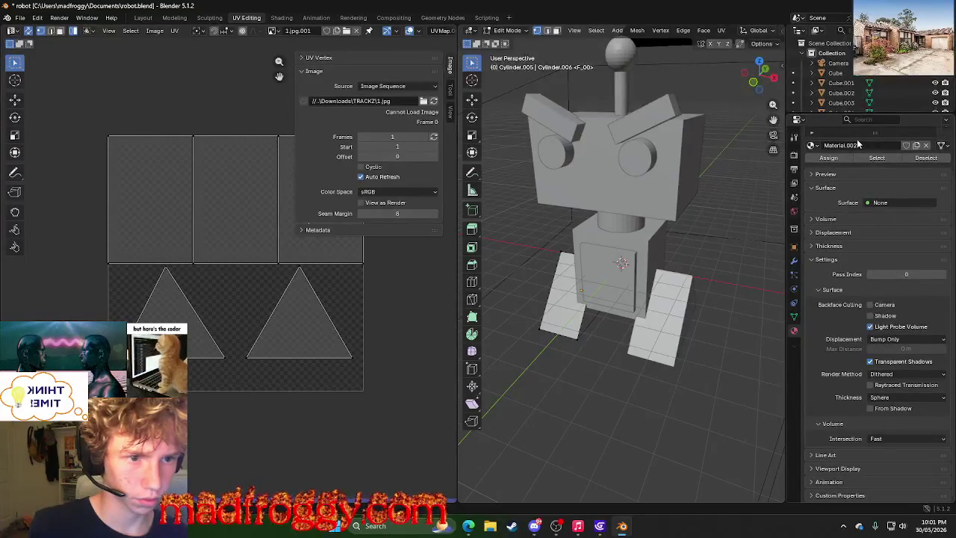
key("BackSpace")
key("BackSpace")
key("BackSpace")
key("Return")
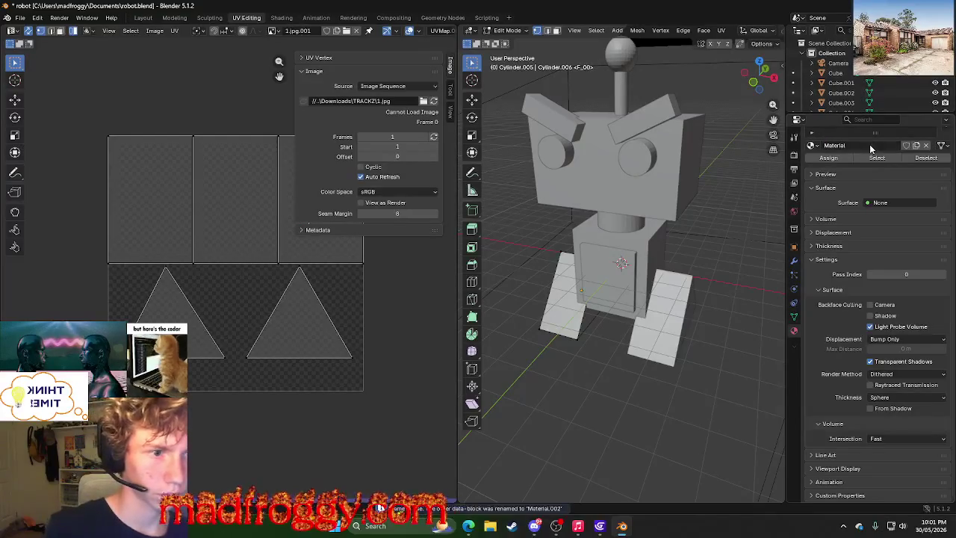
Give Cylinder.006 a new material, Material.012, in UV Editing, then bring the YouTube tutorial forward.
left_click(927, 146)
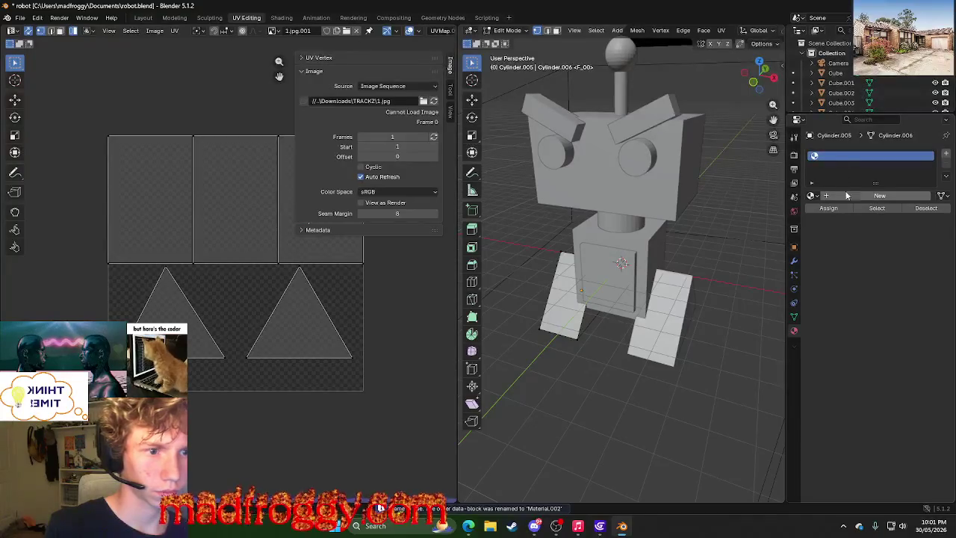
left_click(282, 18)
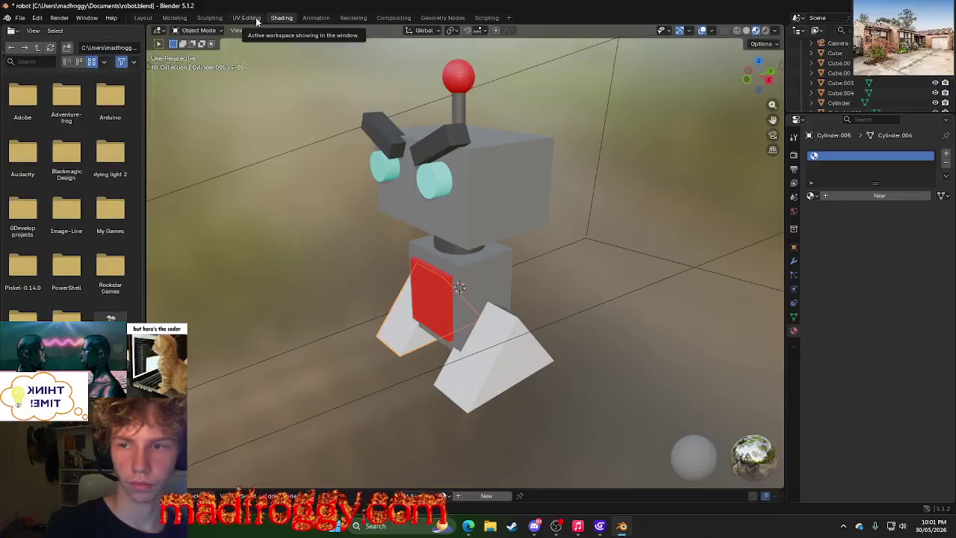
left_click(250, 19)
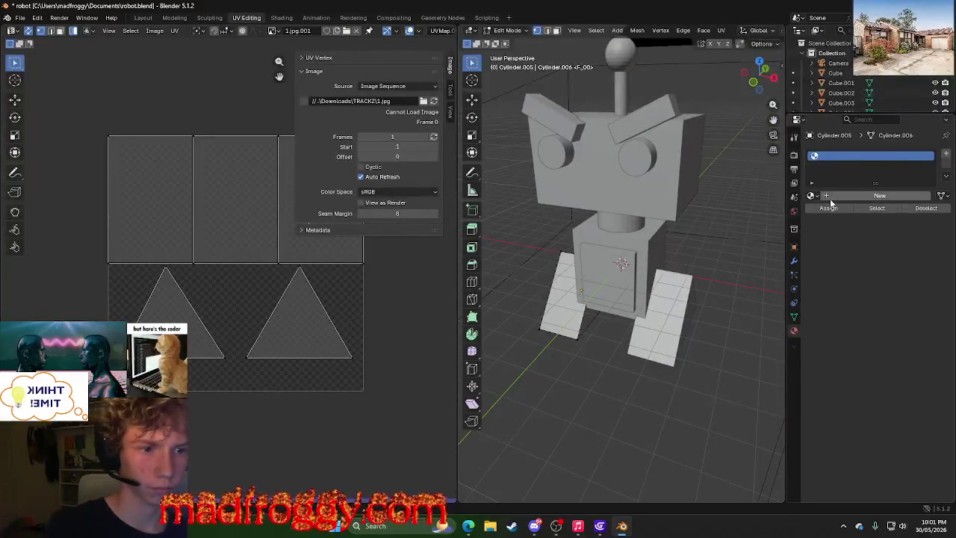
left_click(859, 196)
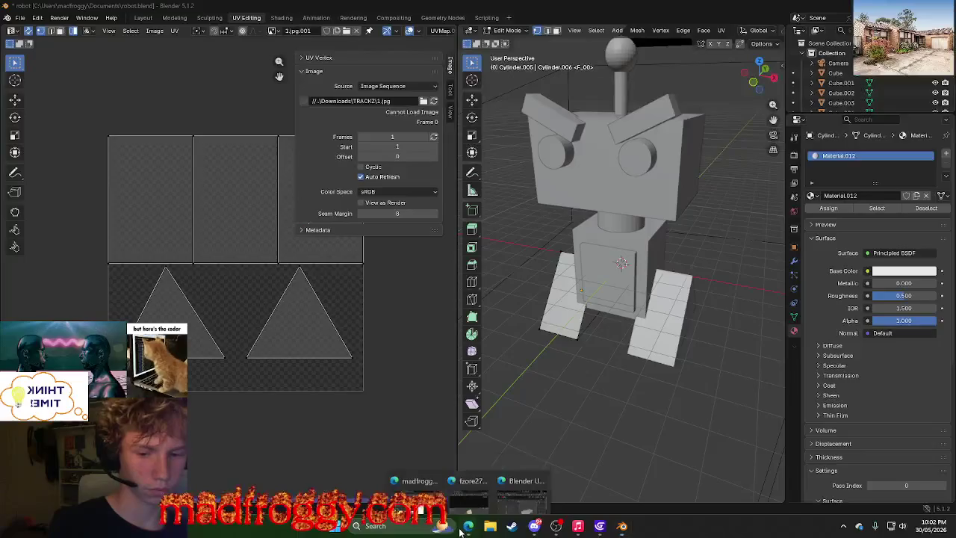
left_click(505, 486)
left_click(505, 486)
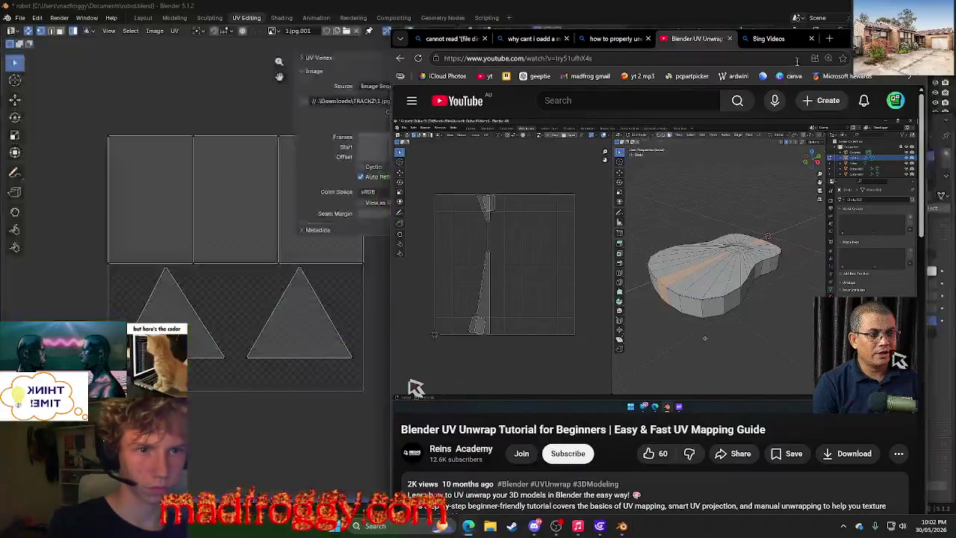
Search Bing for 'add image to surface material blender', expand the full answer, then minimise Edge.
left_click(830, 39)
type("add")
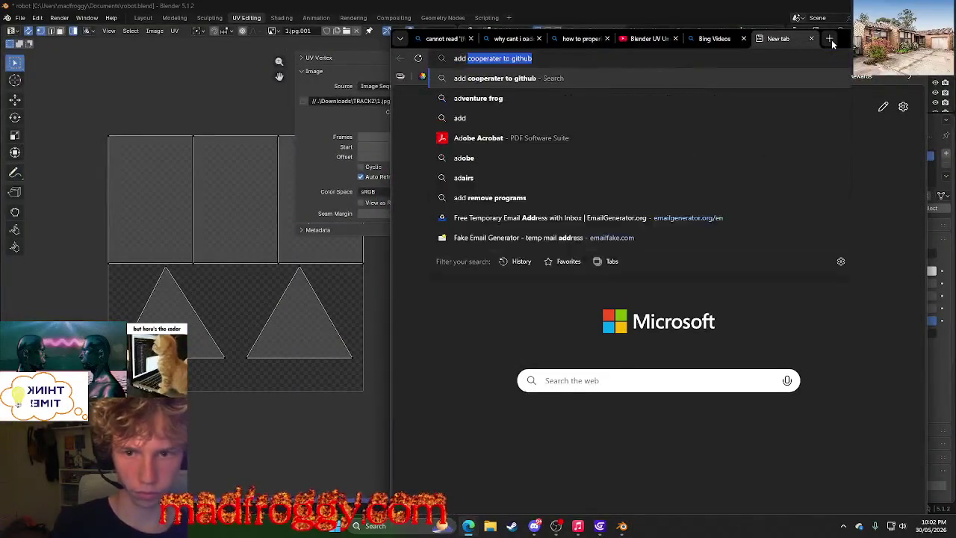
type(" image to")
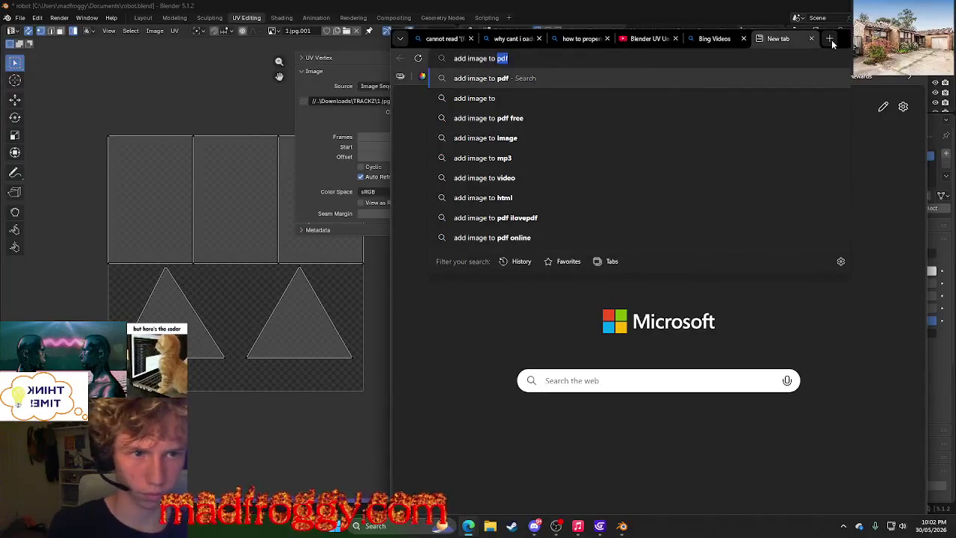
left_click_drag(840, 37, 609, 29)
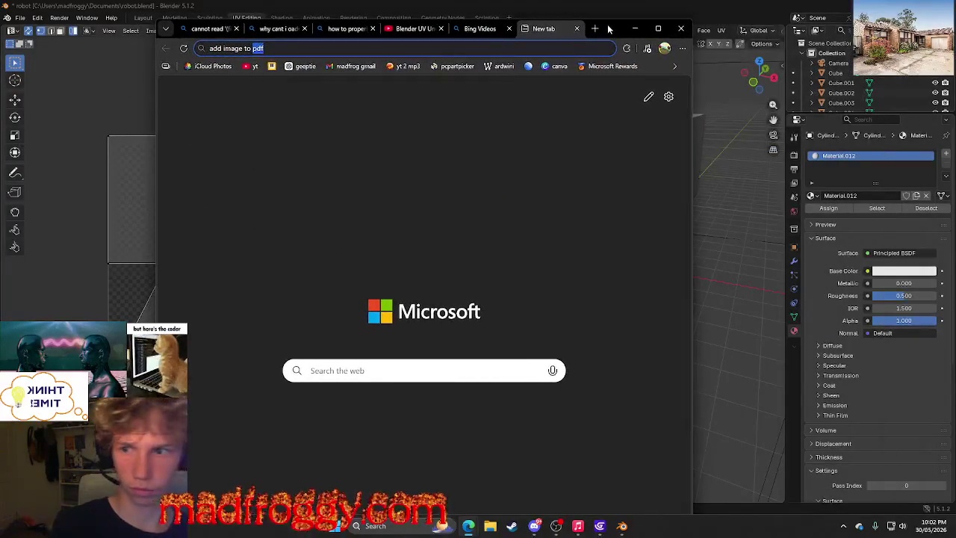
type("surface mate")
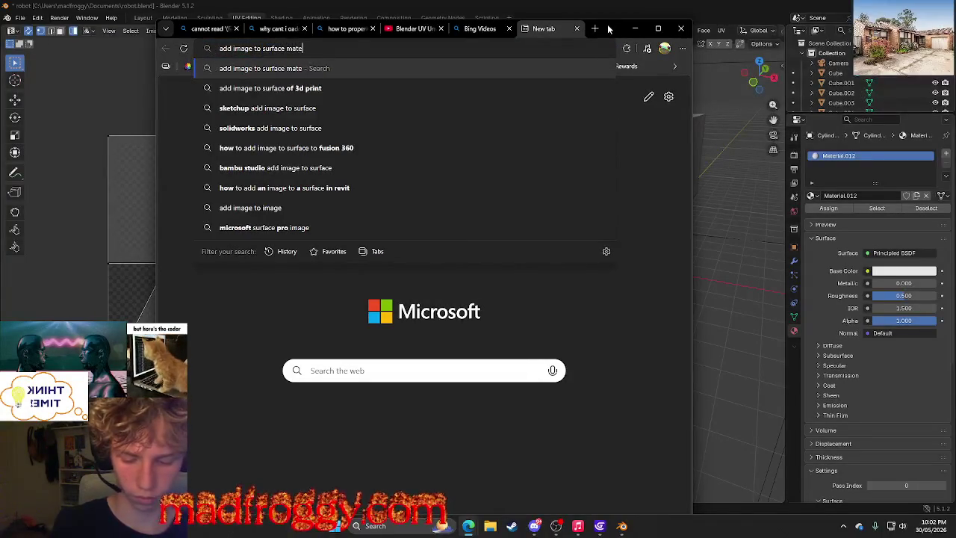
type("rial blend")
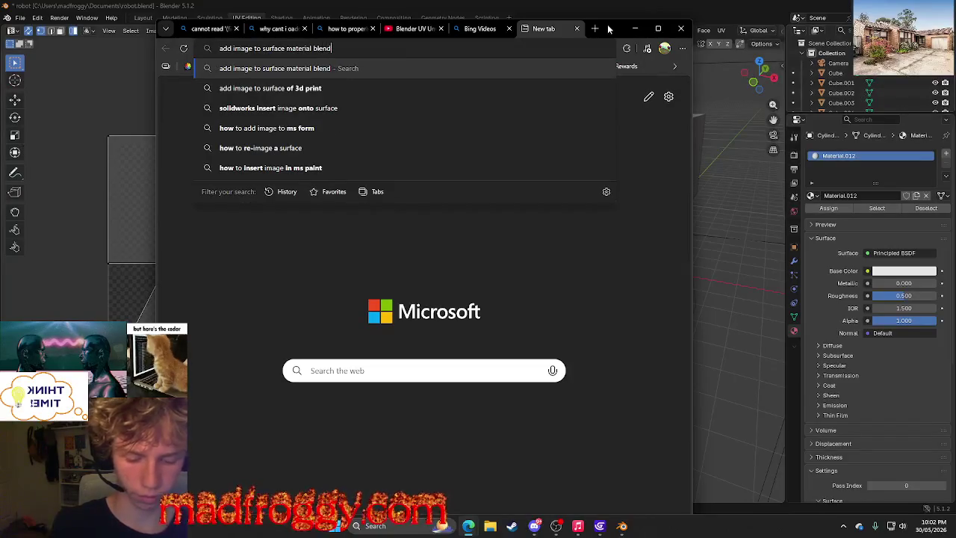
type("er")
key("Return")
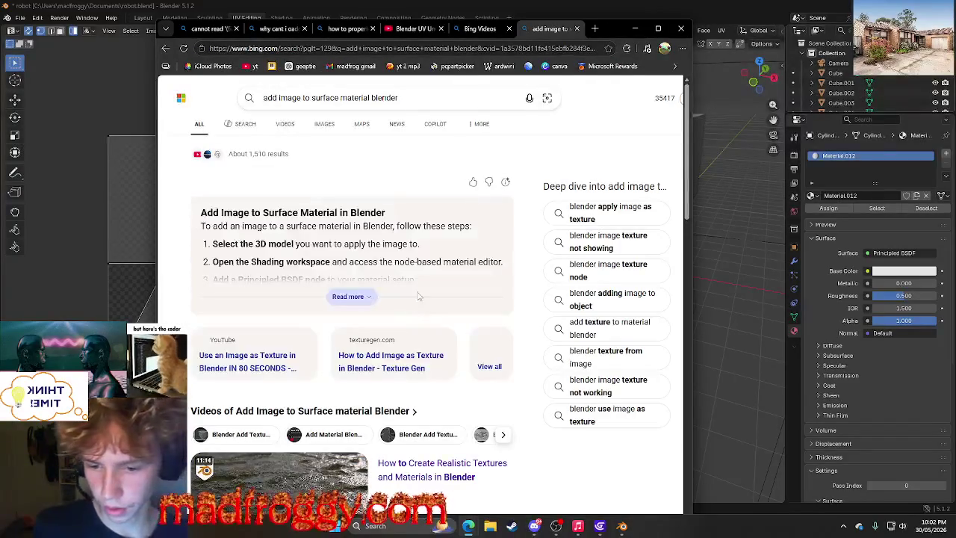
left_click(361, 297)
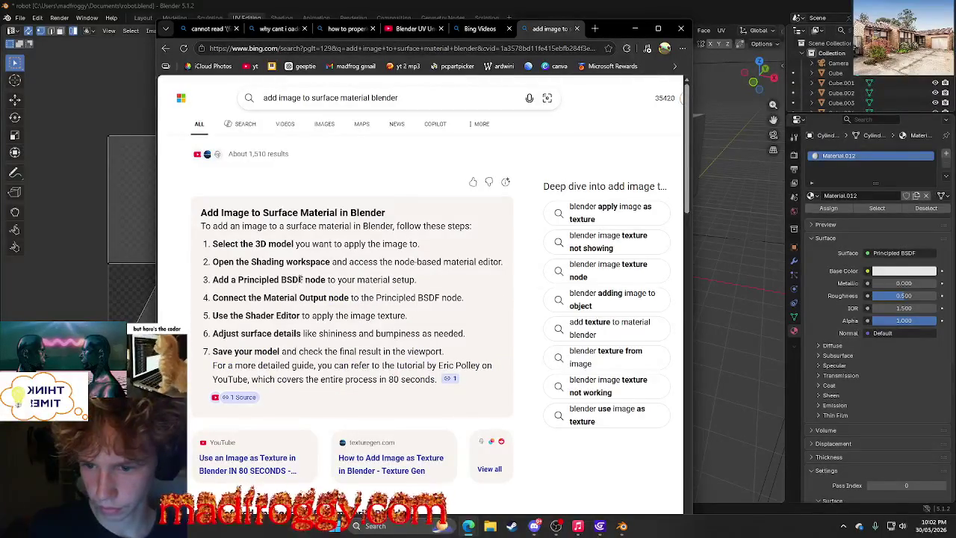
left_click(638, 28)
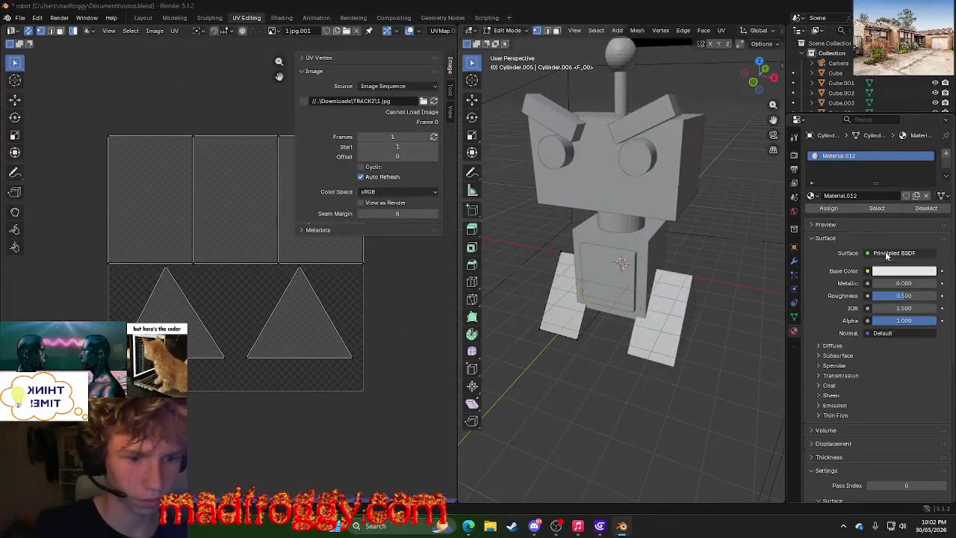
Return to Blender and briefly expand Material.012's Diffuse, Subsurface and Specular panels.
left_click(468, 526)
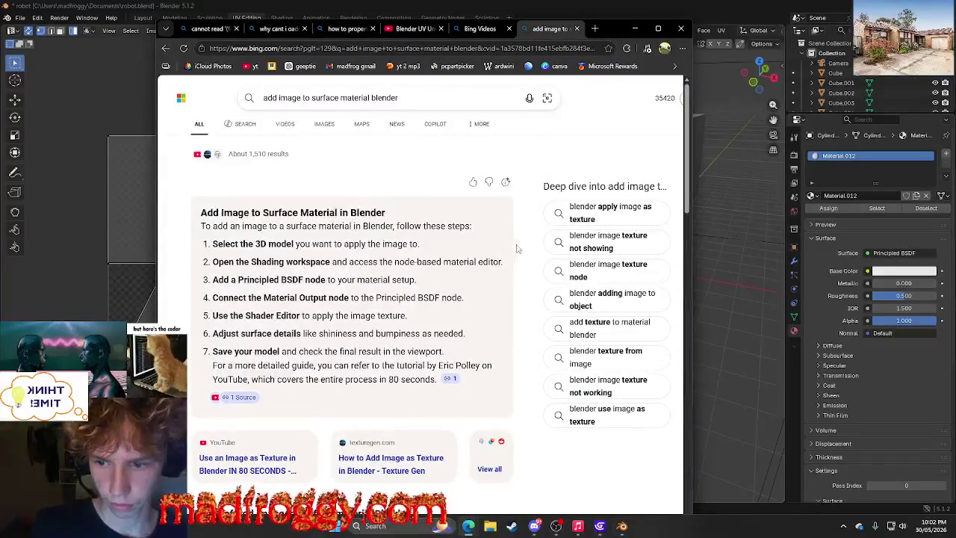
left_click(858, 347)
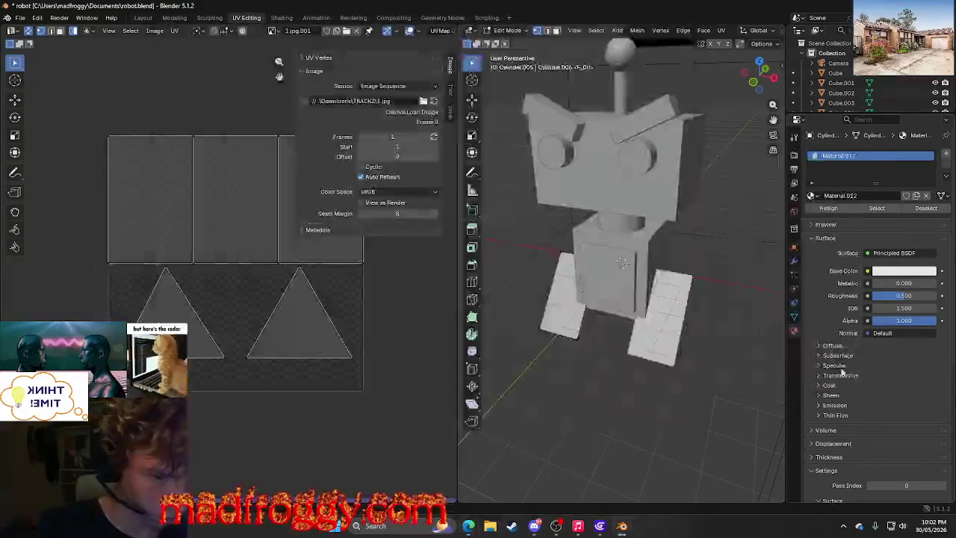
left_click(836, 431)
left_click(837, 430)
left_click(832, 396)
left_click(832, 396)
left_click(855, 348)
left_click(855, 348)
left_click(845, 355)
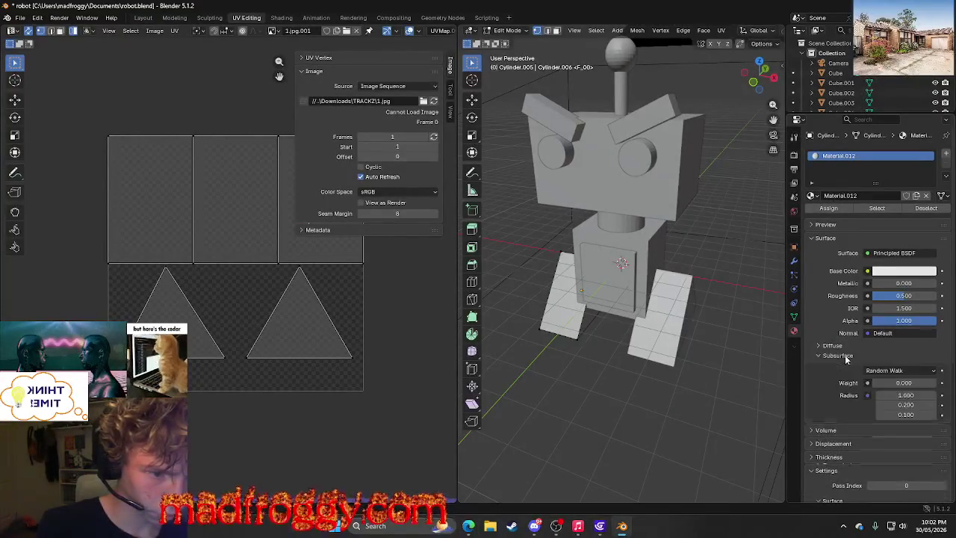
left_click(845, 355)
Peek at the Specular, Emission and Thin Film panels, then collapse the Settings section.
left_click(838, 365)
left_click(838, 365)
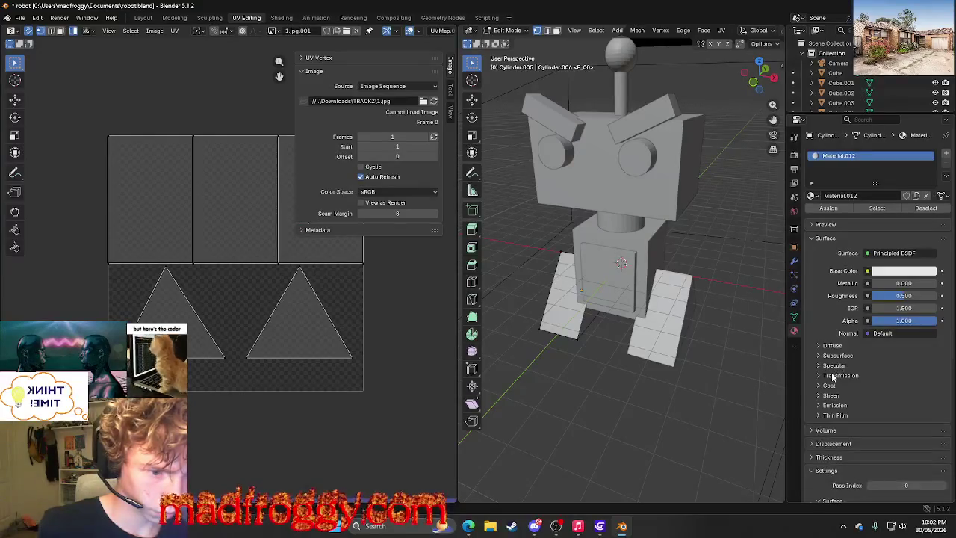
left_click(829, 406)
left_click(828, 405)
left_click(829, 405)
left_click(829, 406)
left_click(831, 416)
left_click(831, 416)
scroll(829, 422, "down", 1)
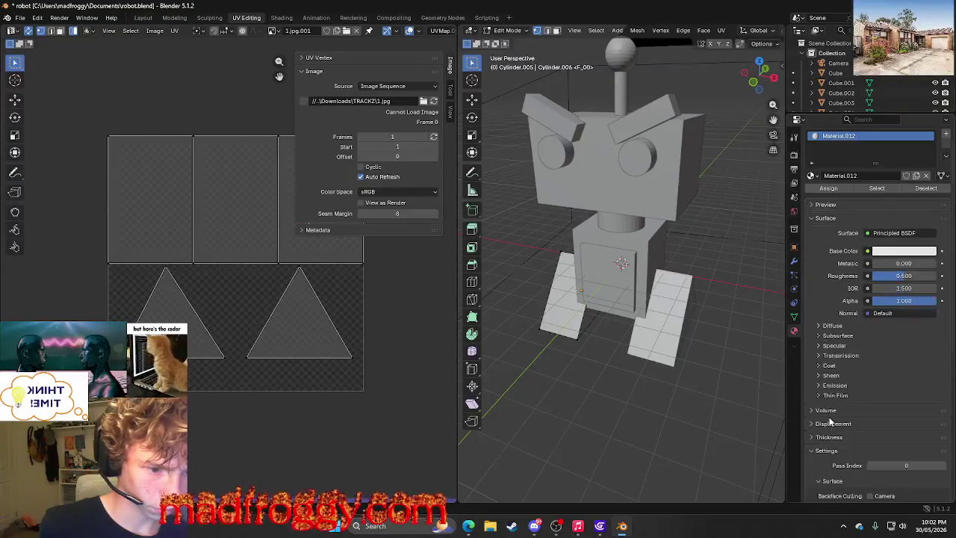
scroll(842, 412, "down", 5)
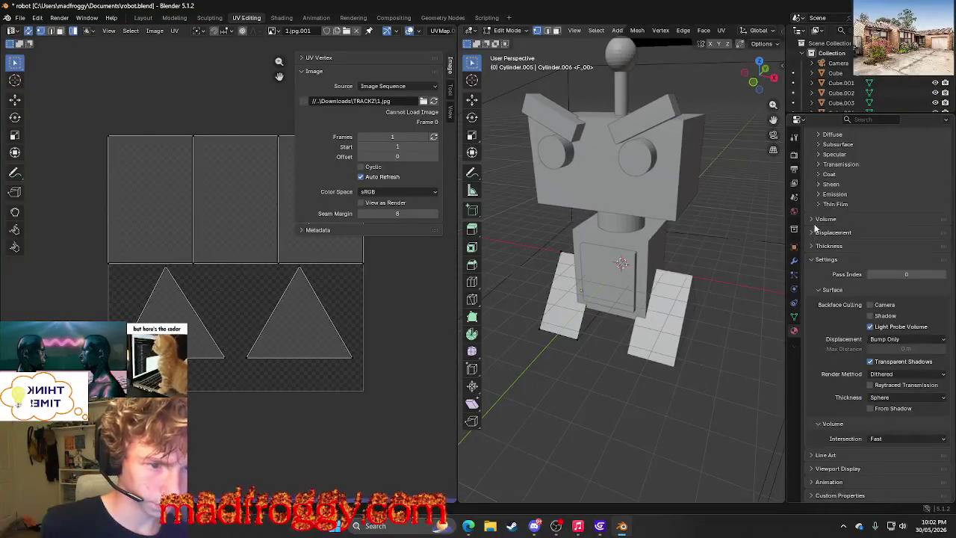
left_click(821, 260)
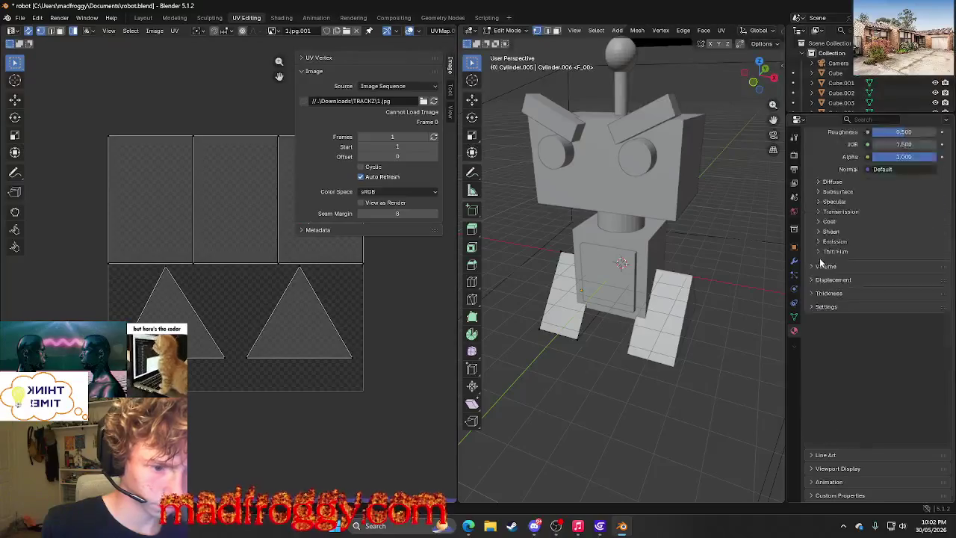
Show Viewport Display, toggle the Surface section, and go back to Edge's Bing results.
left_click(859, 470)
scroll(840, 448, "up", 1)
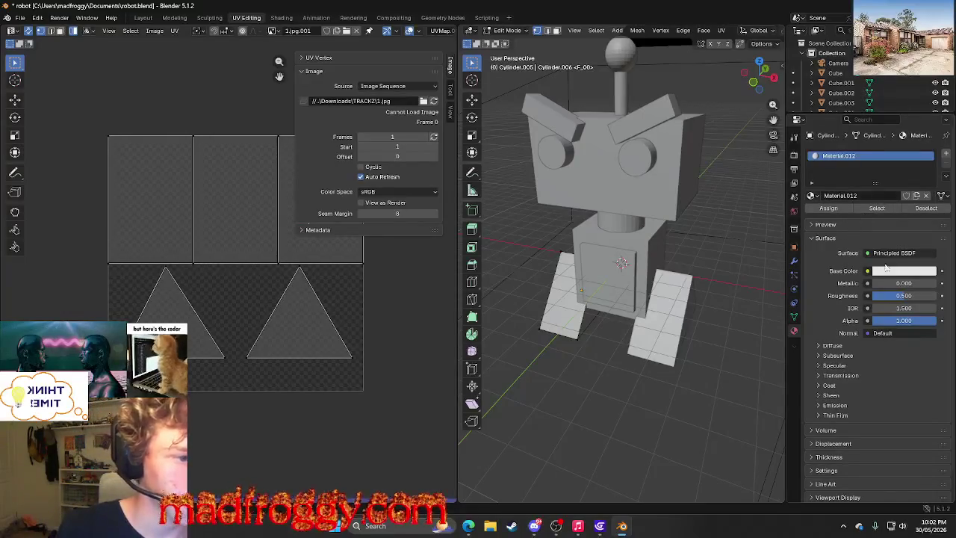
left_click(891, 240)
left_click(889, 242)
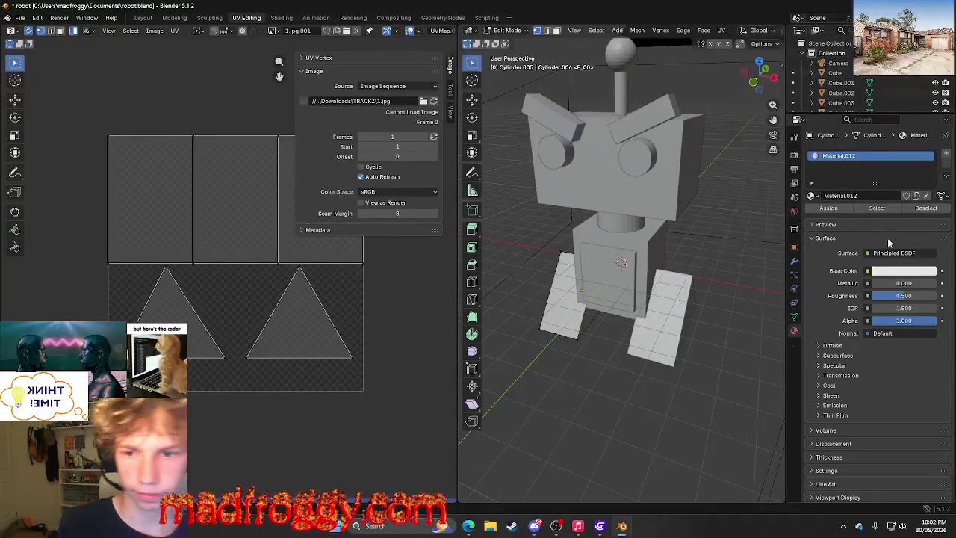
key("alt+Tab")
scroll(442, 293, "down", 5)
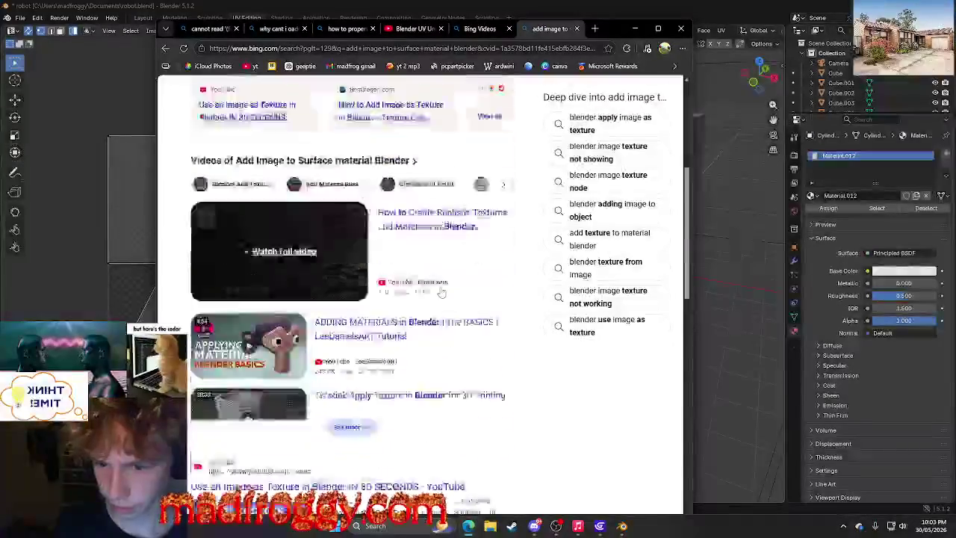
Open the Texture Gen article on image textures and scroll through it.
scroll(441, 293, "down", 3)
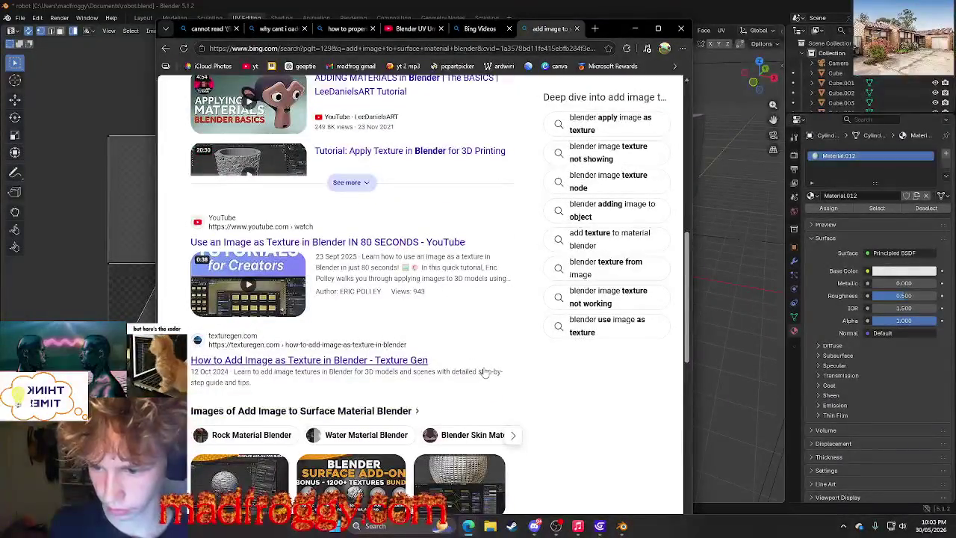
left_click(484, 372)
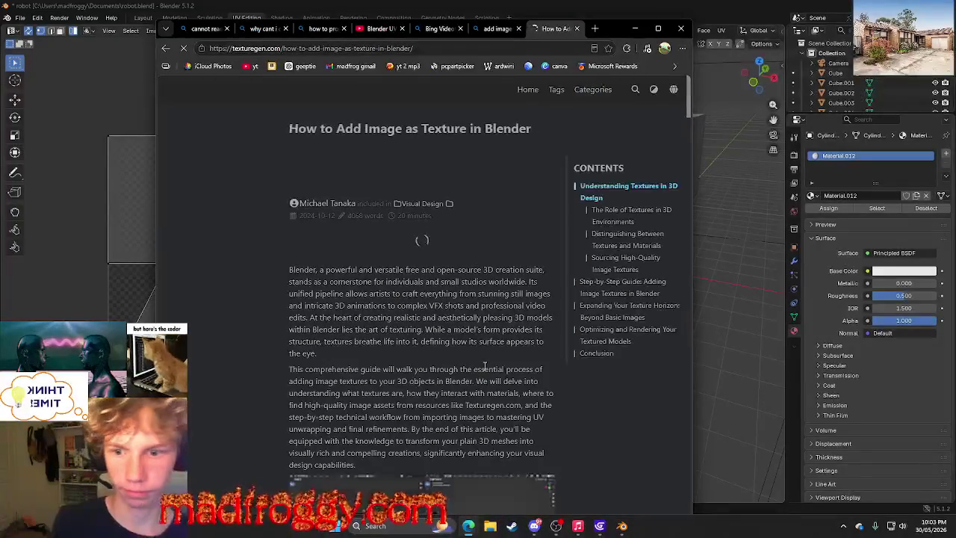
scroll(484, 369, "down", 2)
scroll(484, 369, "down", 3)
scroll(489, 359, "down", 3)
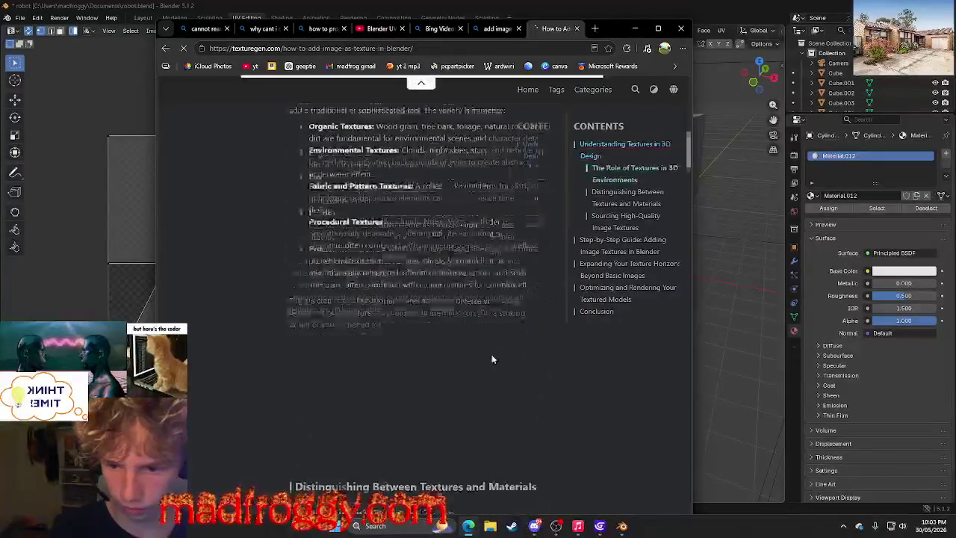
scroll(491, 354, "down", 2)
scroll(491, 354, "down", 2)
scroll(492, 354, "down", 3)
scroll(491, 354, "down", 3)
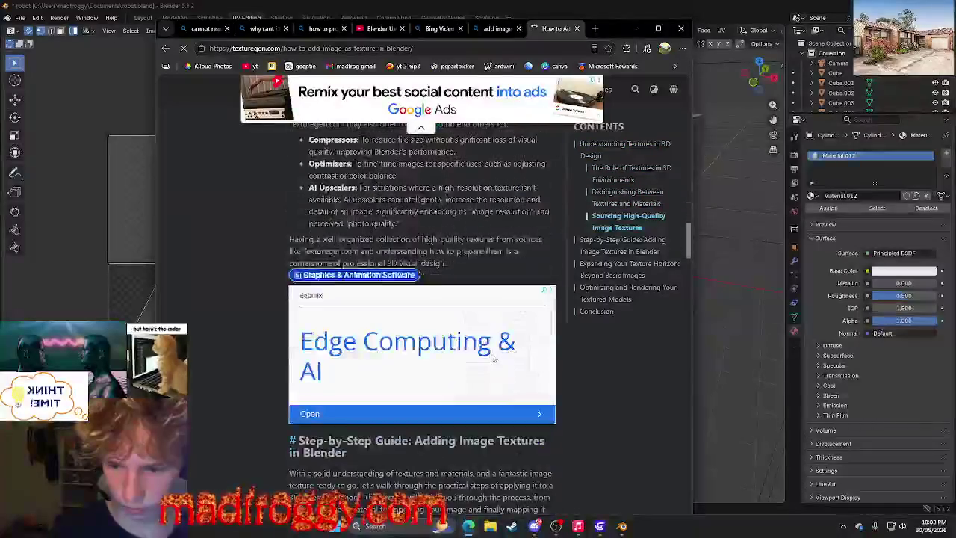
scroll(491, 354, "down", 3)
scroll(492, 358, "down", 2)
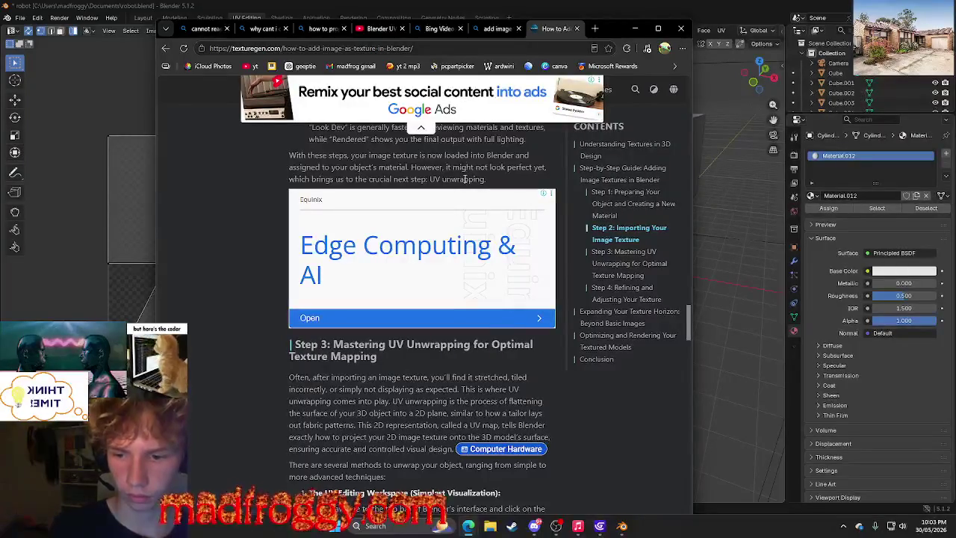
scroll(465, 179, "down", 1)
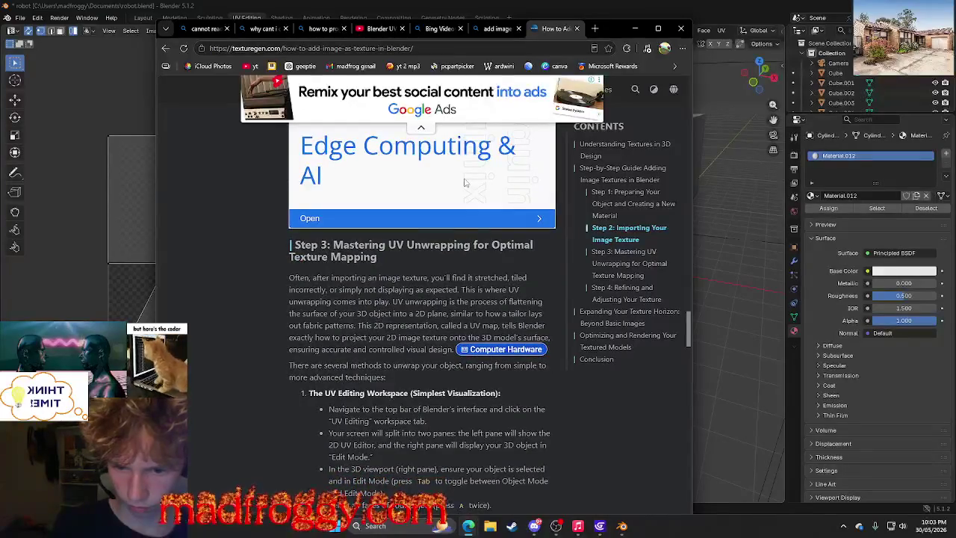
scroll(465, 179, "down", 1)
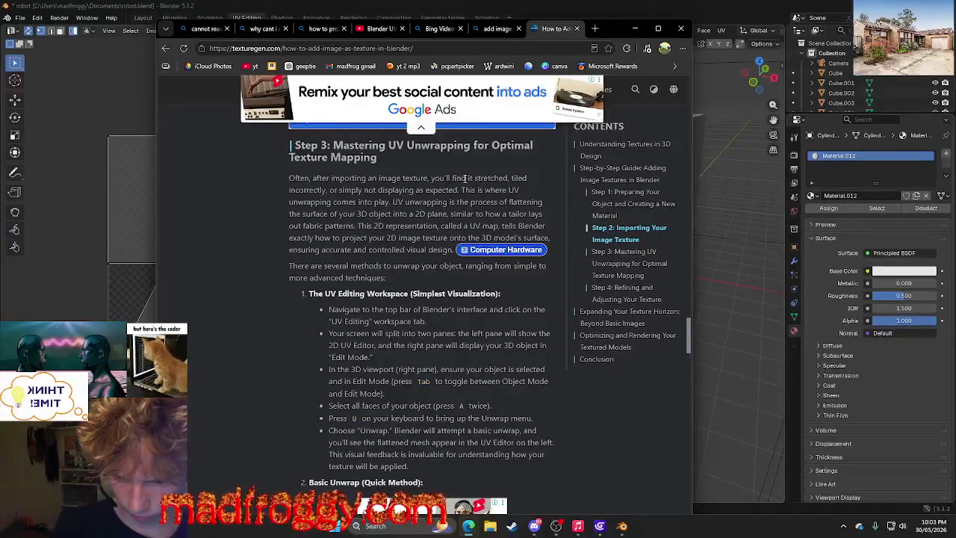
scroll(464, 178, "down", 5)
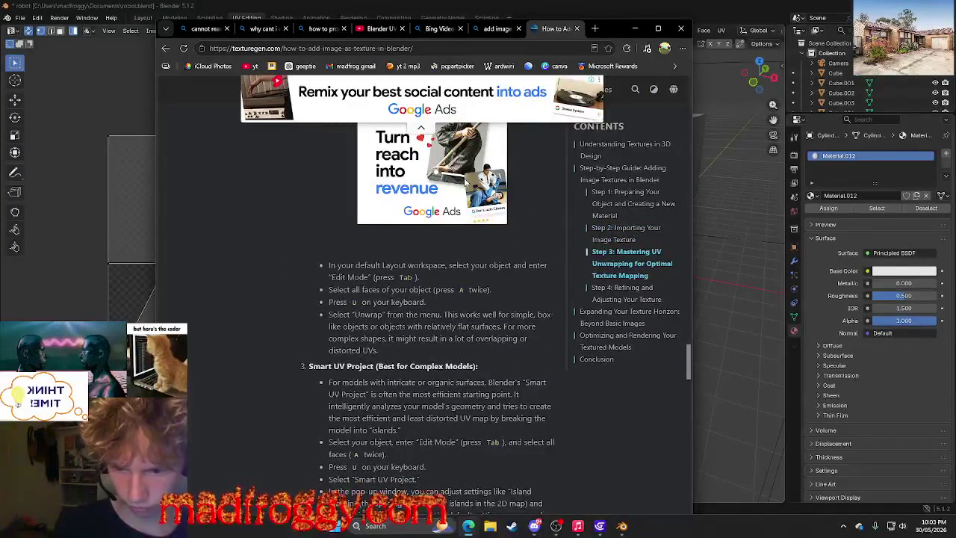
Return to the Bing results tab, scroll through them, then minimise Edge.
left_click(499, 33)
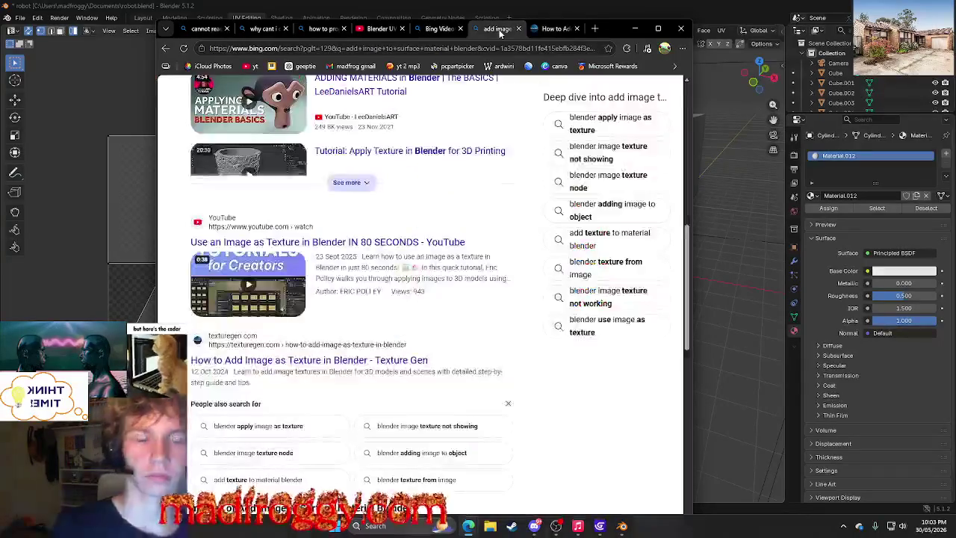
scroll(506, 160, "down", 3)
scroll(506, 172, "down", 2)
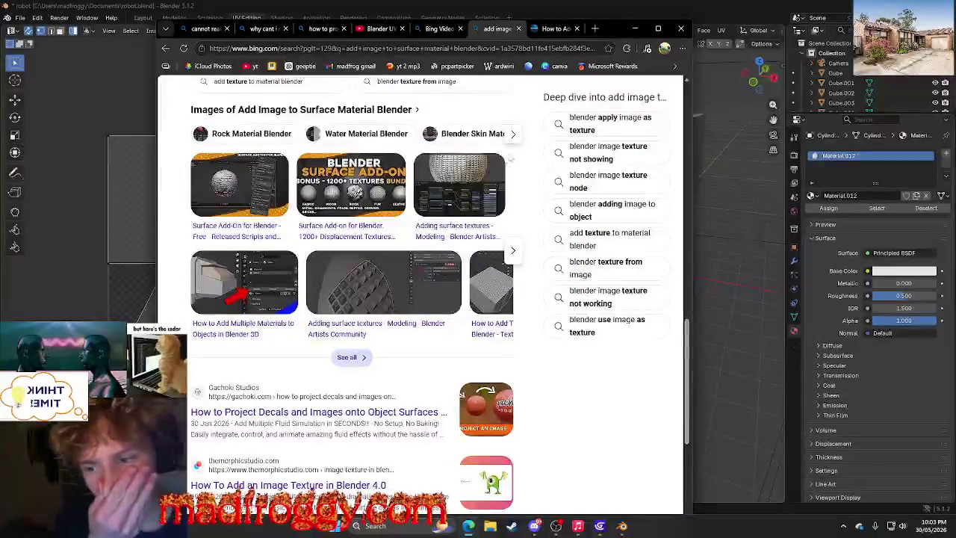
scroll(515, 133, "down", 5)
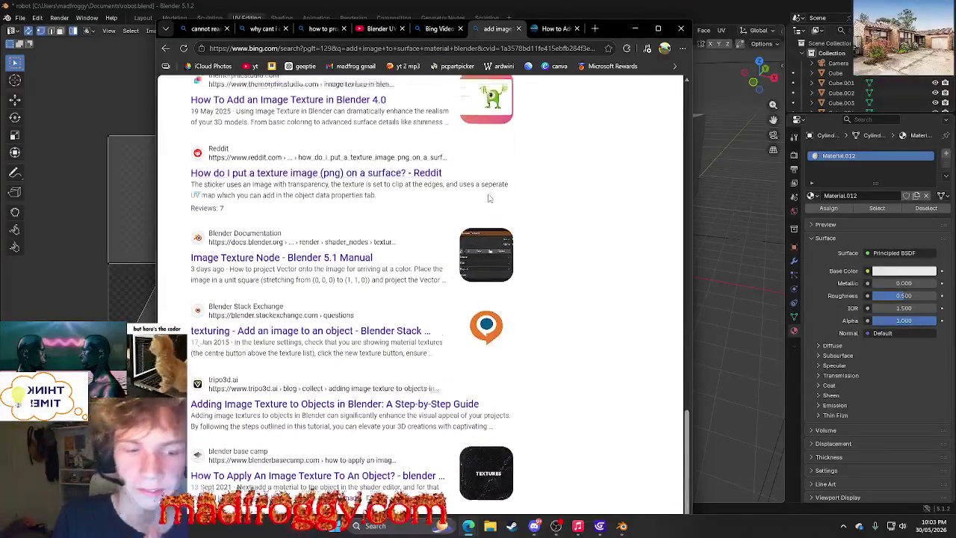
scroll(515, 132, "up", 5)
scroll(537, 112, "up", 5)
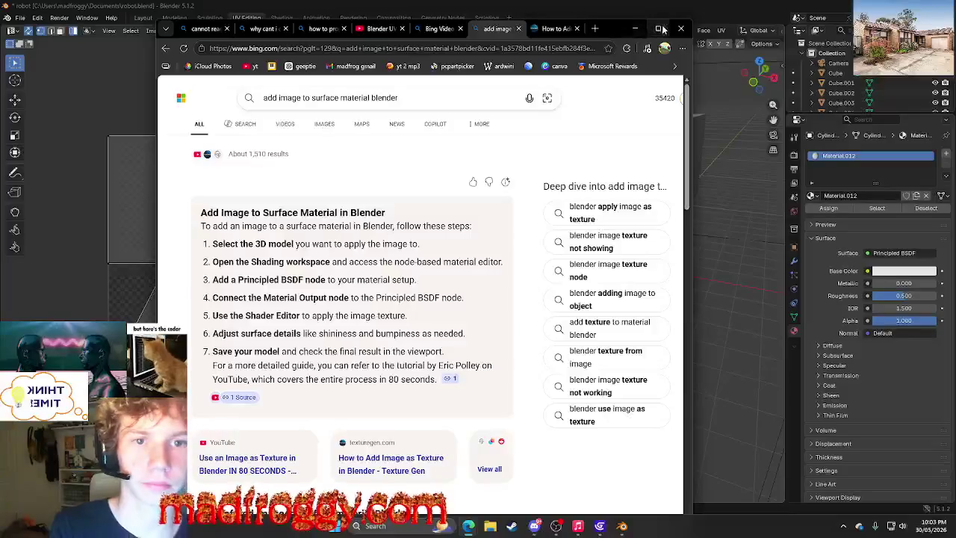
left_click(634, 29)
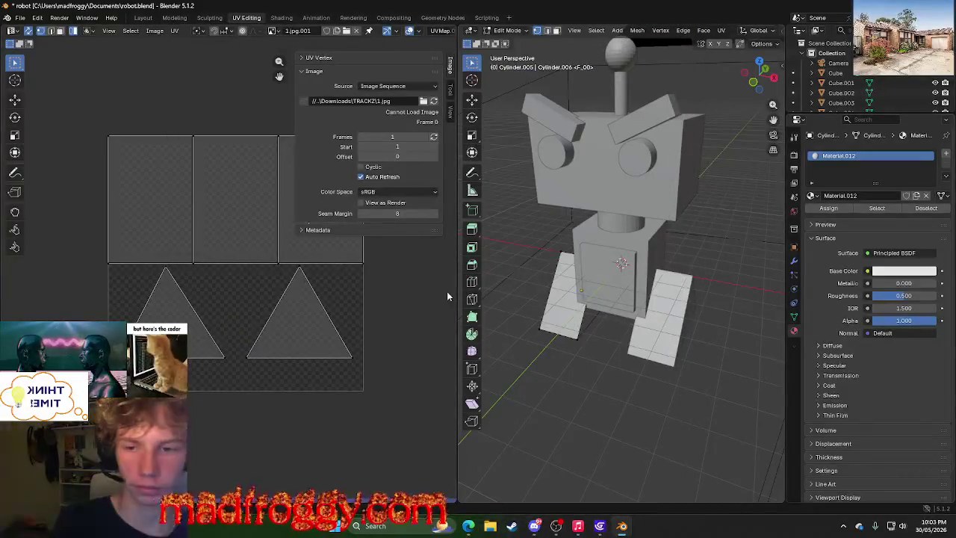
Switch to the Geometry Nodes workspace, dismiss the mistyped 'texxt' node search, and create Geometry Nodes.001.
left_click(353, 18)
left_click(394, 18)
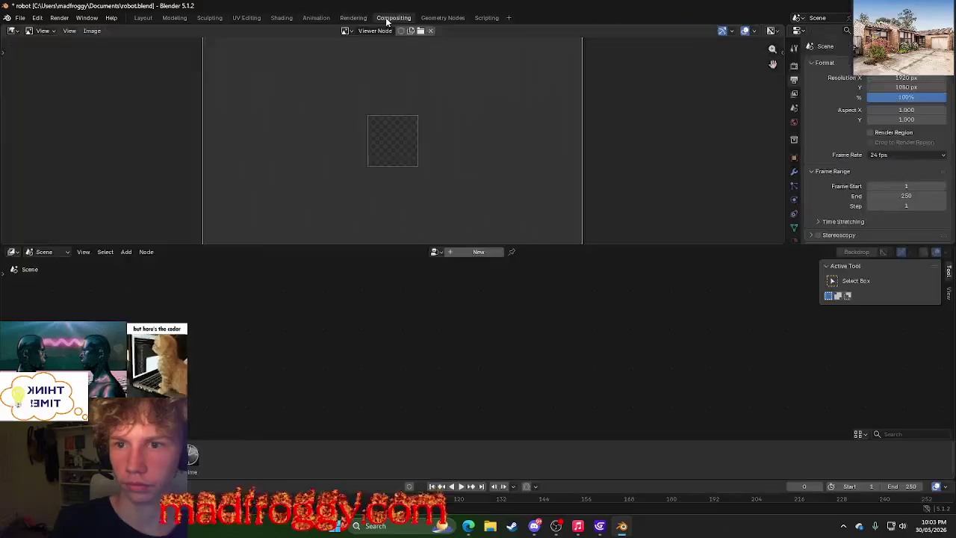
left_click(442, 18)
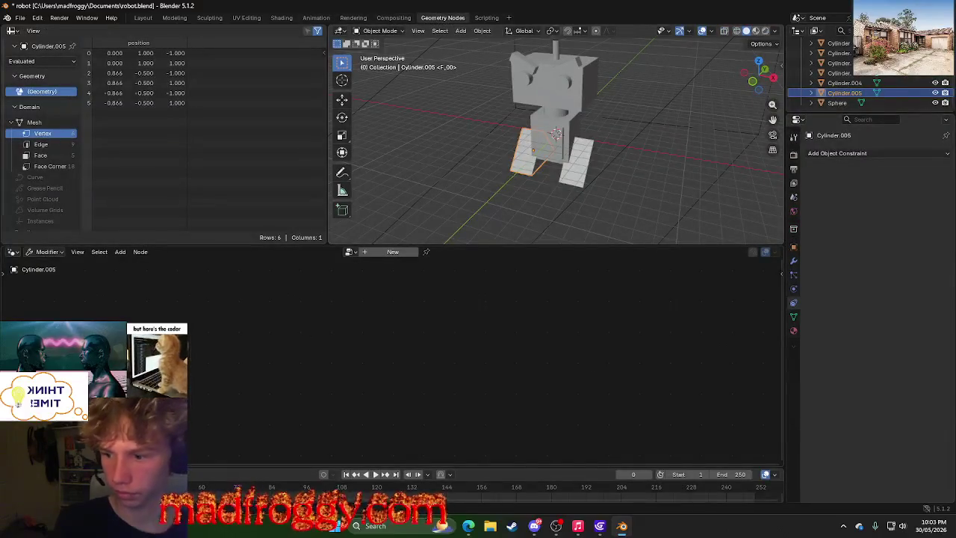
key("shift+a")
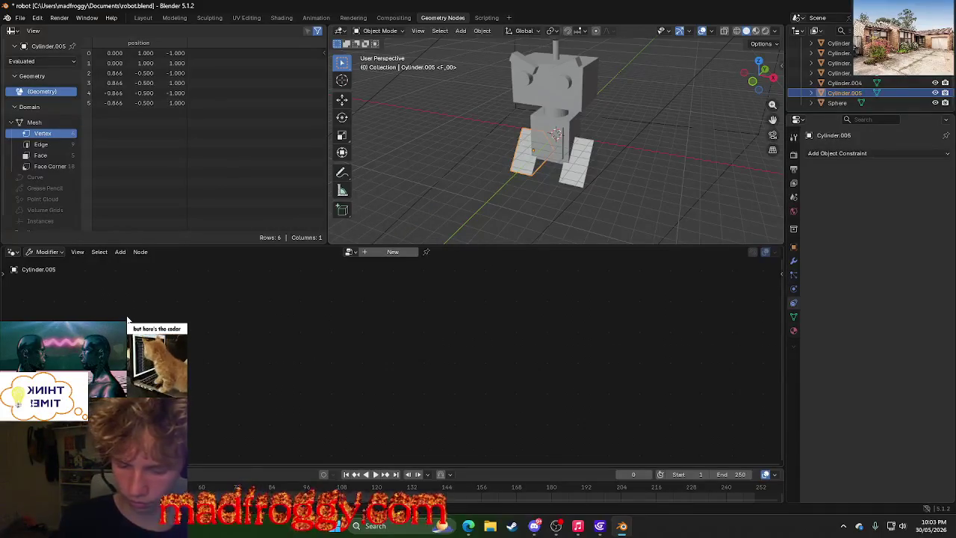
key("shift+a")
type("text")
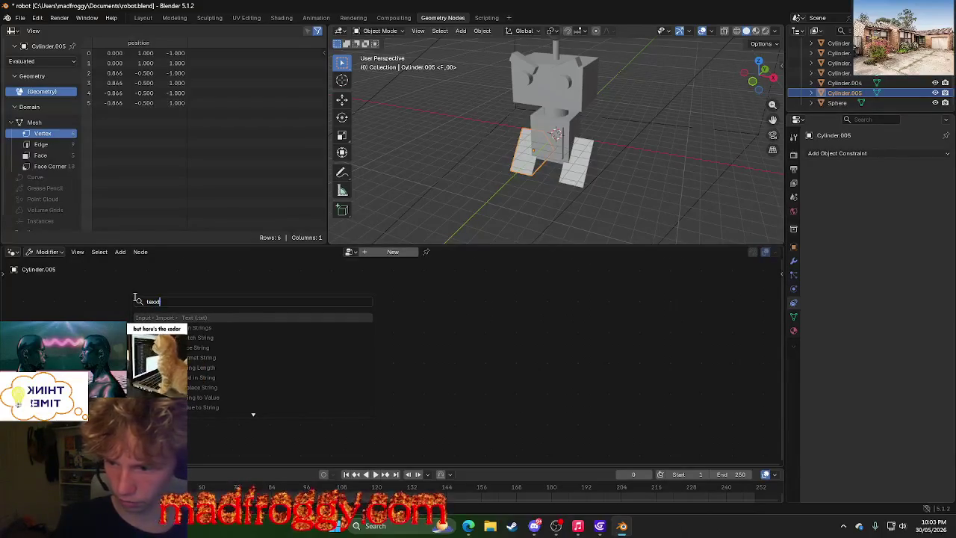
type("exxture")
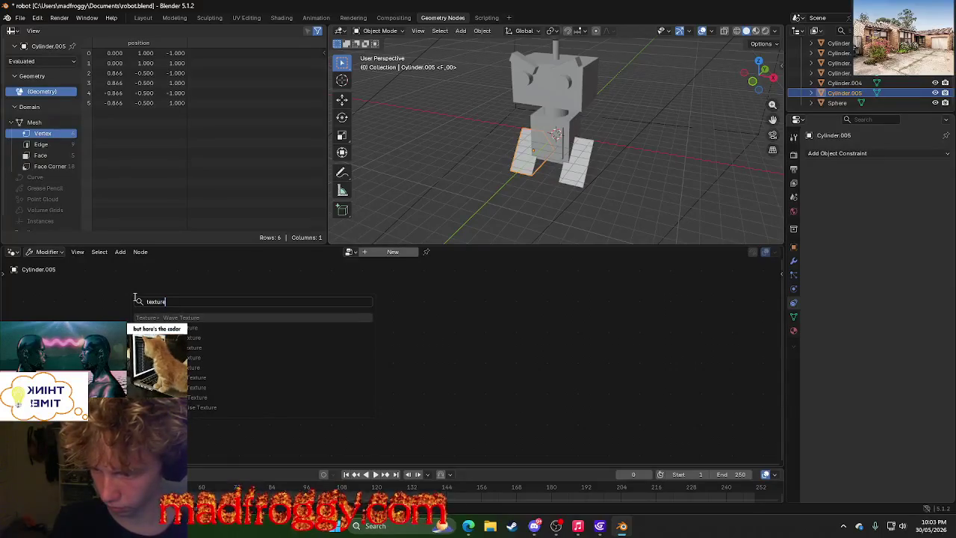
key("Escape")
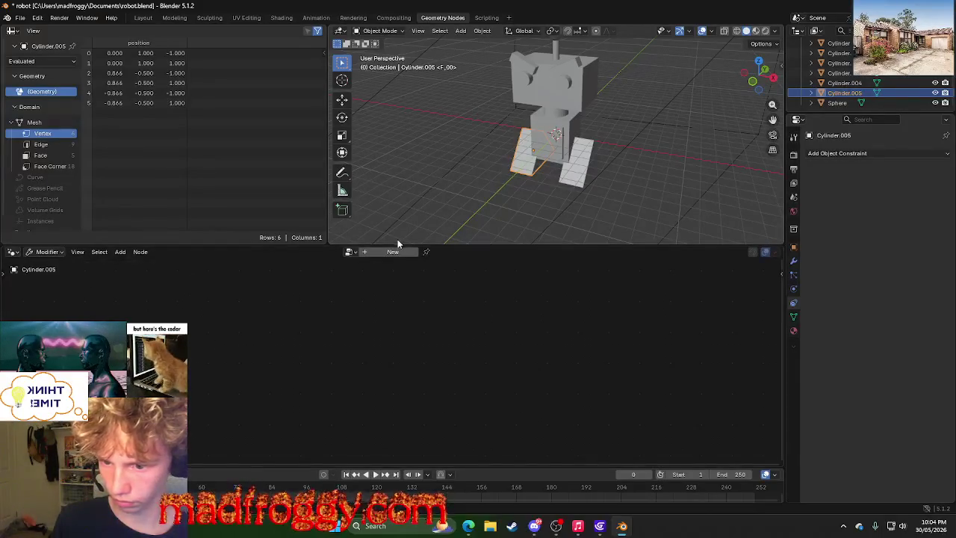
left_click(381, 252)
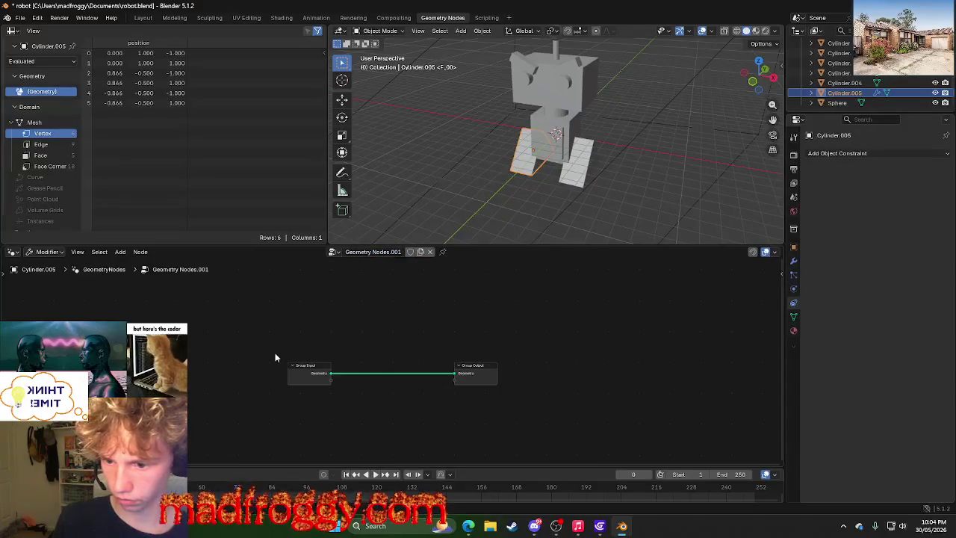
Add a Wave Texture node through node search and place it left of the tree.
right_click(246, 319)
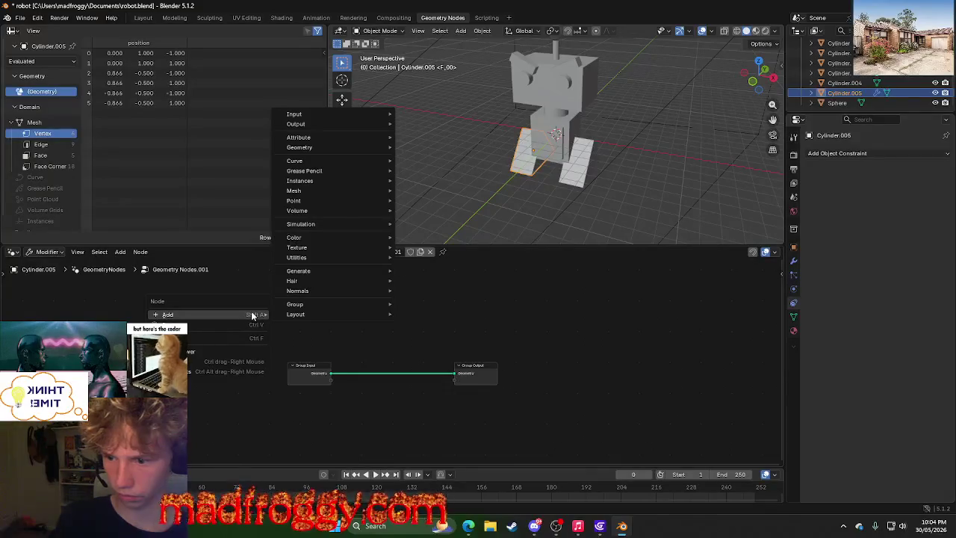
key("Escape")
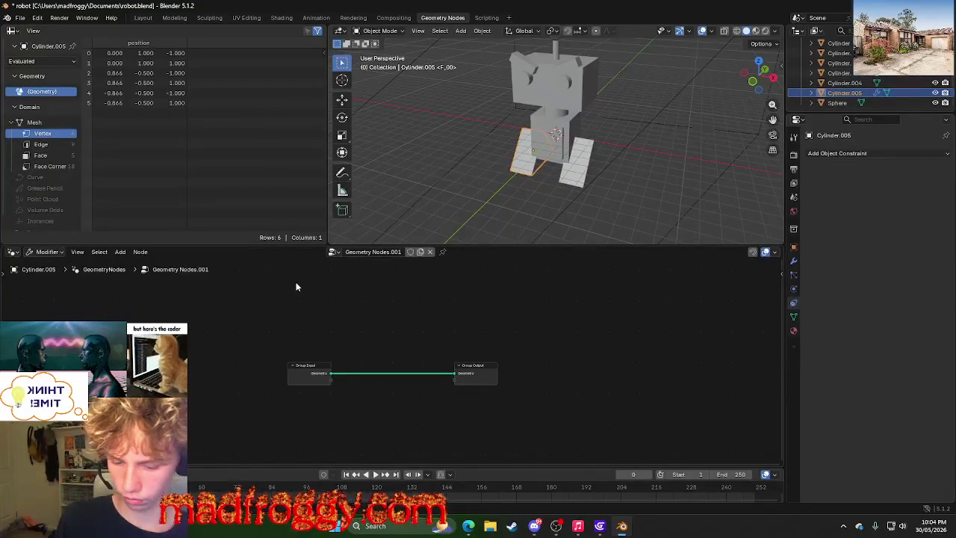
key("shift+a")
left_click(295, 284)
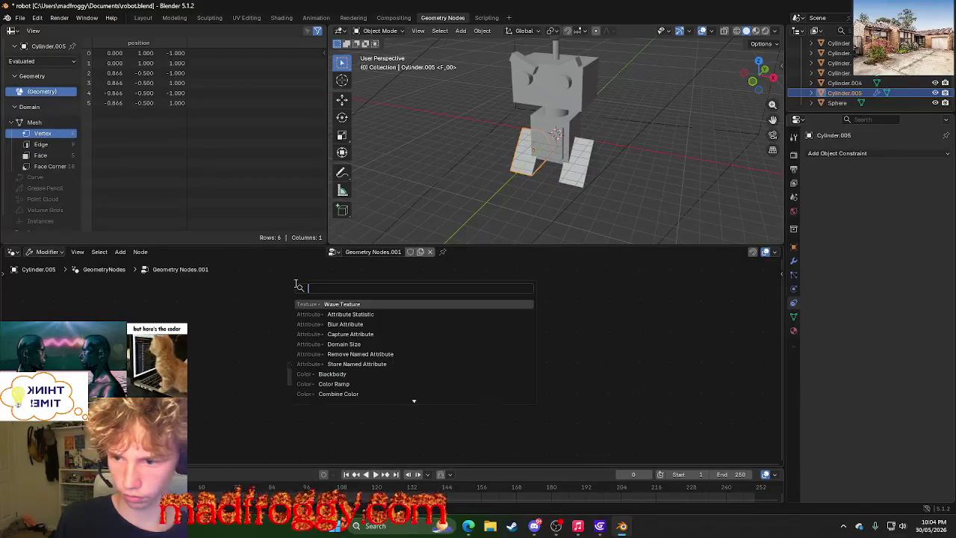
type("texture")
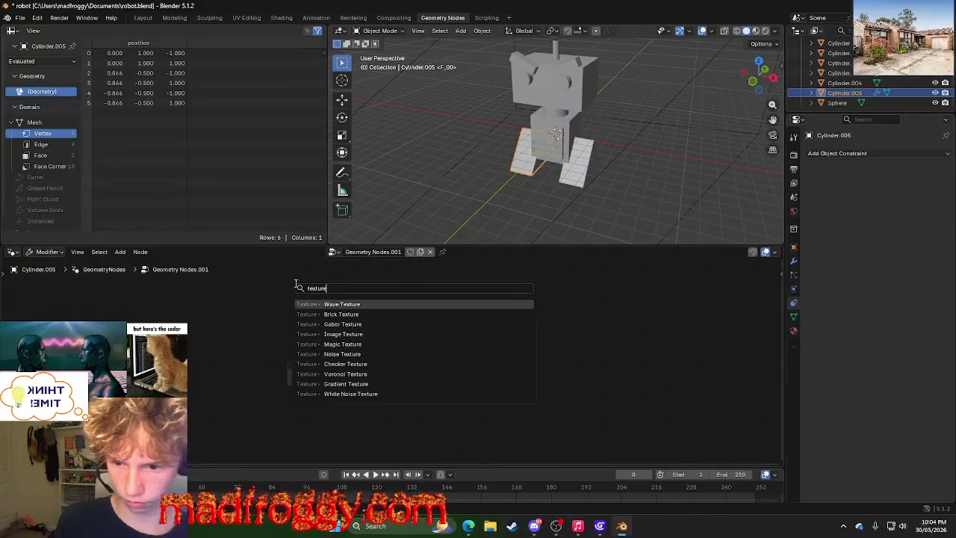
key("Return")
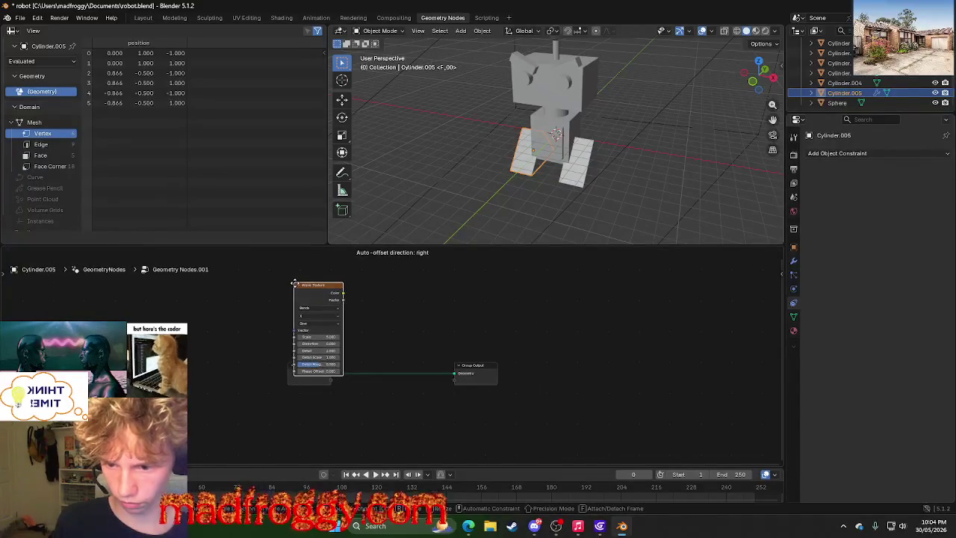
left_click(224, 318)
Add an Image Texture node by searching 'imag' and place it above the output.
right_click(332, 302)
mouse_move(254, 300)
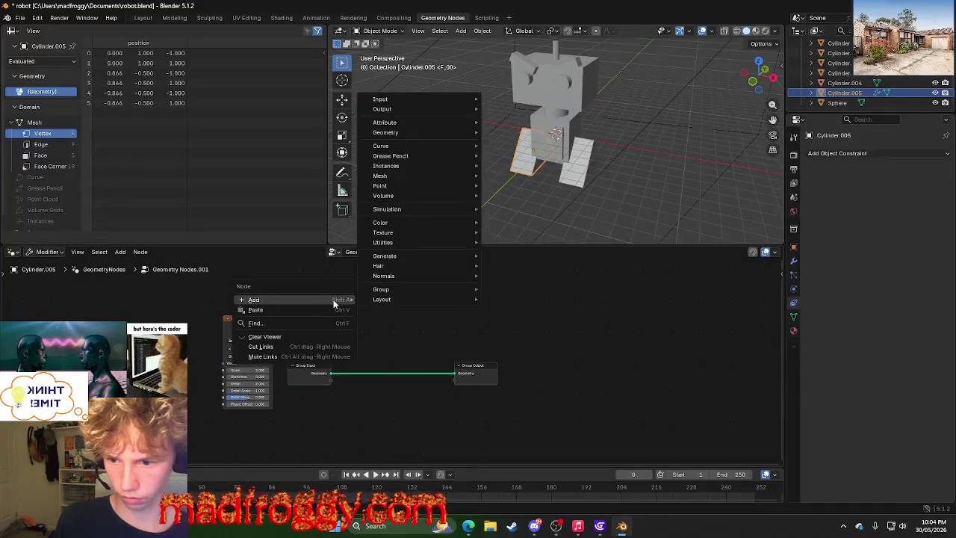
key("shift+a")
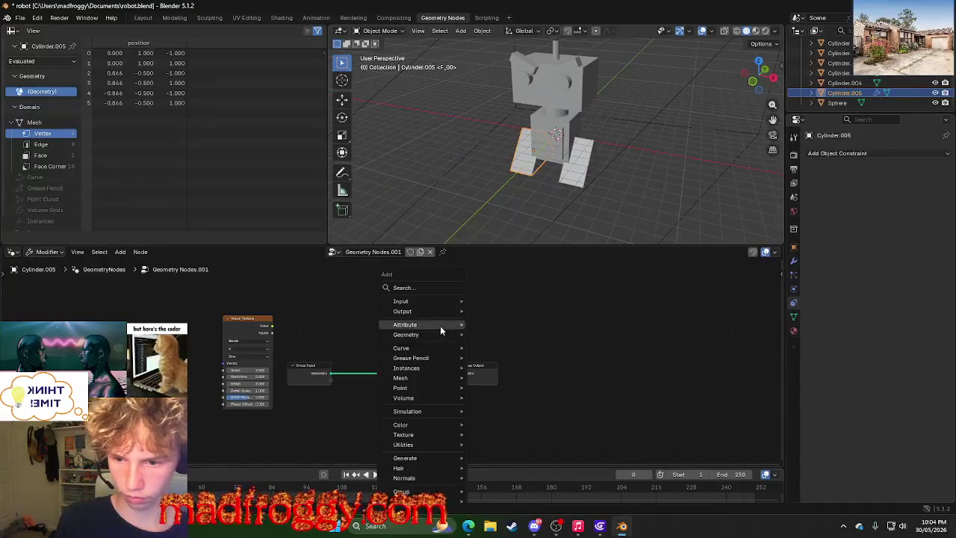
left_click(434, 287)
type("imag")
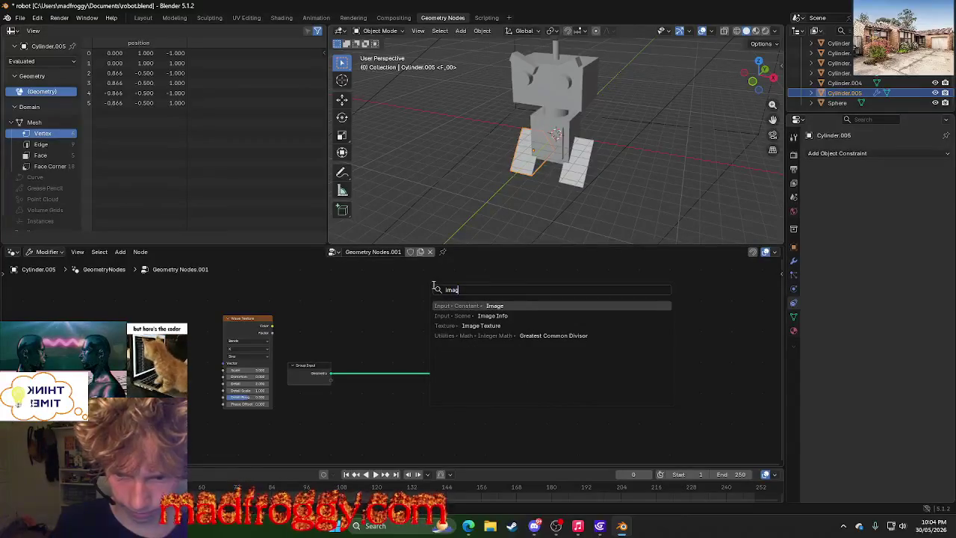
key("Down")
key("Down")
key("Return")
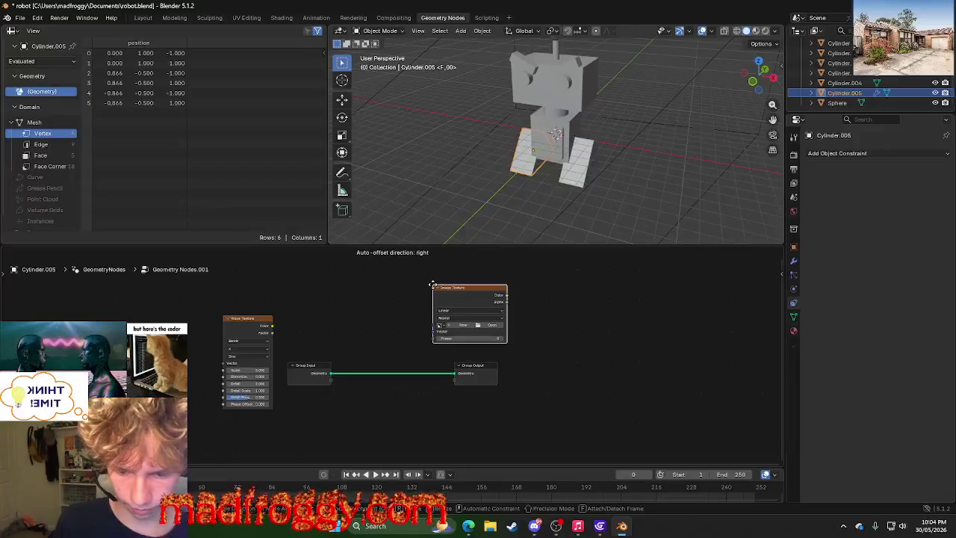
left_click(380, 299)
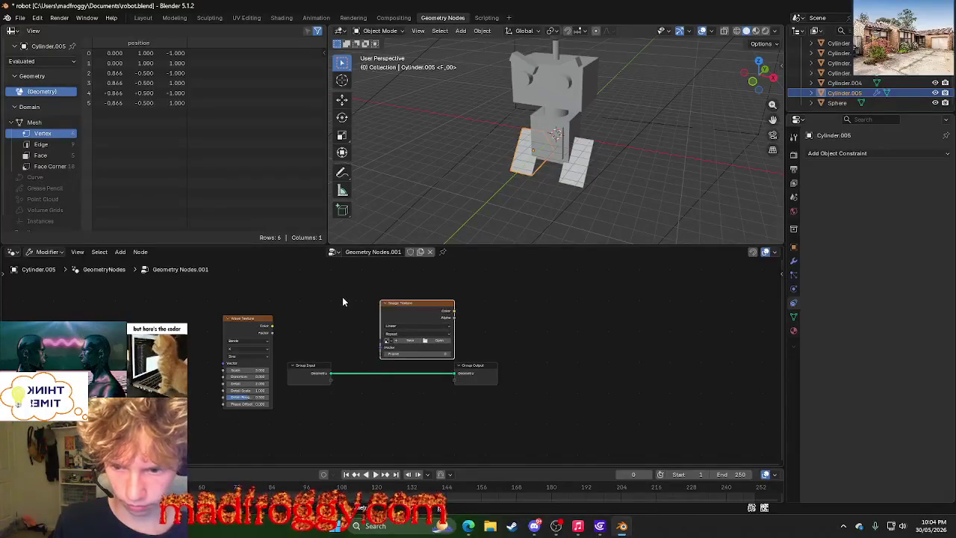
Search unsuccessfully for a texture mapping node, then move the Image Texture left of the Wave Texture.
key("shift+a")
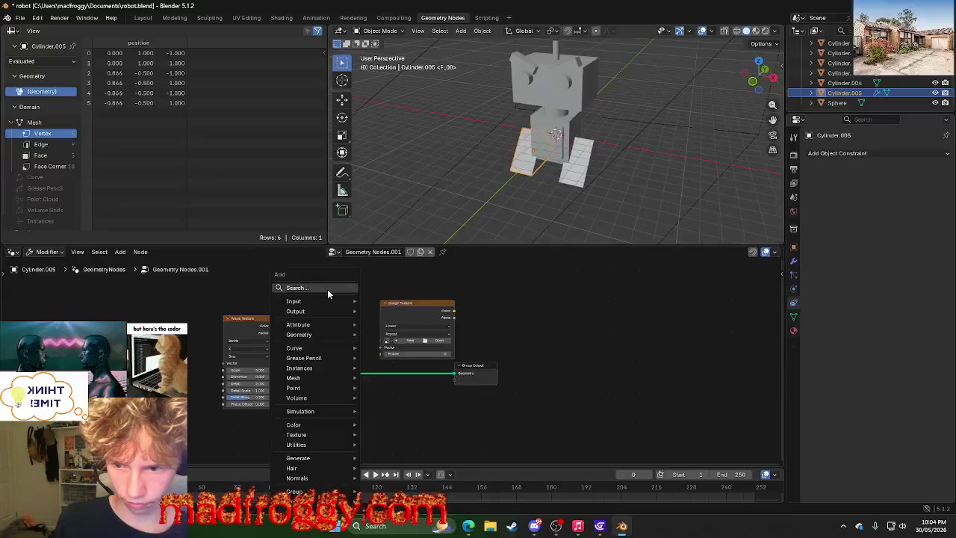
left_click(328, 290)
type("mapp")
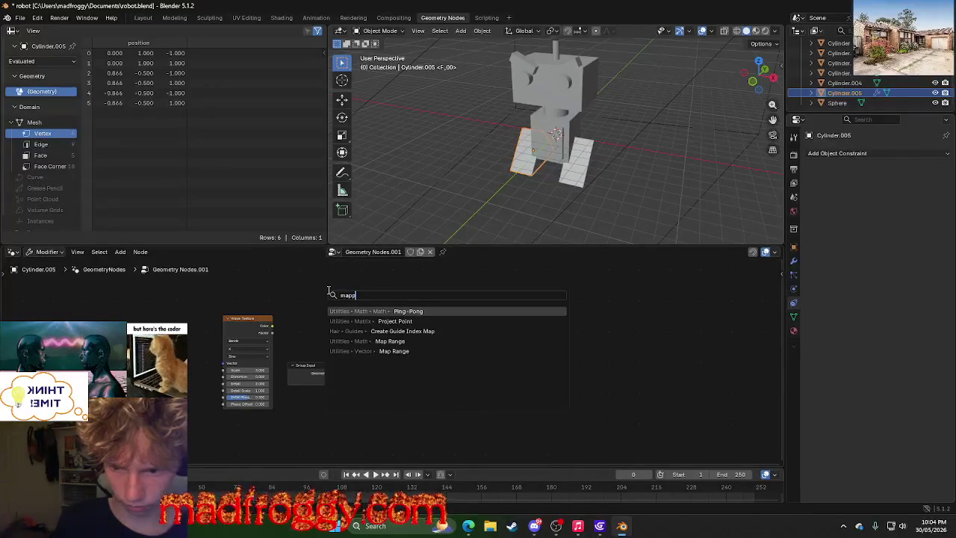
type("in")
key("BackSpace")
key("BackSpace")
key("BackSpace")
type("texture")
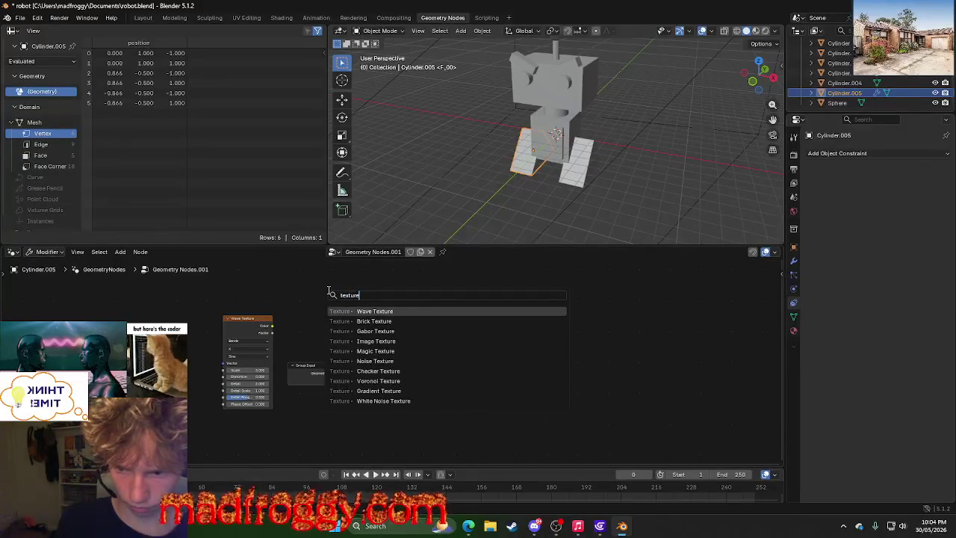
type(" ma")
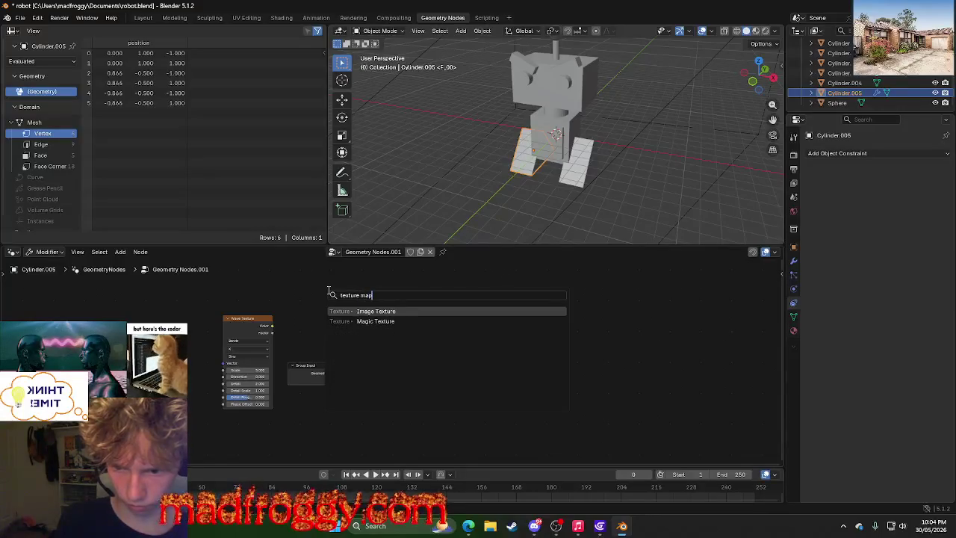
type("p")
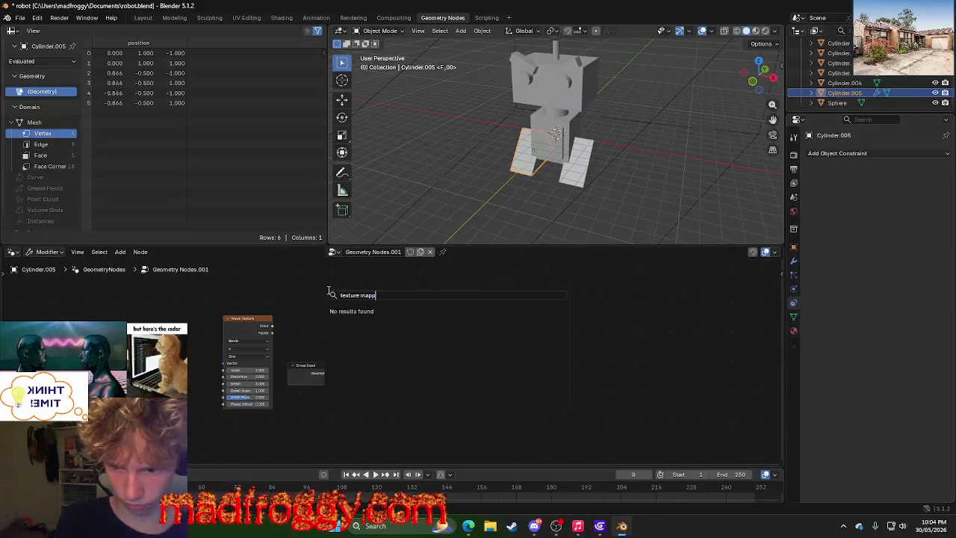
key("BackSpace")
key("Return")
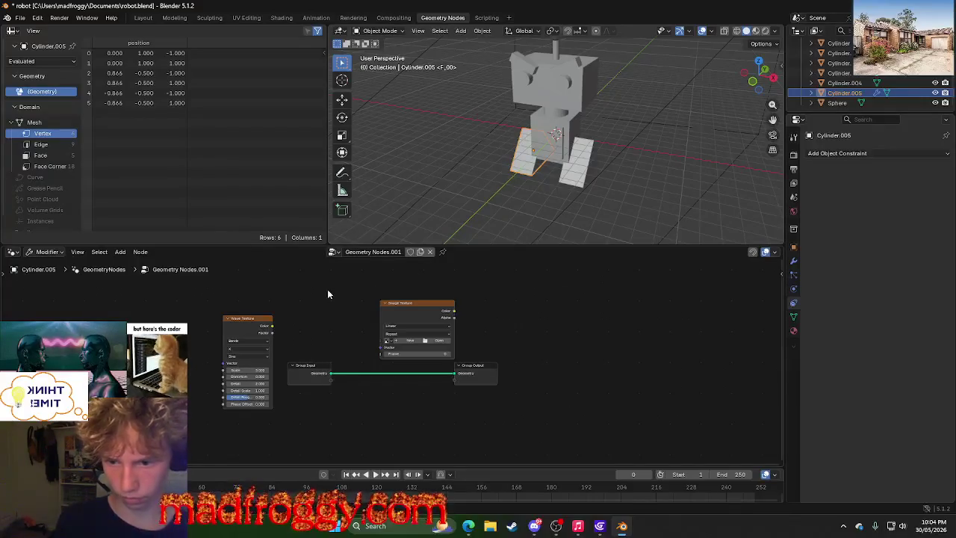
scroll(356, 308, "up", 5, "ctrl")
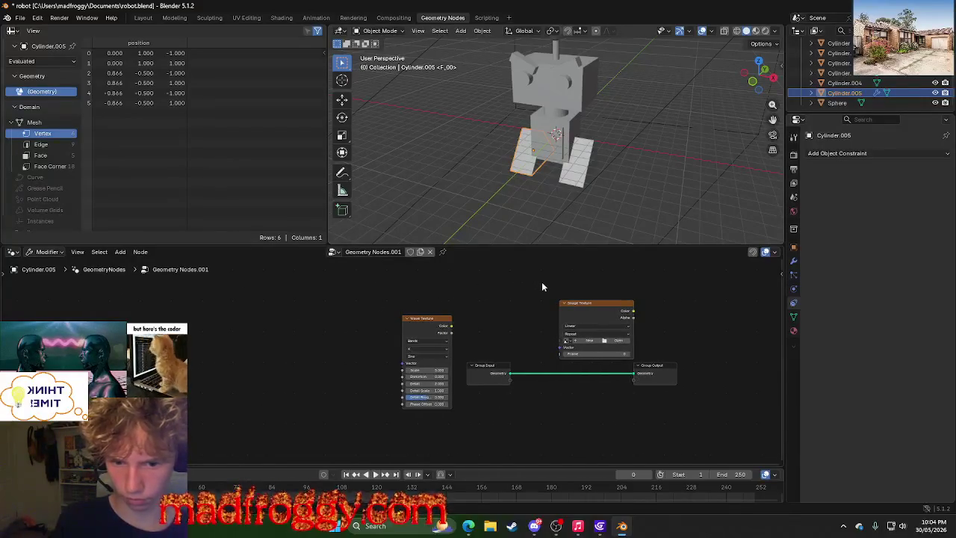
left_click_drag(581, 305, 294, 294)
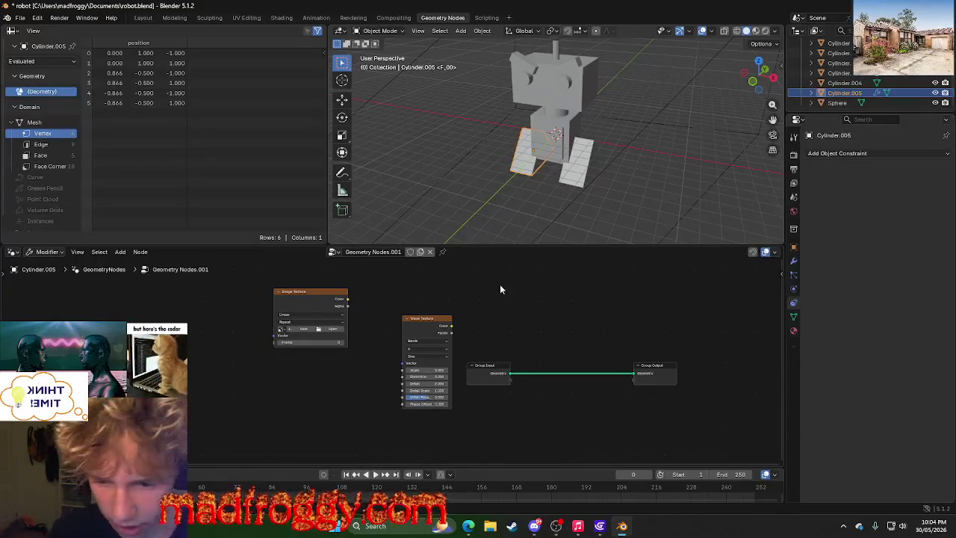
Browse Downloads, filter by 'tra', open TRACKZ and load 1.jpg into the Image Texture.
left_click(328, 330)
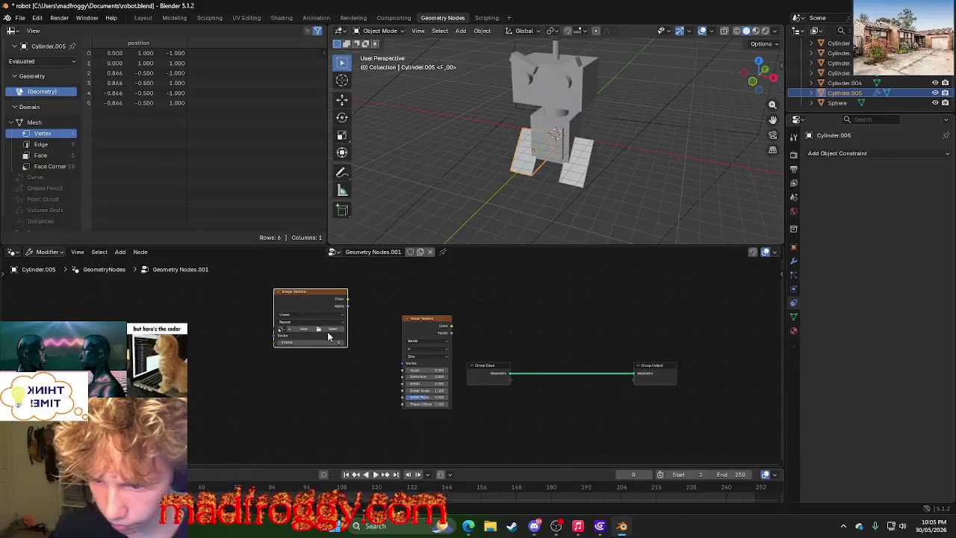
left_click(333, 330)
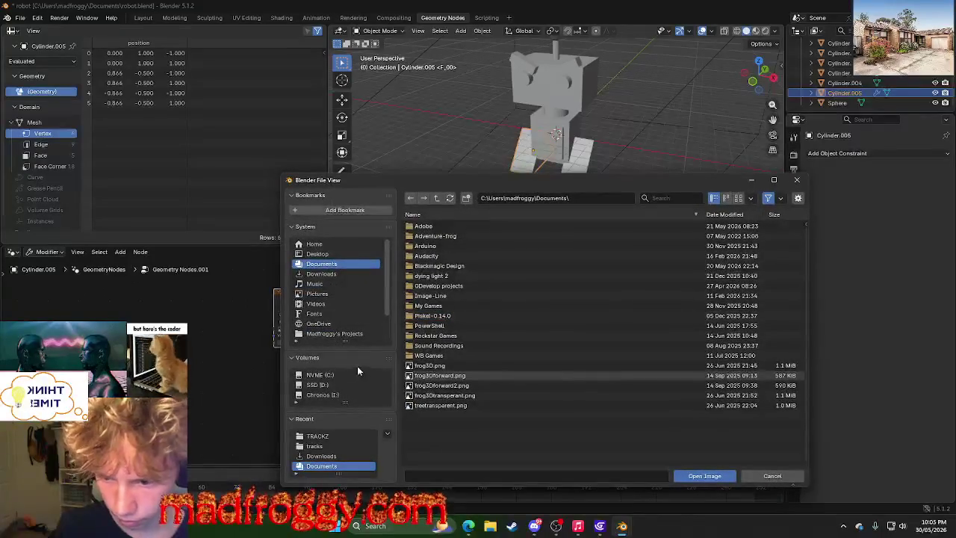
left_click(322, 273)
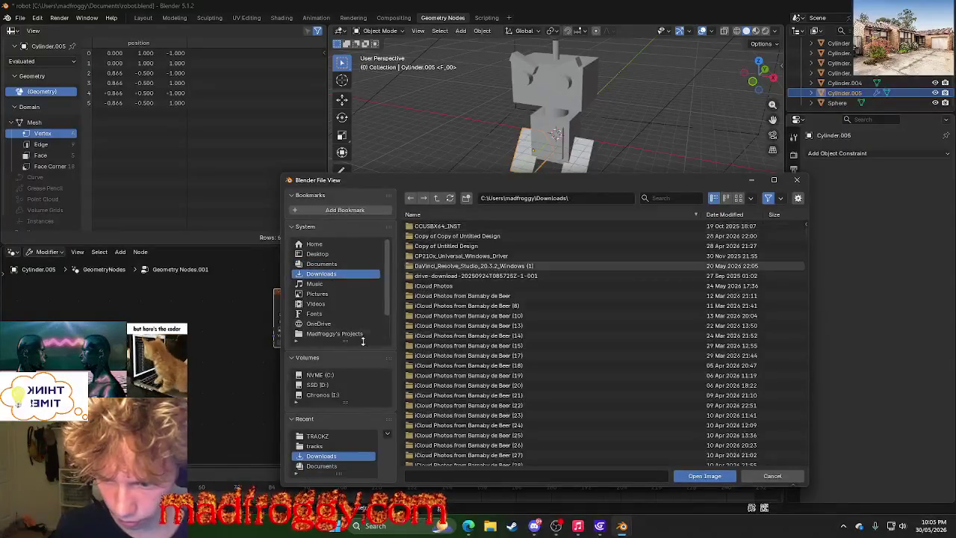
left_click(338, 323)
scroll(598, 336, "down", 5)
left_click(669, 197)
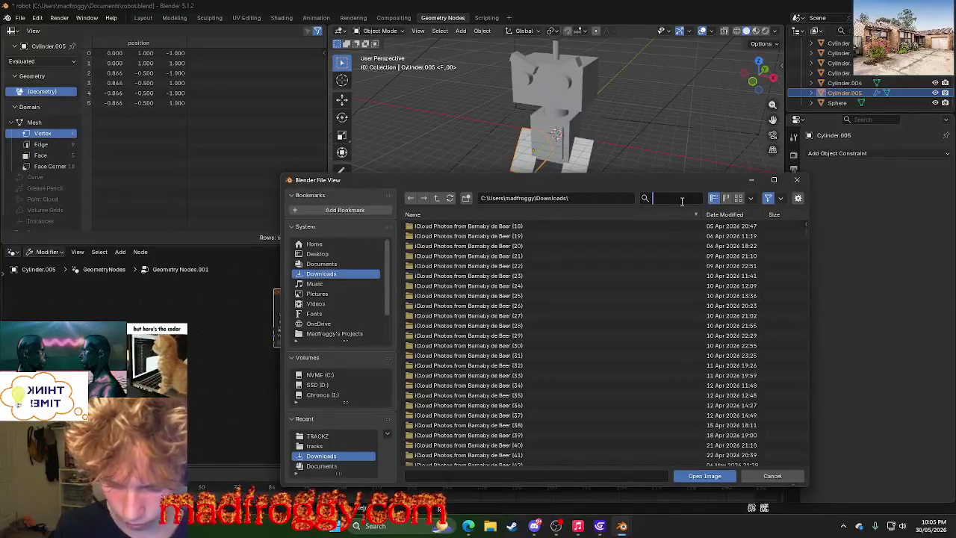
type("tra")
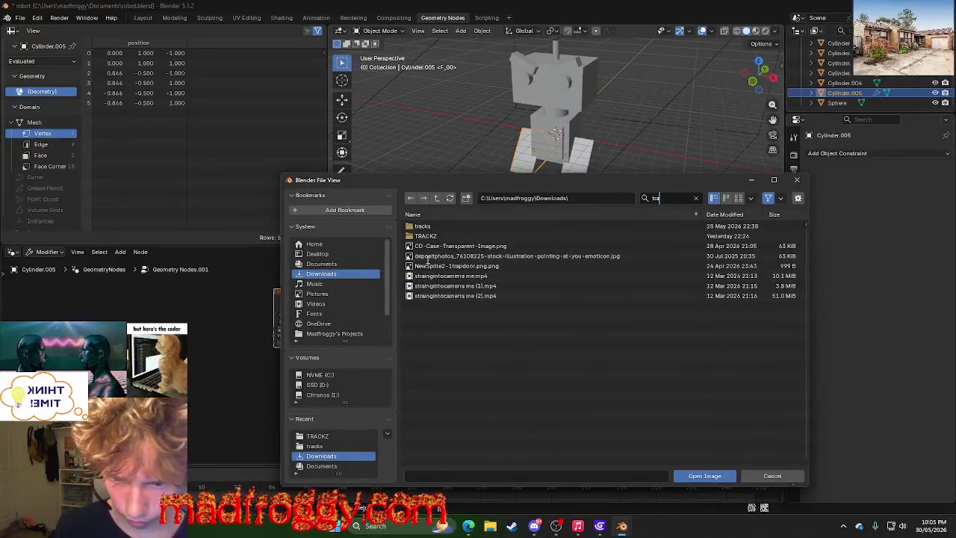
double_click(426, 236)
left_click(421, 226)
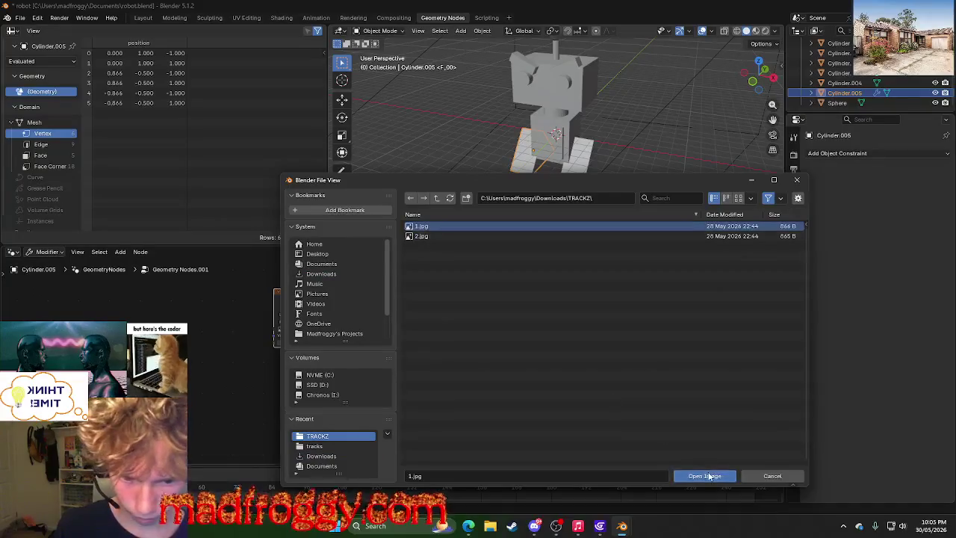
left_click(709, 476)
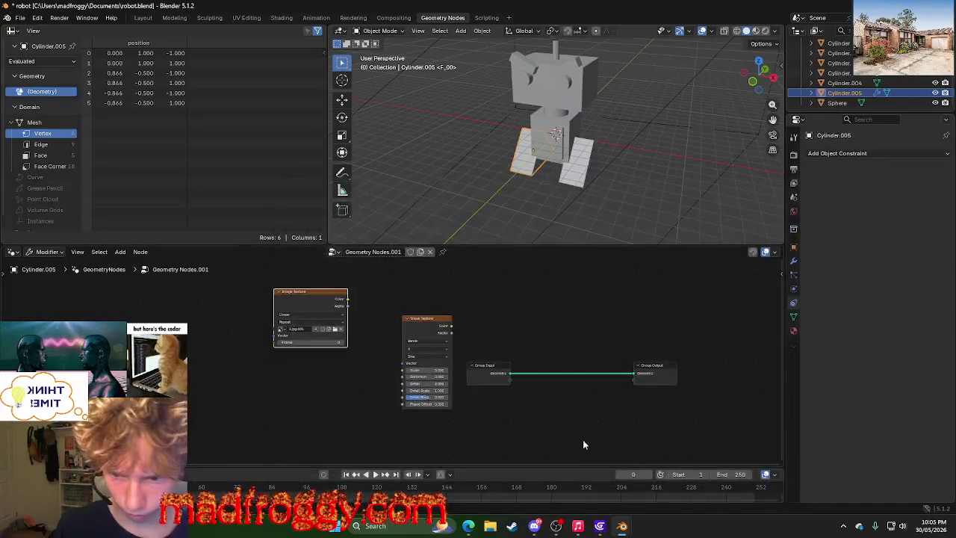
Deselect the leg, pan the node view right, and switch to the Shading workspace.
left_click(443, 196)
middle_click_drag(196, 332, 315, 331)
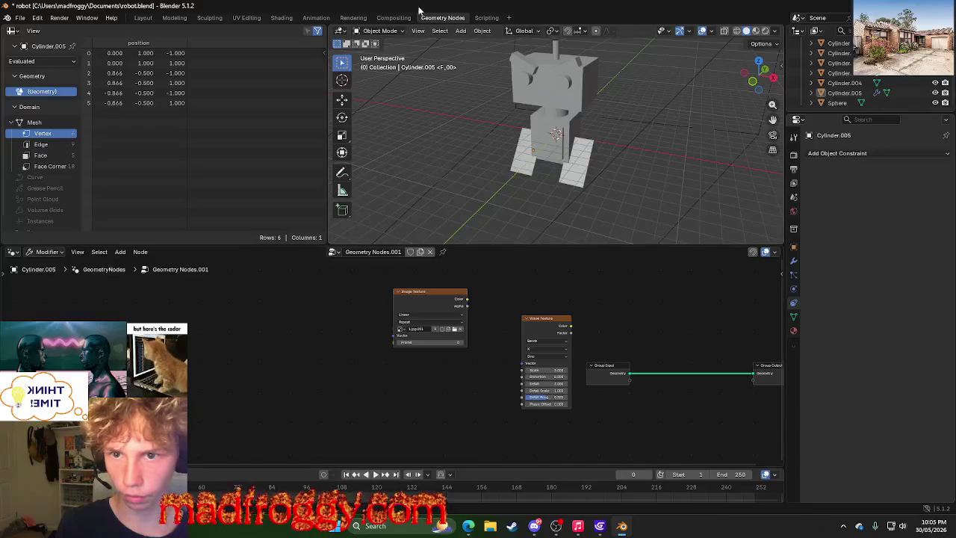
left_click(400, 18)
left_click(317, 18)
left_click(290, 18)
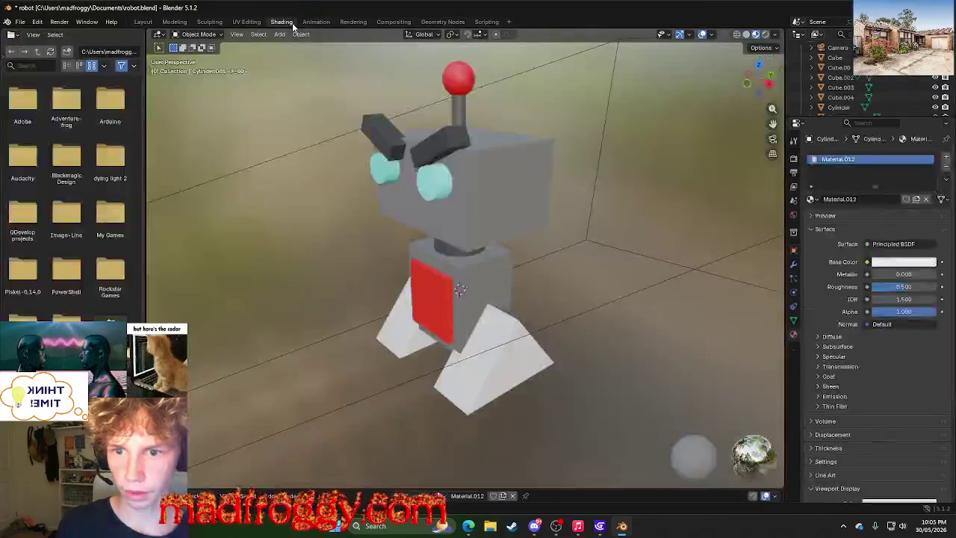
scroll(910, 327, "down", 5)
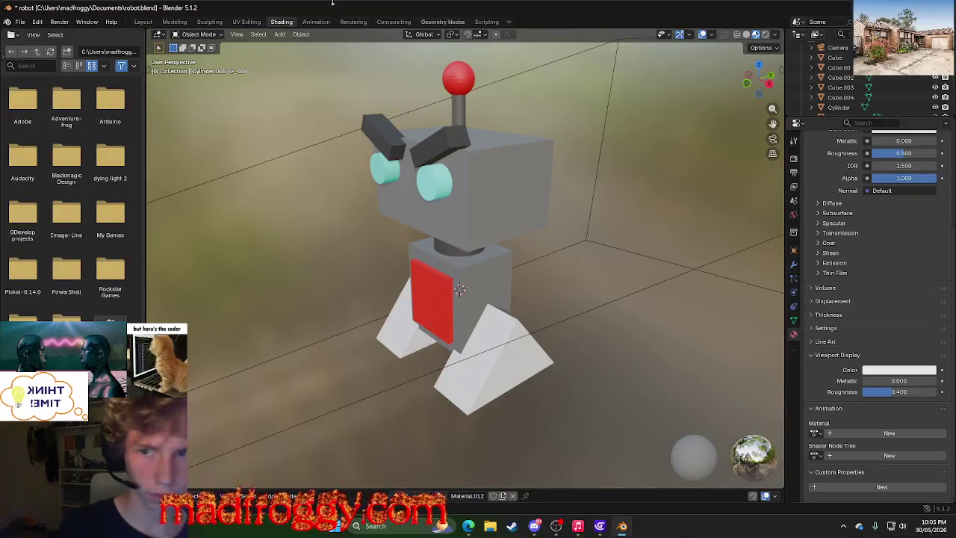
left_click(316, 22)
left_click(353, 21)
left_click(396, 22)
left_click(434, 21)
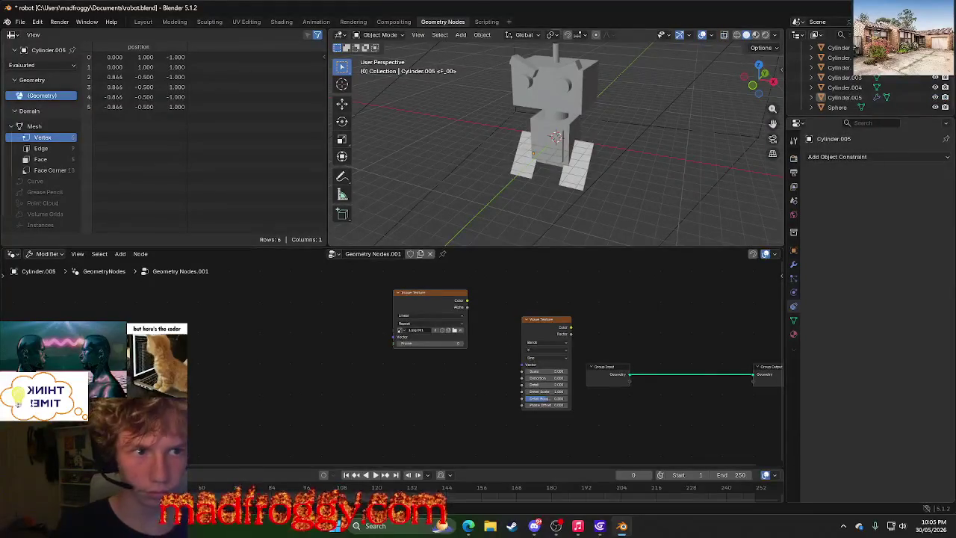
Rearrange the Group Input and Image Texture nodes and cut the Group Input–Group Output geometry link.
scroll(448, 411, "left", 5, "ctrl")
scroll(443, 404, "left", 5, "ctrl")
scroll(458, 448, "right", 10, "ctrl")
scroll(471, 438, "right", 1, "ctrl")
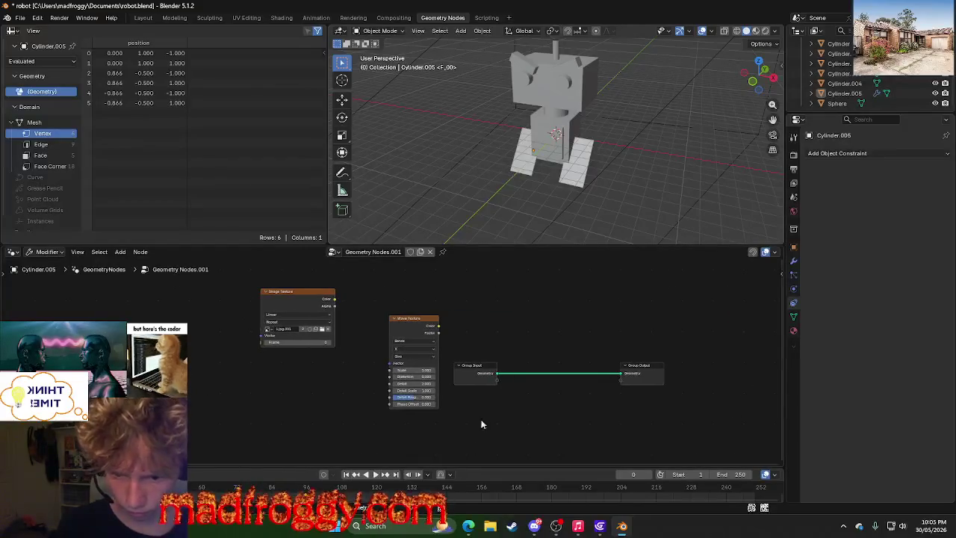
left_click_drag(464, 366, 462, 303)
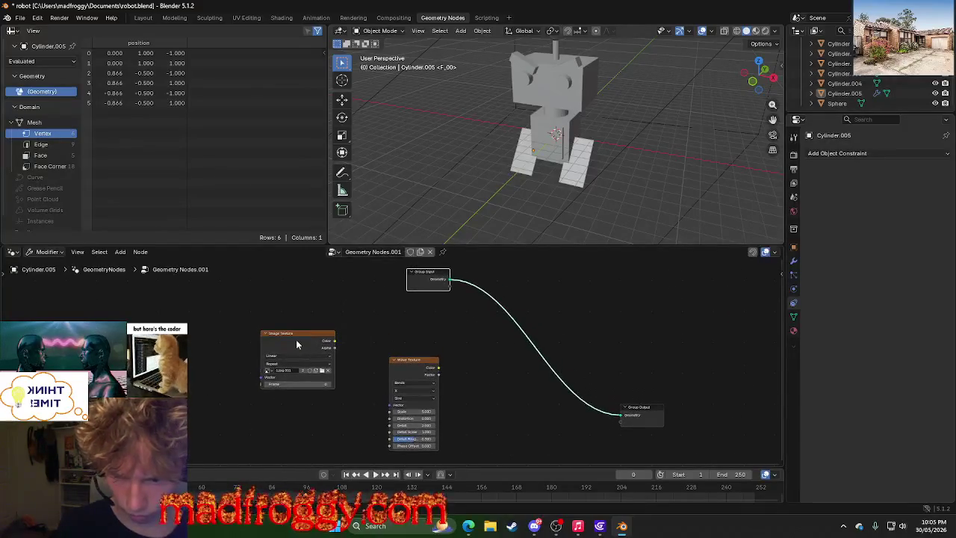
left_click_drag(296, 336, 509, 393)
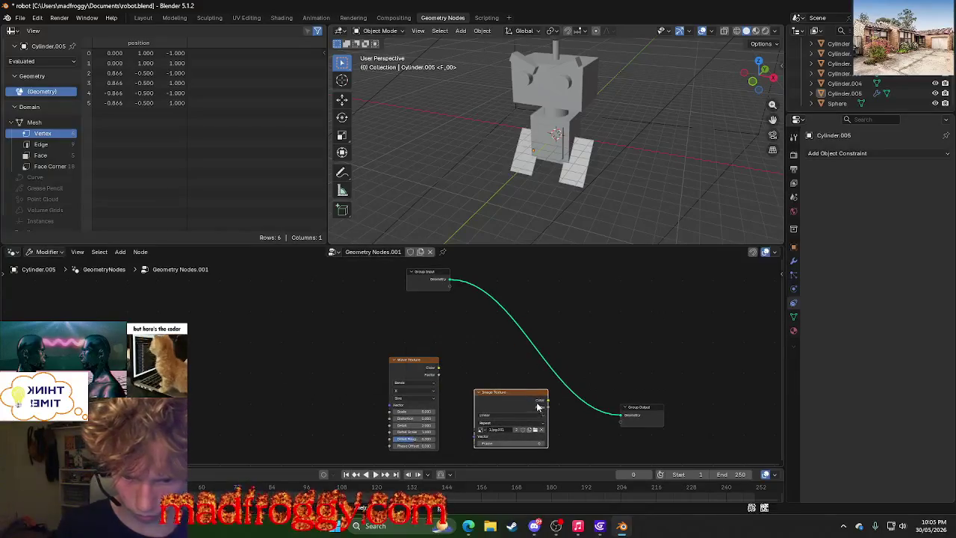
right_click_drag(618, 416, 584, 408, "ctrl")
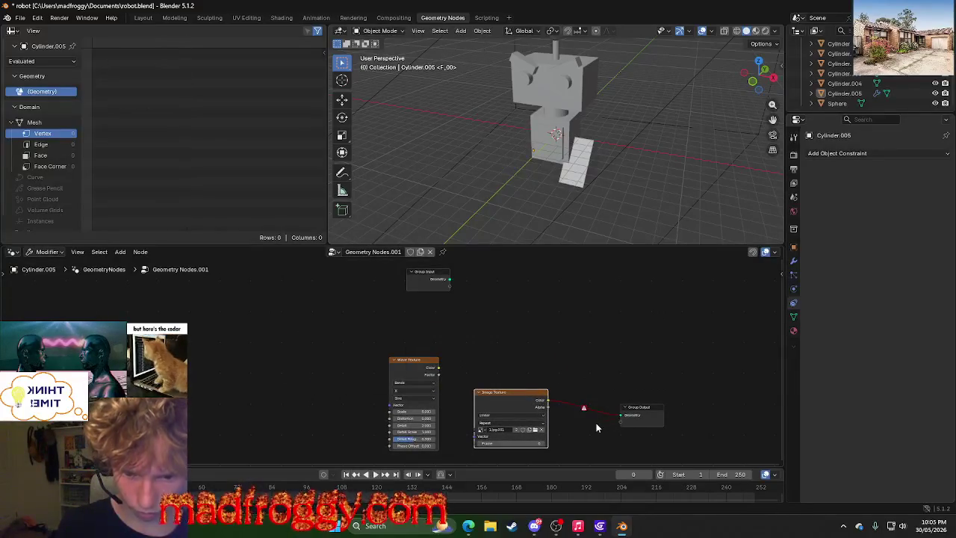
Wire the Image Texture's Color into Group Output and pull a search link from its Image input.
scroll(610, 426, "up", 4, "ctrl")
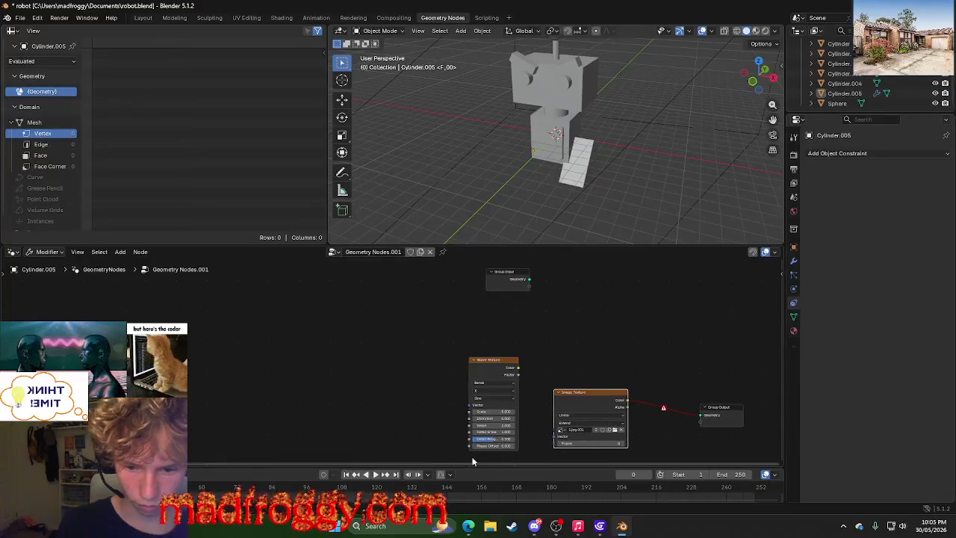
scroll(674, 422, "down", 5, "ctrl")
left_click_drag(594, 413, 587, 416)
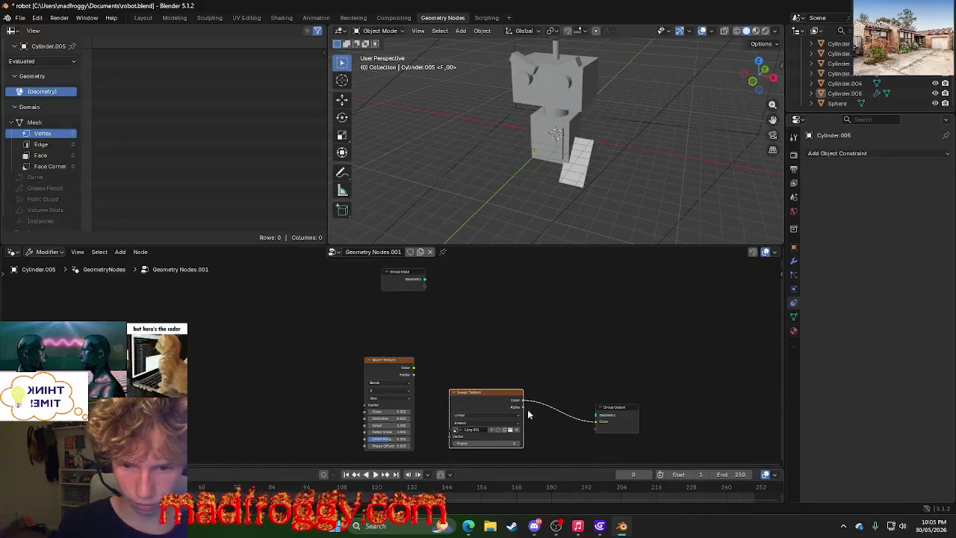
left_click_drag(416, 280, 500, 355)
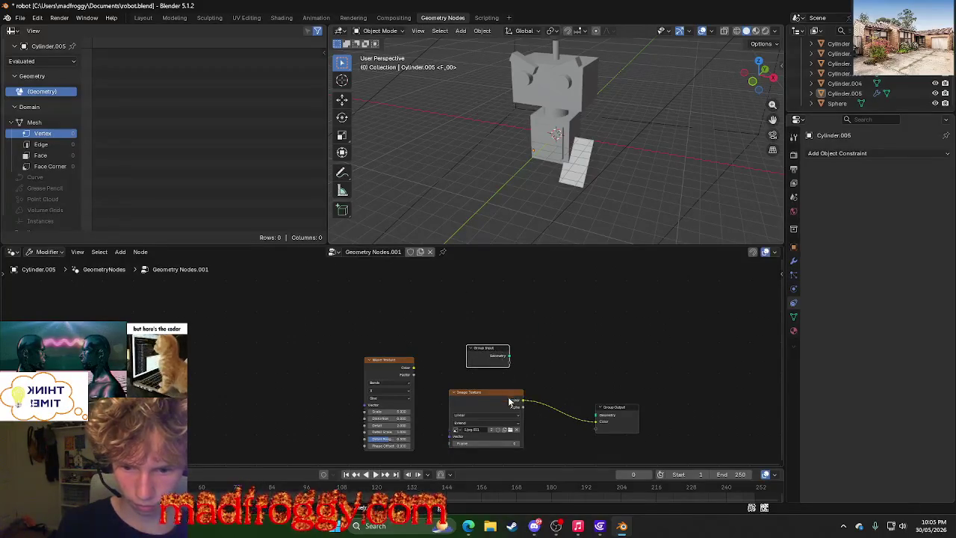
left_click_drag(448, 434, 618, 440)
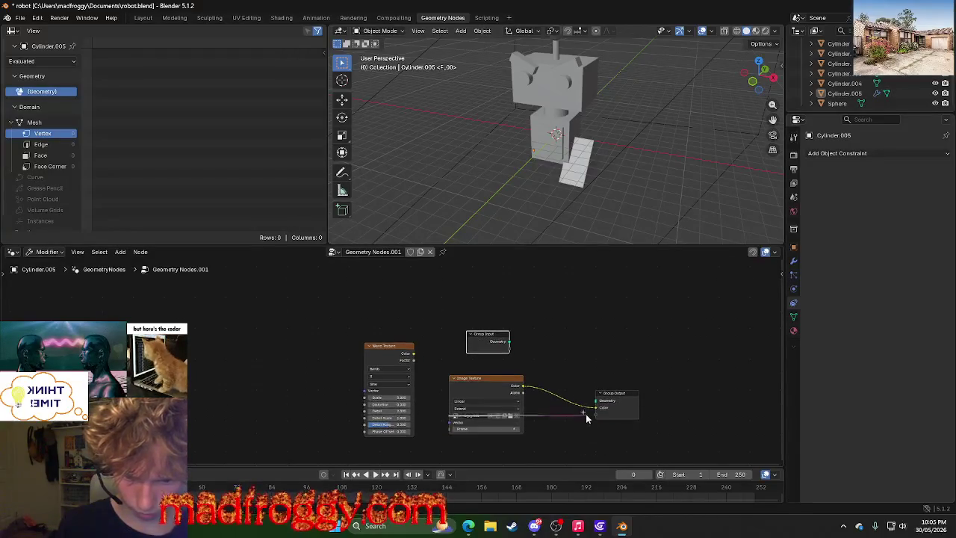
left_click_drag(618, 440, 600, 410)
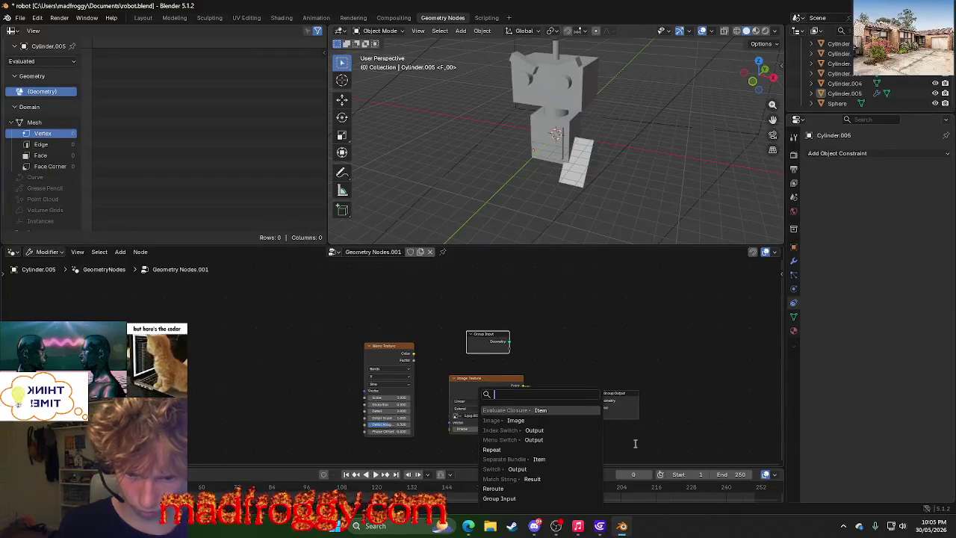
Add an Image node feeding the Image Texture's Image input and disconnect the colour link.
key("Down")
key("Down")
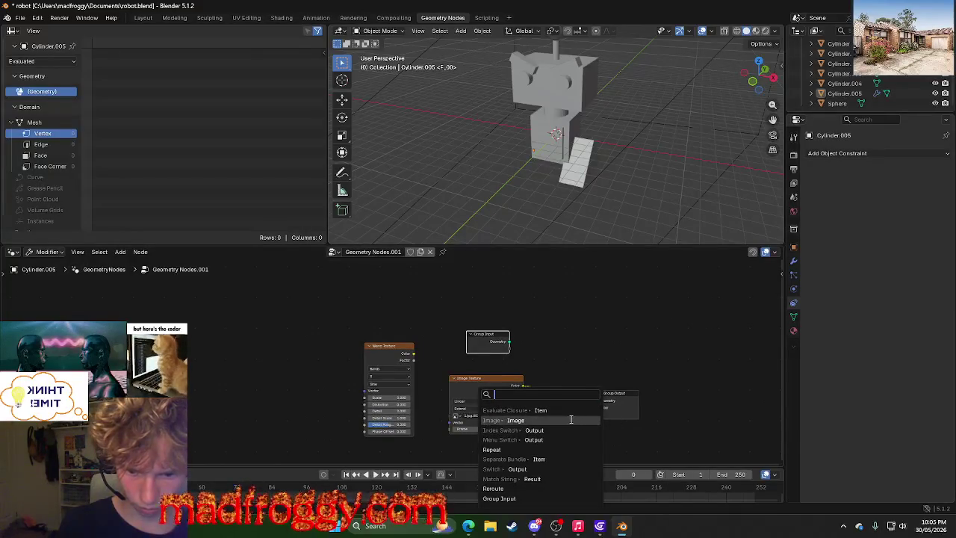
left_click(515, 420)
left_click(586, 444)
left_click(641, 445)
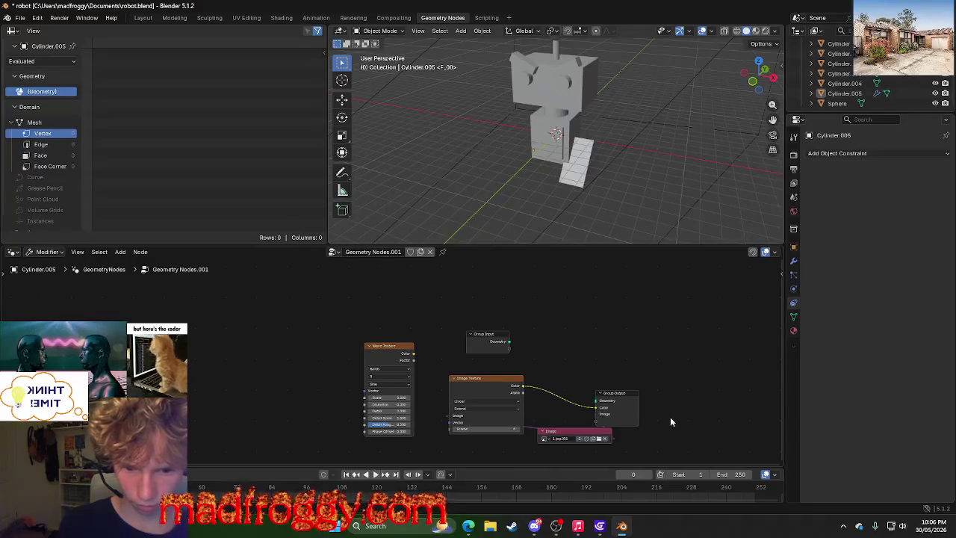
left_click_drag(597, 407, 578, 406)
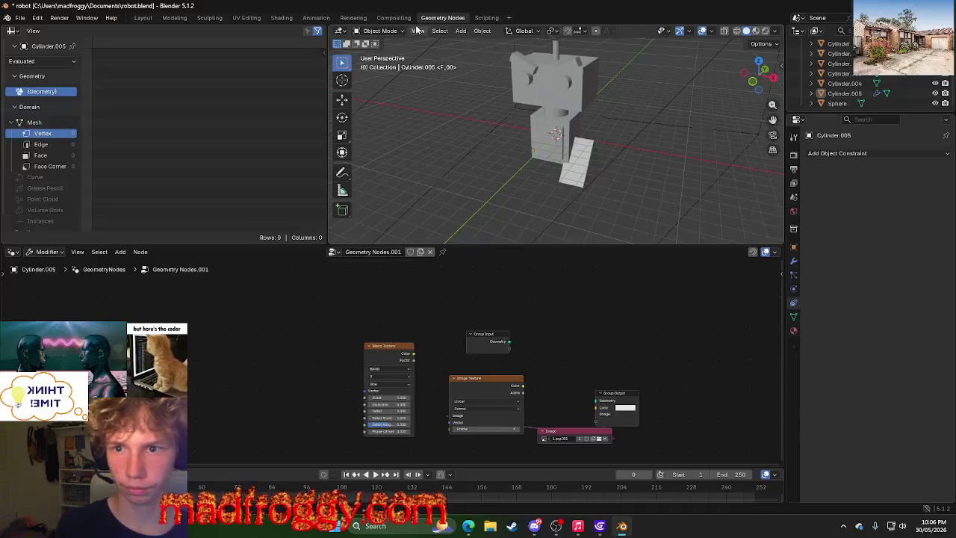
Glance at other workspaces and the robot, then return to the Geometry Nodes workspace.
left_click(394, 18)
left_click(321, 18)
left_click(282, 18)
mouse_move(411, 292)
middle_mouse_down()
mouse_move(423, 305)
mouse_move(422, 355)
middle_mouse_up()
left_click(442, 18)
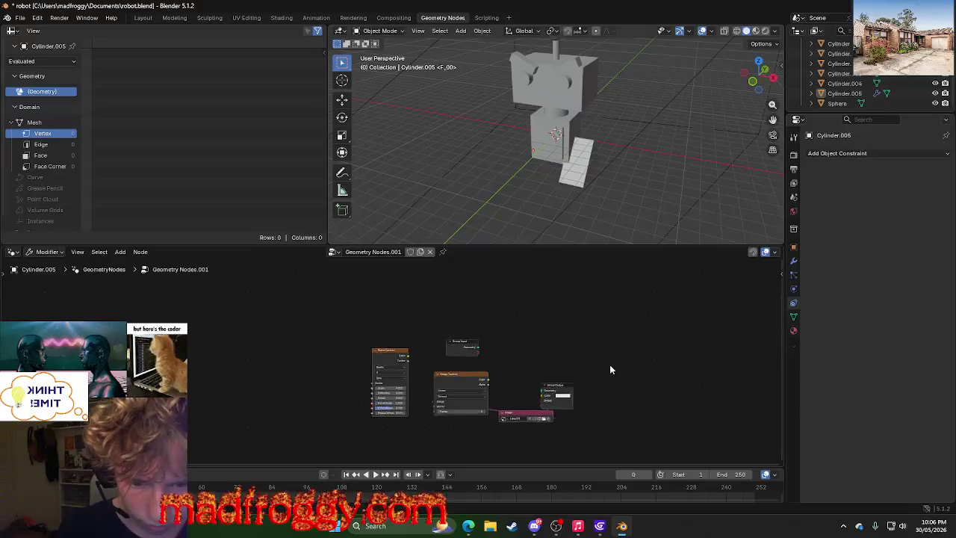
Zoom the node editor and frame all nodes with Home.
scroll(609, 366, "up", 2)
scroll(610, 369, "up", 3)
scroll(609, 369, "down", 3)
scroll(610, 366, "up", 1)
right_click(591, 340)
key("Escape")
key("Home")
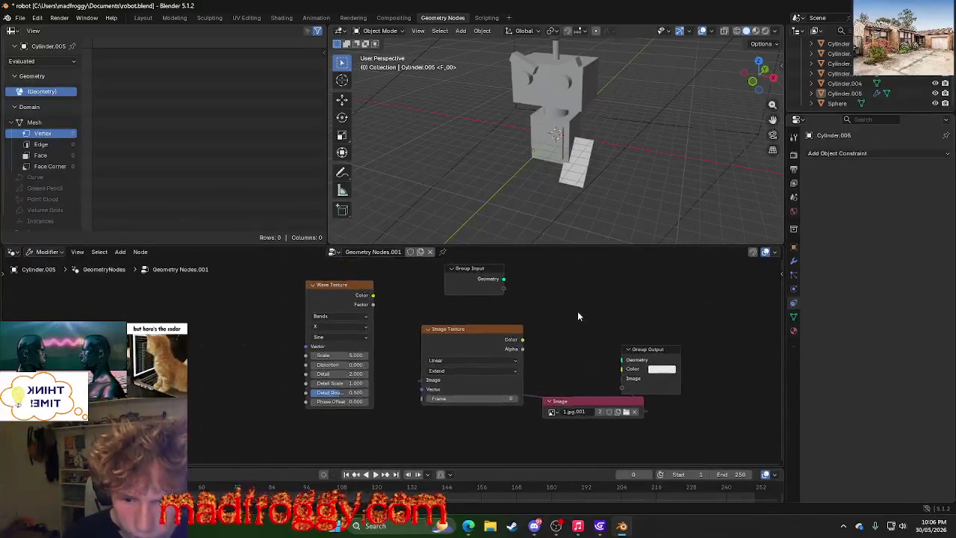
Rearrange the nodes, link the Image node to Group Output, and set Color to red-orange E73801.
mouse_move(582, 405)
left_mouse_down()
mouse_move(478, 343)
mouse_move(581, 316)
left_mouse_up()
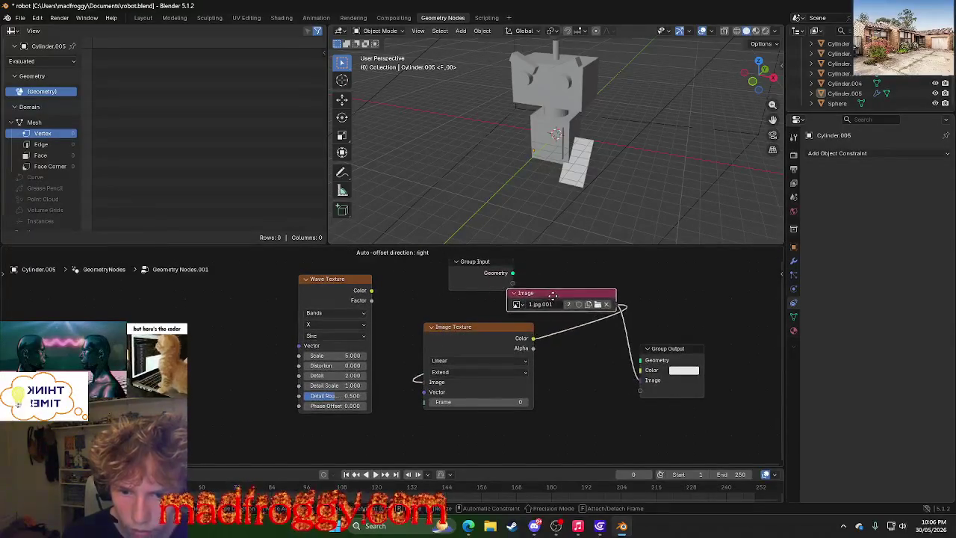
left_click_drag(520, 339, 606, 365)
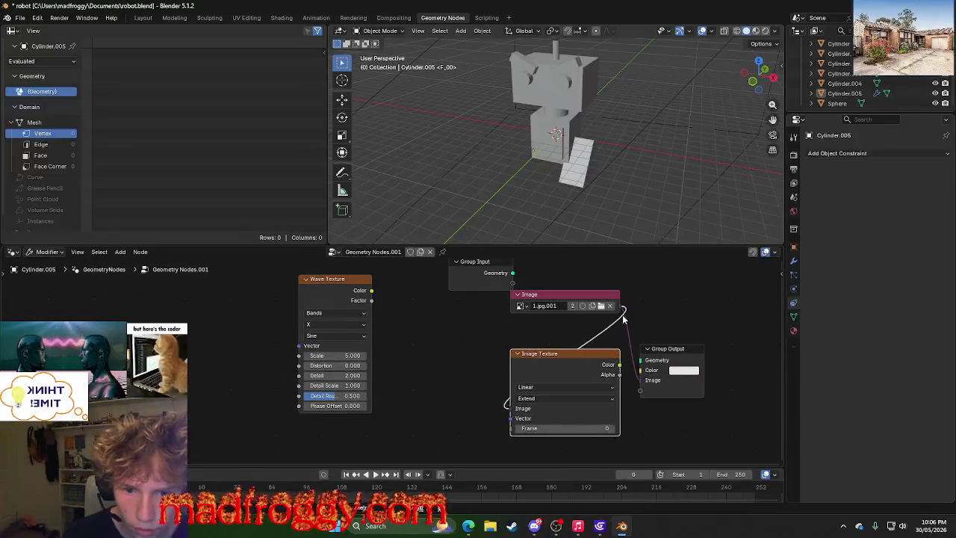
left_click_drag(614, 309, 684, 297)
left_click_drag(675, 372, 707, 334)
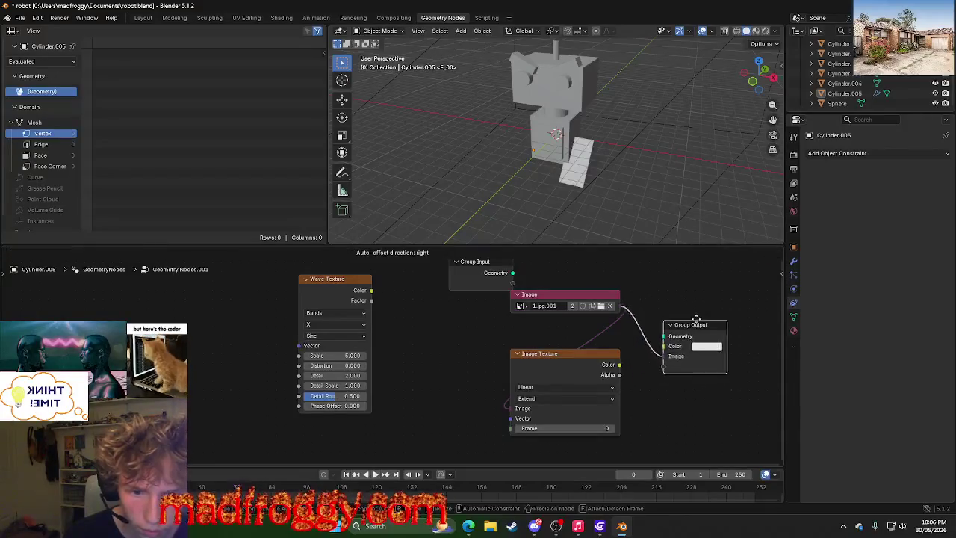
left_click(708, 334)
left_click(725, 232)
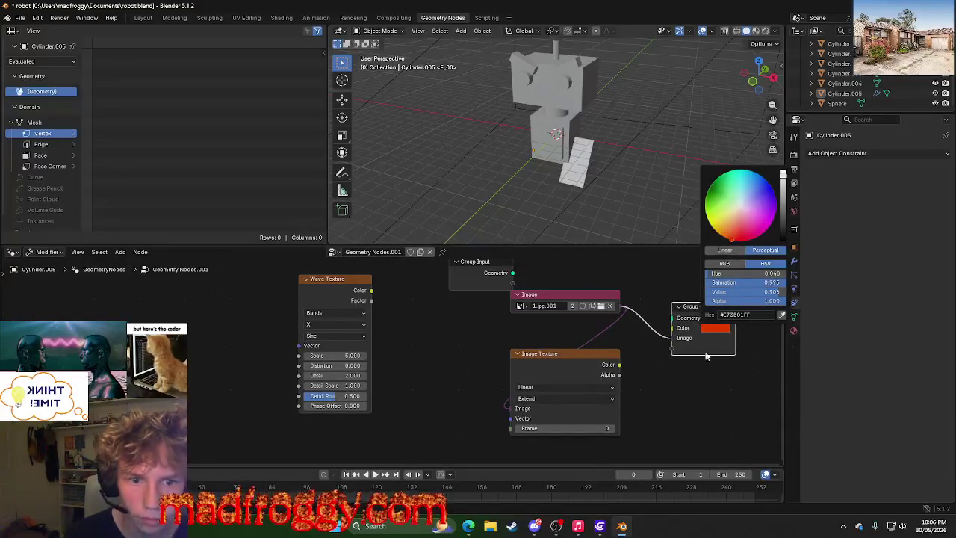
right_click(690, 308)
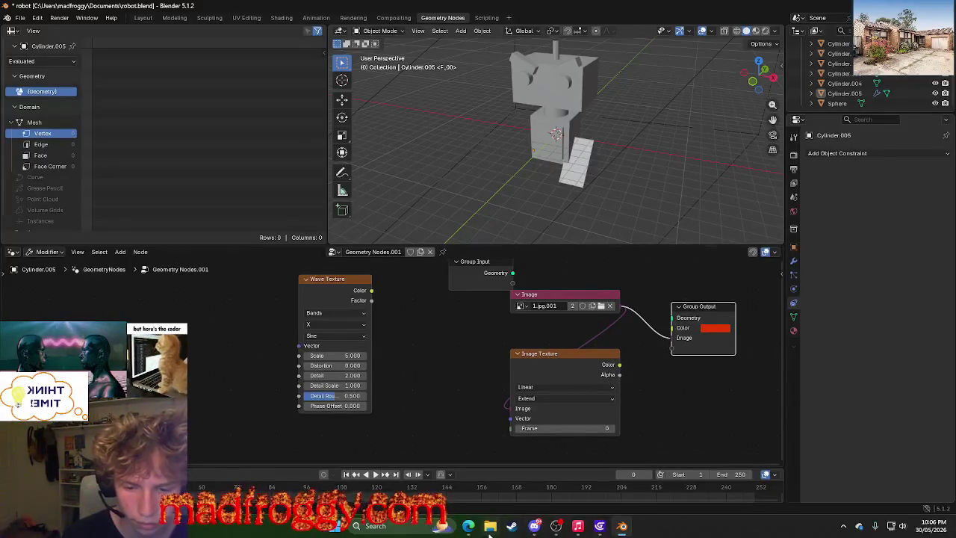
Switch to Edge and search 'image texture using nodes' in a new tab.
key("alt+Tab")
key("alt+Tab")
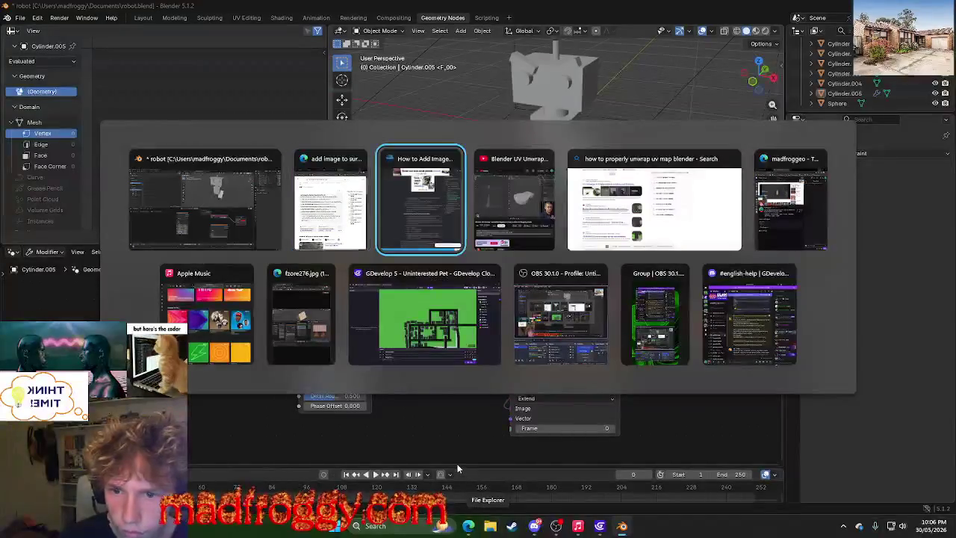
key("alt+Tab")
key("alt+Tab")
key("alt+Tab")
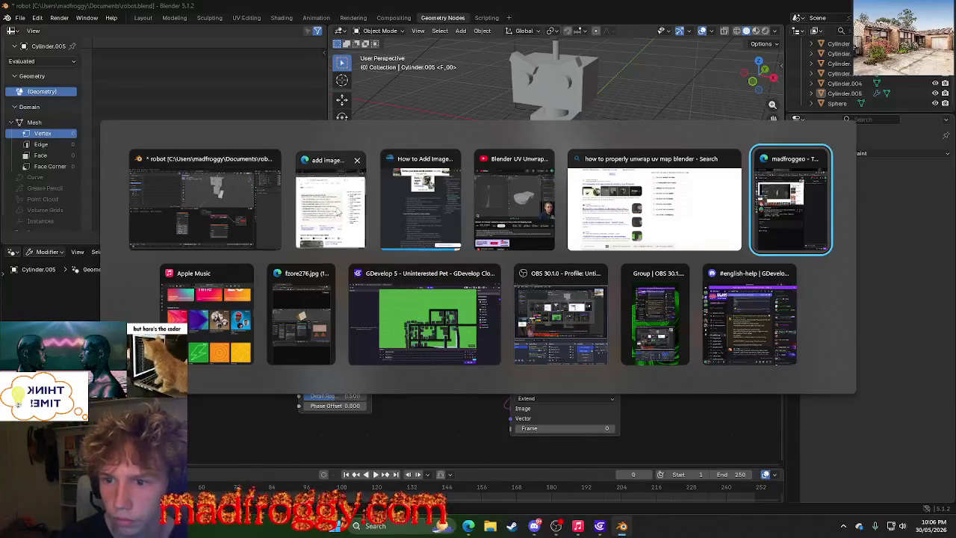
left_click(330, 202)
left_click(594, 29)
type("ima")
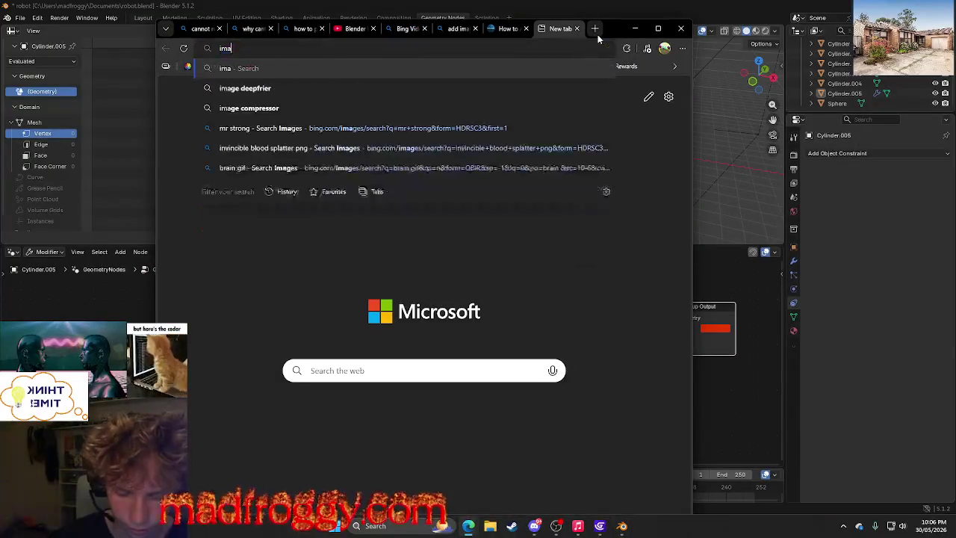
type("ge texture us")
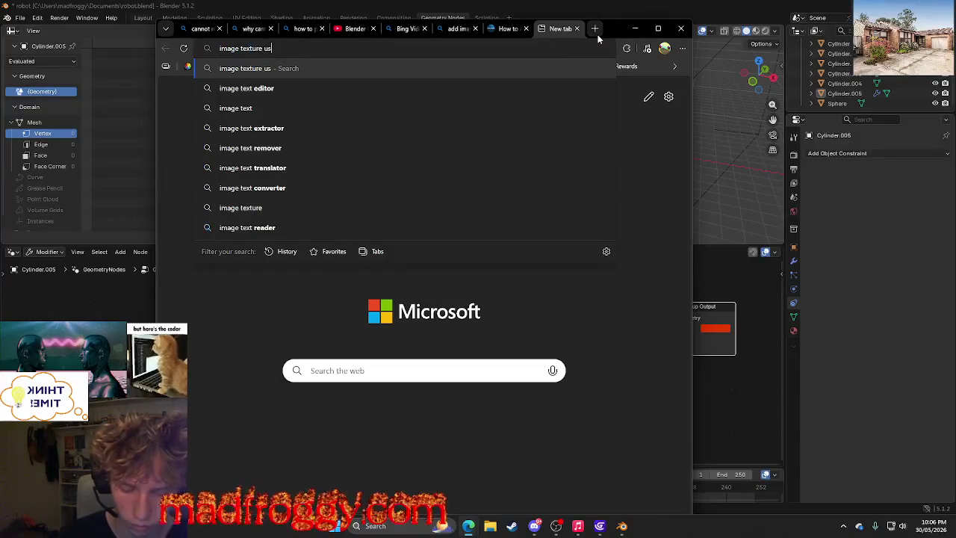
type("ing nodes")
key("Return")
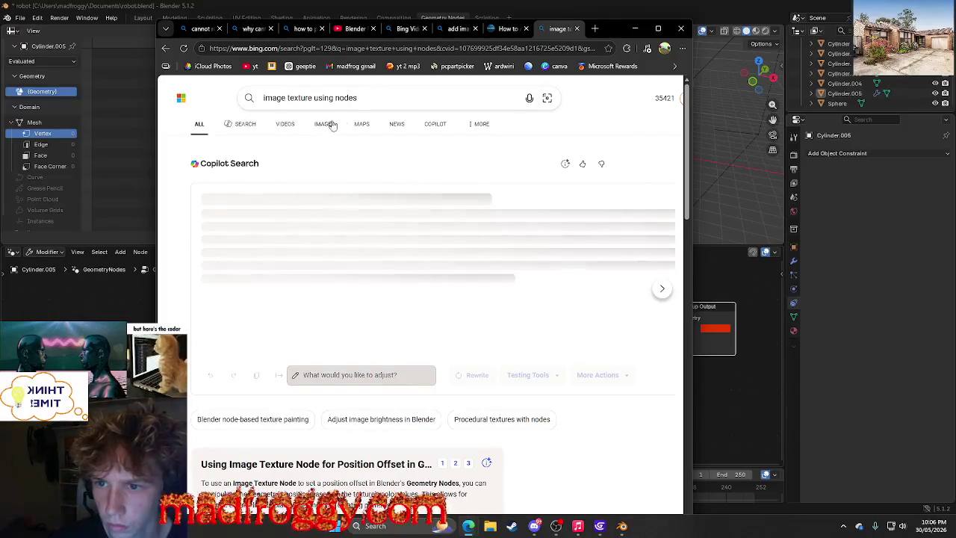
Open the Blender Manual's Image Texture Node page and read through it.
left_click(379, 100)
scroll(348, 301, "down", 10)
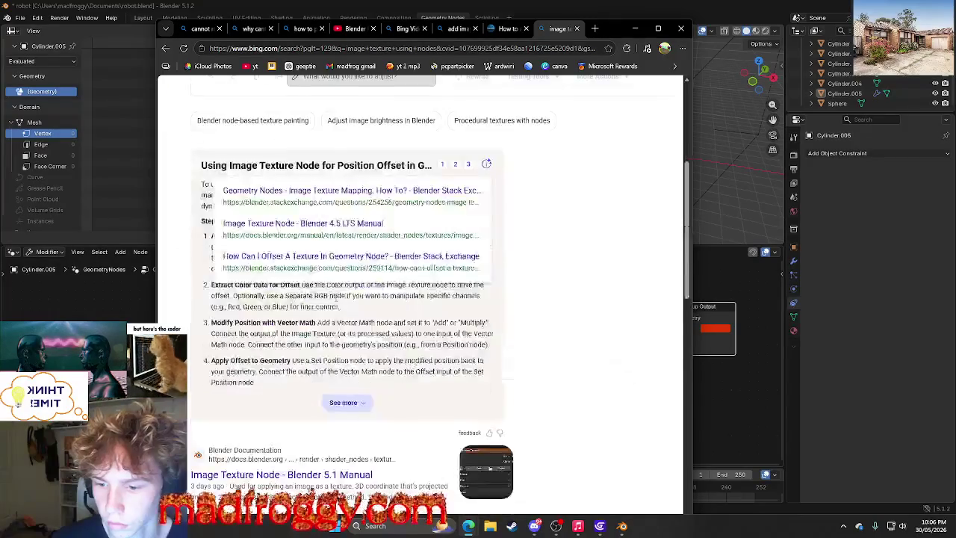
left_click(391, 127)
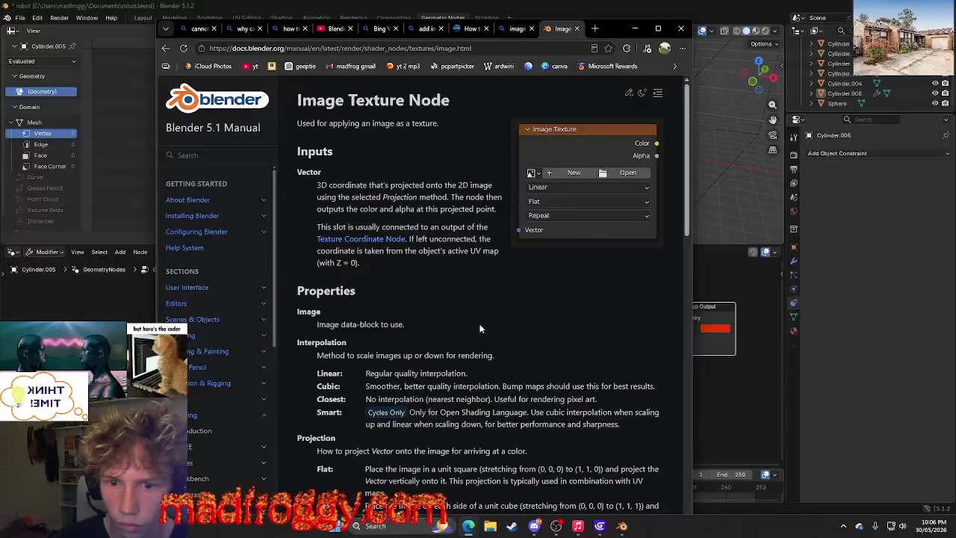
scroll(485, 336, "down", 5)
scroll(482, 333, "down", 4)
scroll(480, 329, "down", 5)
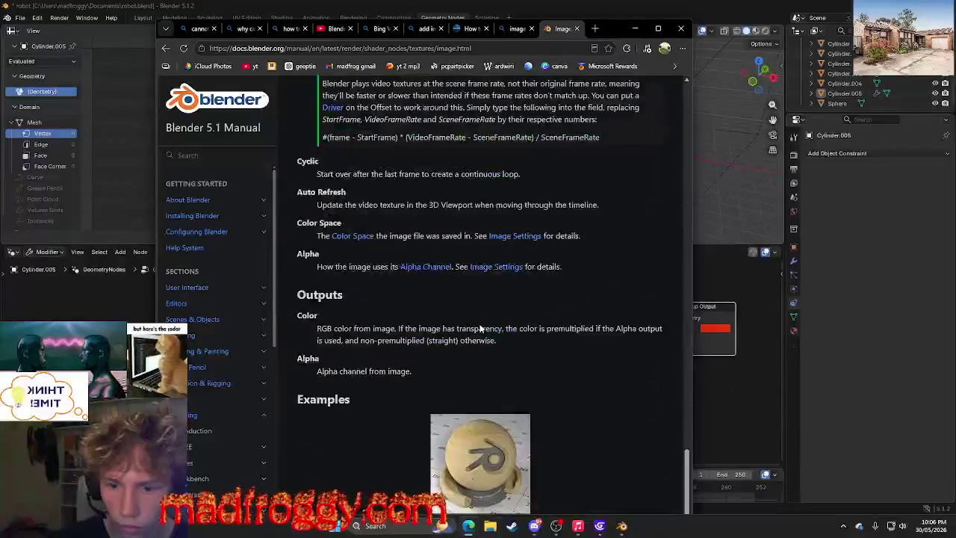
scroll(481, 328, "up", 5)
scroll(481, 329, "down", 4)
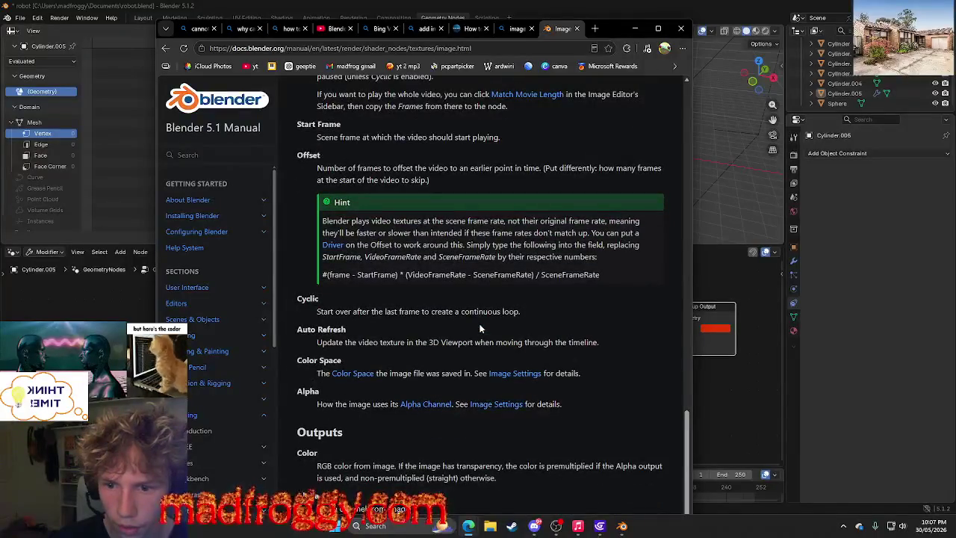
Open the happyfactorygraphic 'Basic Image Texture Node' tutorial from the results and skim it.
left_click(517, 29)
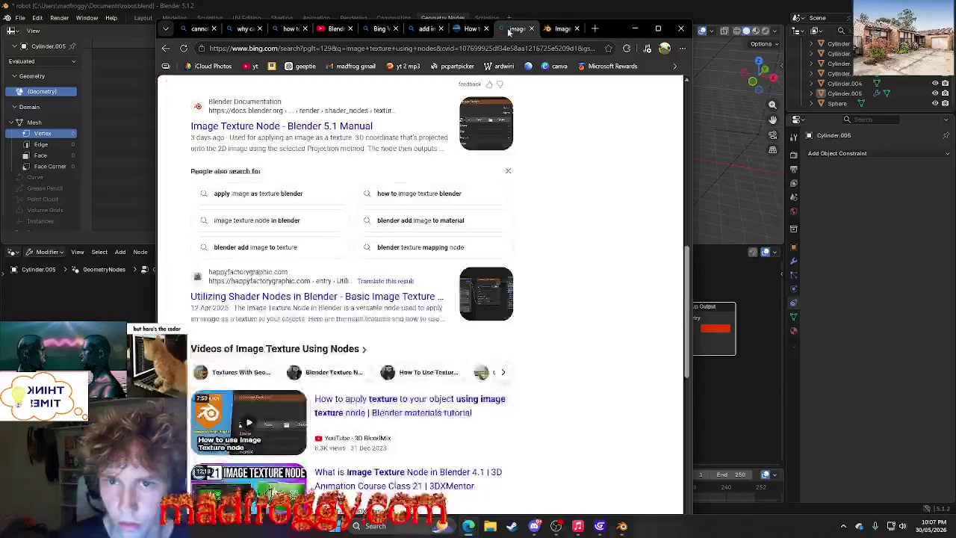
left_click(371, 305)
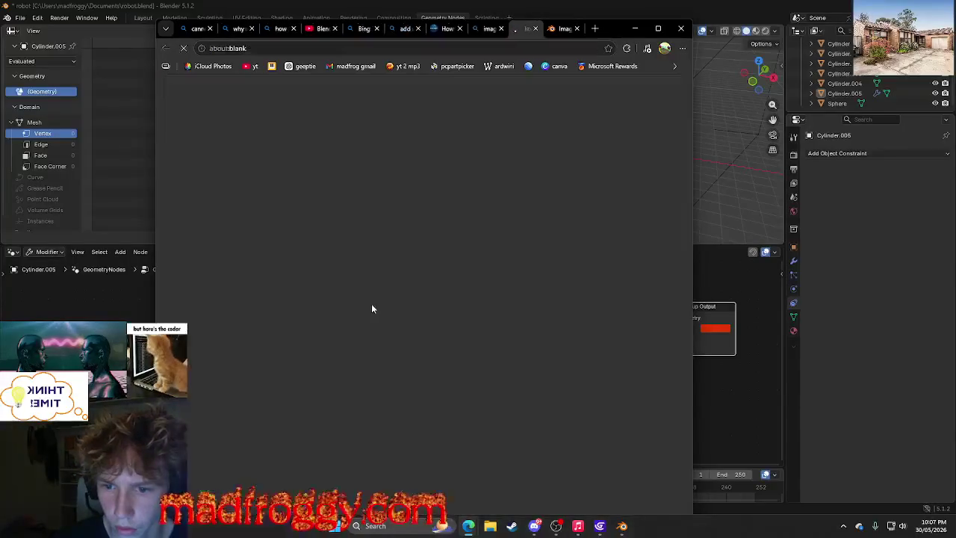
left_click(484, 30)
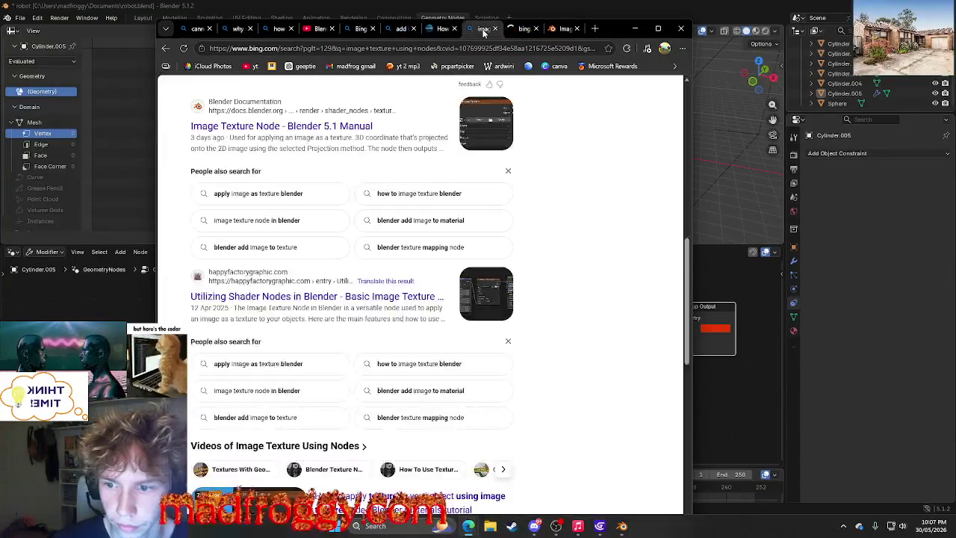
left_click(523, 29)
scroll(495, 198, "down", 1)
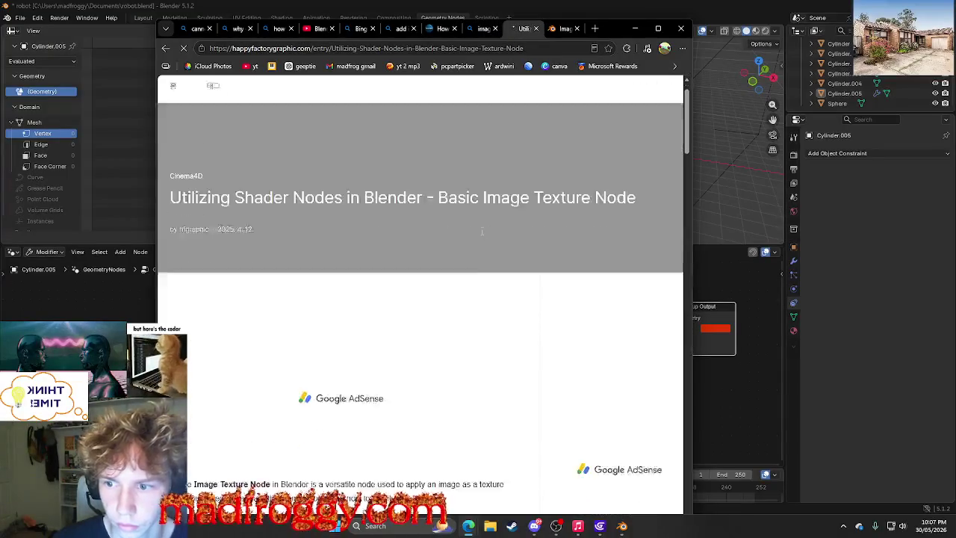
scroll(494, 198, "down", 5)
scroll(489, 213, "down", 5)
scroll(482, 234, "down", 3)
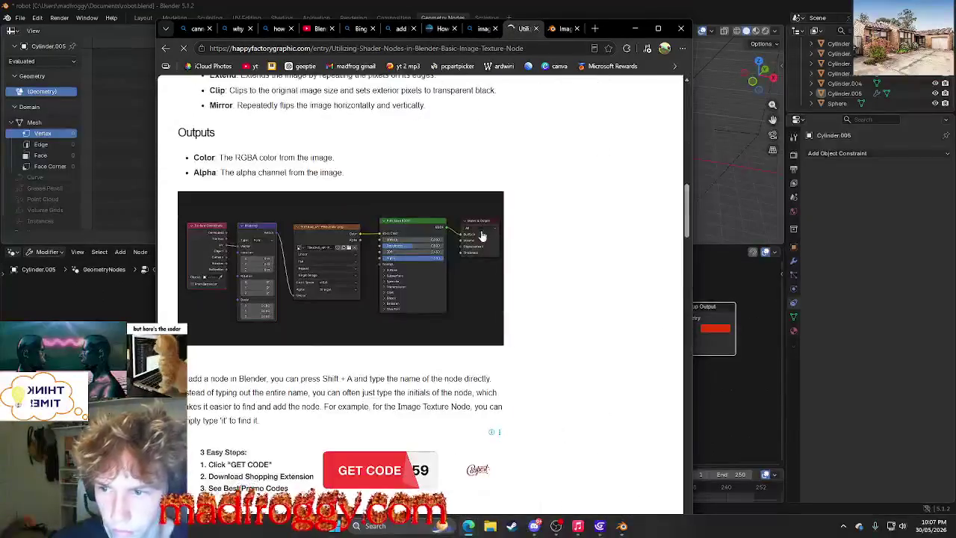
scroll(490, 233, "down", 5)
scroll(490, 234, "down", 3)
scroll(490, 234, "down", 4)
scroll(490, 234, "down", 4)
scroll(490, 233, "down", 5)
scroll(490, 234, "down", 5)
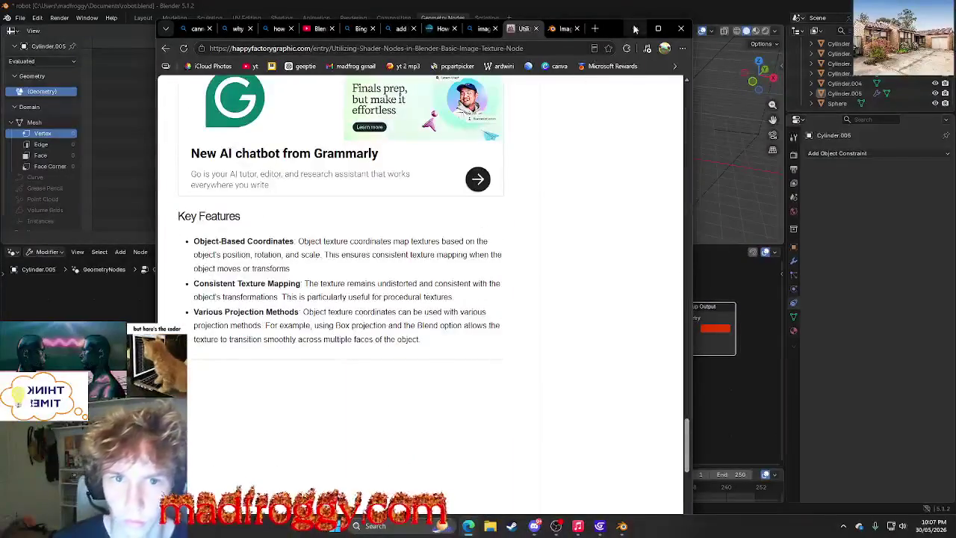
left_click(635, 28)
Rearrange the Group nodes and unlink the image from Image Texture's Image input.
left_click_drag(702, 306, 712, 275)
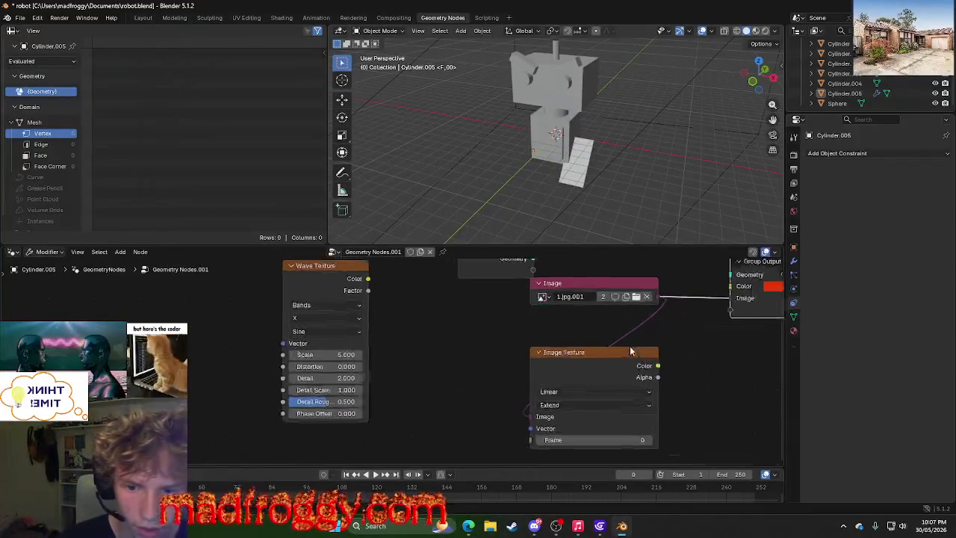
scroll(617, 375, "down", 2)
left_click_drag(464, 286, 428, 295)
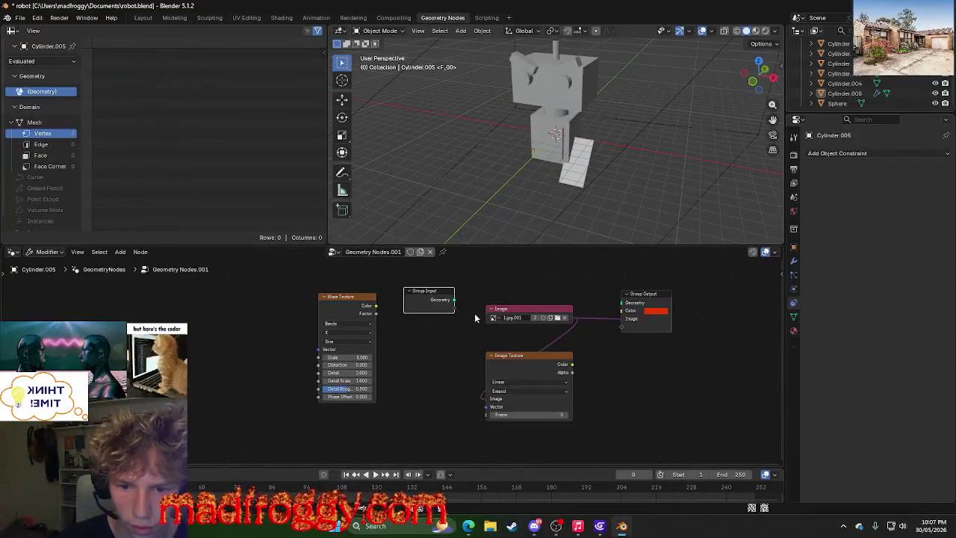
left_click_drag(486, 399, 454, 307)
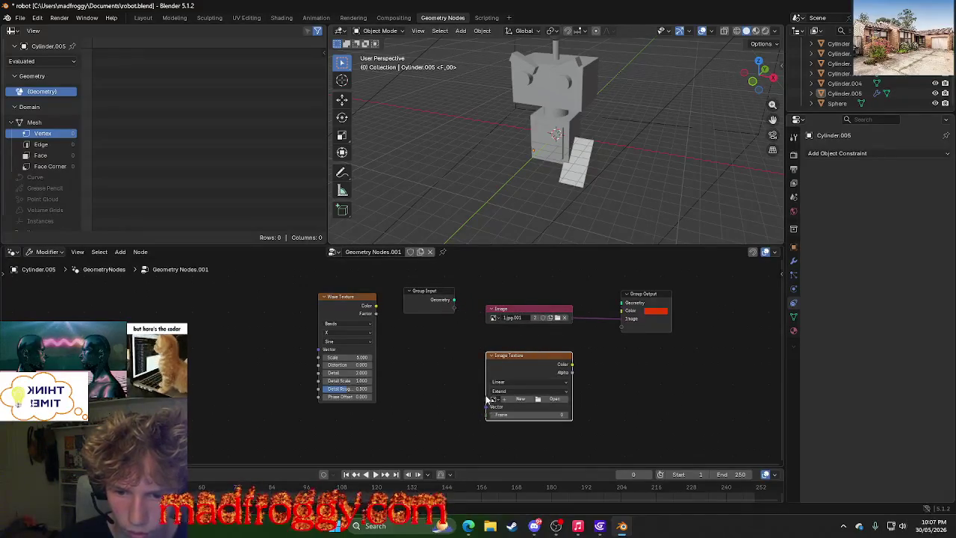
left_click_drag(450, 290, 452, 292)
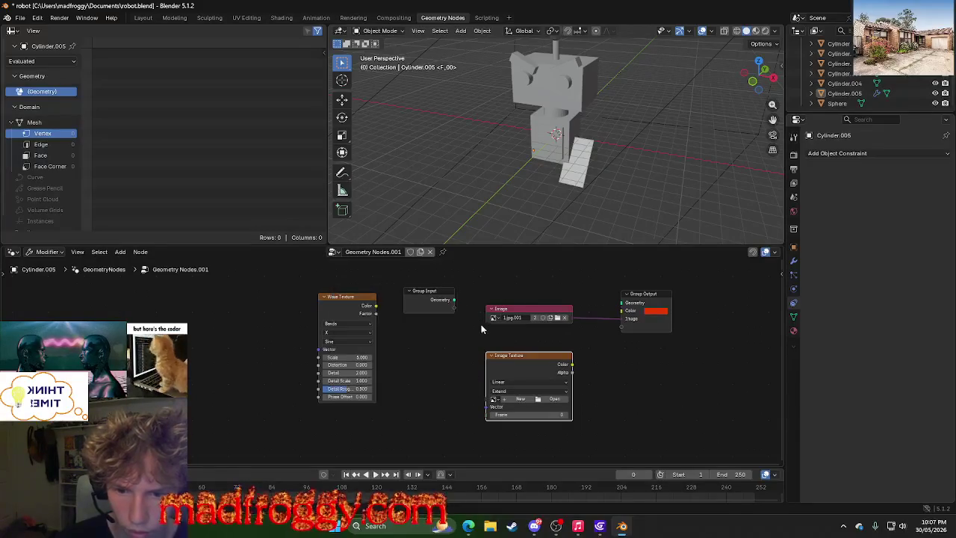
left_click(488, 319)
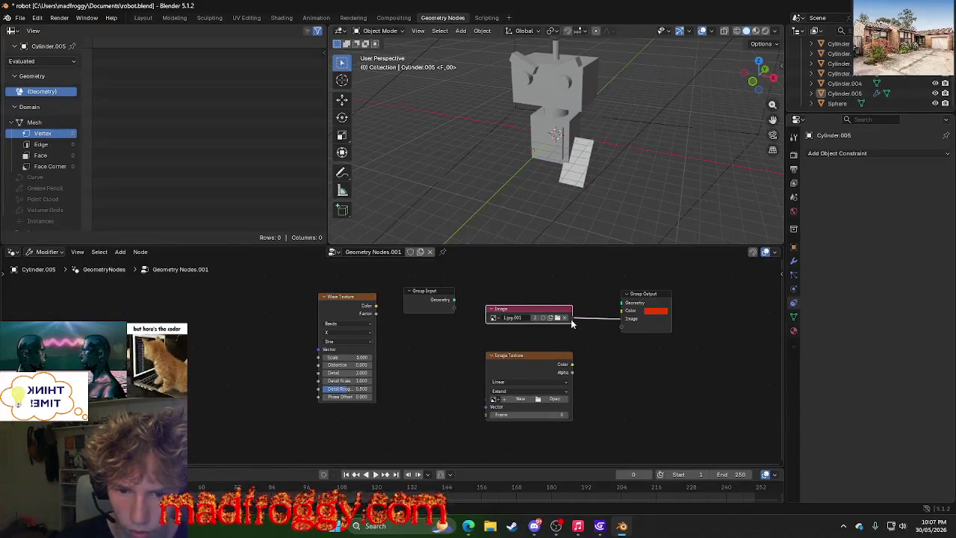
left_click_drag(462, 333, 461, 321)
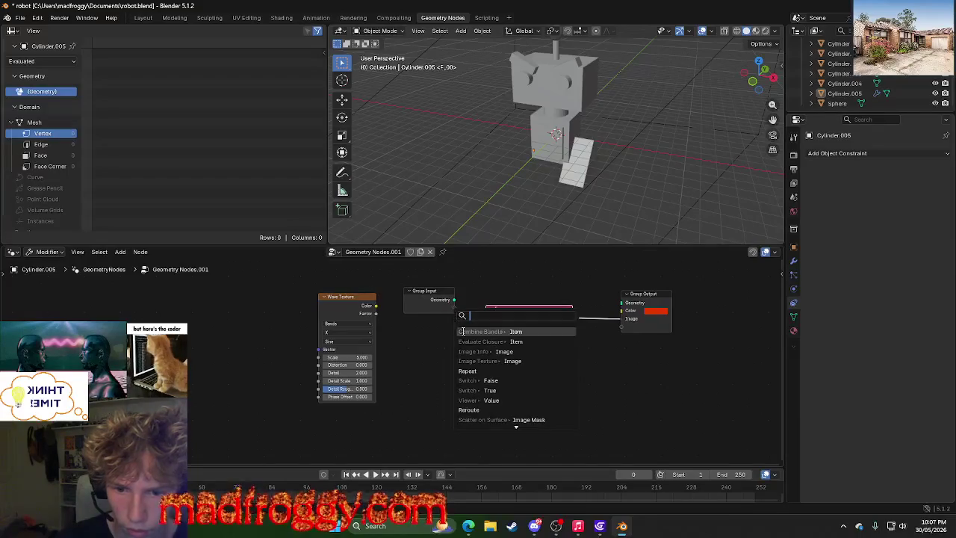
left_click(470, 361)
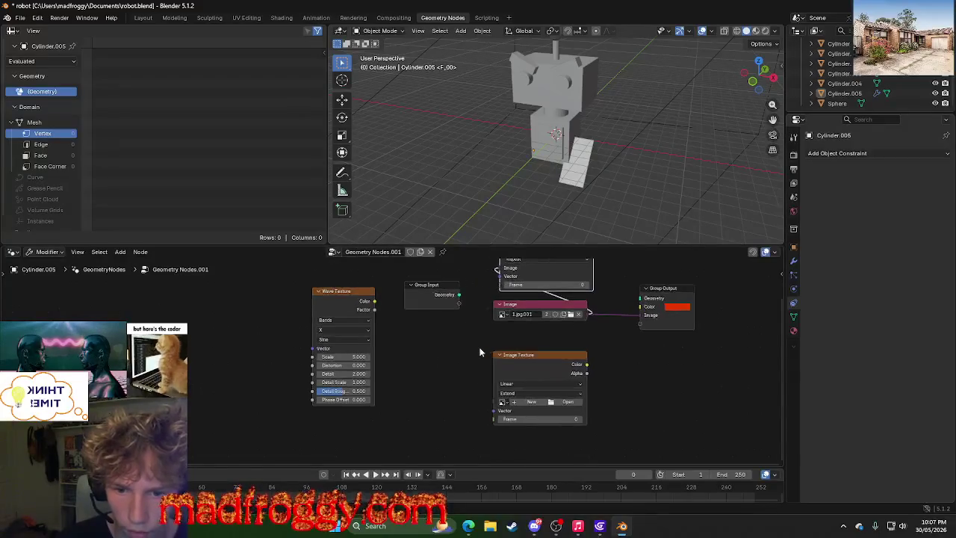
Move Group Output aside and delete the pink Image node with its link.
right_click(680, 358)
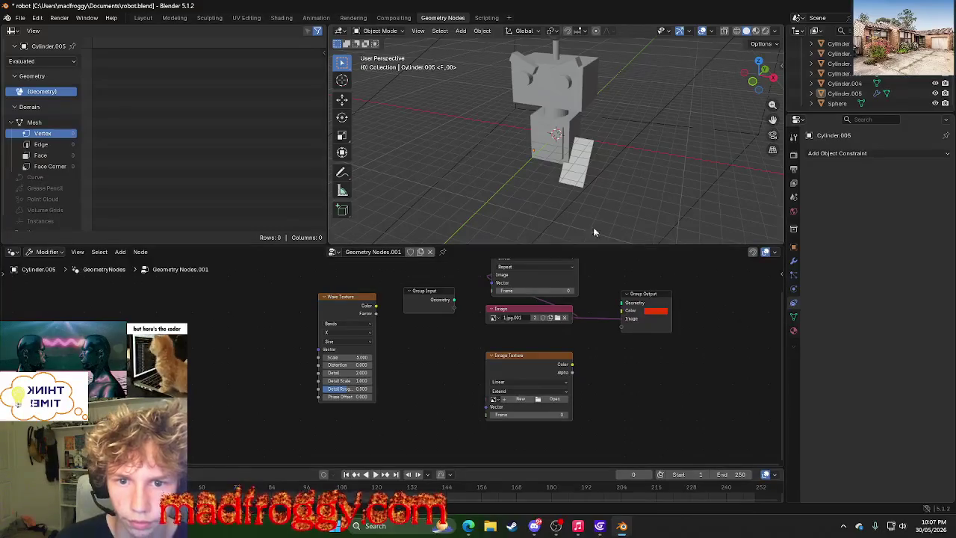
left_click_drag(652, 297, 752, 308)
left_click(505, 308)
right_click(494, 307)
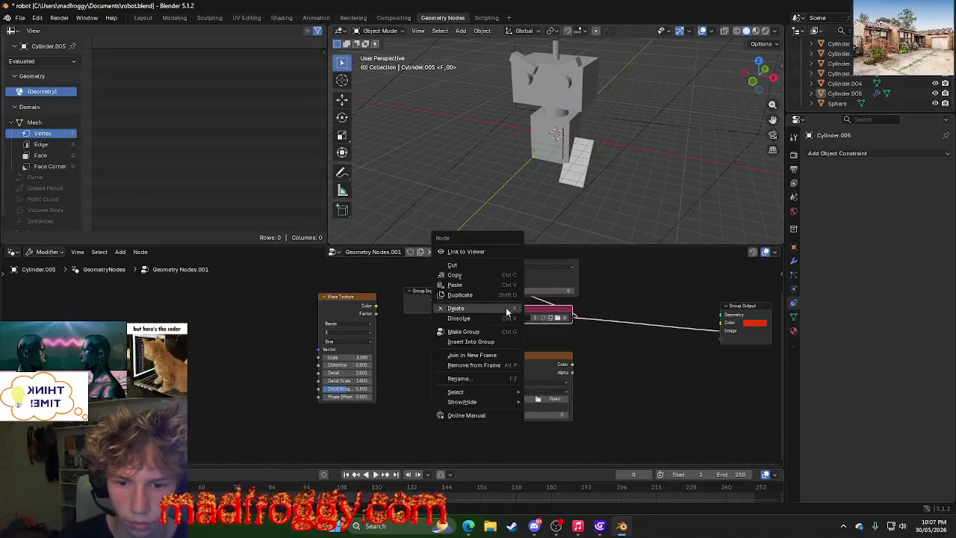
left_click(485, 306)
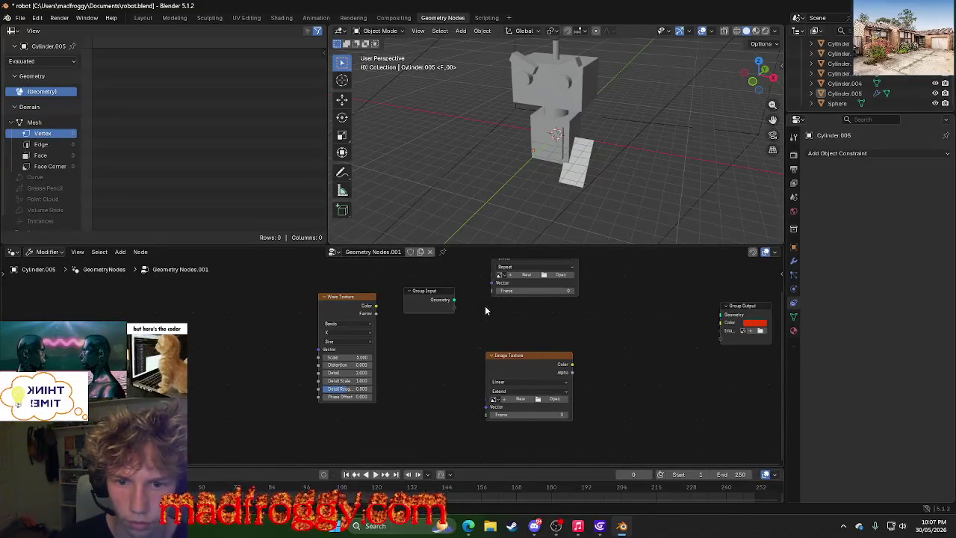
Delete Group Input, the upper image and Group Output; place Image Texture beside Wave Texture.
right_click(515, 282)
left_click_drag(276, 257, 762, 416)
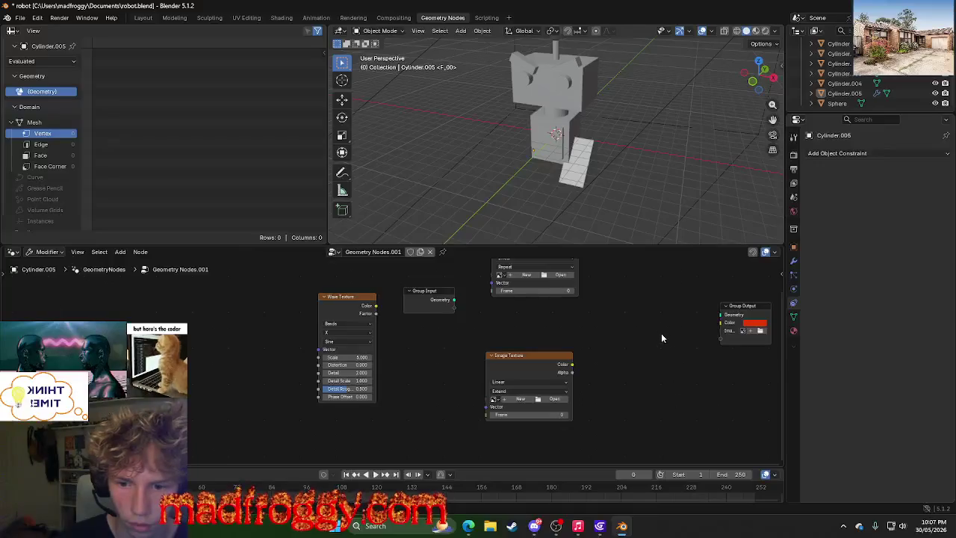
left_click_drag(661, 333, 402, 258)
key("x")
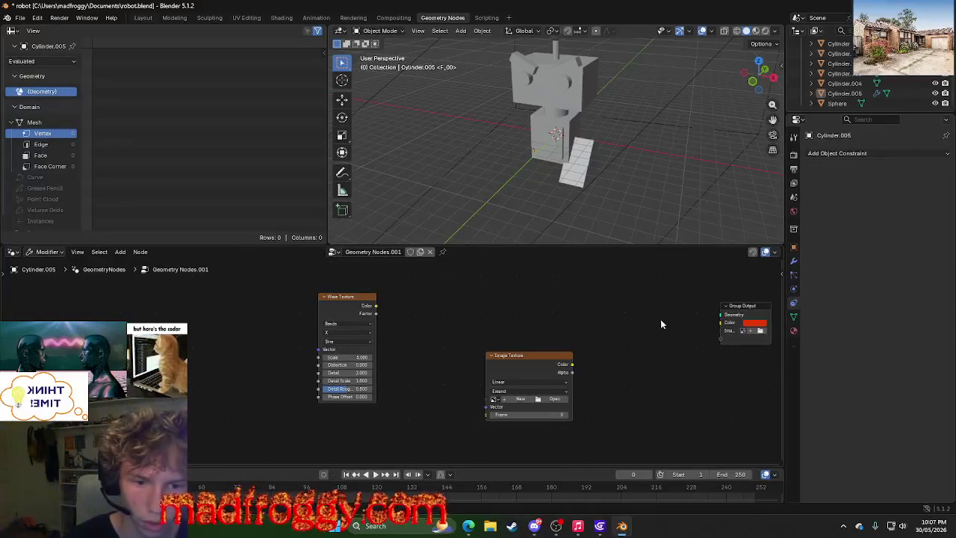
key("x")
left_click_drag(476, 329, 636, 421)
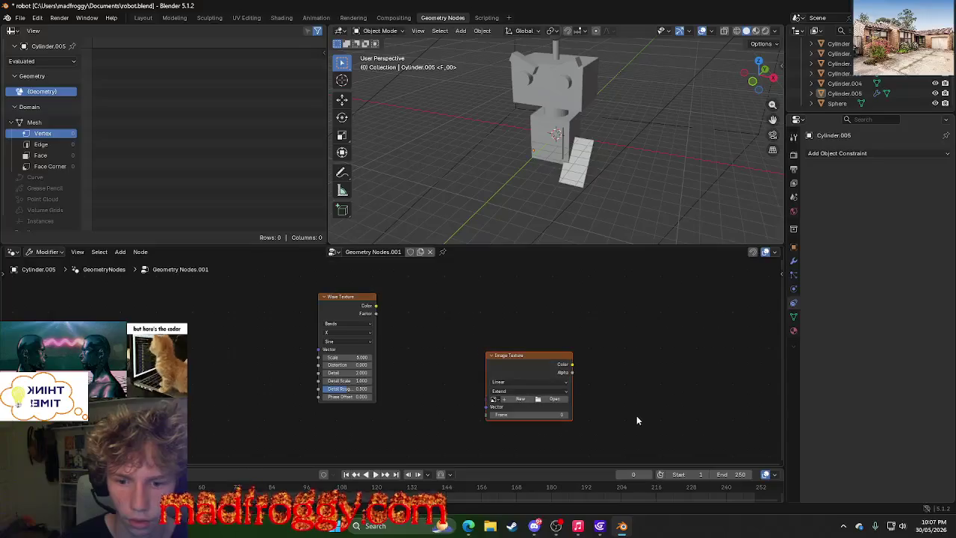
left_click_drag(554, 361, 497, 305)
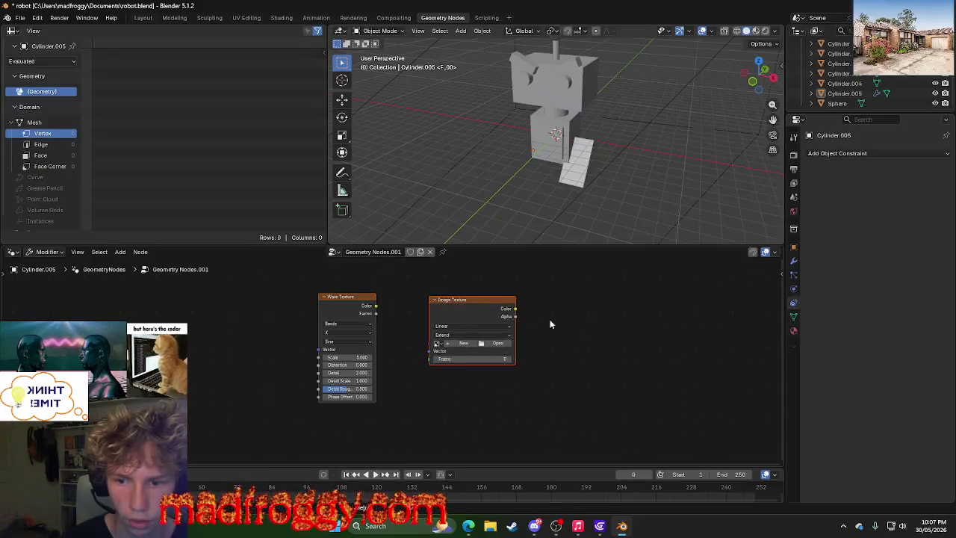
Load 1.jpg from Downloads > TRACKZ into the Image Texture node instead of a new image.
left_click(461, 343)
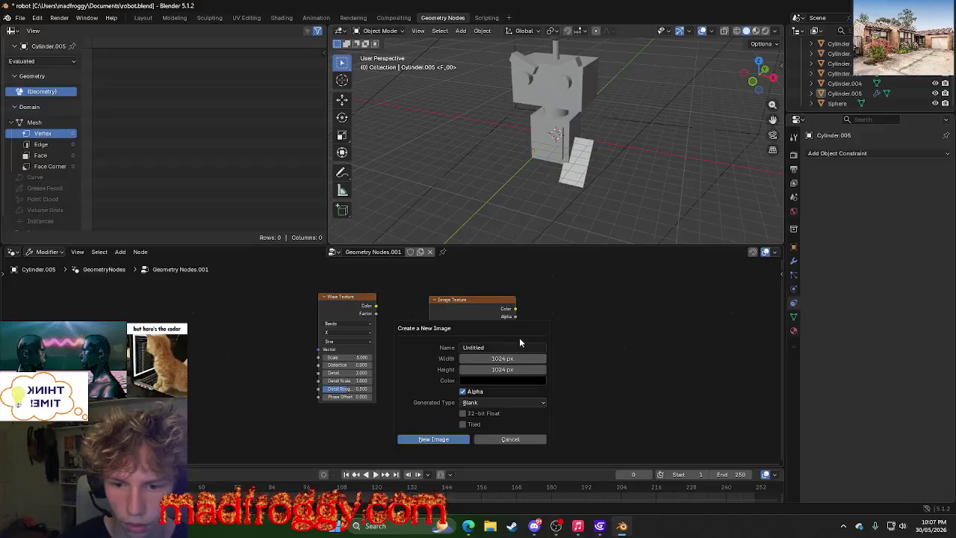
left_click(511, 440)
left_click(500, 343)
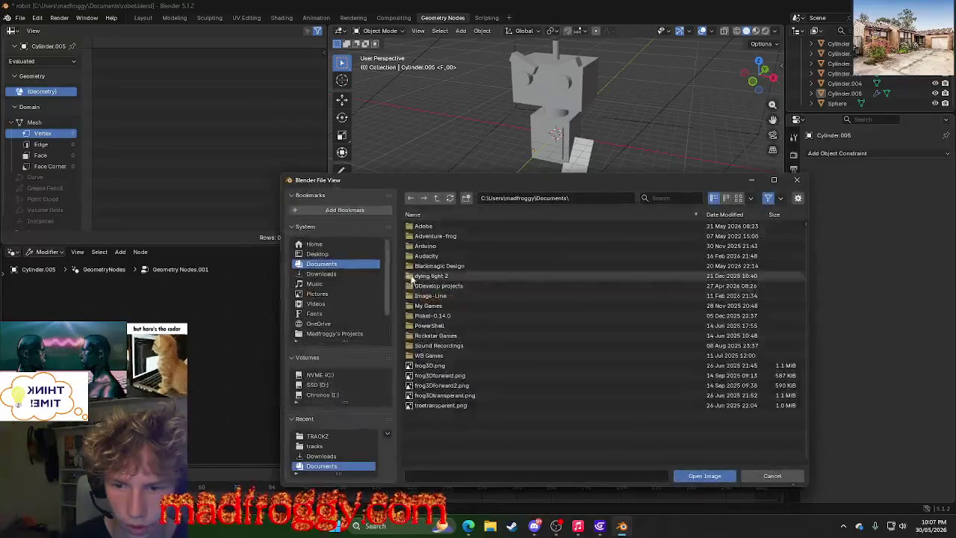
left_click(323, 274)
left_click(329, 284)
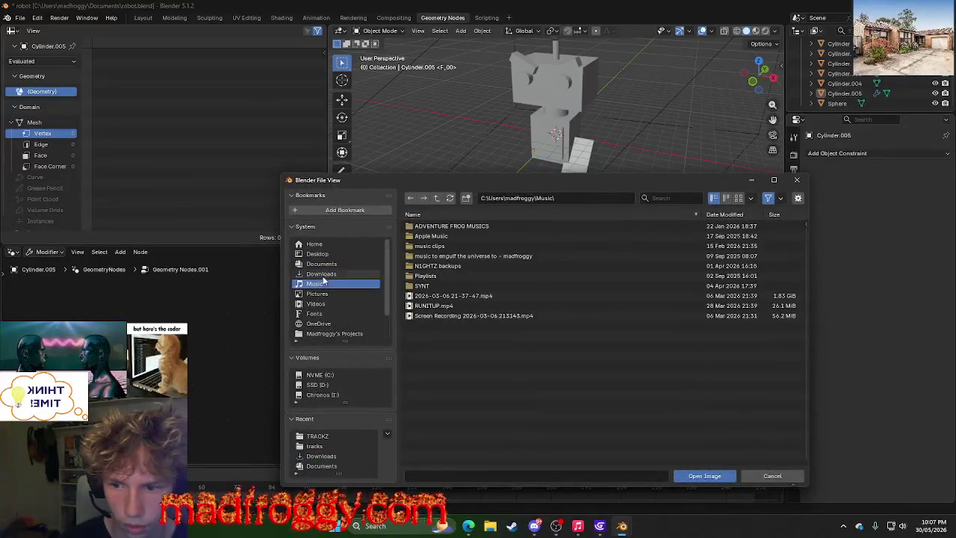
left_click(321, 273)
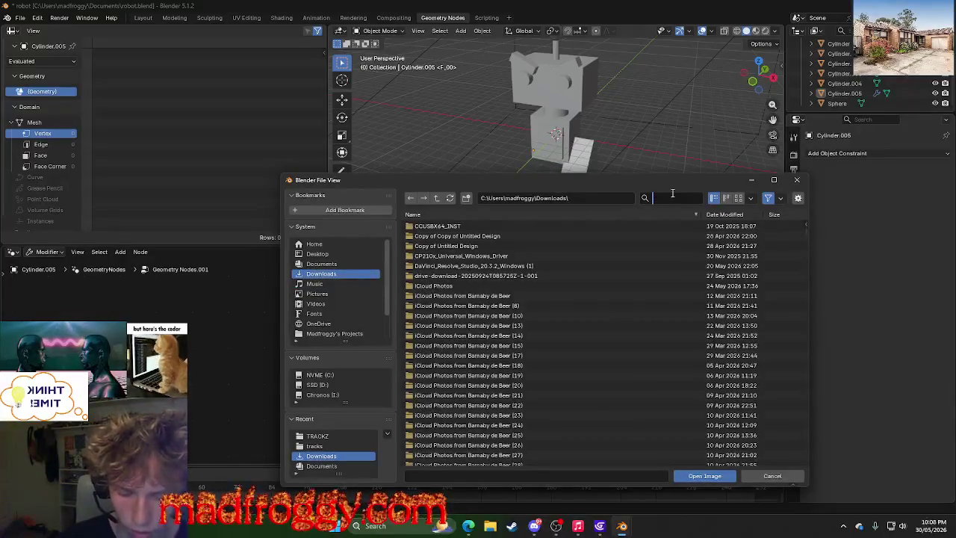
type("t")
double_click(446, 237)
left_click(521, 227)
left_click(715, 476)
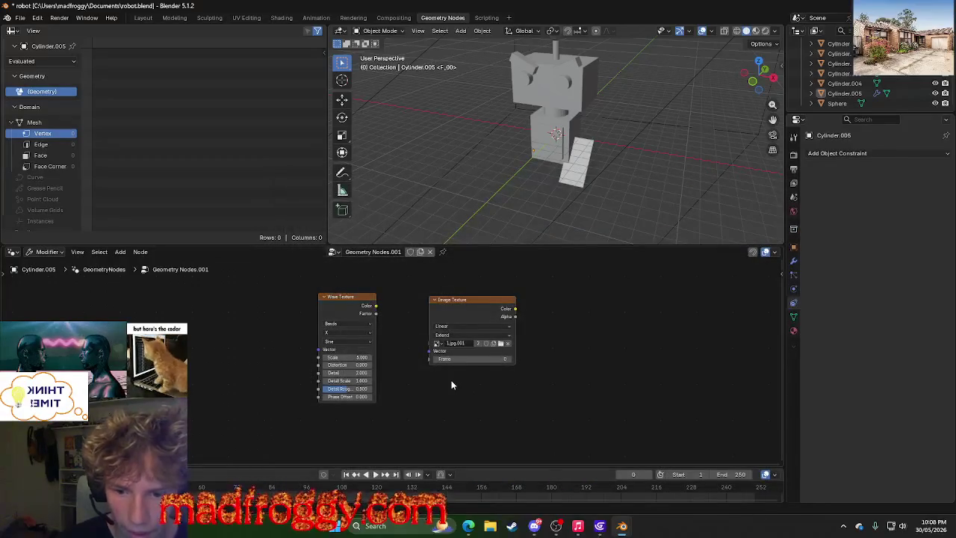
Keep Linear interpolation and switch the Image Texture Extension from Extend to Repeat.
scroll(451, 384, "up", 3, "ctrl")
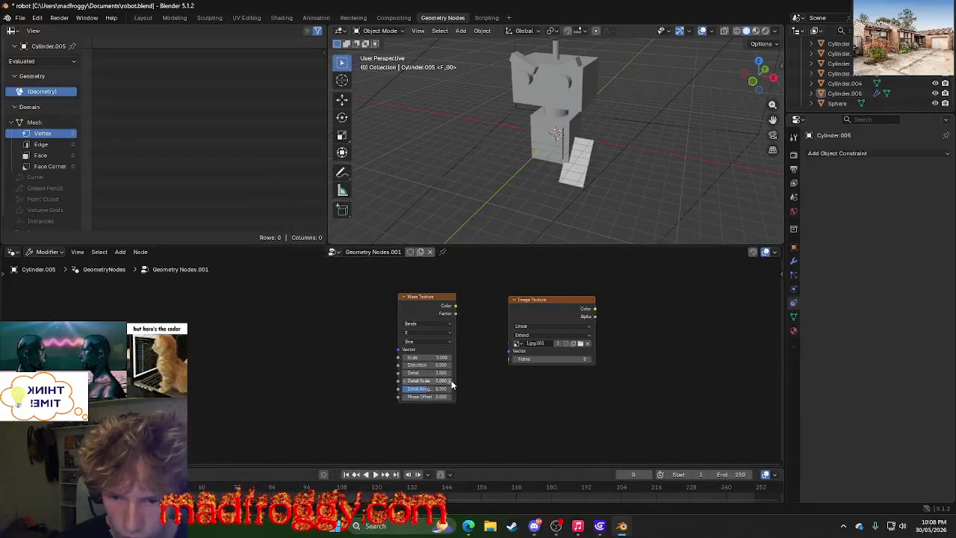
left_click(570, 326)
left_click(569, 329)
left_click(555, 336)
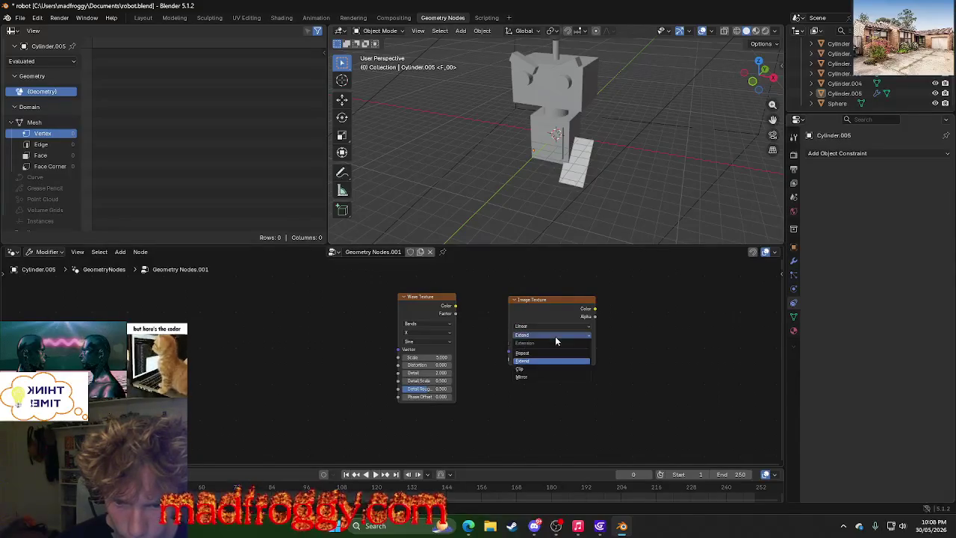
left_click(532, 353)
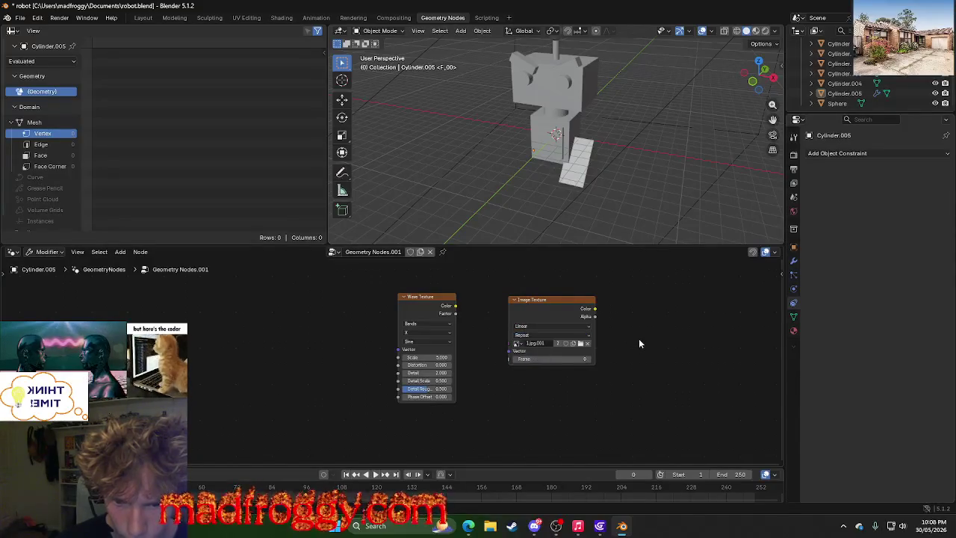
left_click(543, 336)
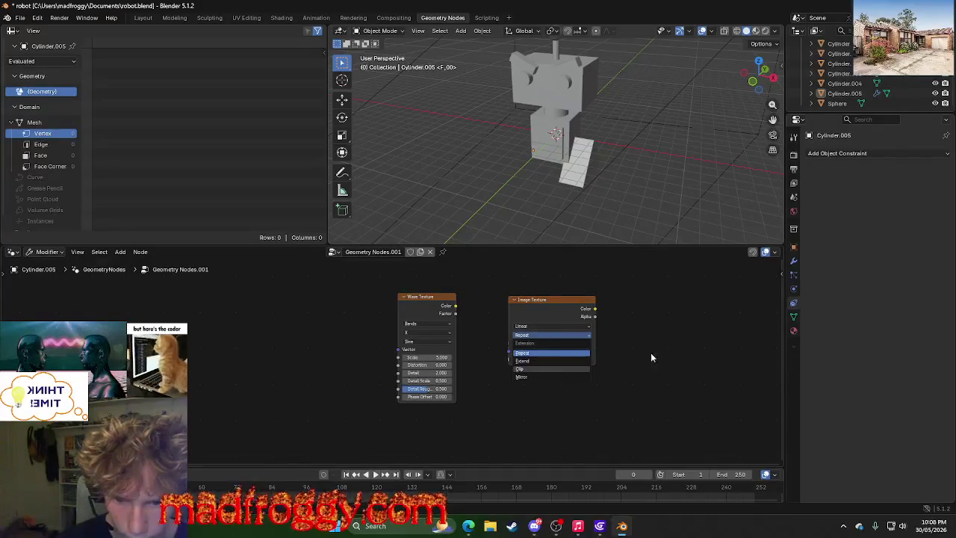
scroll(625, 364, "down", 2)
scroll(625, 364, "up", 2)
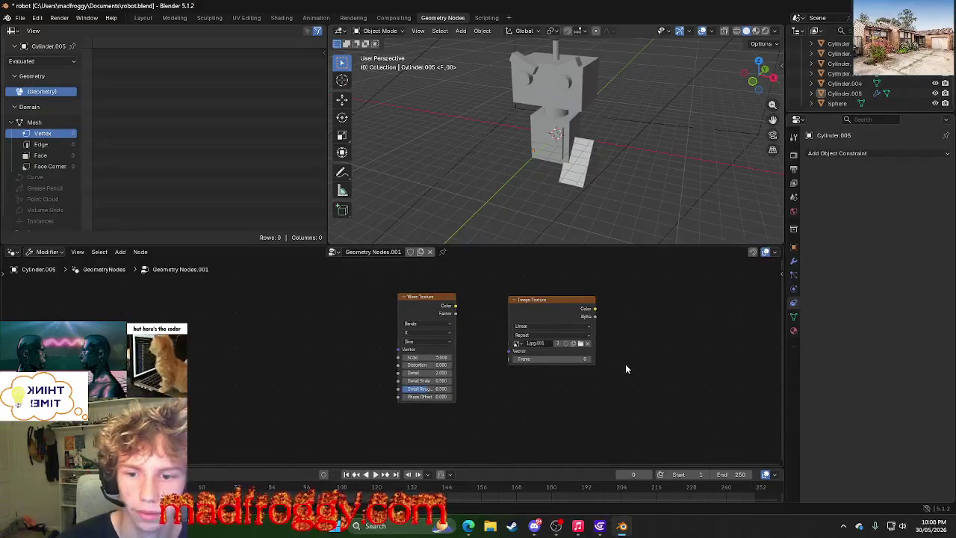
left_click(560, 305)
right_click(559, 305)
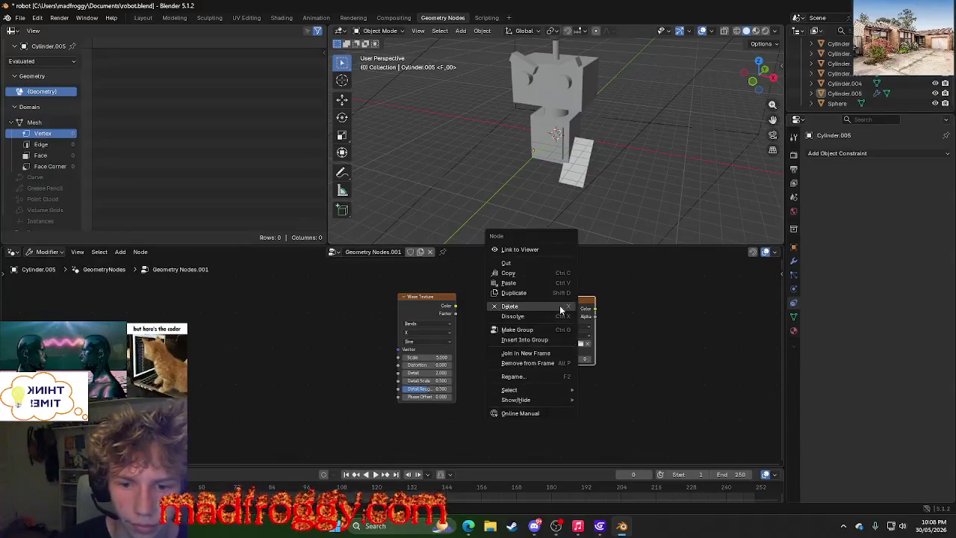
right_click(537, 302)
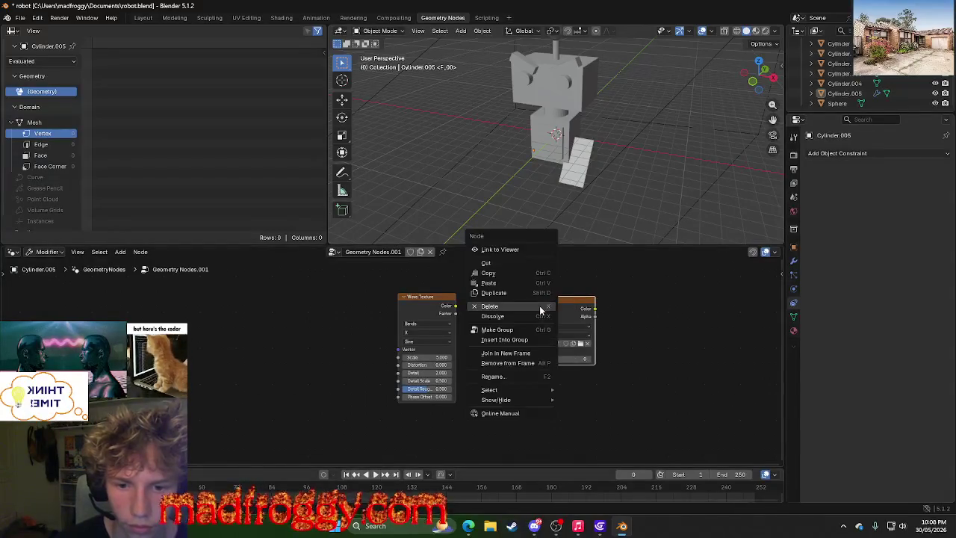
Link the Image Texture colour to a new Viewer and add an Enable Output node.
left_click(521, 257)
scroll(703, 367, "down", 1)
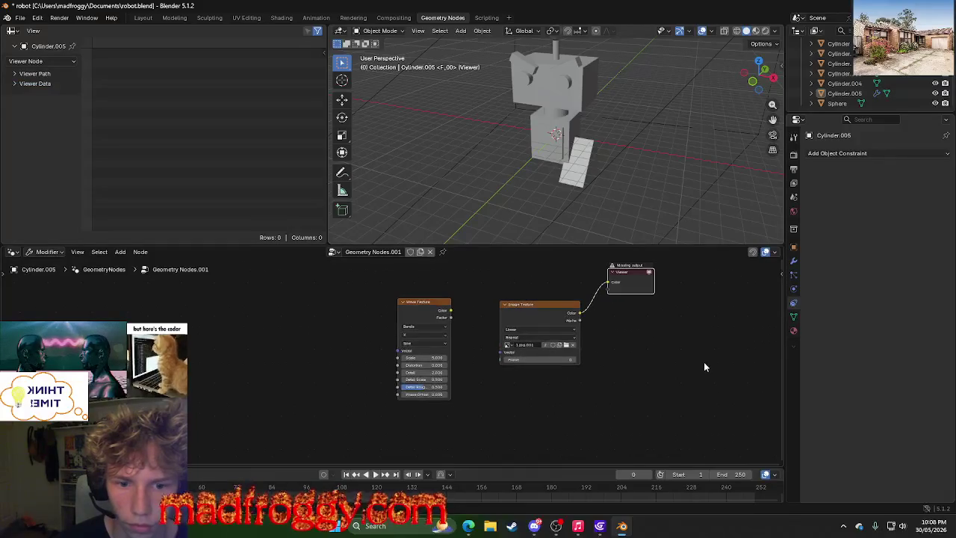
right_click(712, 305)
mouse_move(665, 303)
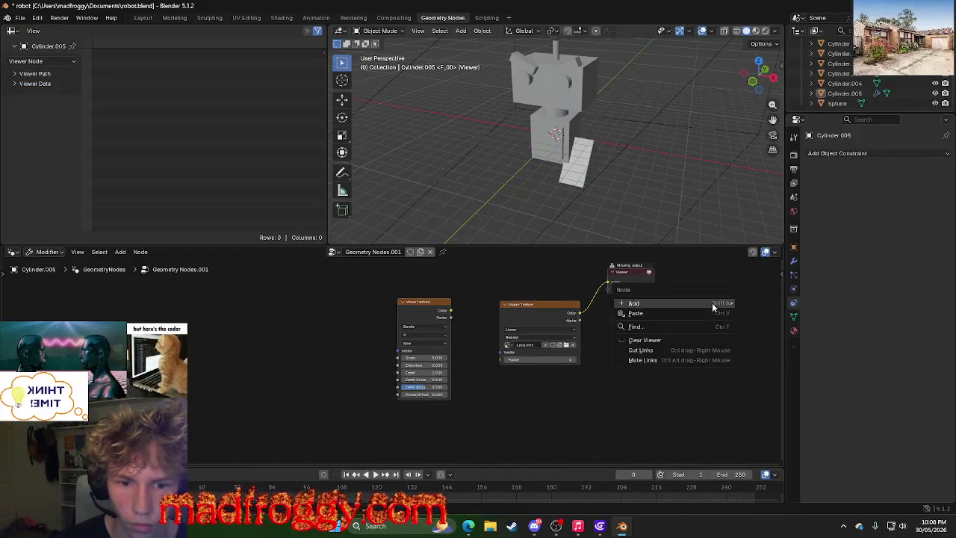
mouse_move(762, 113)
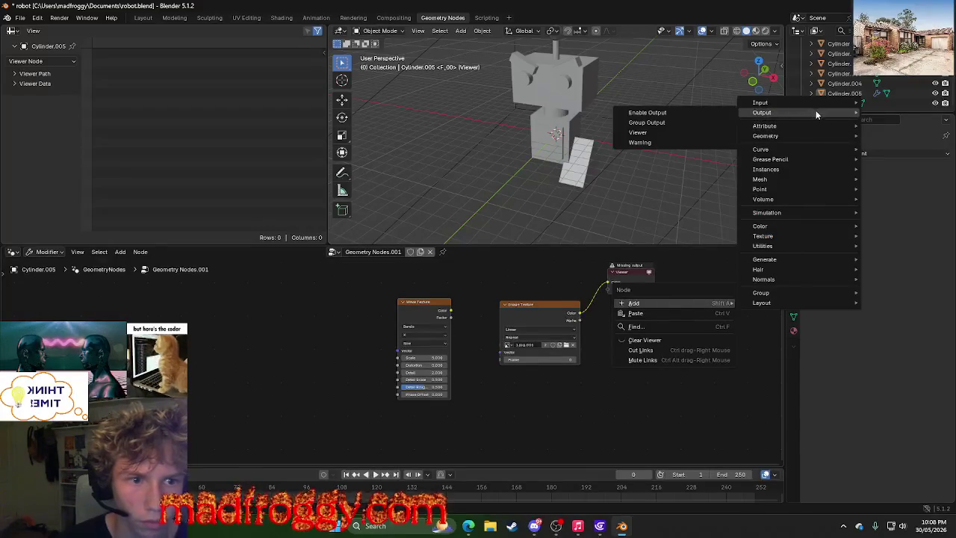
left_click(705, 115)
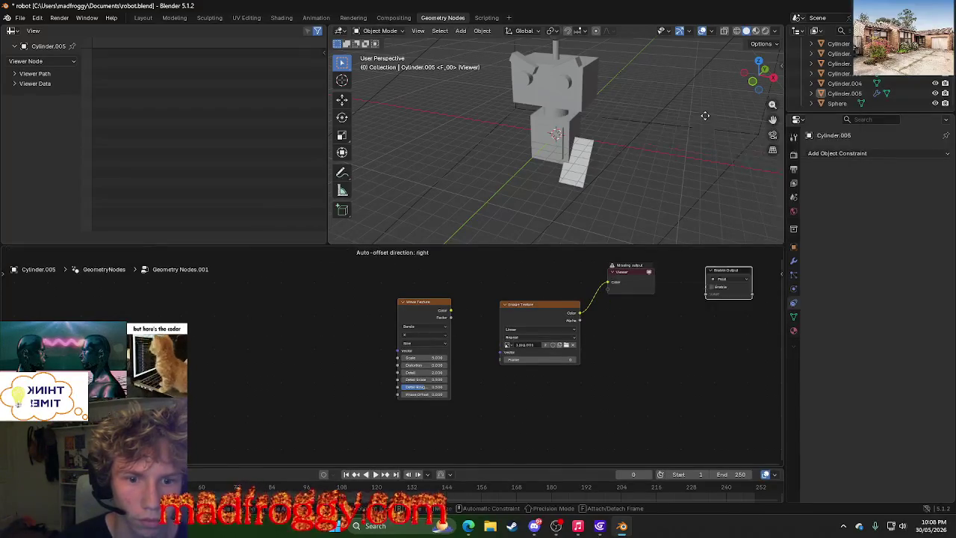
left_click(688, 128)
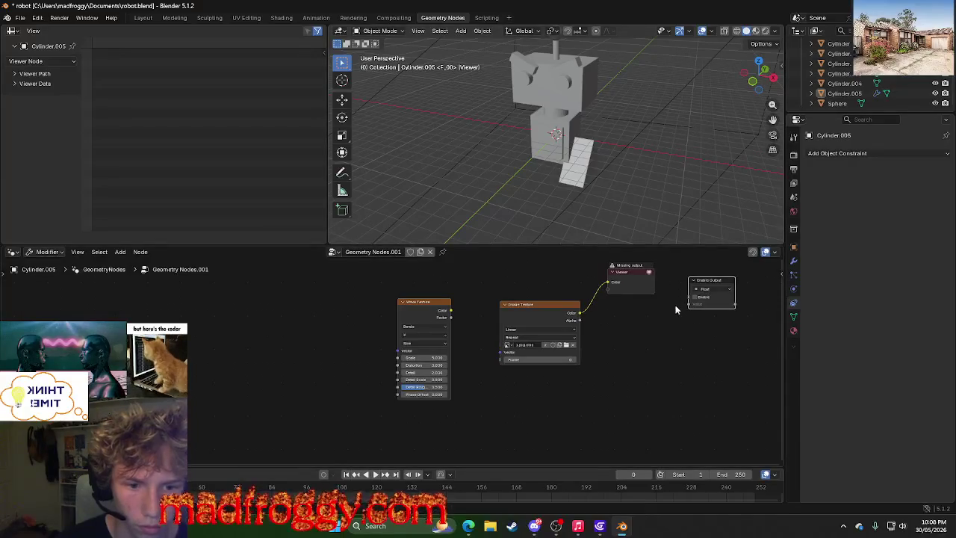
Add a Group Output node to the tree.
left_click(647, 285)
left_click(638, 266)
right_click(667, 327)
mouse_move(588, 329)
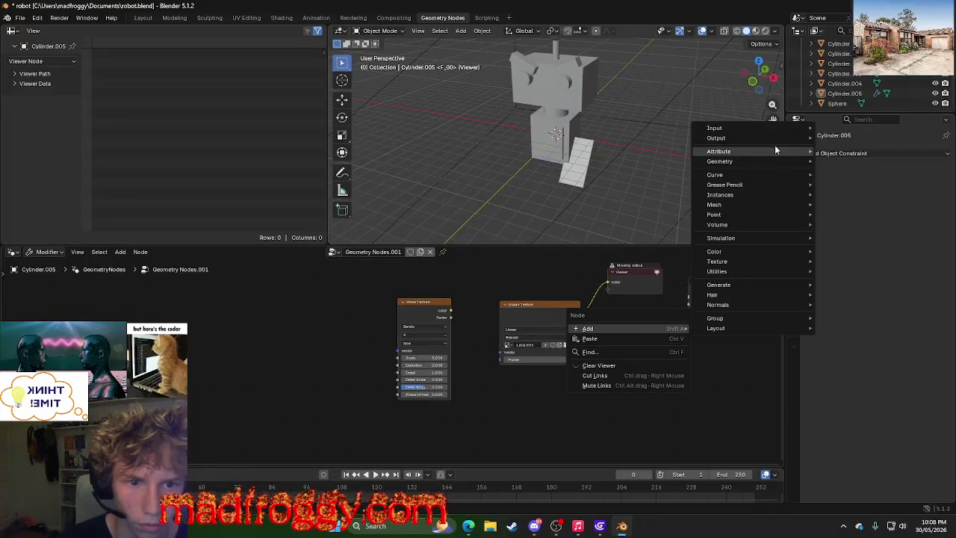
left_click(848, 147)
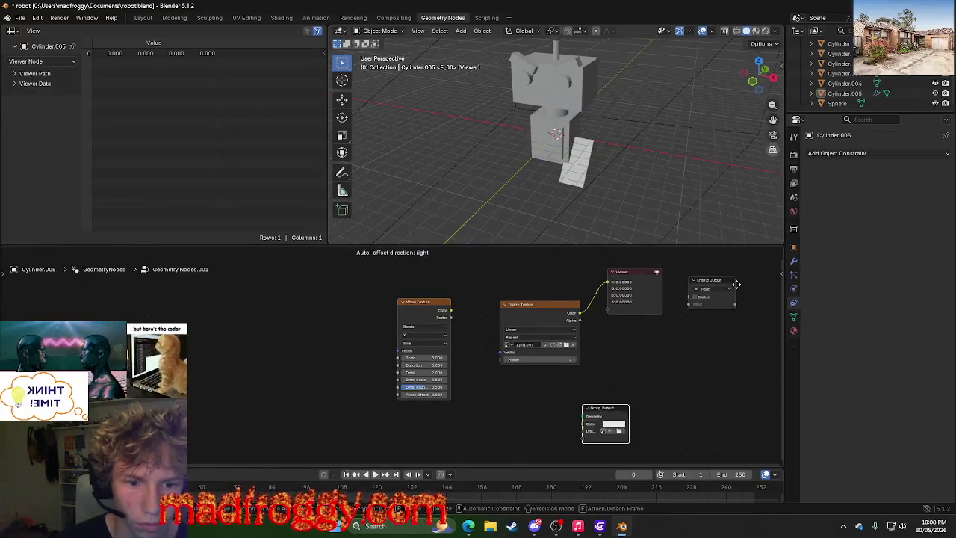
left_click(775, 278)
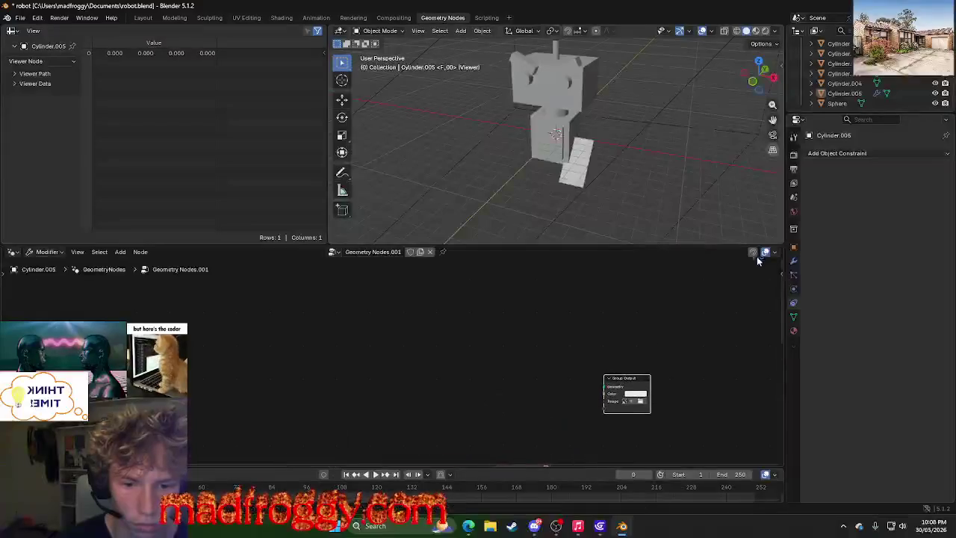
Reposition Group Output and load Downloads > TRACKZ > 1.jpg into its Image input.
middle_click_drag(647, 425, 572, 309)
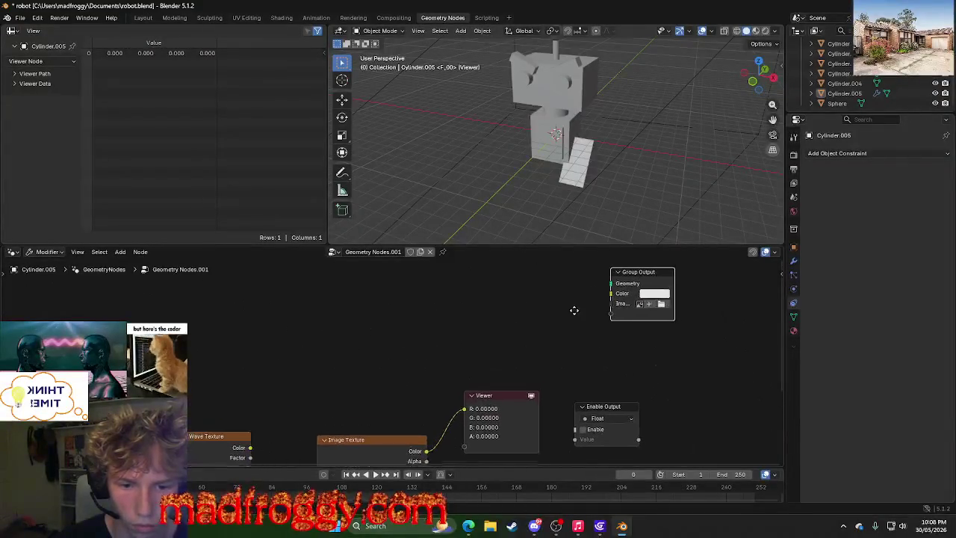
left_click_drag(656, 274, 611, 342)
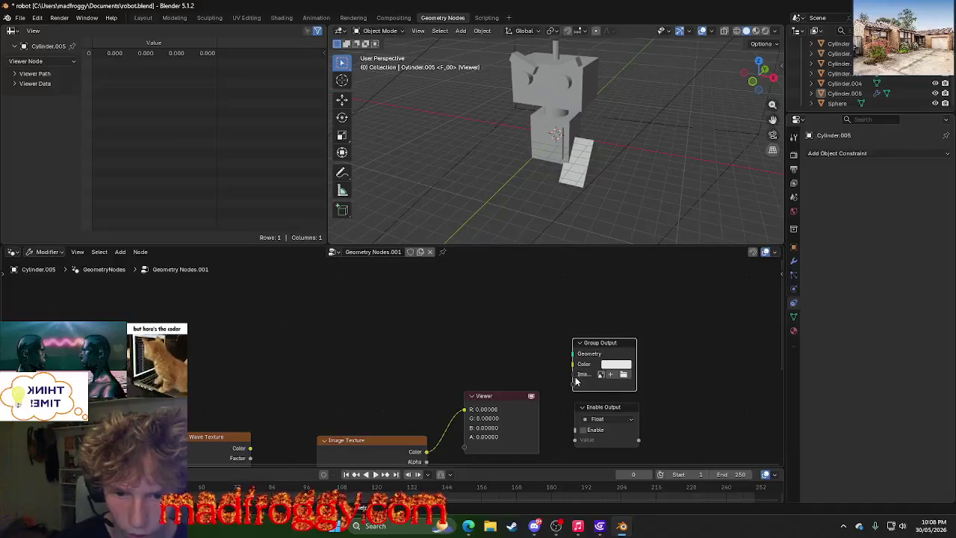
left_click_drag(457, 390, 456, 374)
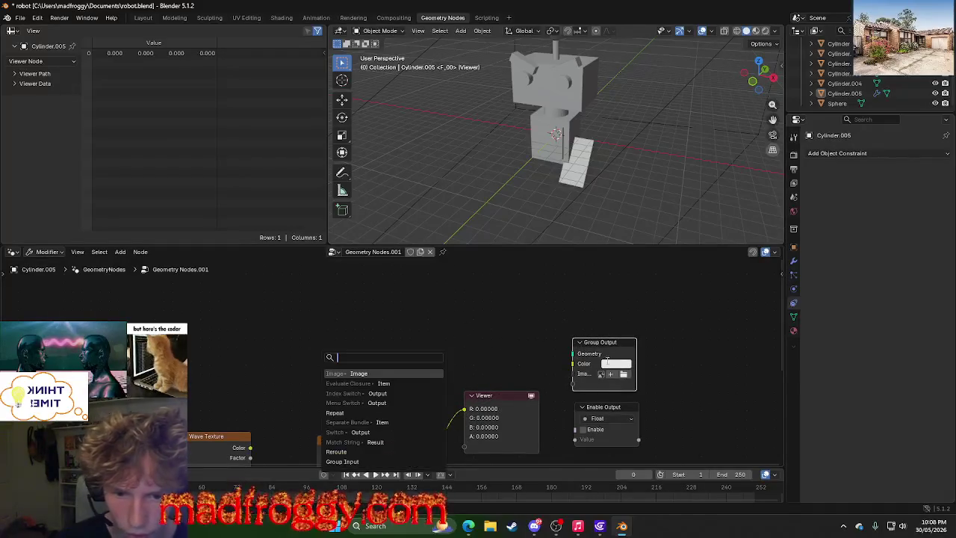
left_click(611, 374)
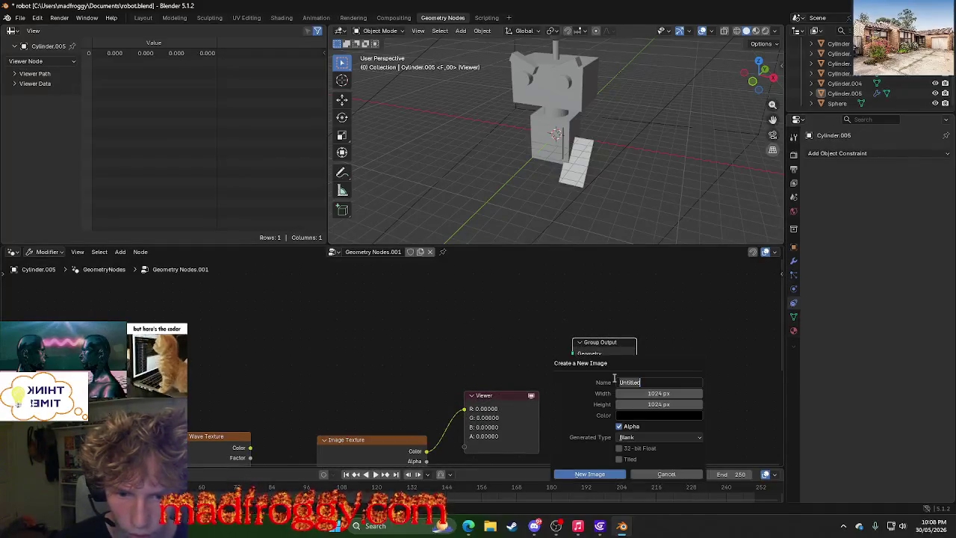
left_click(646, 475)
left_click(632, 380)
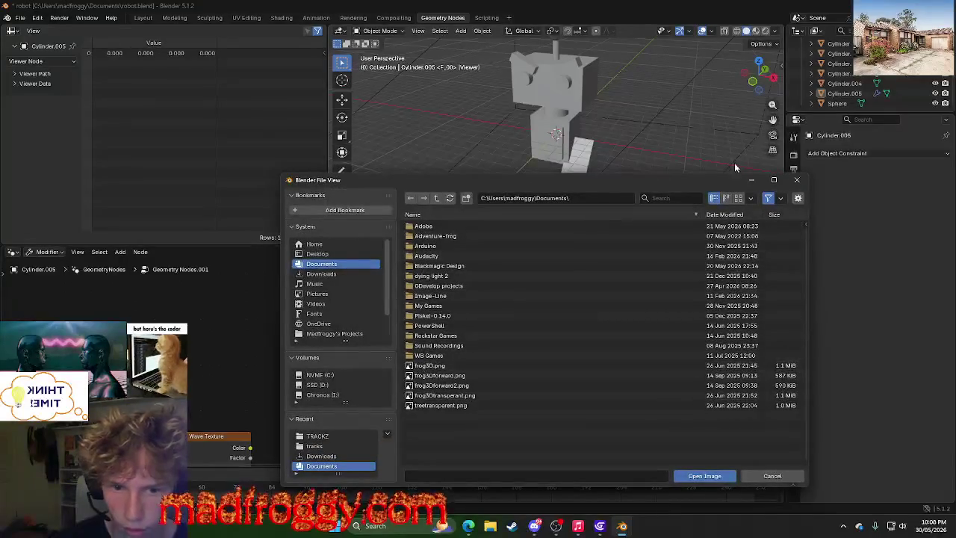
left_click(320, 274)
left_click(668, 198)
type("r")
double_click(430, 237)
left_click(422, 227)
left_click(728, 475)
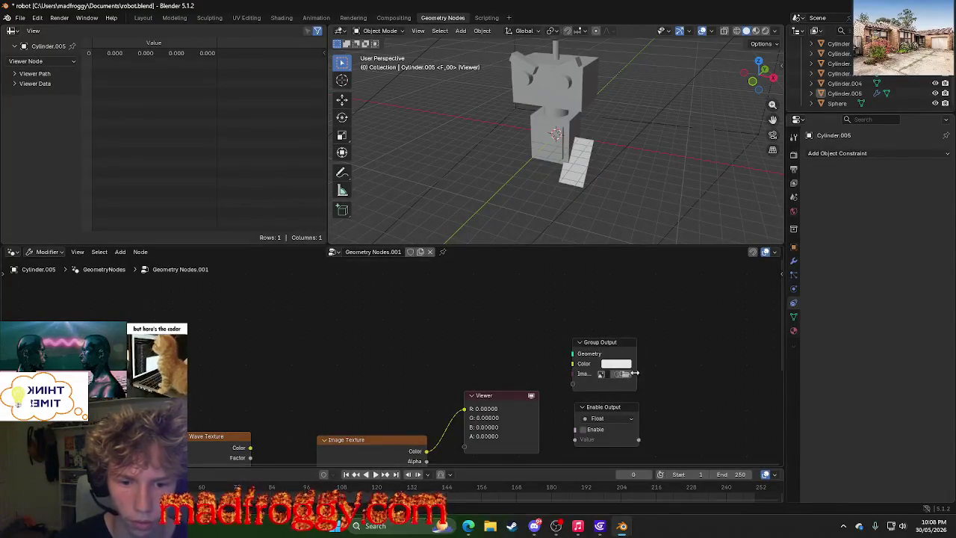
Widen Group Output to show the full image name and try linking it toward the Viewer.
left_click_drag(635, 373, 830, 372)
left_click_drag(465, 377, 527, 415)
left_click(456, 366)
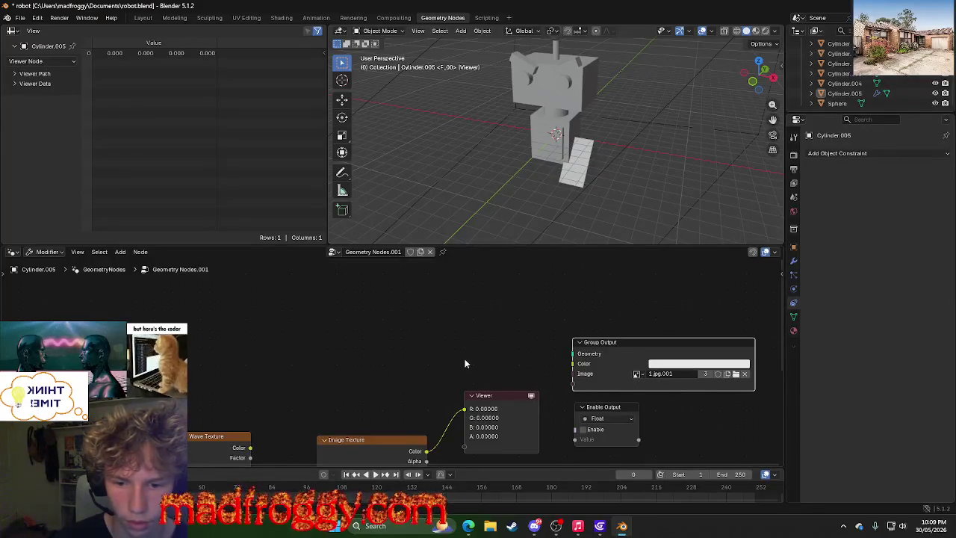
right_click(416, 351)
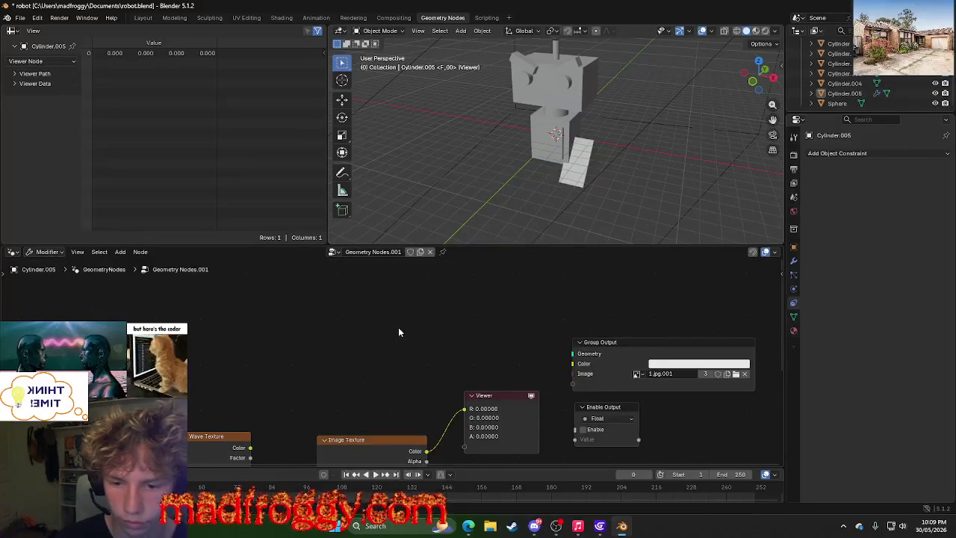
scroll(441, 381, "down", 2)
scroll(467, 328, "down", 2)
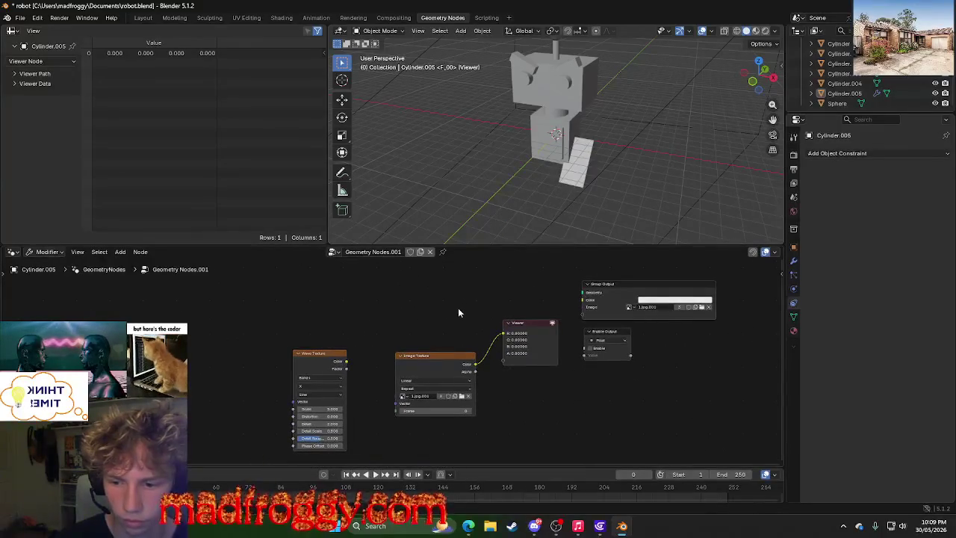
key("alt+Tab")
key("alt+Tab")
key("alt+Tab")
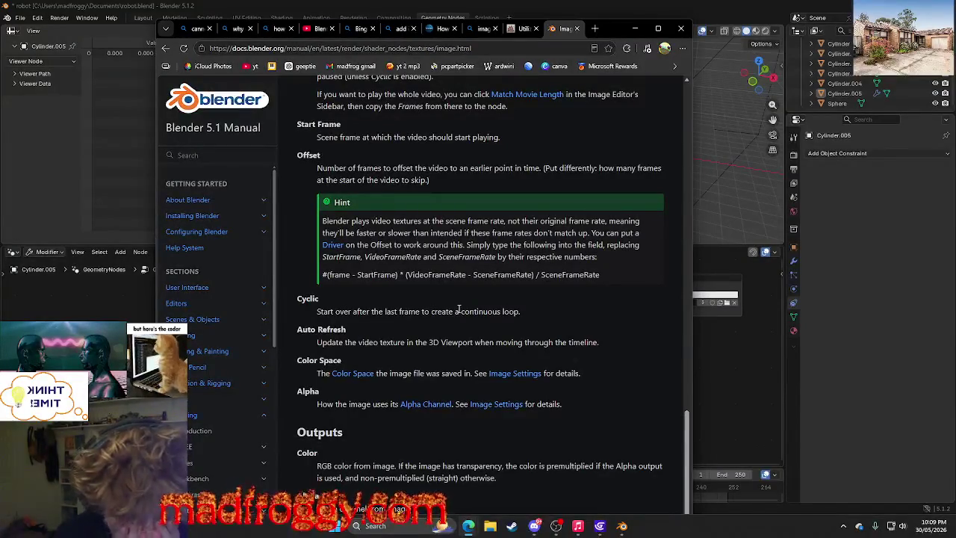
Scroll the Image Texture manual page to the top, cycle the open tabs, then minimize Edge.
scroll(455, 124, "up", 15)
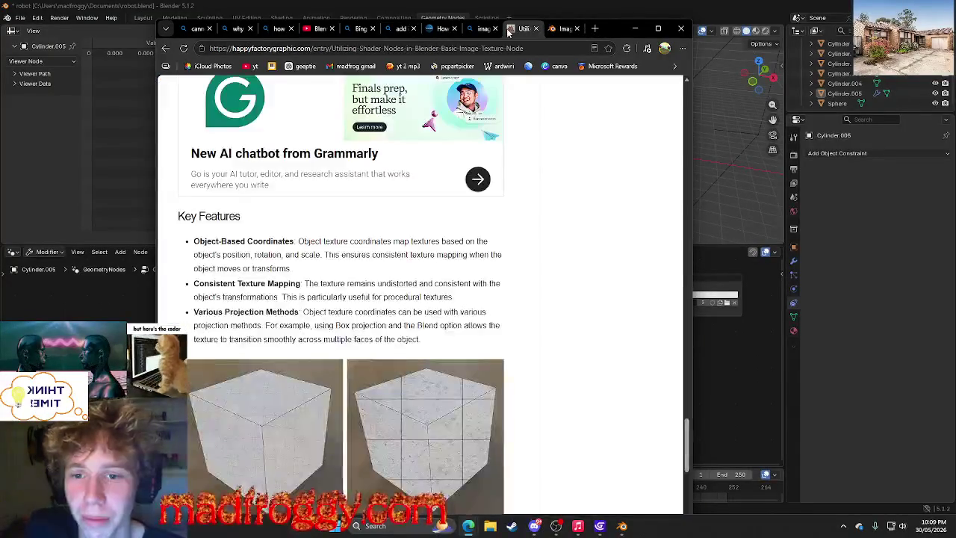
left_click(522, 28)
left_click(483, 29)
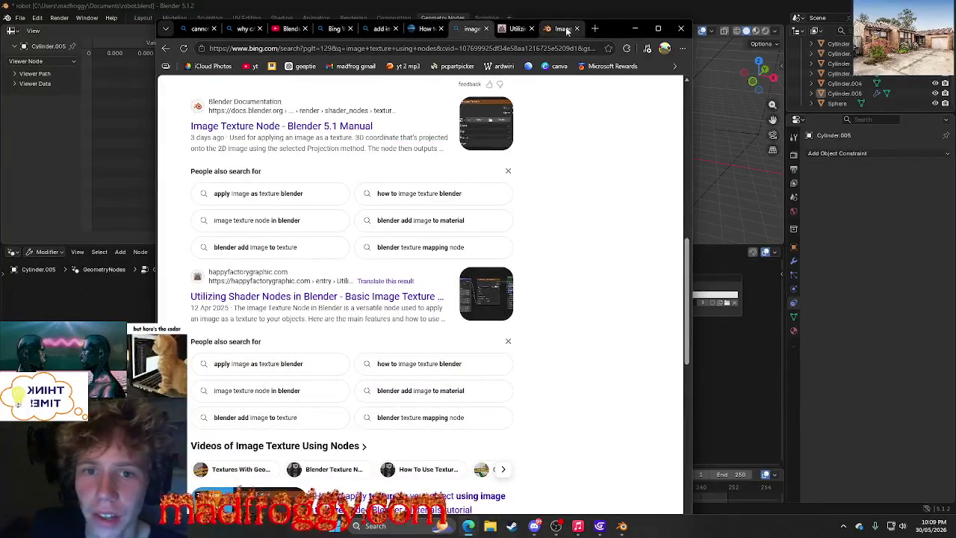
left_click(523, 28)
left_click(635, 28)
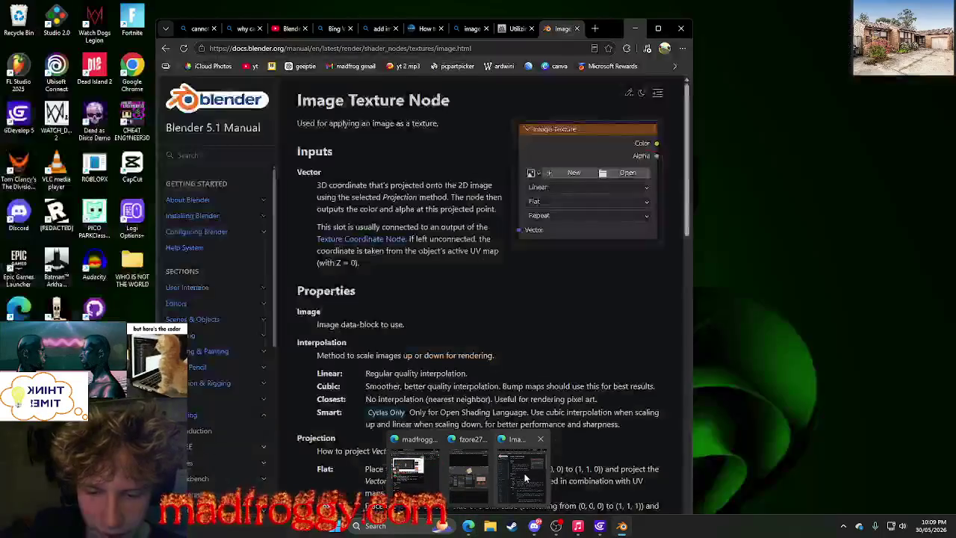
mouse_move(469, 471)
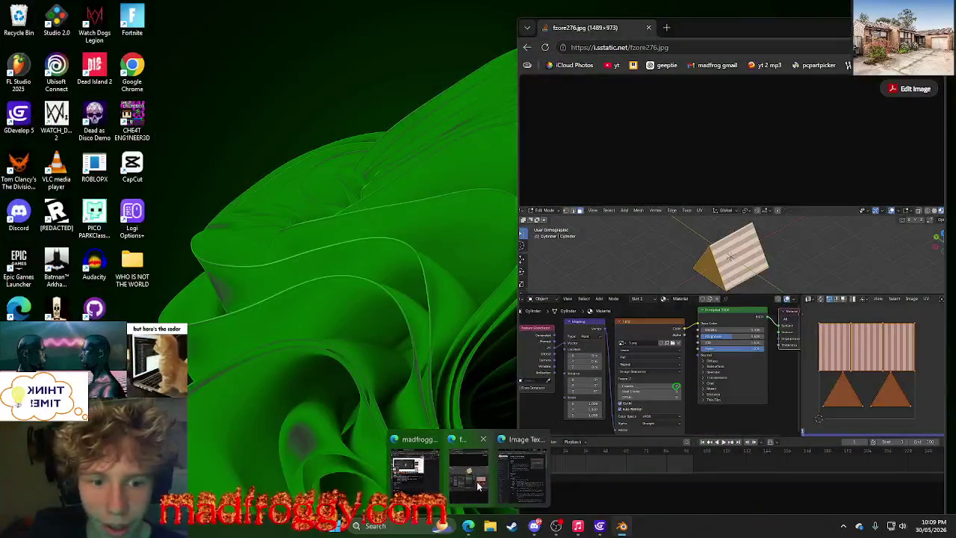
Compare the fzore276.jpg reference screenshot with Blender's Image Texture-to-Viewer node tree.
left_click(478, 485)
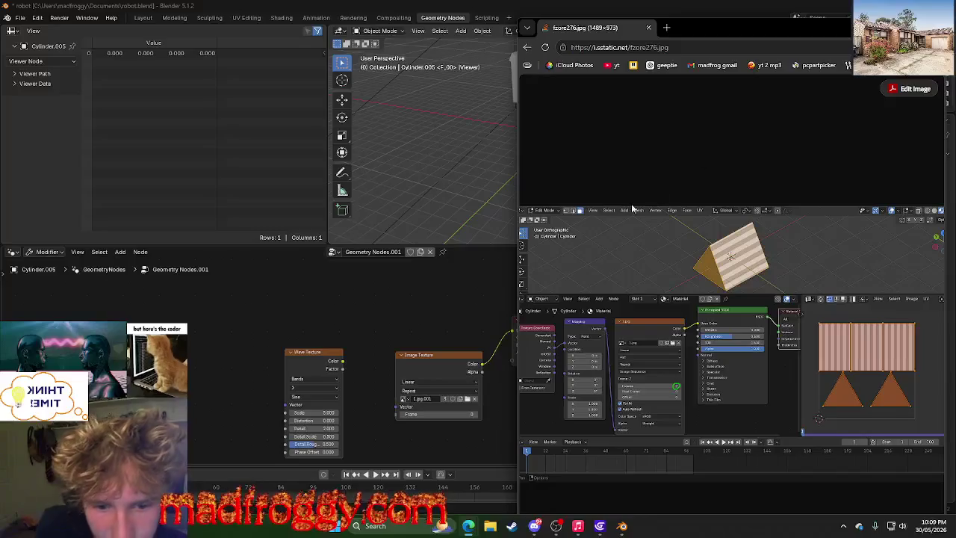
scroll(447, 351, "up", 2)
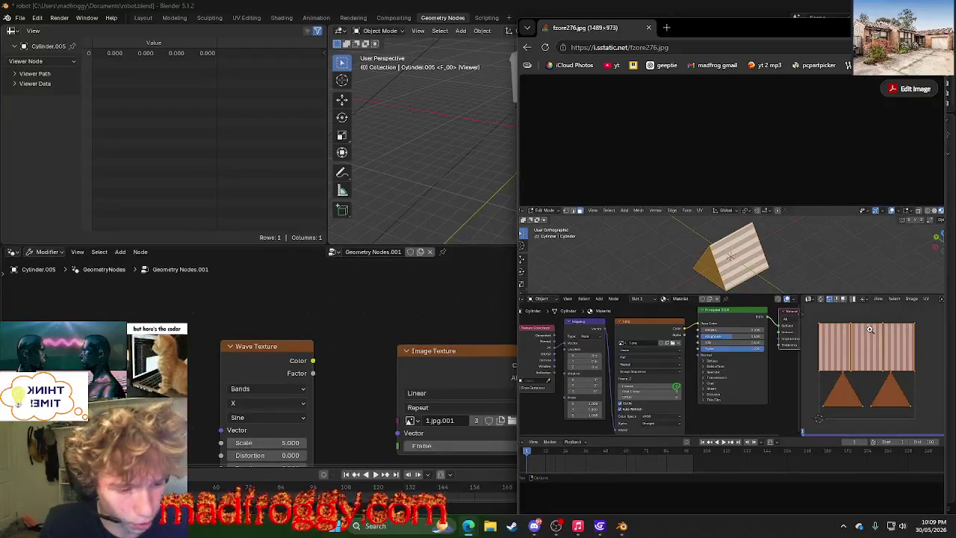
left_click(467, 318)
middle_click_drag(466, 318, 420, 304)
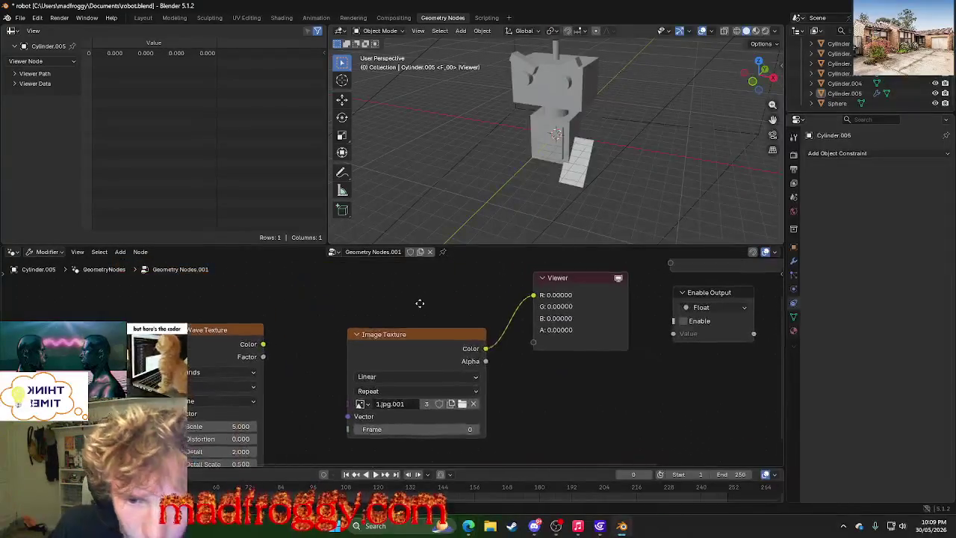
key("alt+Tab")
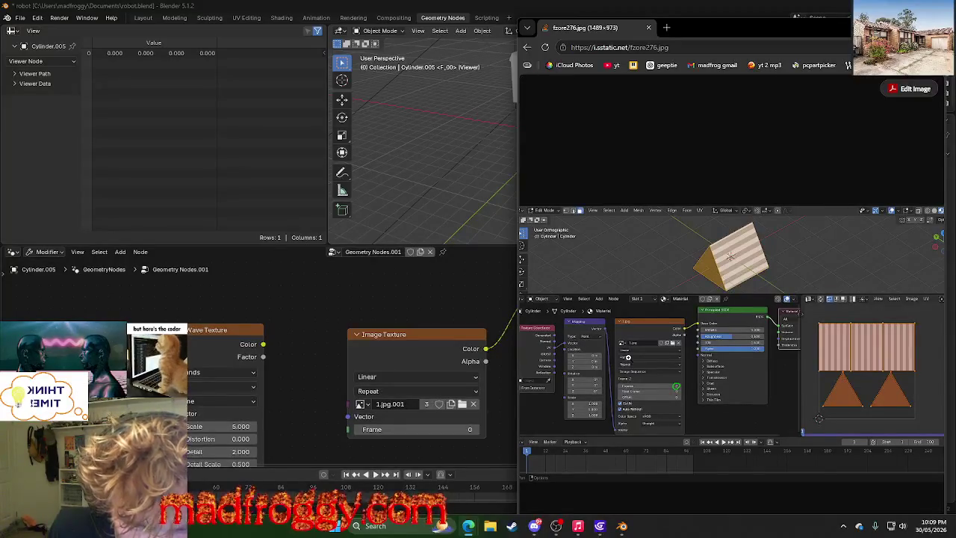
left_click(450, 311)
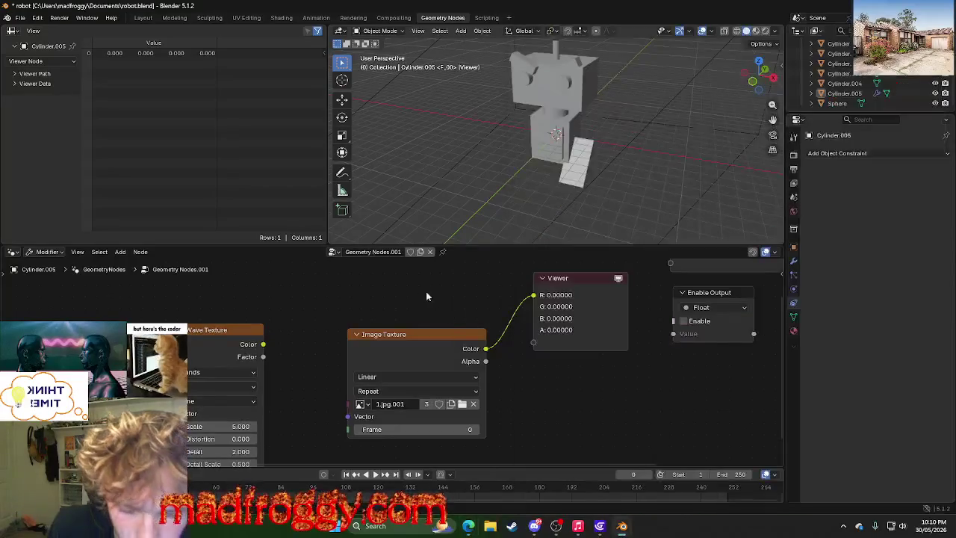
right_click(426, 291)
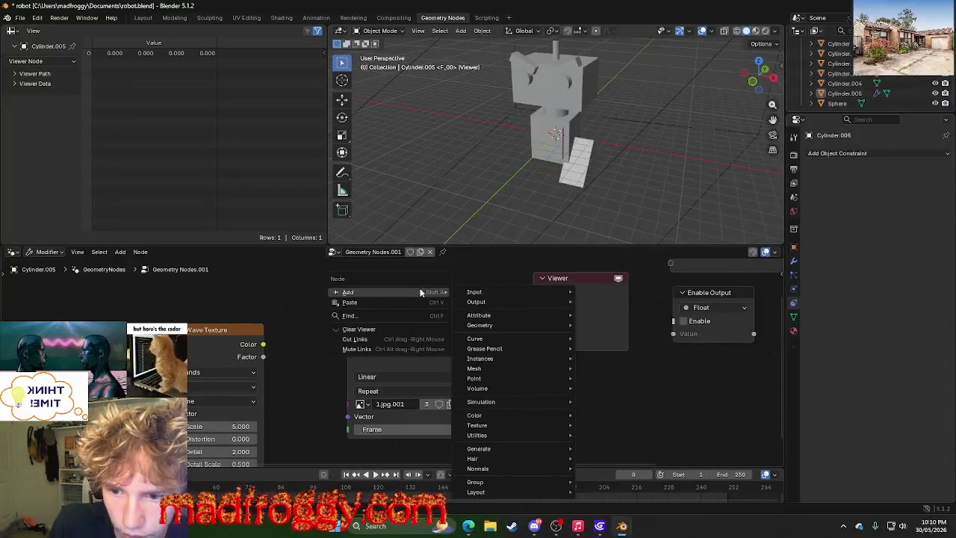
key("Escape")
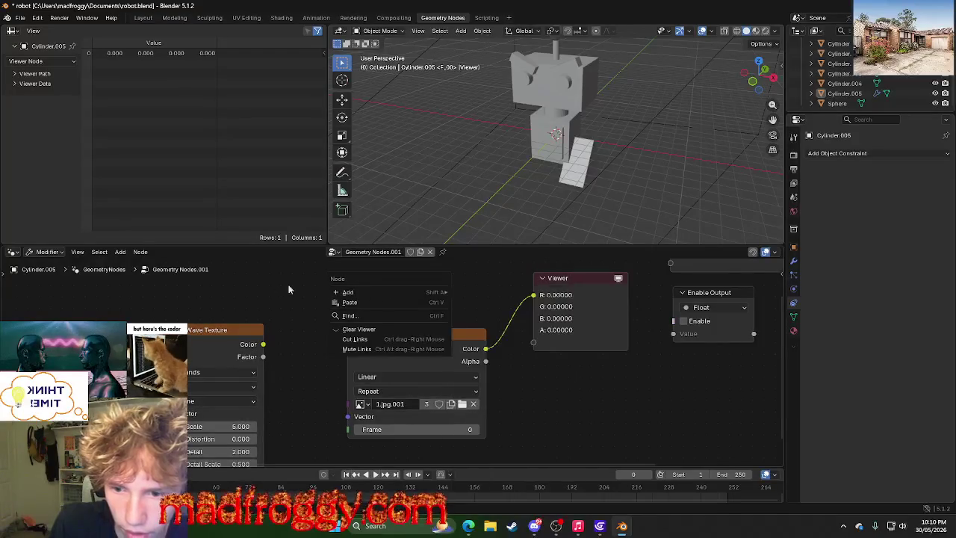
key("shift+a")
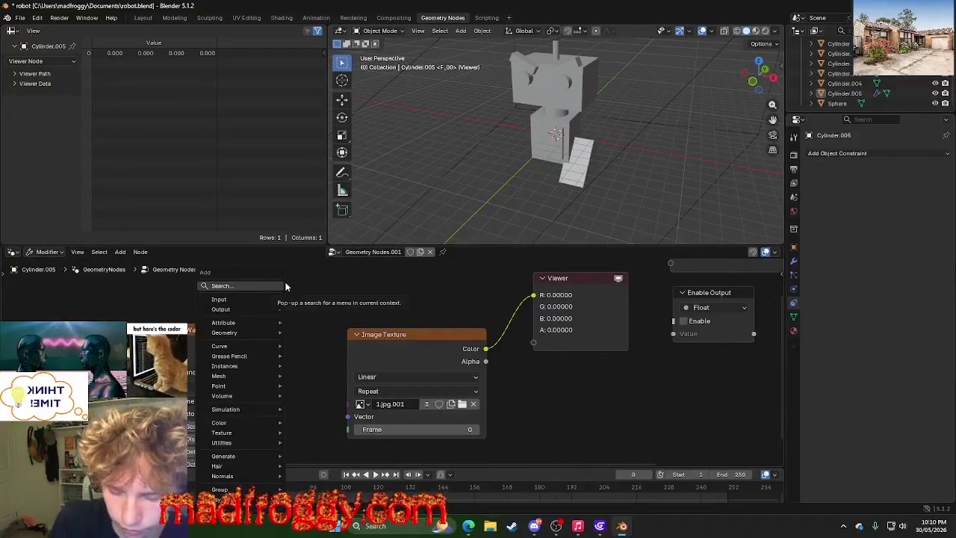
type("r")
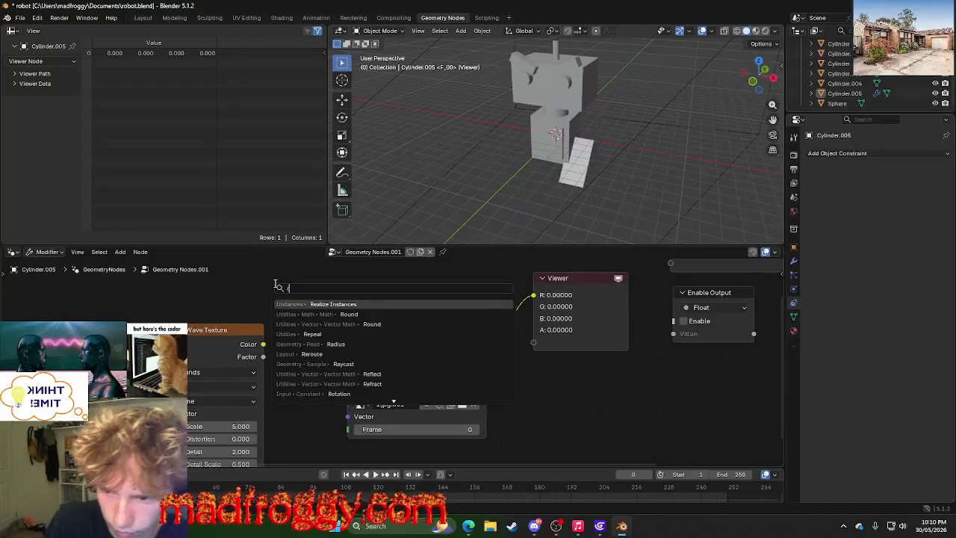
key("BackSpace")
type("texture coo")
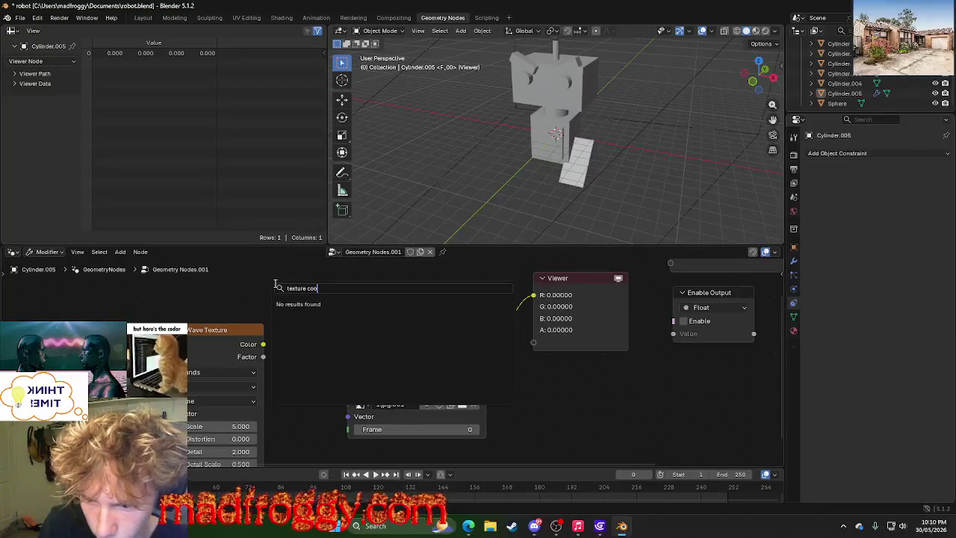
key("BackSpace")
key("BackSpace")
key("BackSpace")
key("BackSpace")
key("BackSpace")
key("BackSpace")
key("BackSpace")
key("BackSpace")
key("BackSpace")
type("coor")
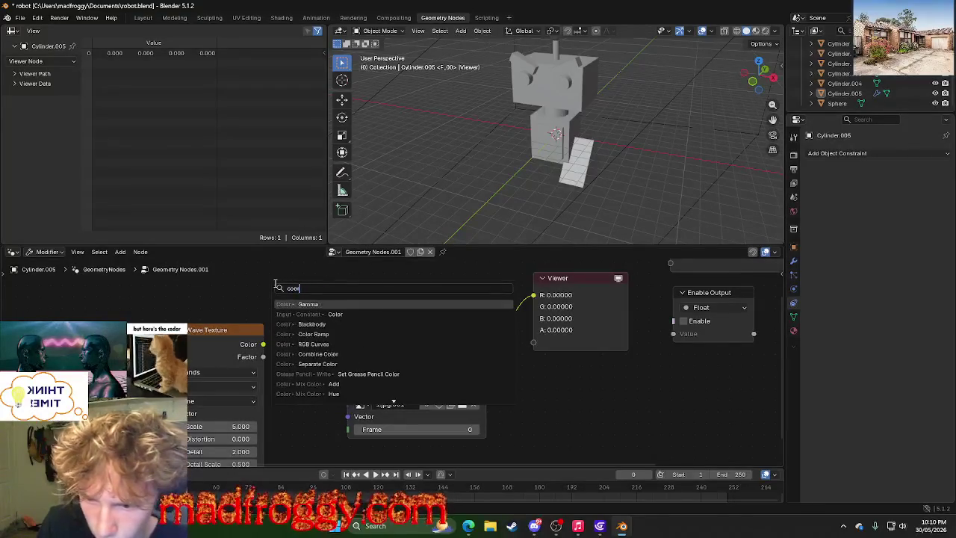
type("r")
key("BackSpace")
key("BackSpace")
key("BackSpace")
key("BackSpace")
key("BackSpace")
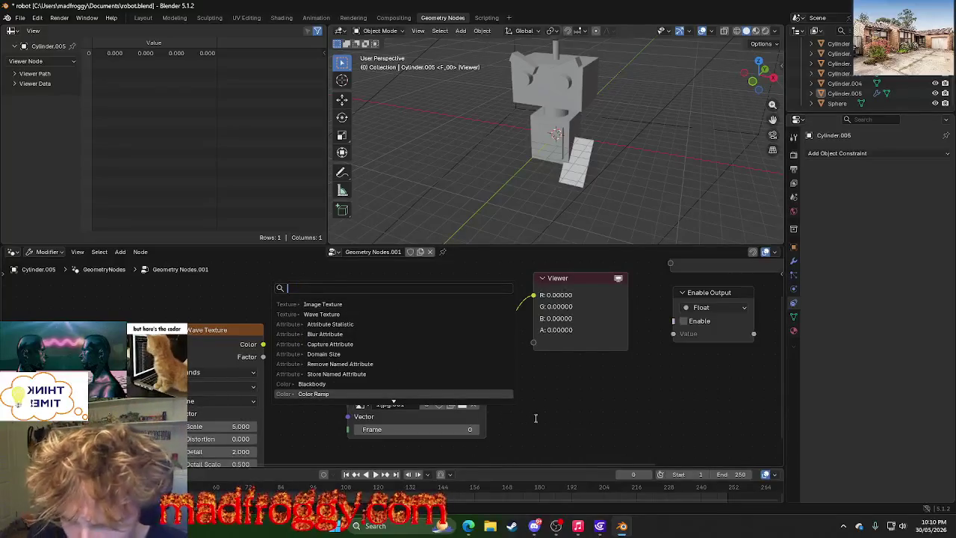
key("Escape")
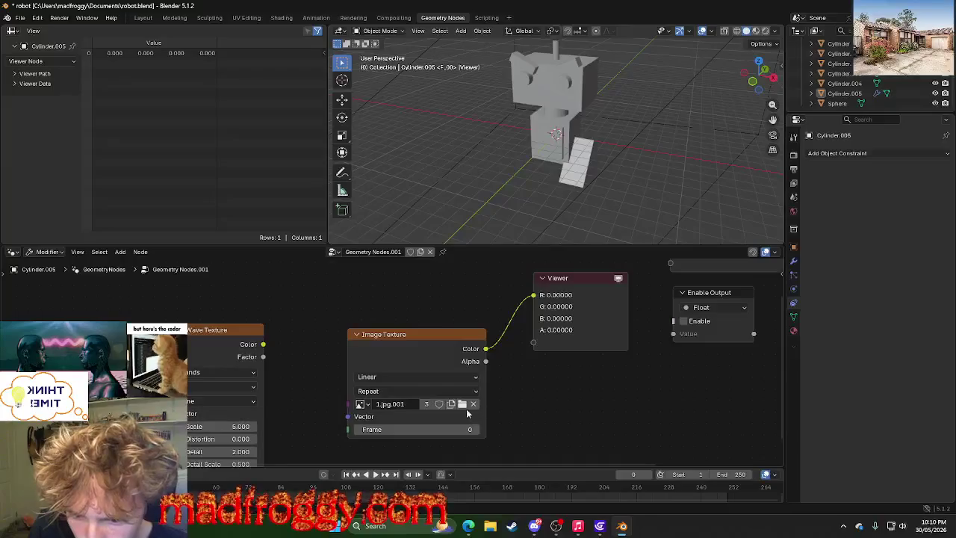
left_click(440, 428)
key("Escape")
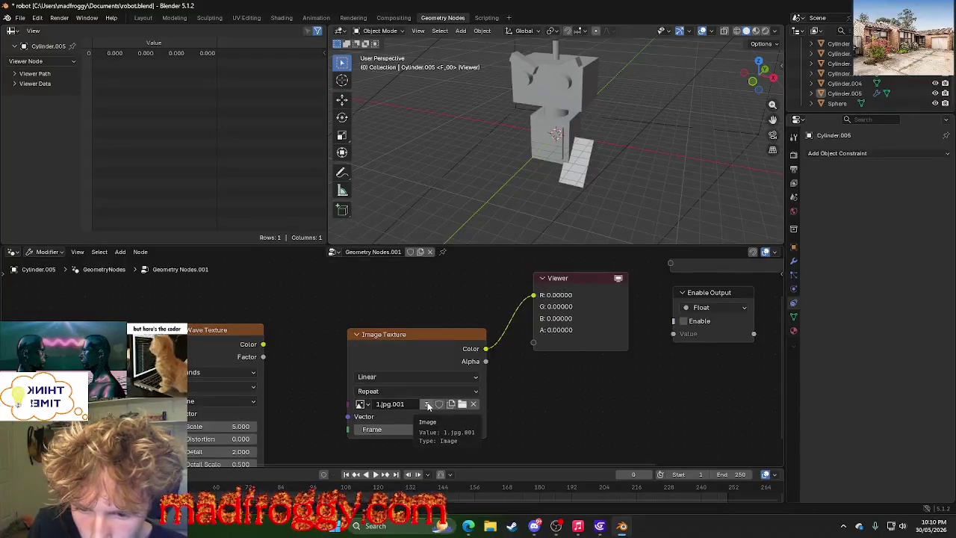
key("shift+a")
mouse_move(581, 391)
middle_mouse_down()
mouse_move(606, 357)
mouse_move(574, 374)
middle_mouse_up()
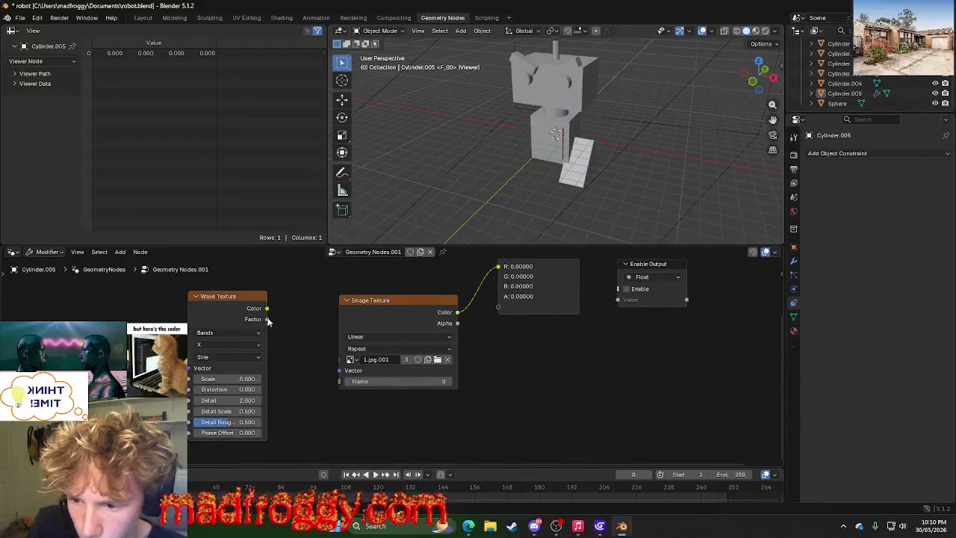
left_click_drag(285, 323, 314, 333)
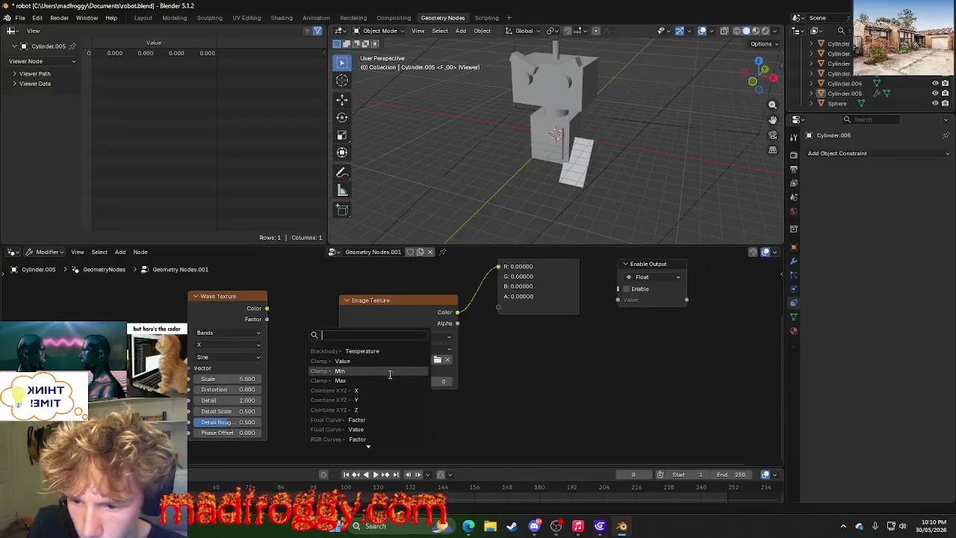
scroll(366, 410, "down", 4)
scroll(365, 410, "down", 2)
scroll(366, 410, "down", 4)
scroll(366, 411, "down", 4)
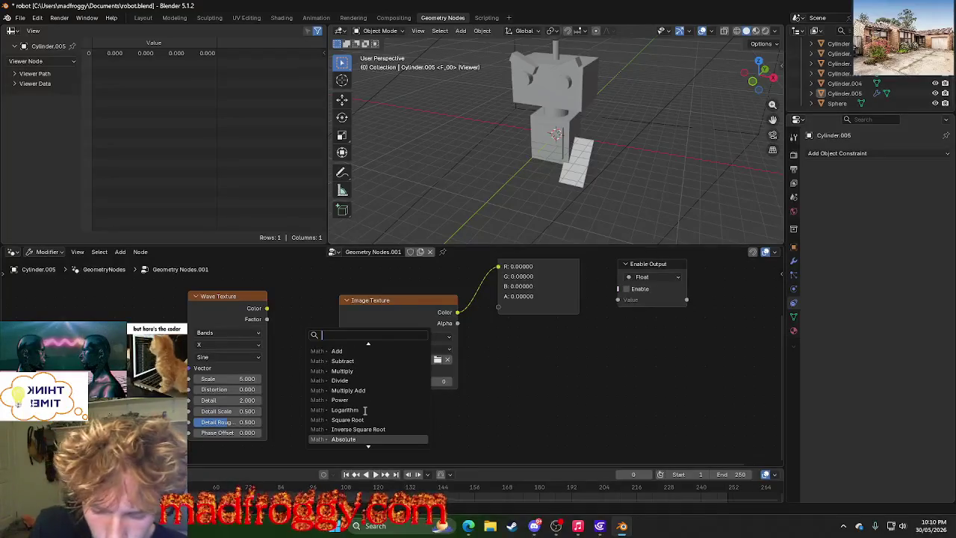
type("coord")
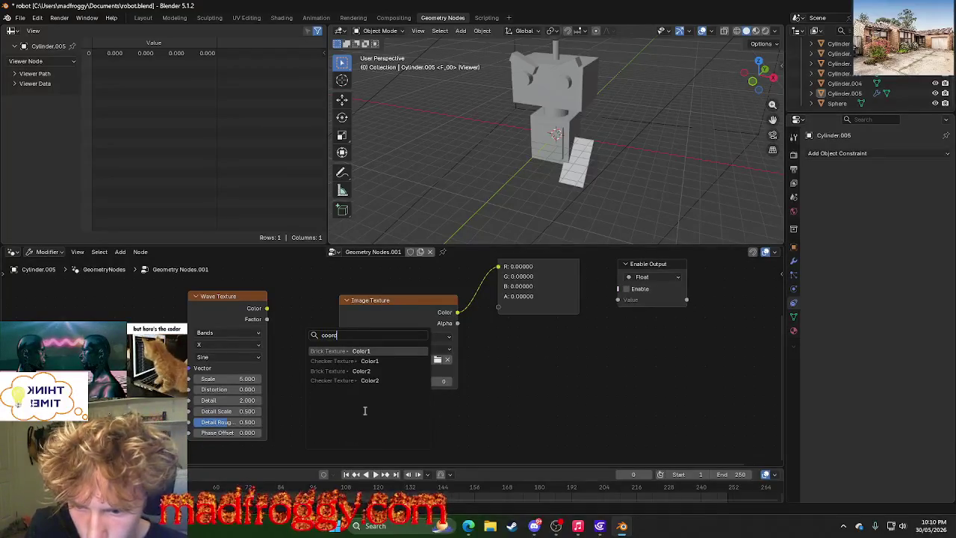
key("BackSpace")
key("BackSpace")
key("BackSpace")
key("BackSpace")
key("BackSpace")
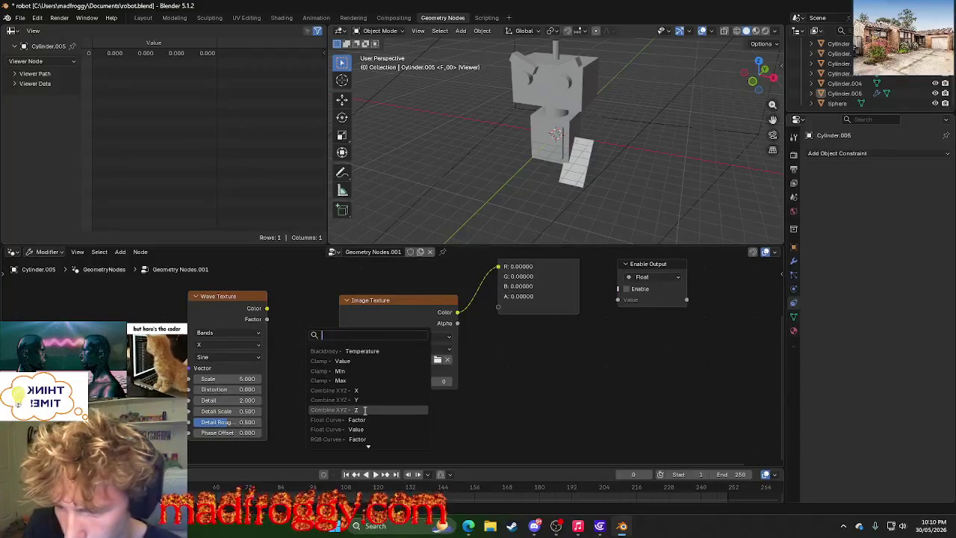
key("Escape")
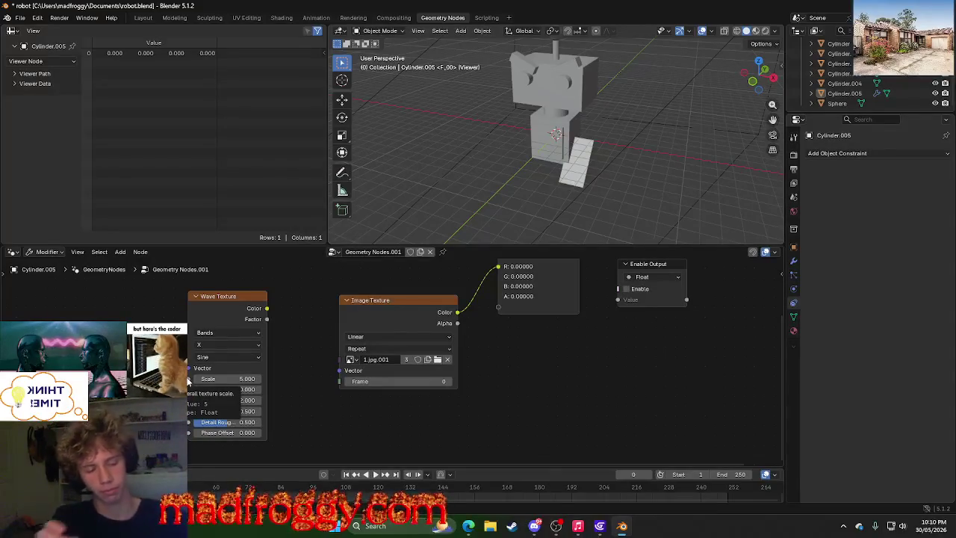
key("XF86AudioLowerVolume")
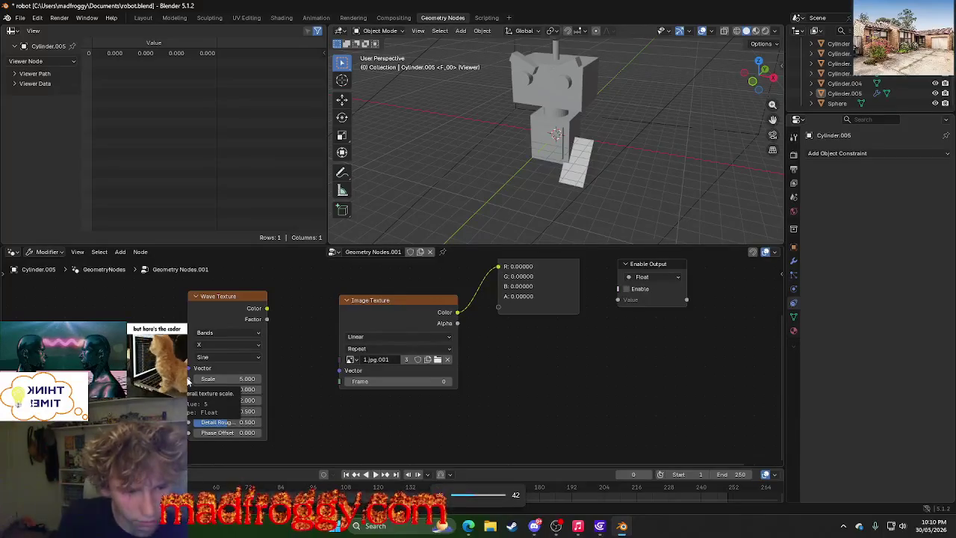
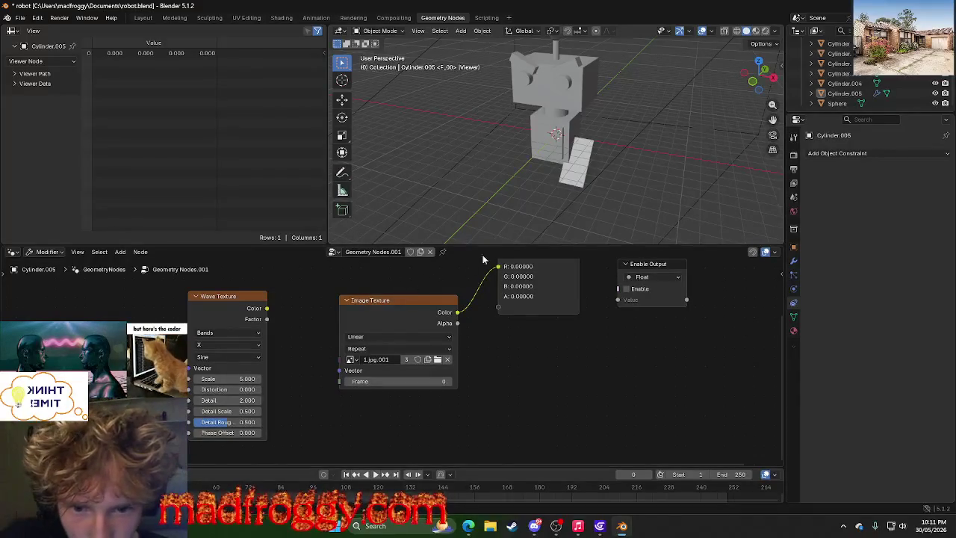
Move the Image Texture node up-left, clear of the Viewer node, then switch to the browser's reference screenshot.
mouse_move(564, 157)
middle_mouse_down()
mouse_move(602, 138)
mouse_move(656, 134)
mouse_move(591, 145)
mouse_move(687, 159)
mouse_move(679, 178)
mouse_move(476, 147)
mouse_move(374, 145)
mouse_move(596, 140)
mouse_move(596, 160)
middle_mouse_up()
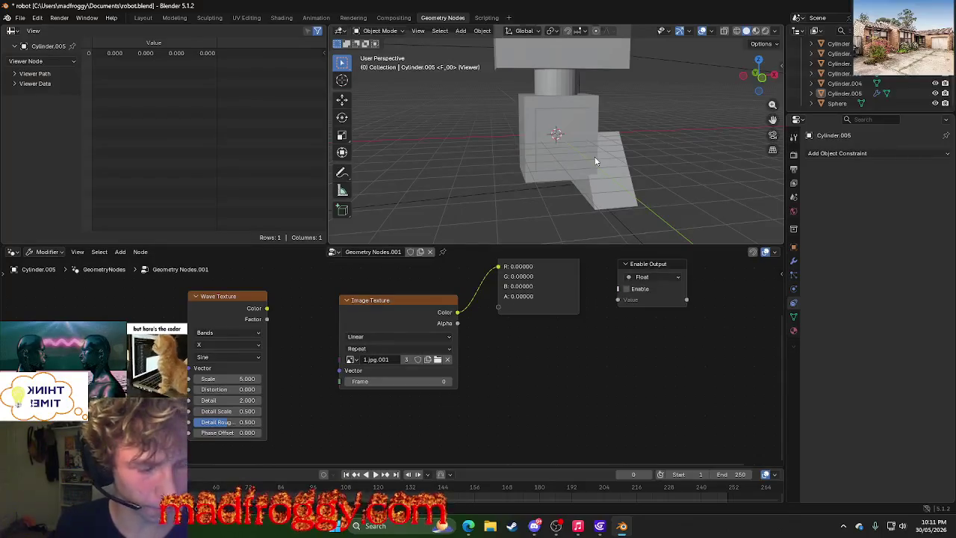
left_click_drag(389, 301, 353, 290)
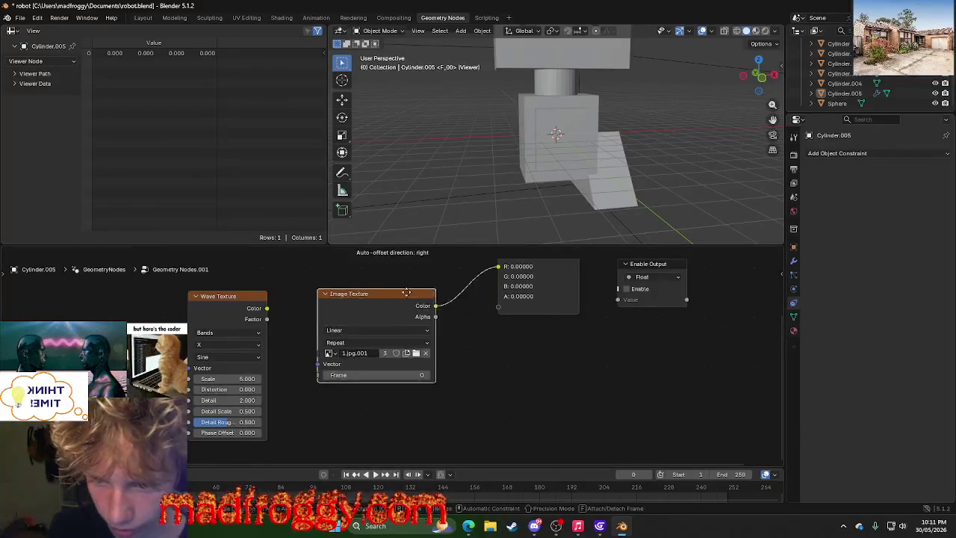
scroll(478, 352, "up", 1, "shift")
scroll(485, 377, "down", 1)
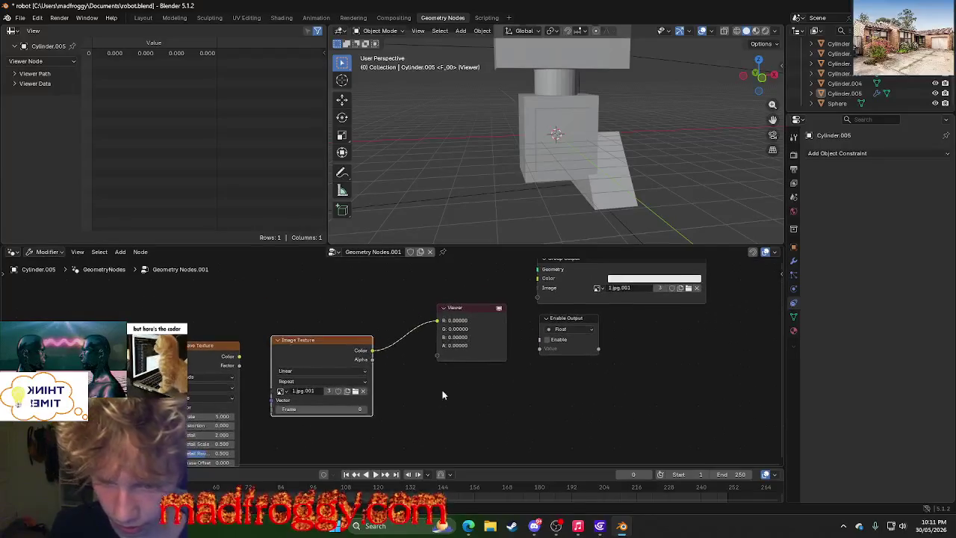
left_click(464, 308)
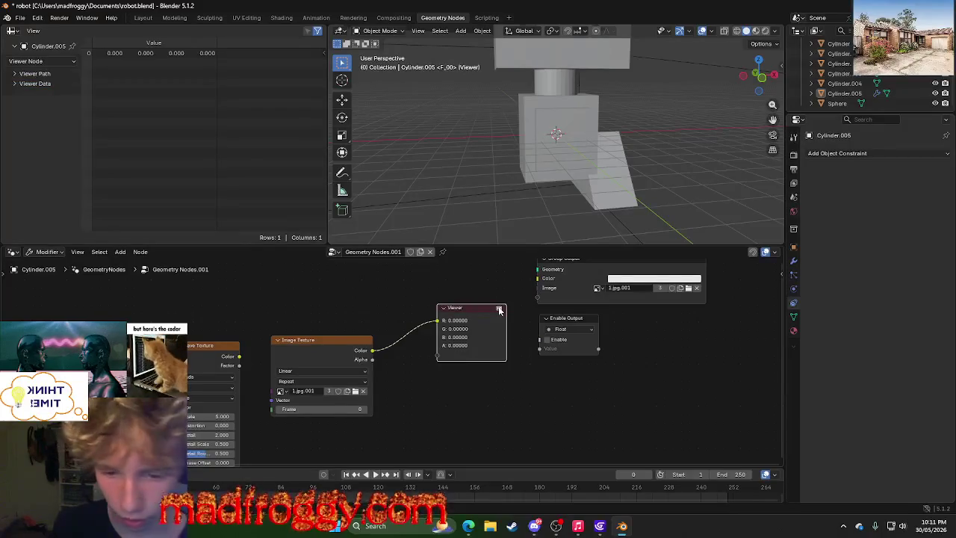
middle_click_drag(515, 288, 493, 317)
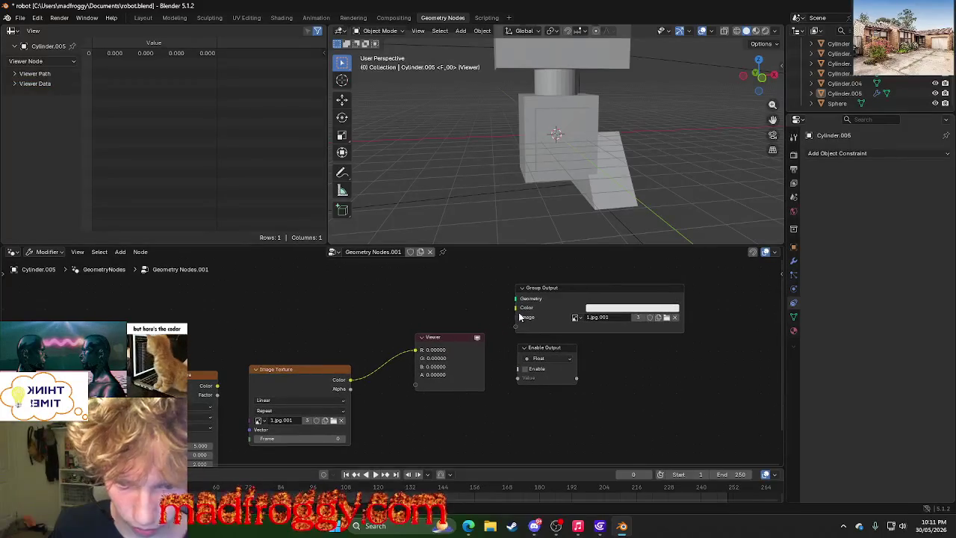
key("alt+Tab")
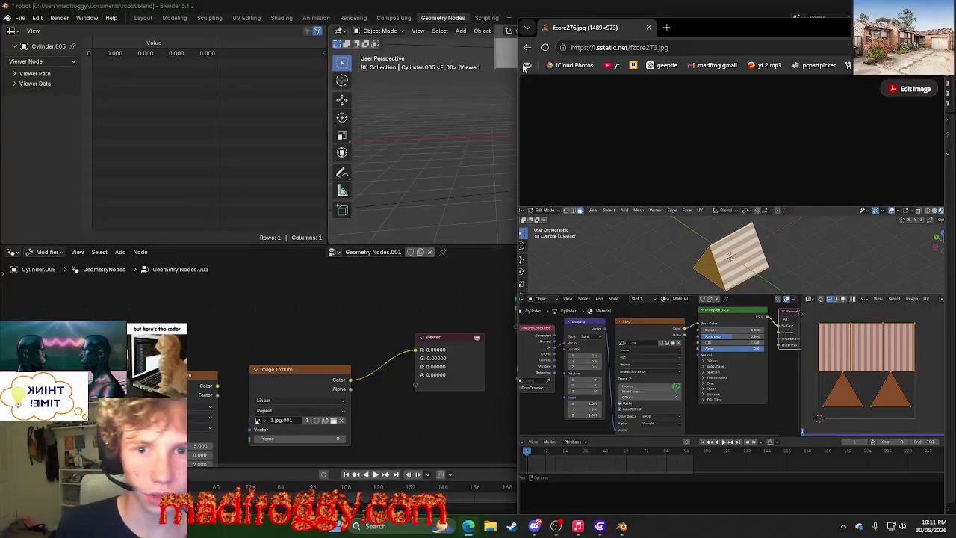
left_click(527, 47)
scroll(687, 278, "down", 5)
scroll(689, 282, "down", 5)
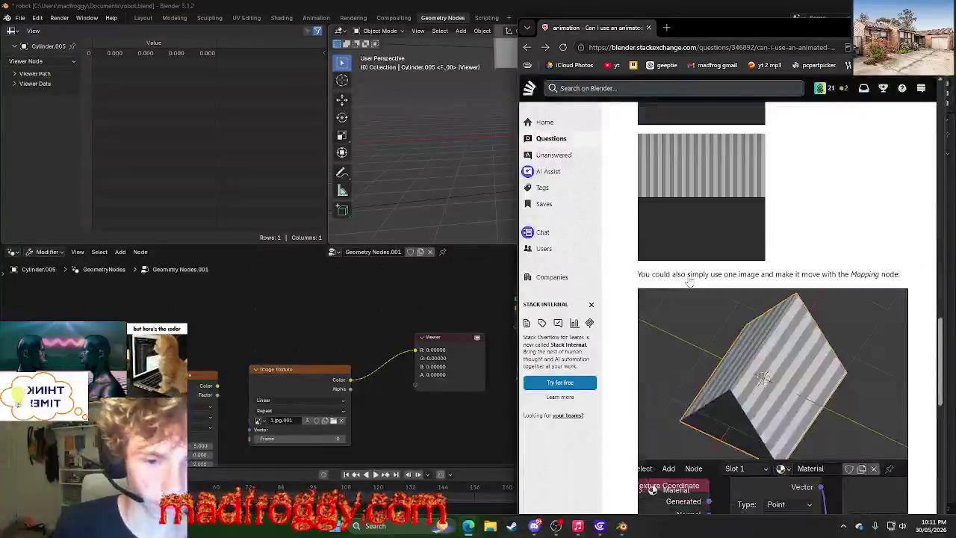
scroll(690, 282, "down", 5)
scroll(709, 280, "up", 1)
scroll(708, 280, "down", 1)
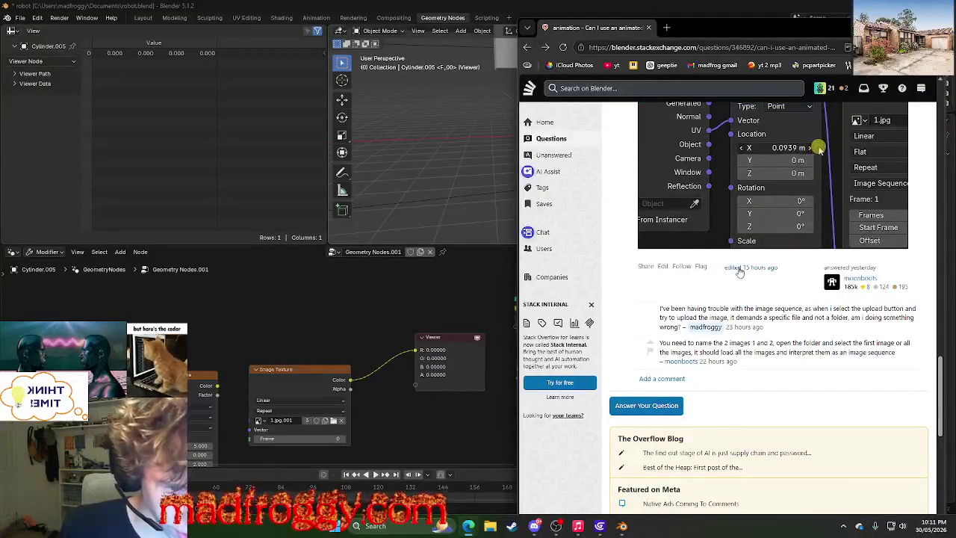
left_click(564, 47)
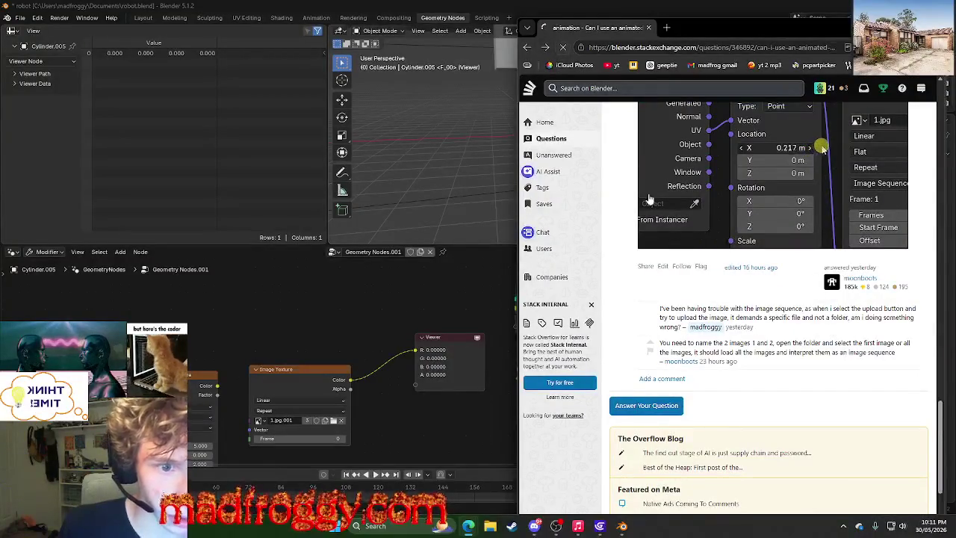
scroll(767, 298, "up", 2)
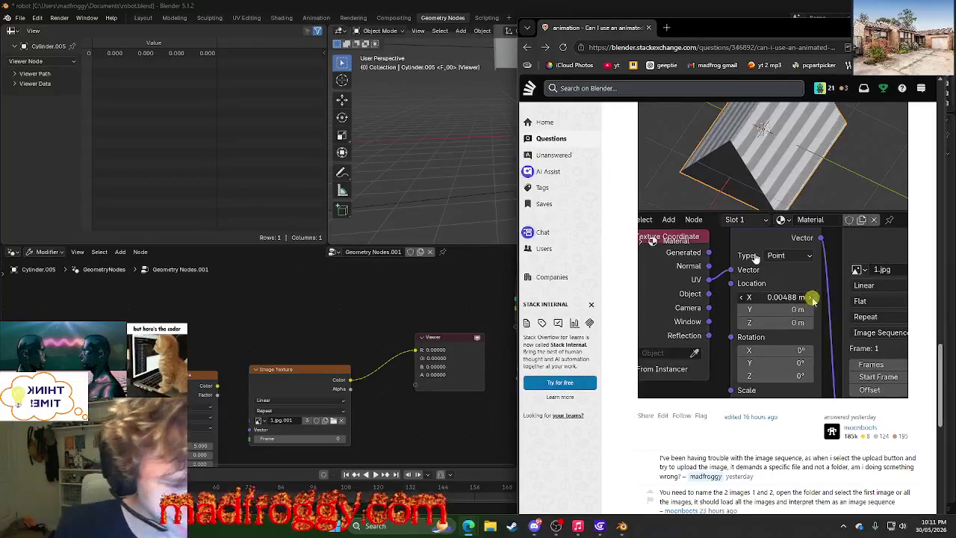
scroll(756, 257, "up", 4)
scroll(756, 257, "up", 5)
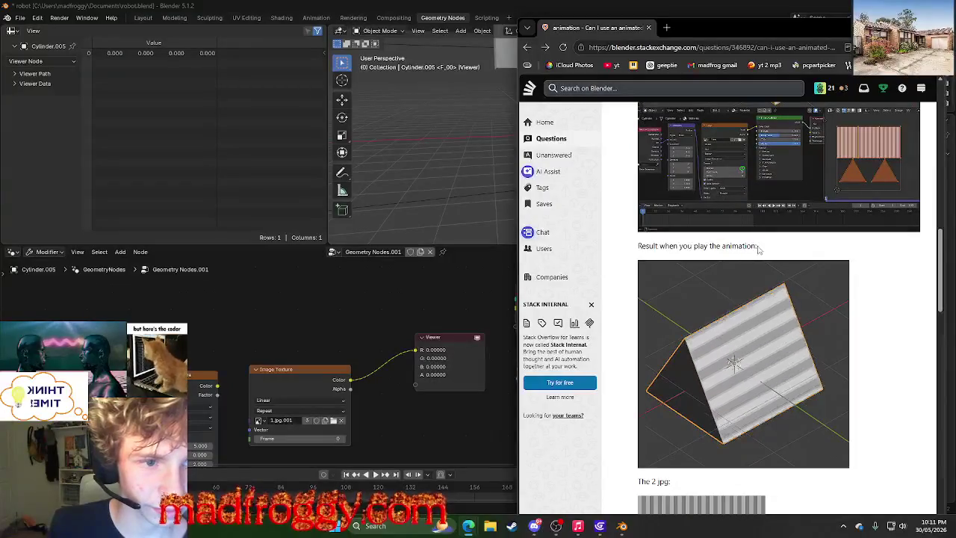
scroll(756, 257, "up", 1)
scroll(759, 249, "up", 1)
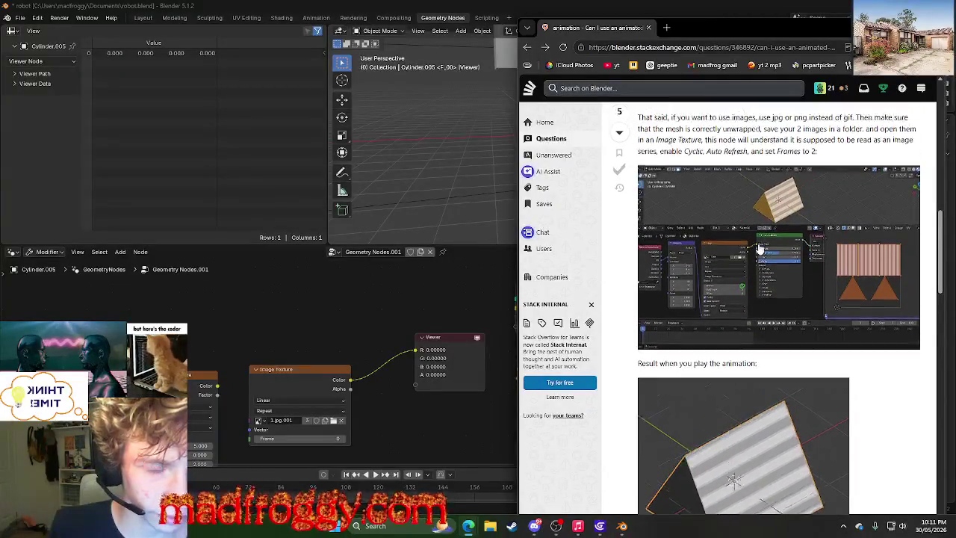
mouse_move(673, 198)
left_mouse_down()
mouse_move(797, 192)
mouse_move(638, 199)
left_mouse_up()
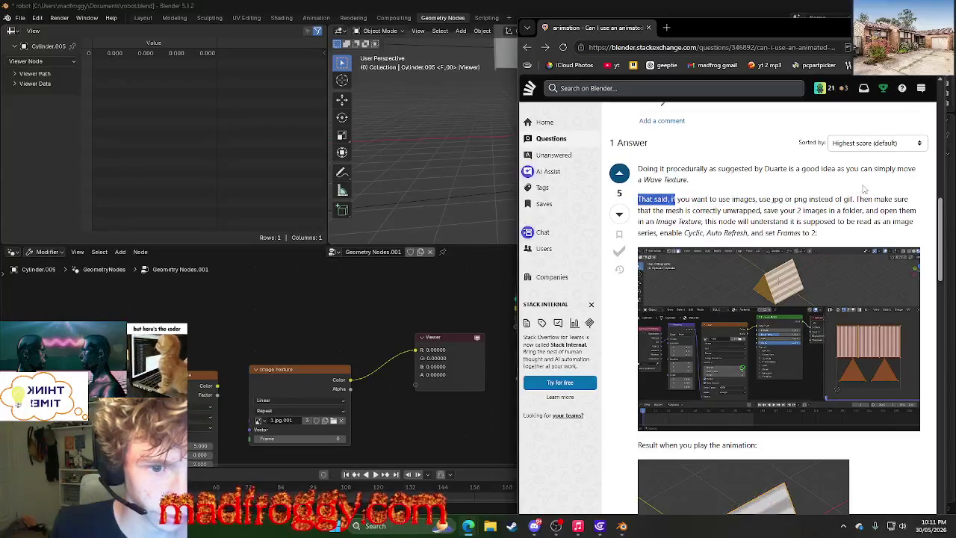
left_click(834, 186)
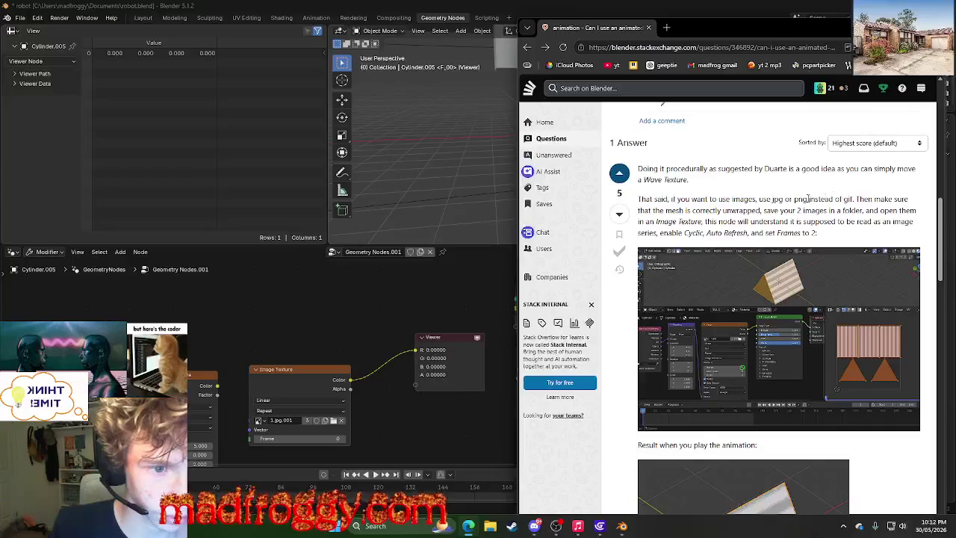
mouse_move(765, 211)
left_mouse_down()
mouse_move(846, 221)
mouse_move(822, 222)
left_mouse_up()
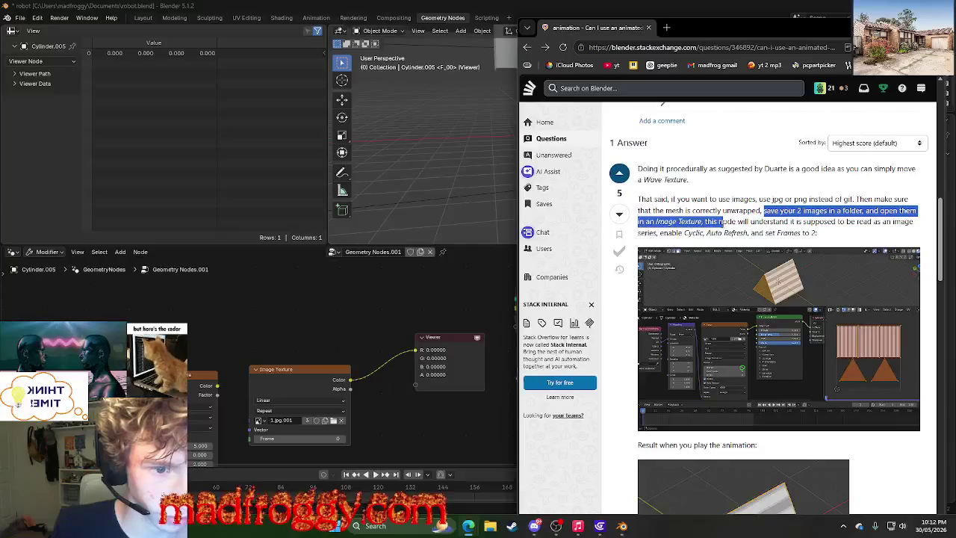
left_click(823, 231)
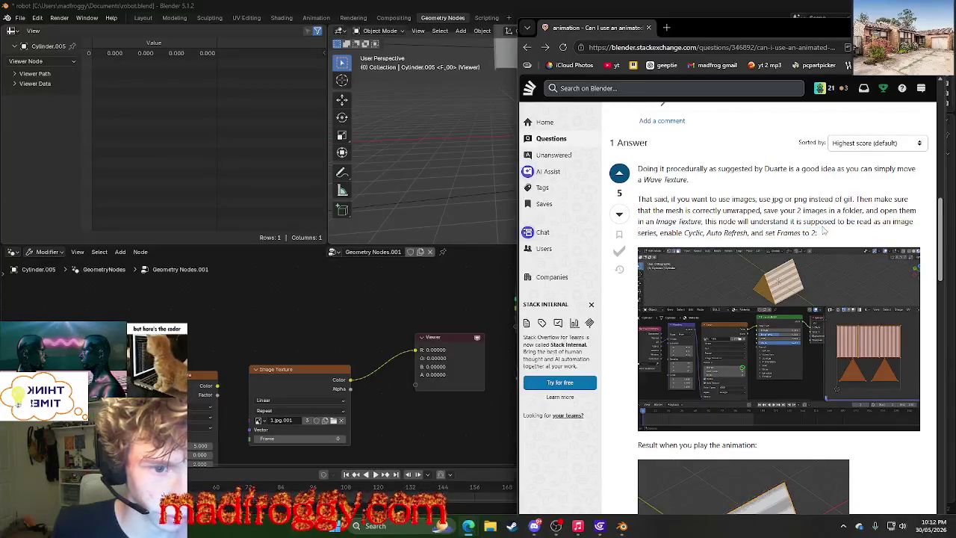
left_click(785, 299)
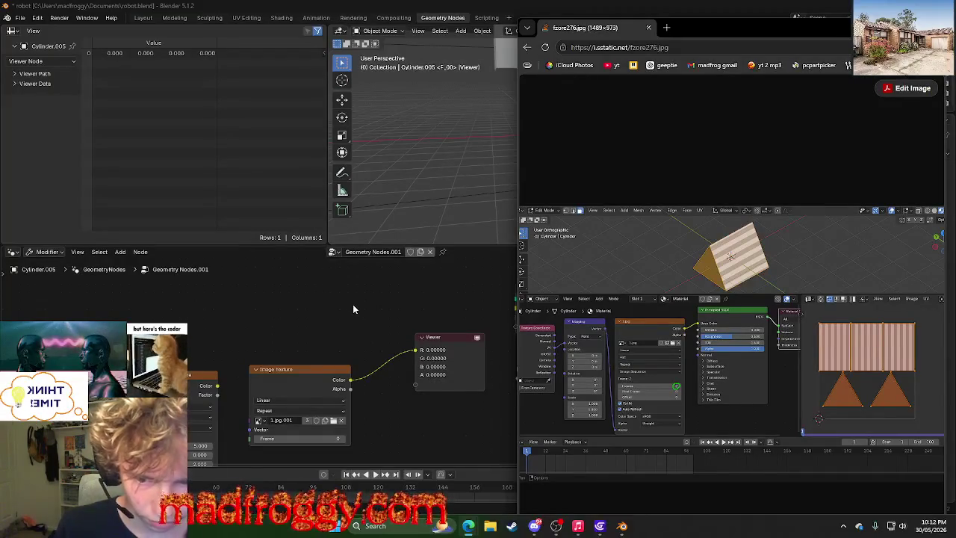
right_click(353, 304)
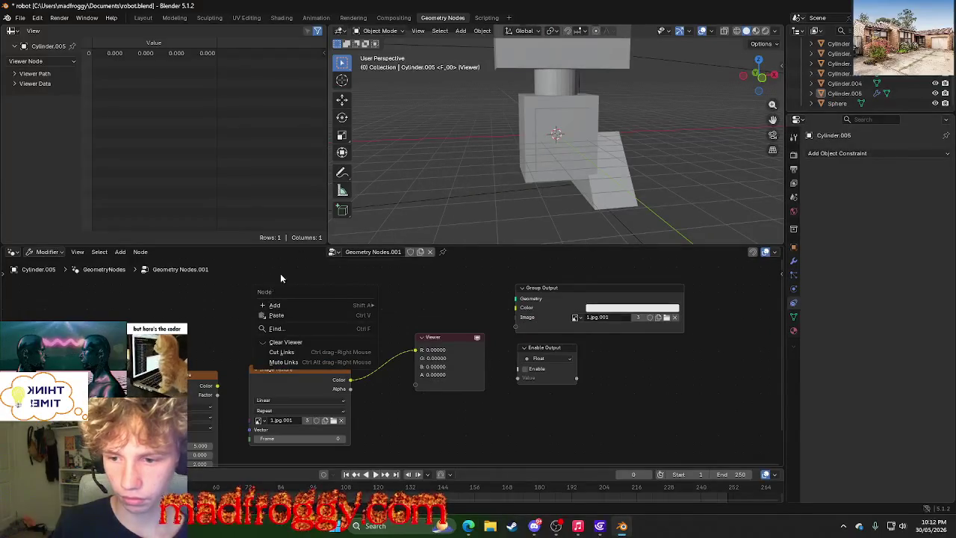
Add a Material input node to the Cylinder.005 node tree and inspect its material list.
key("shift+a")
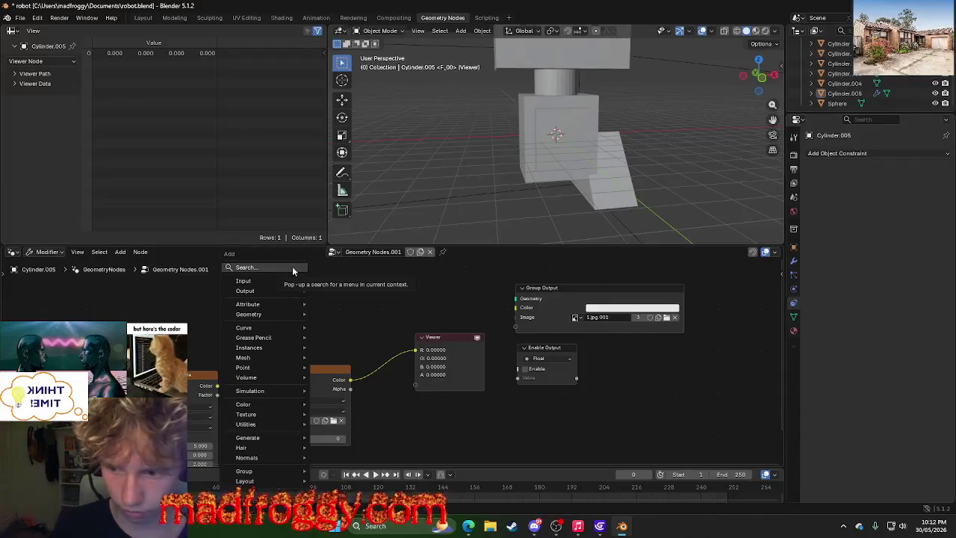
type("mater")
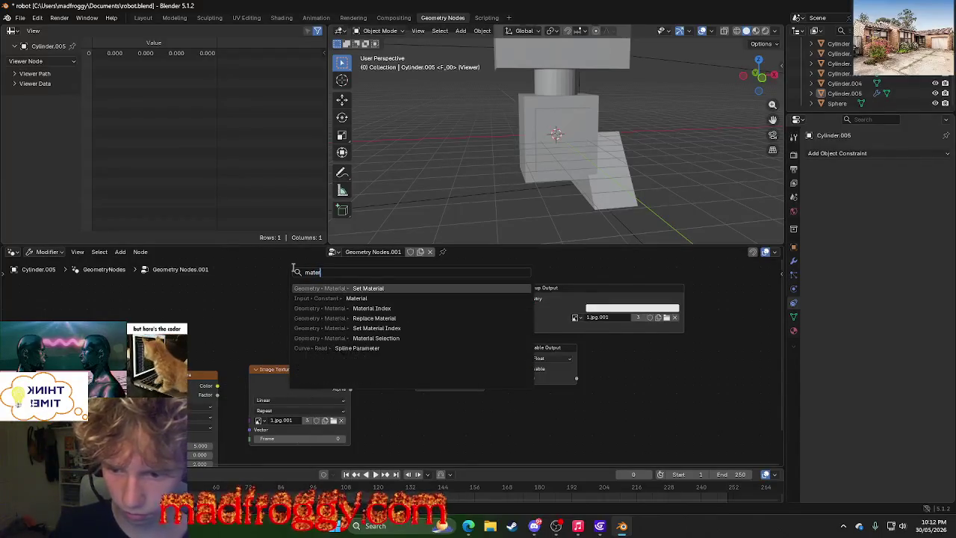
key("Down")
key("Return")
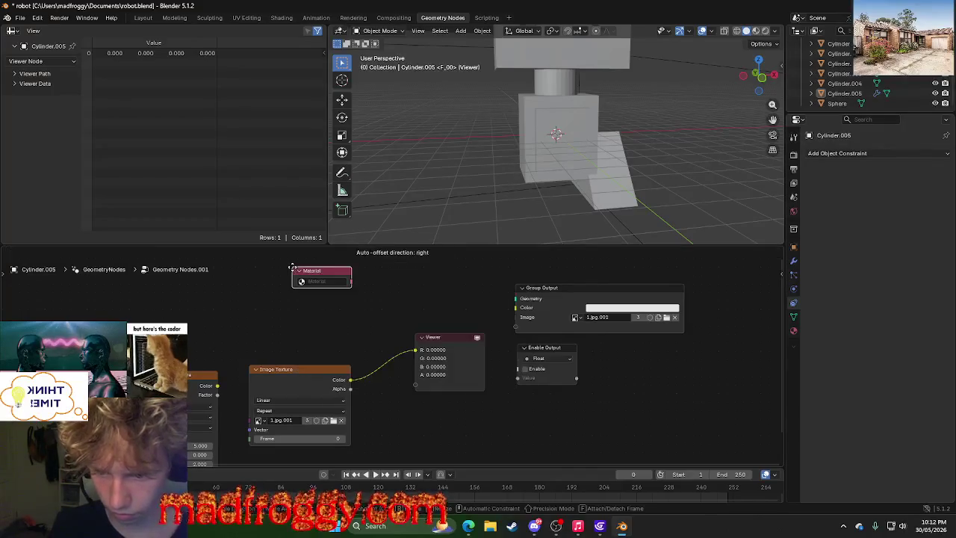
left_click(299, 275)
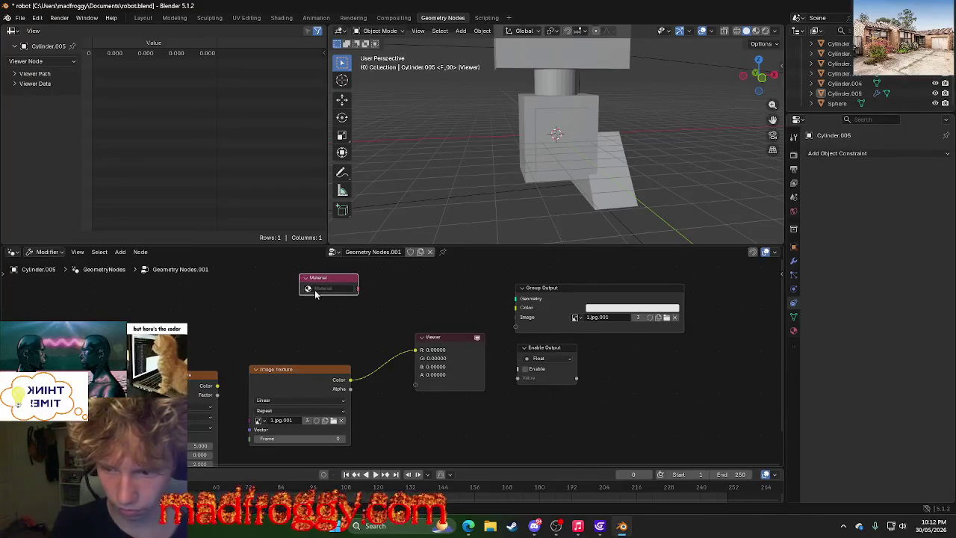
left_click(320, 289)
right_click(247, 310)
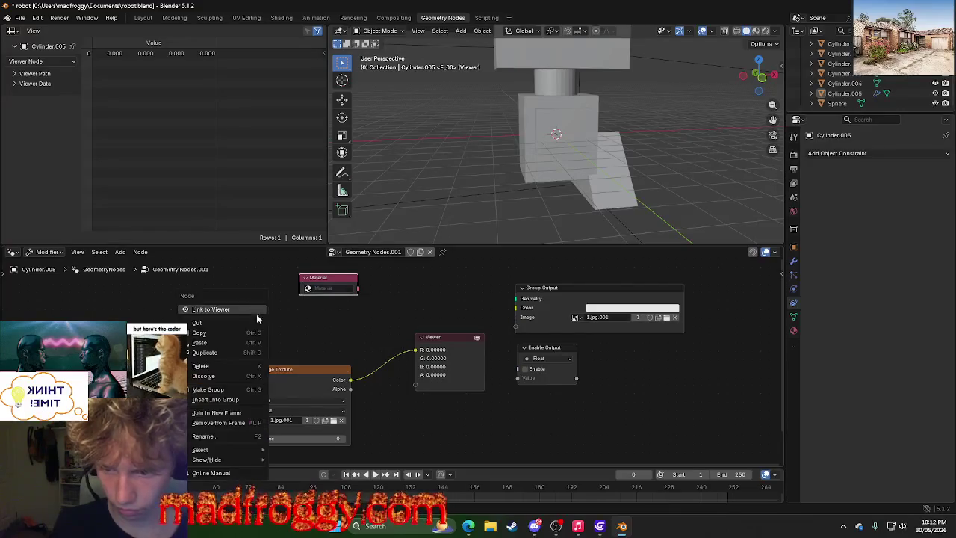
right_click(317, 328)
key("Escape")
Add a Material Index node beside the Material node.
key("shift+a")
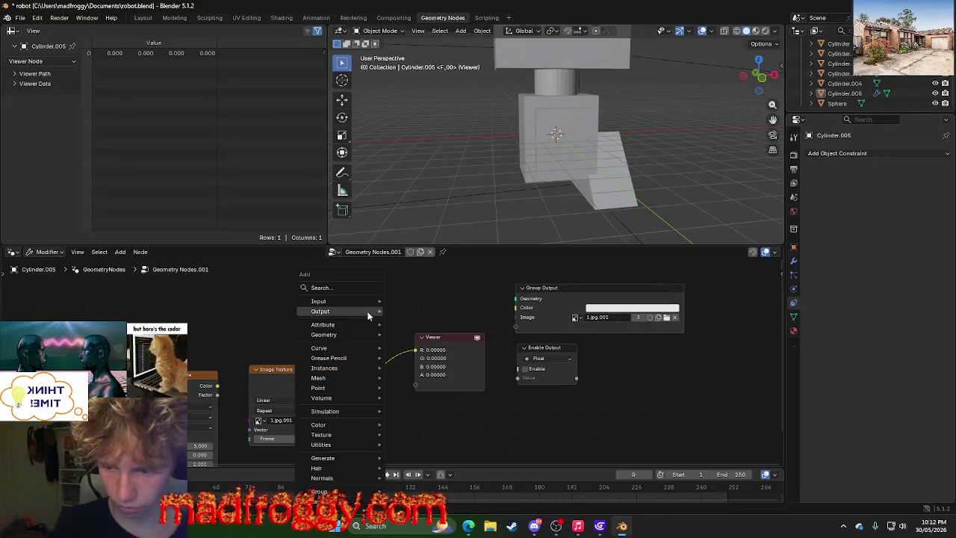
type("mat")
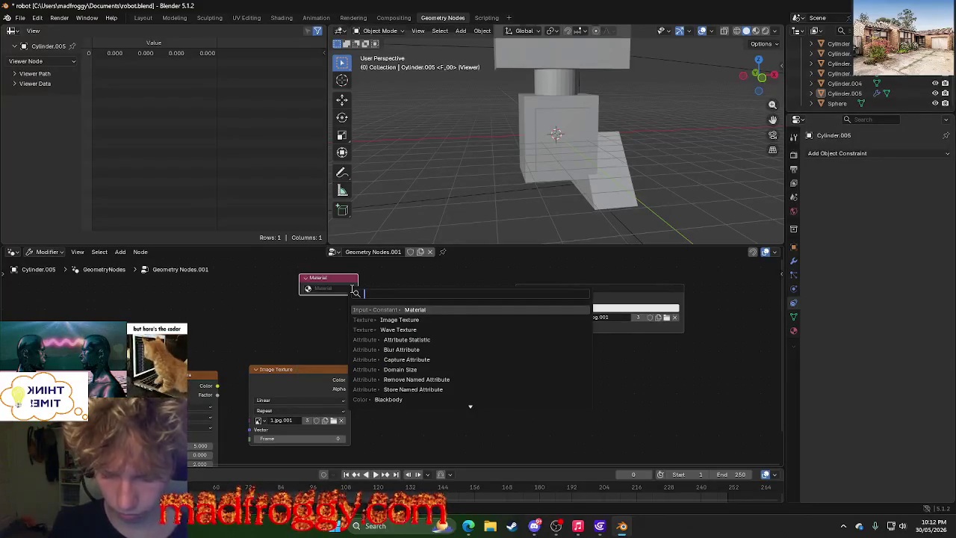
type("er")
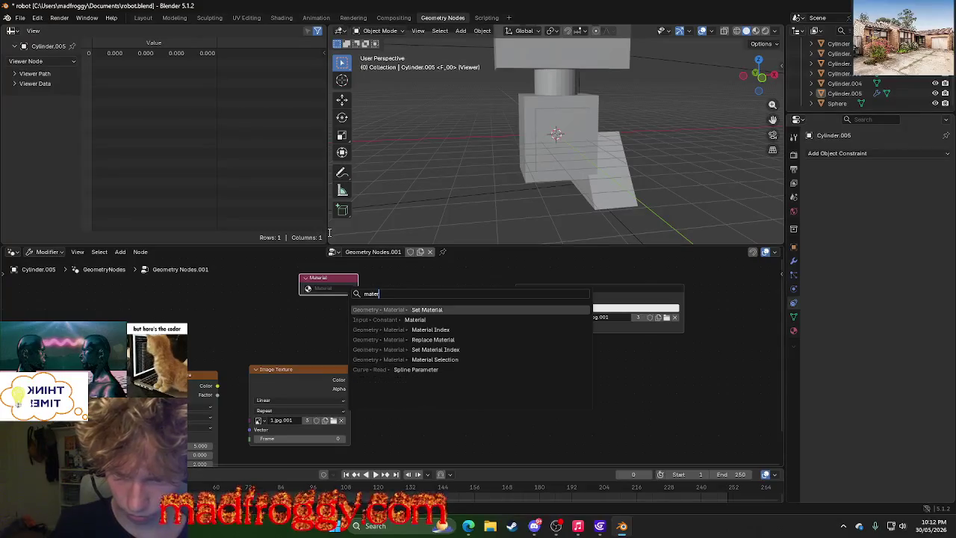
left_click(486, 332)
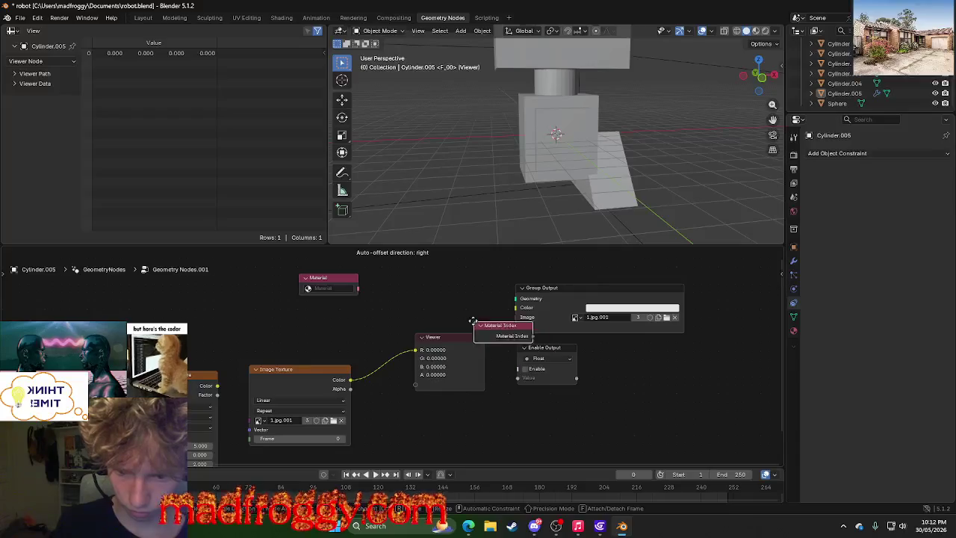
left_click(437, 286)
mouse_move(695, 278)
left_mouse_down()
mouse_move(480, 338)
mouse_move(330, 267)
left_mouse_up()
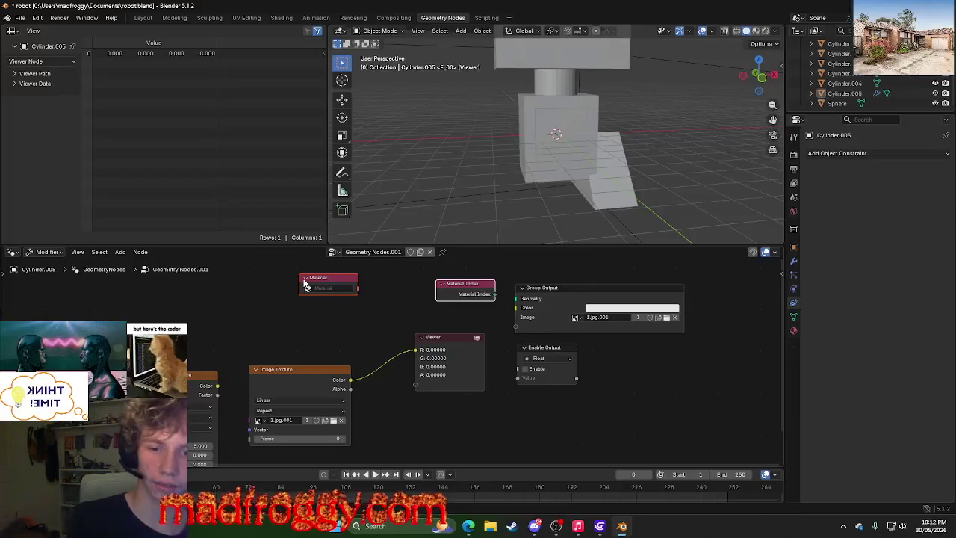
Delete the Material and Material Index nodes plus the box-selected nodes, then select the camera.
key("x")
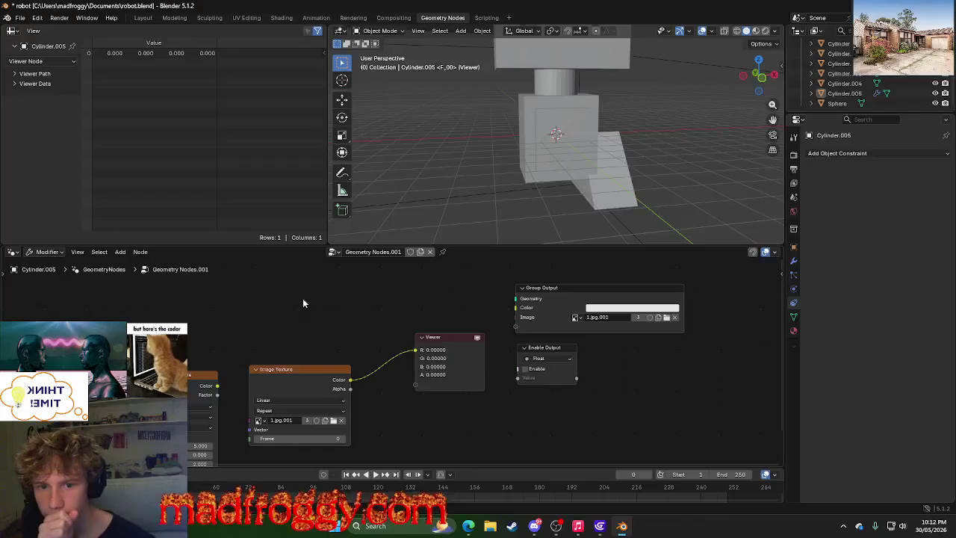
left_click_drag(205, 324, 666, 421)
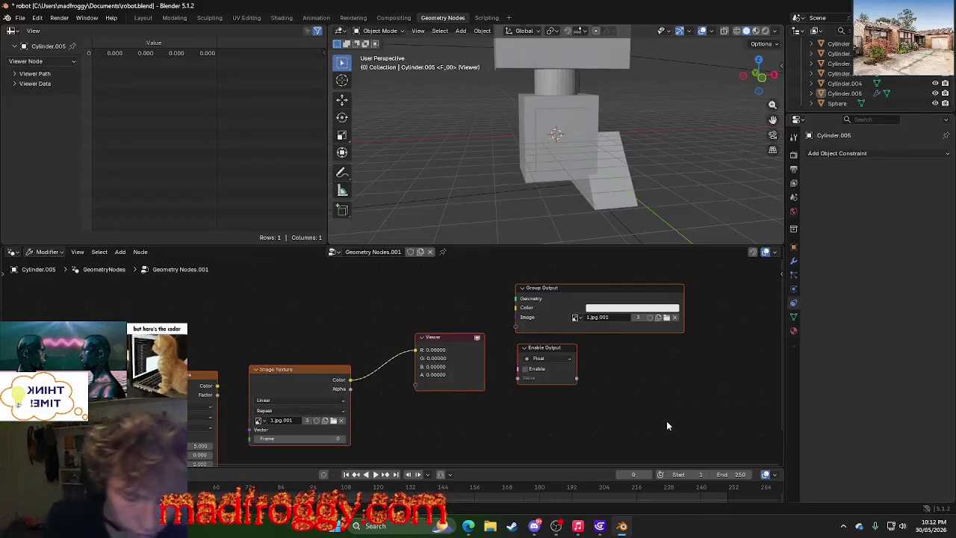
key("x")
left_click(494, 197)
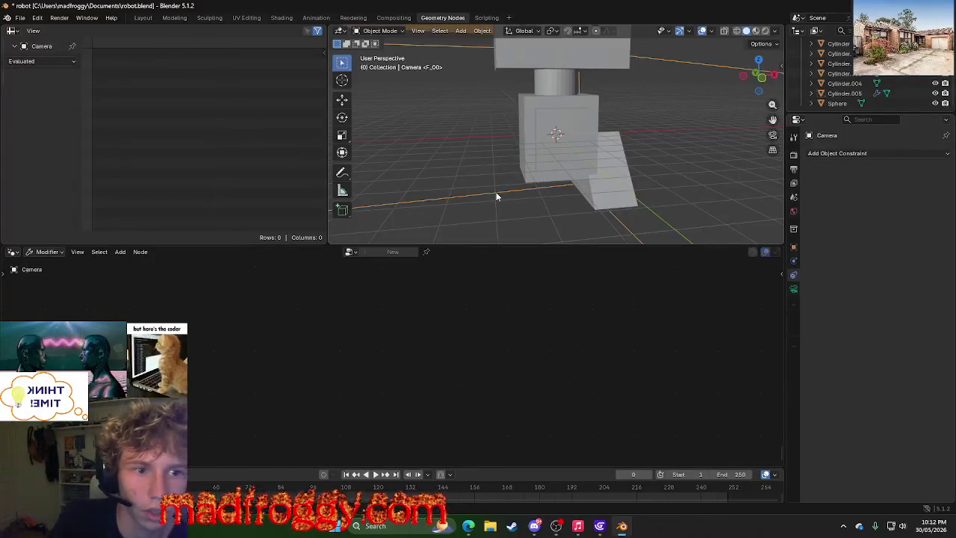
In the Layout workspace, select the lower body cube, then the Cylinder.005 object.
left_click(143, 17)
mouse_move(244, 146)
middle_mouse_down()
mouse_move(368, 237)
mouse_move(375, 275)
middle_mouse_up()
left_click(369, 258)
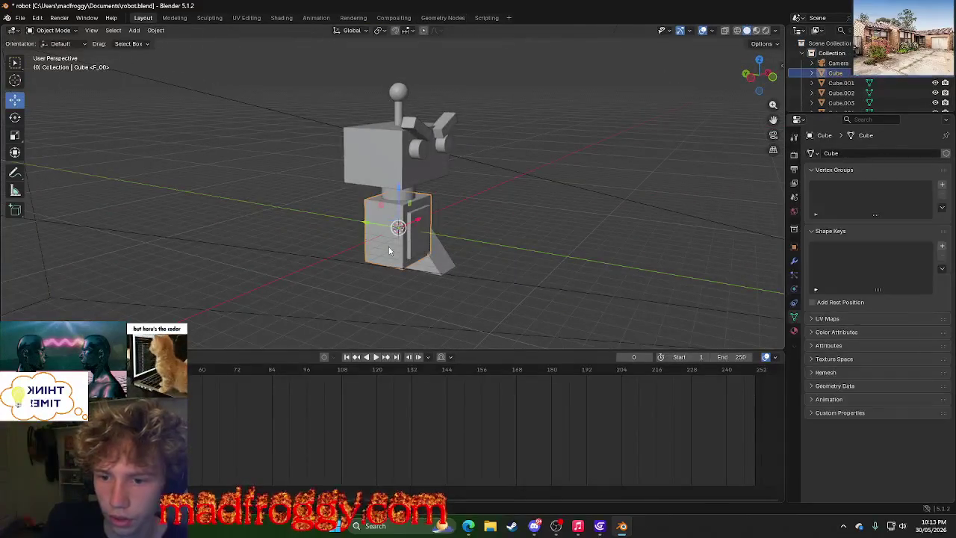
left_click(833, 62)
scroll(831, 82, "down", 5)
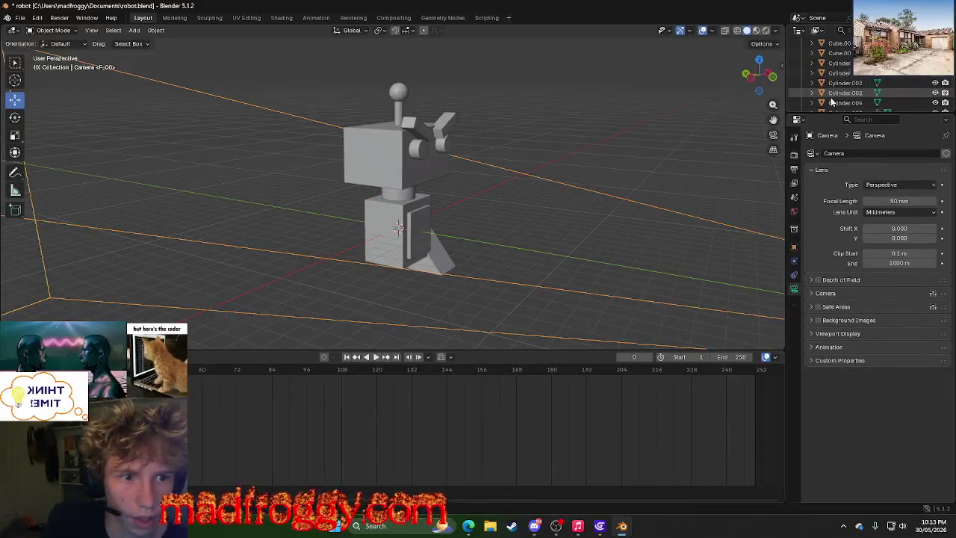
left_click(831, 93)
mouse_move(607, 234)
middle_mouse_down()
mouse_move(558, 244)
mouse_move(593, 222)
mouse_move(599, 160)
mouse_move(597, 171)
mouse_move(544, 205)
mouse_move(566, 206)
mouse_move(571, 224)
middle_mouse_up()
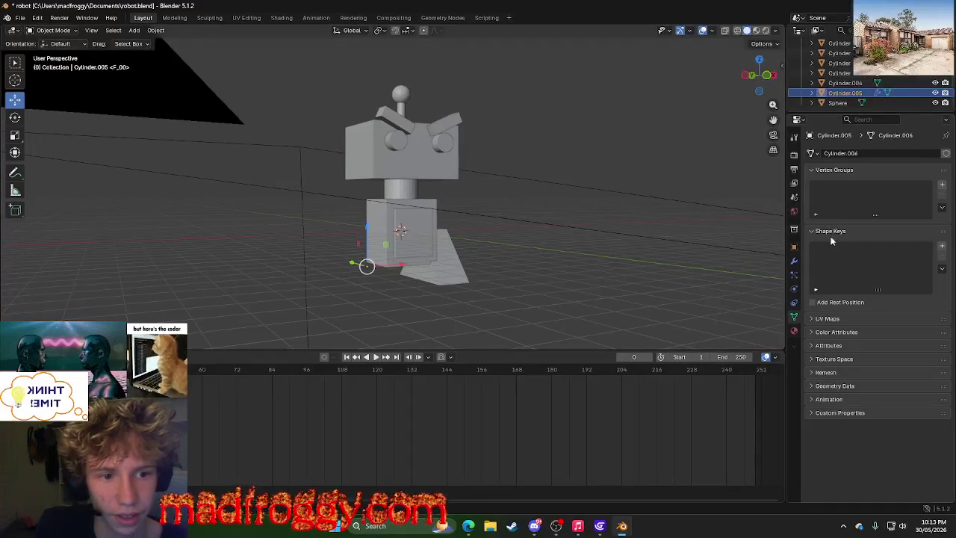
Check Cylinder.005's material settings, then reselect Cylinder.005 after picking the lower cube.
left_click(795, 330)
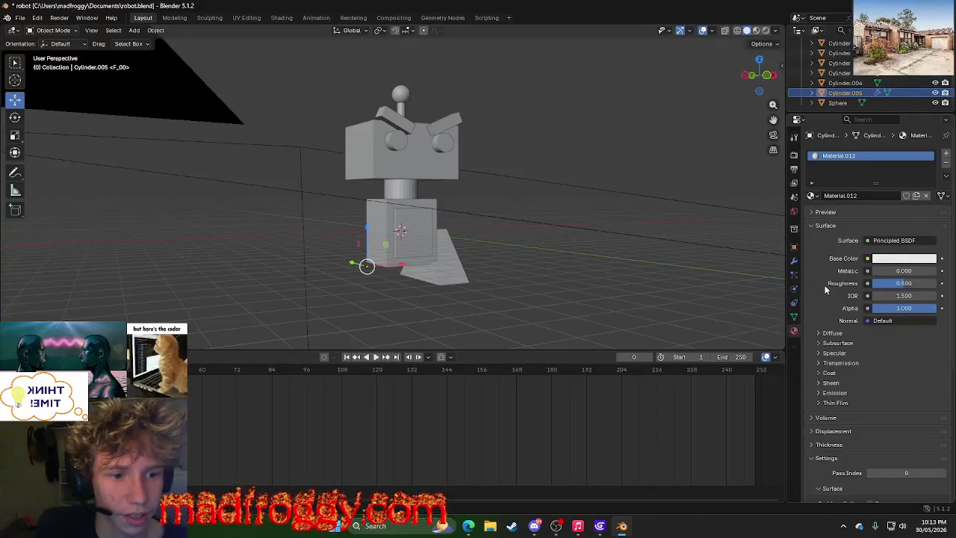
left_click(794, 317)
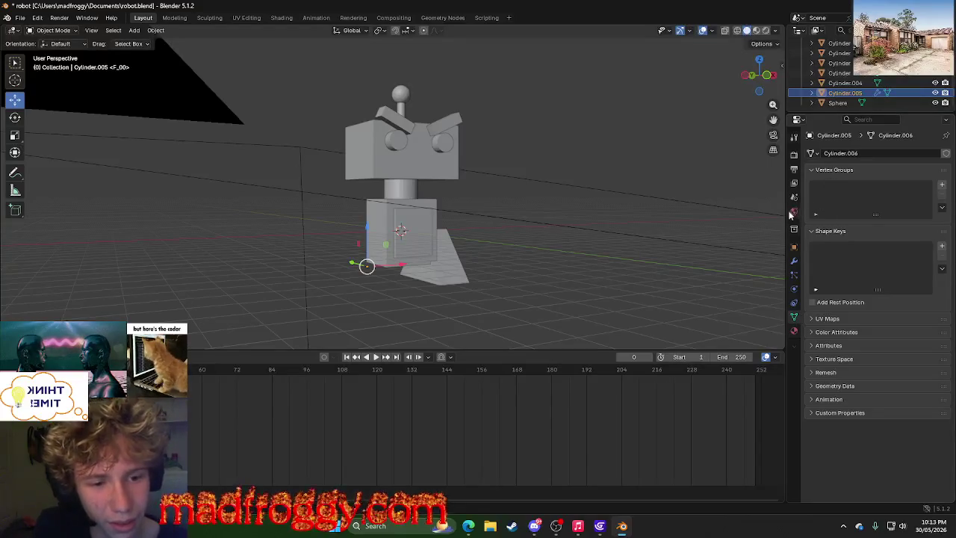
left_click(367, 233)
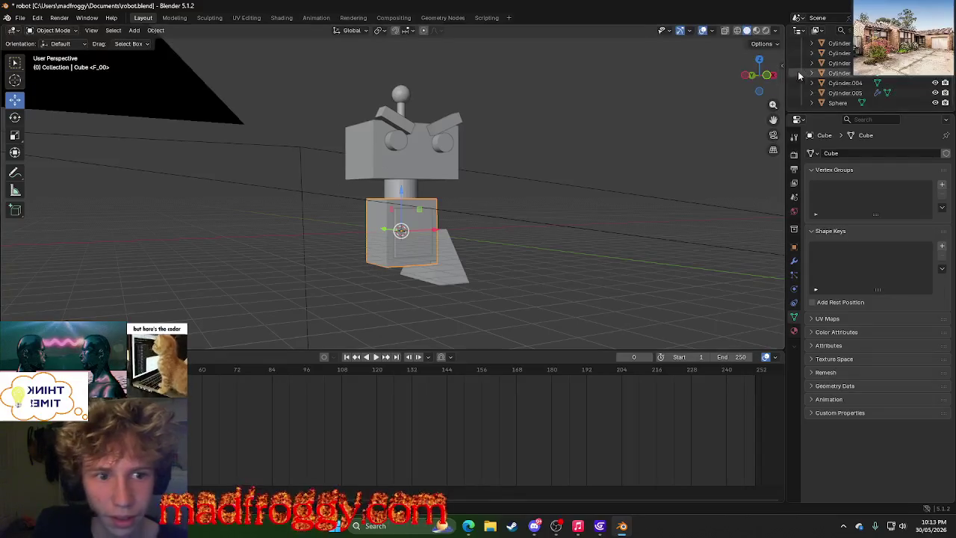
left_click(859, 94)
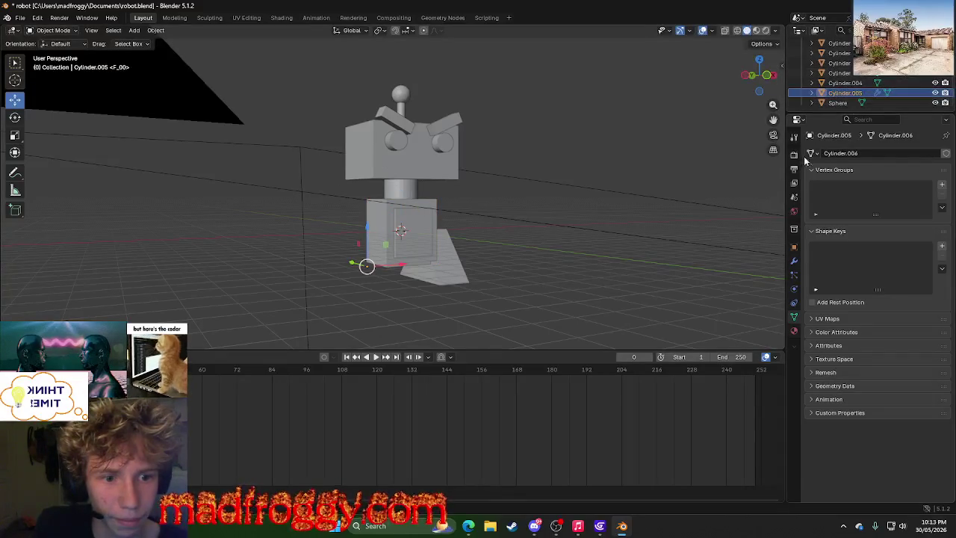
Try moving Cylinder.005 up and scaling it tenfold, undoing both changes.
scroll(339, 270, "up", 2)
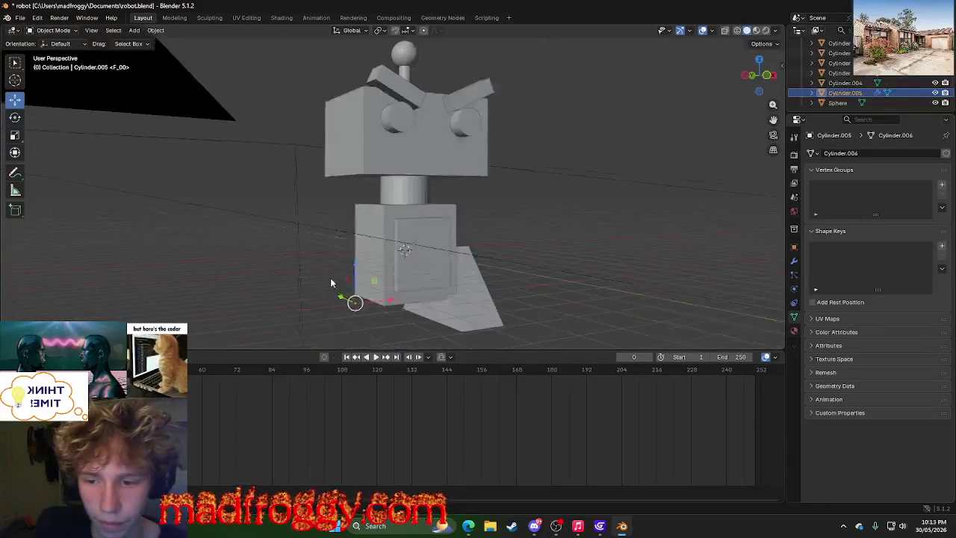
left_click_drag(359, 252, 332, 217)
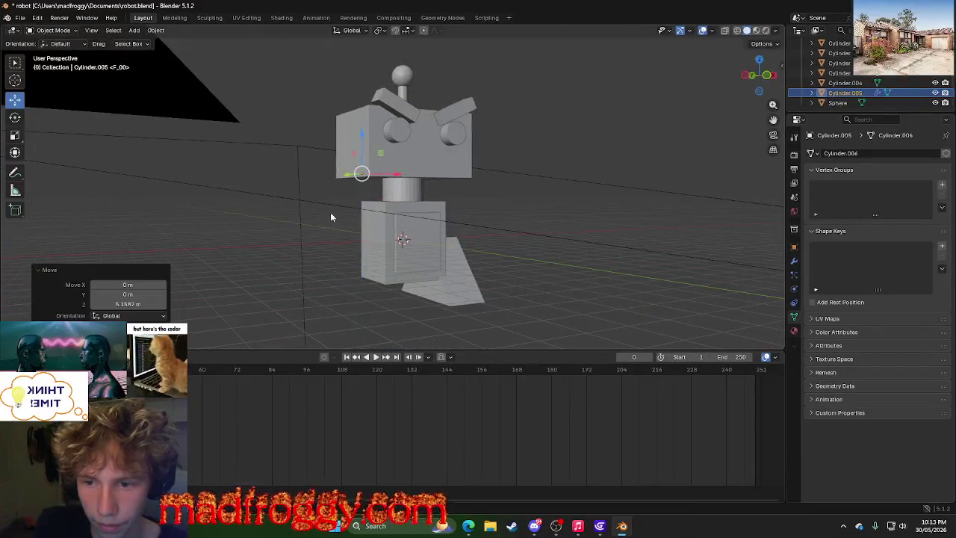
key("ctrl+z")
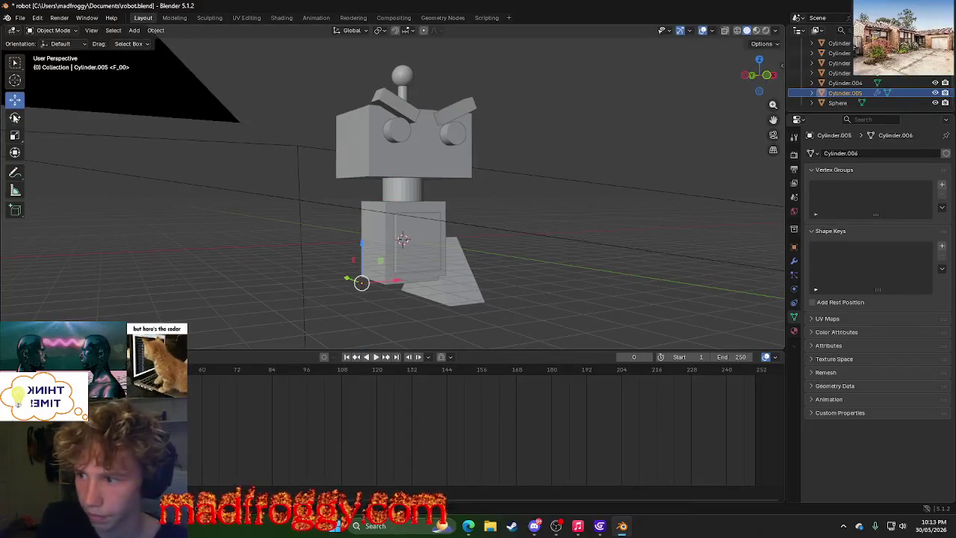
left_click(14, 118)
left_click(15, 135)
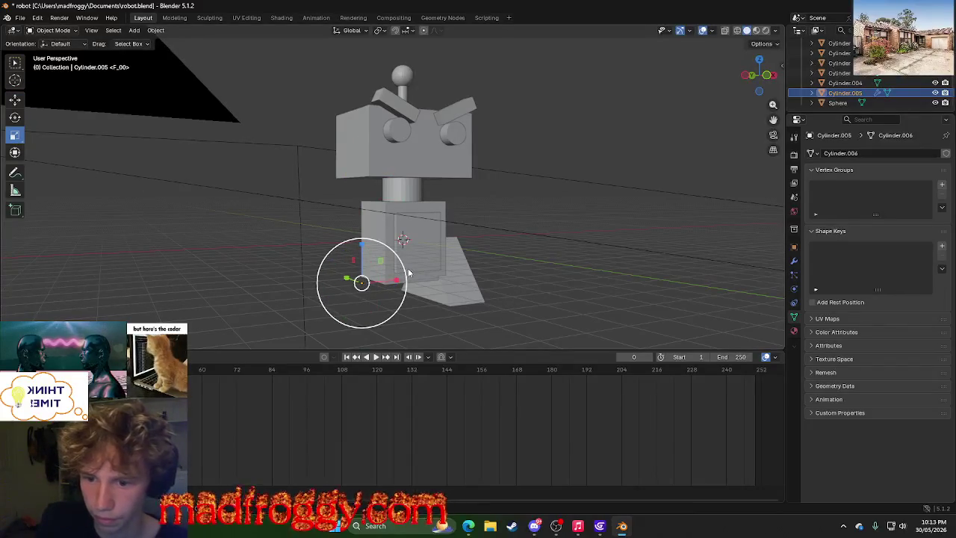
left_click_drag(404, 292, 480, 239)
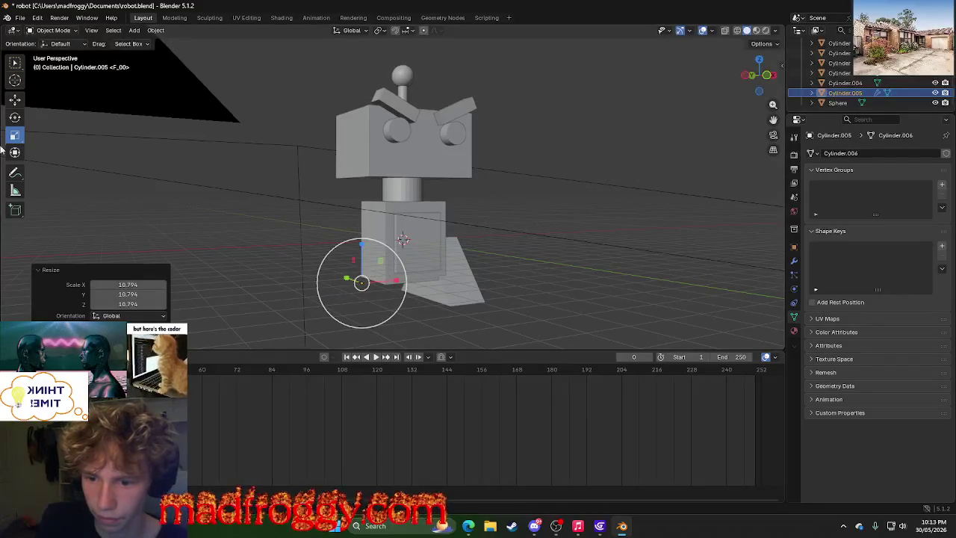
key("ctrl+z")
Delete the camera and move through the workspaces to Shading.
left_click(305, 208)
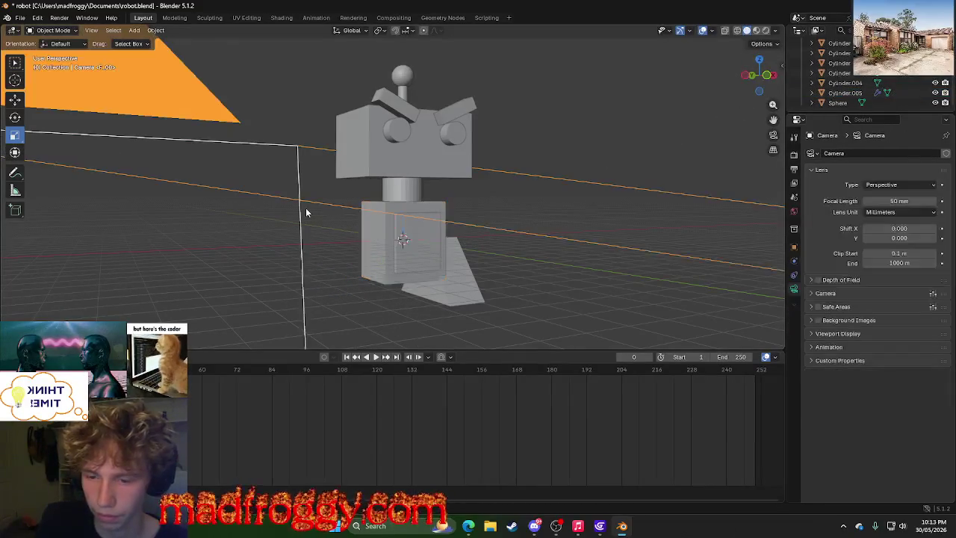
key("Delete")
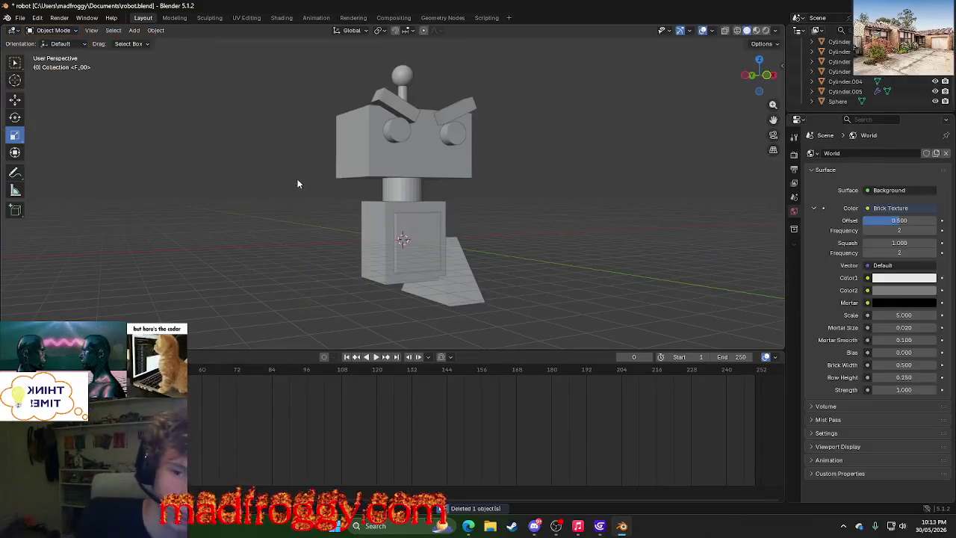
left_click(186, 17)
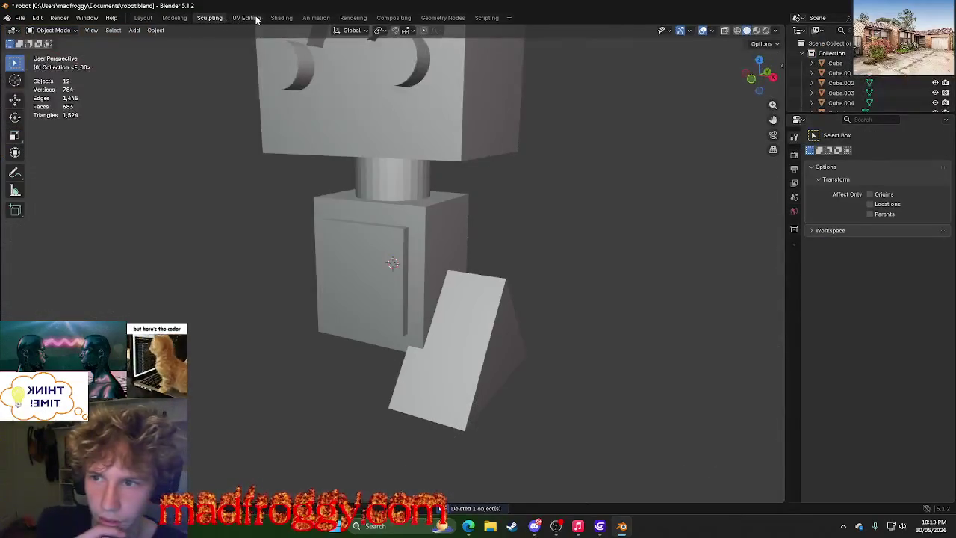
left_click(246, 17)
left_click(282, 17)
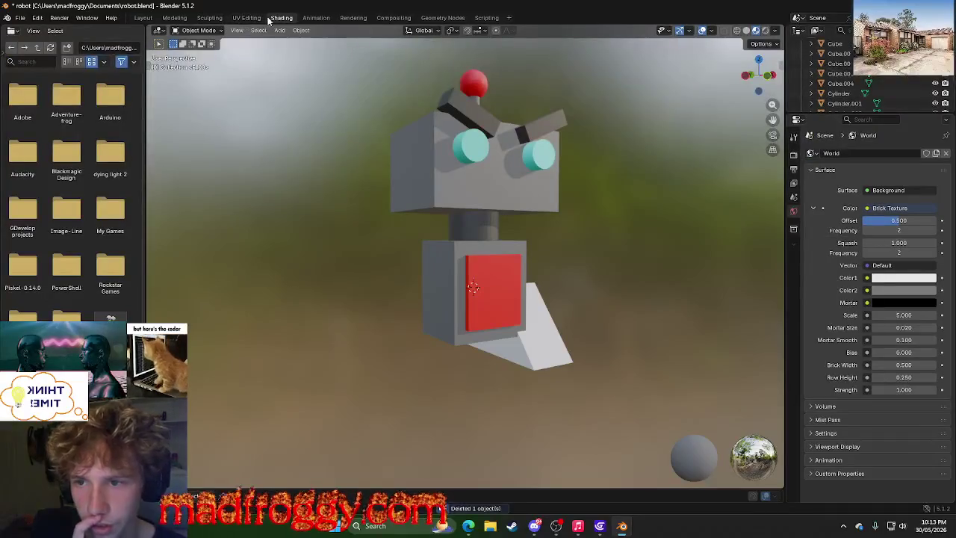
In UV Editing, set the striped image's source to Single Image and hide the sidebar.
left_click(316, 17)
left_click(282, 17)
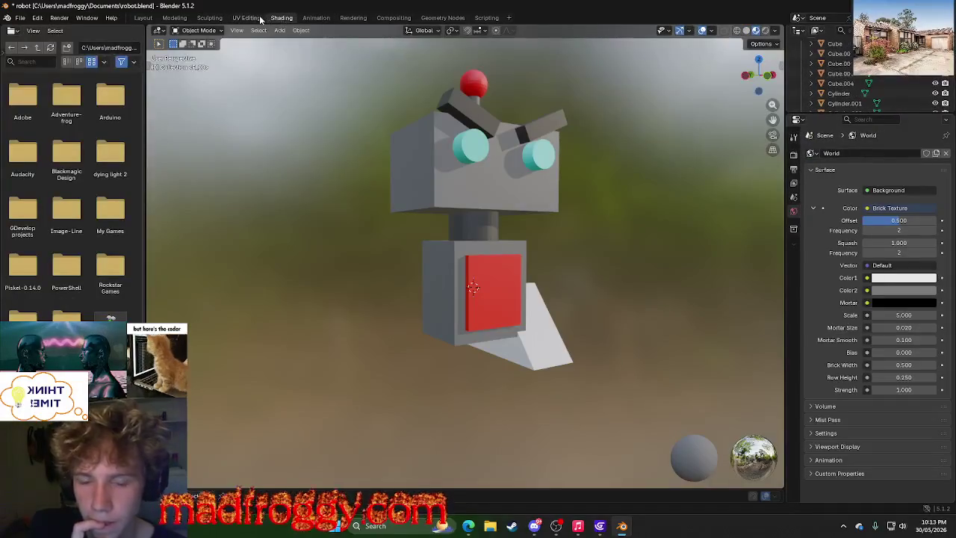
left_click(246, 17)
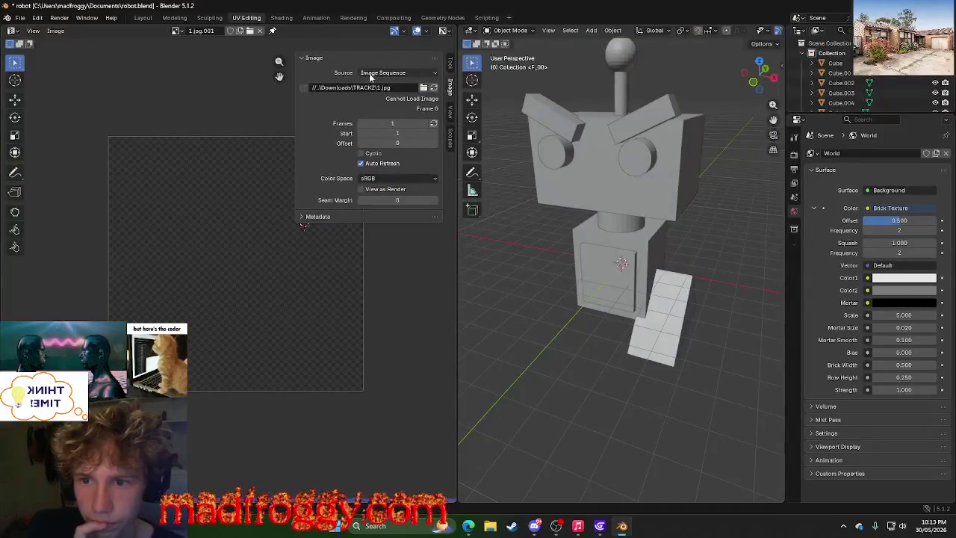
left_click(375, 73)
left_click(388, 87)
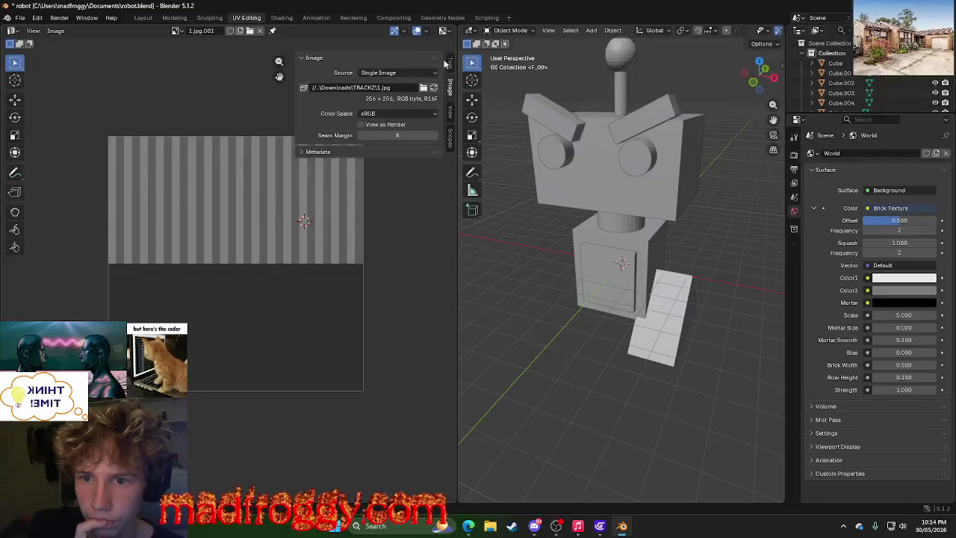
left_click(455, 85)
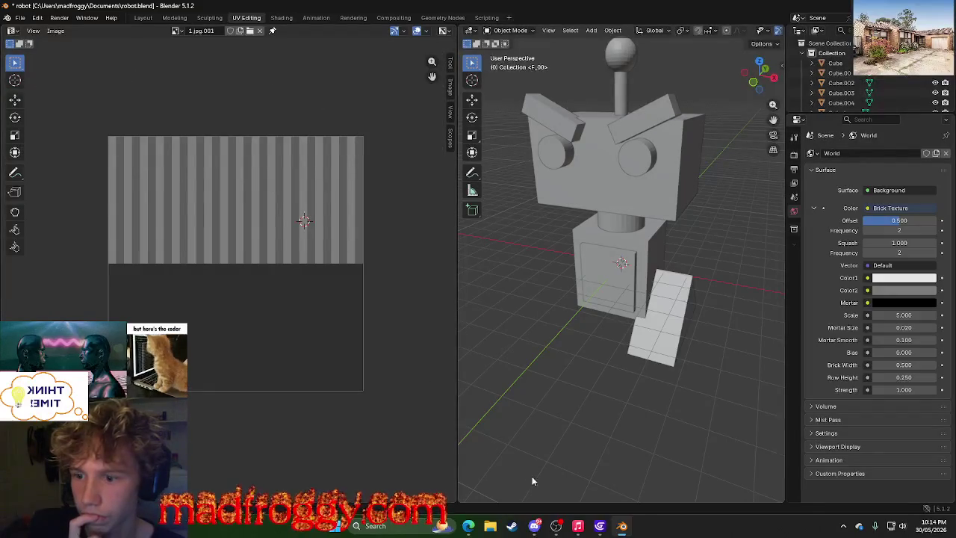
Orbit the robot to a side view and return to UV Editing with the Move tool.
middle_click_drag(549, 310, 470, 298)
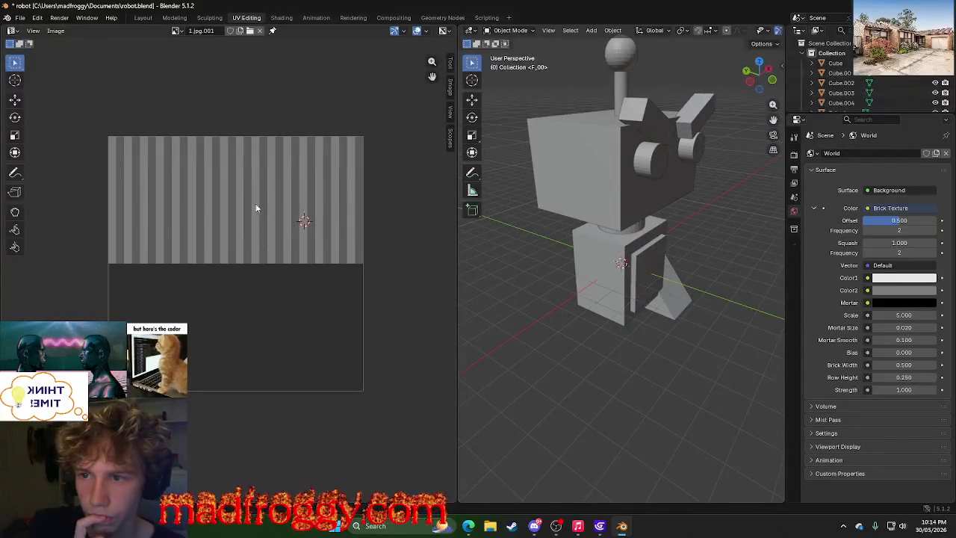
left_click(210, 17)
key("ctrl+Page_Down")
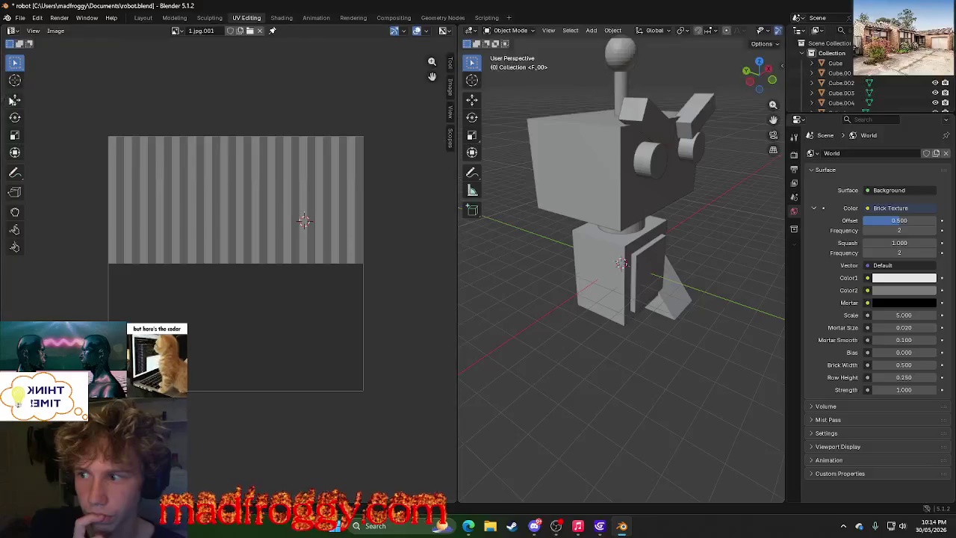
left_click(14, 99)
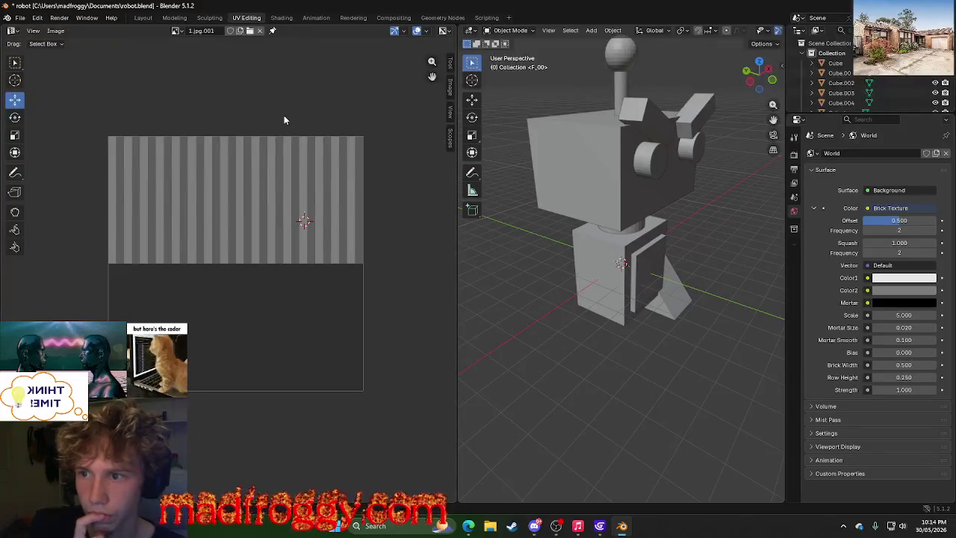
Switch the image source to Image Sequence and back to Single Image, then deselect the lower cube.
left_click(450, 86)
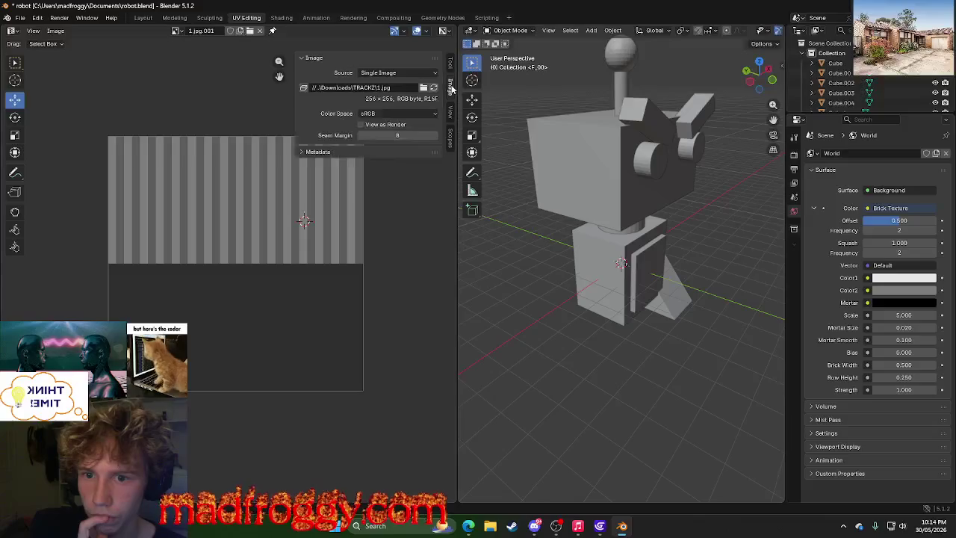
left_click(390, 74)
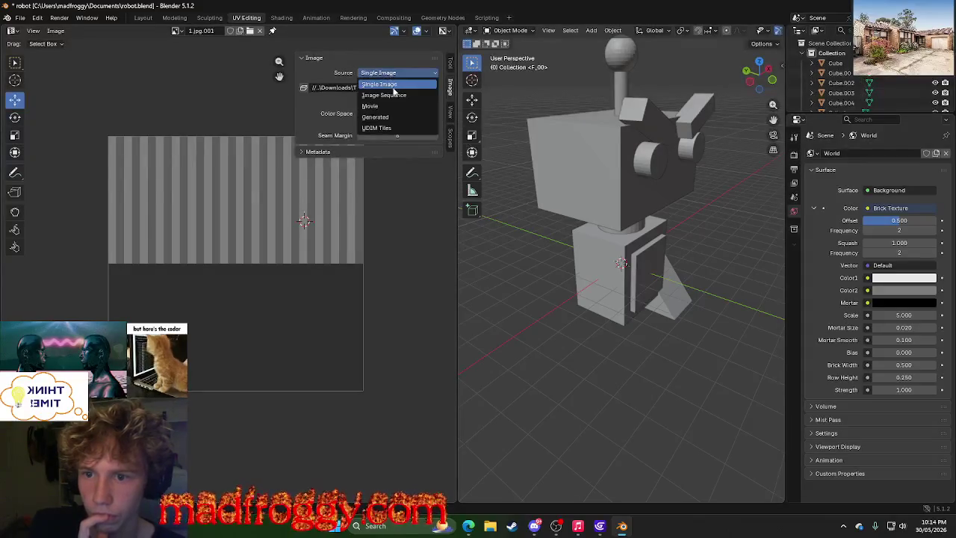
left_click(393, 82)
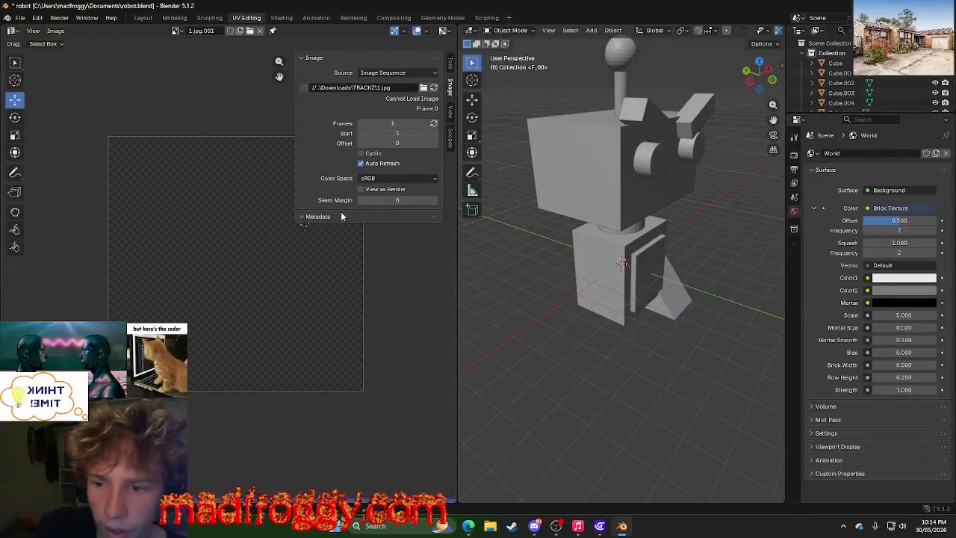
left_click(422, 72)
left_click(403, 84)
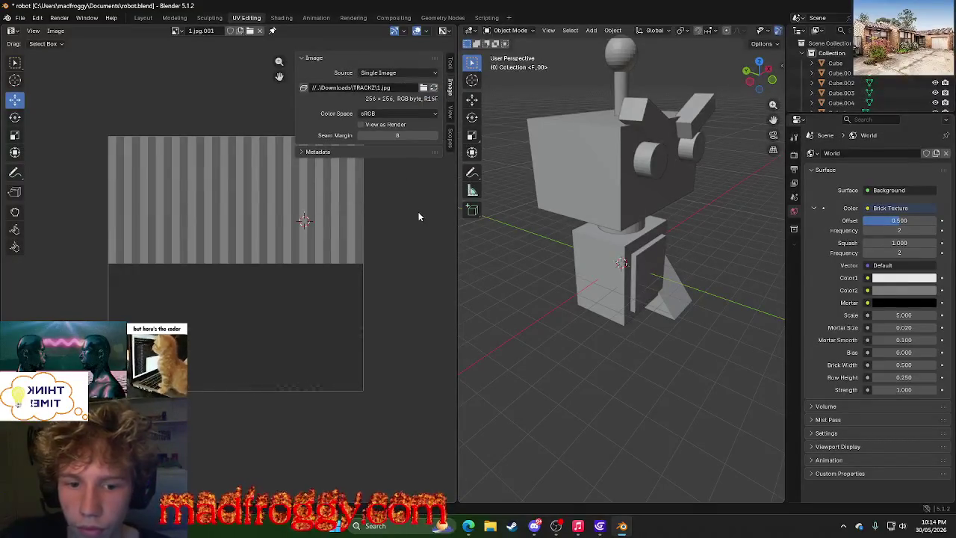
left_click(585, 265)
left_click(544, 292)
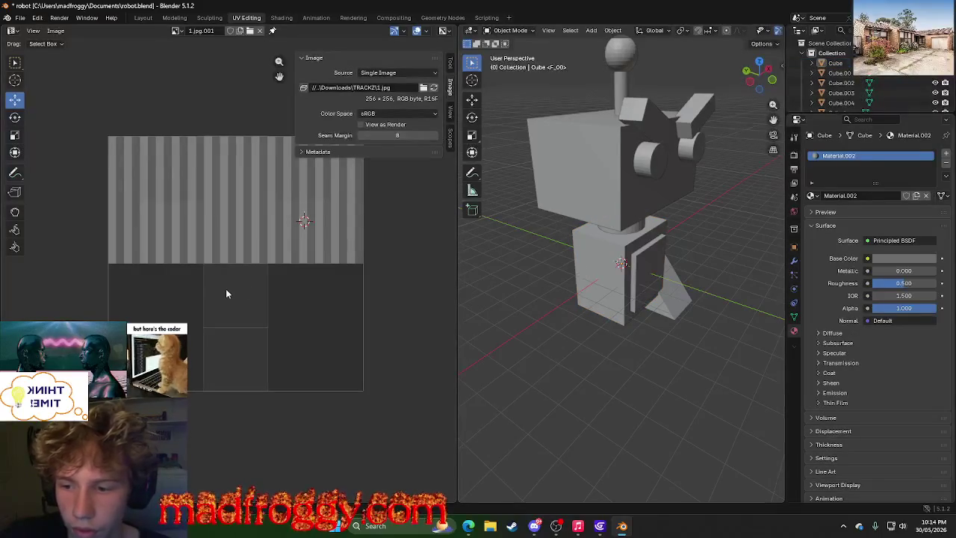
Cycle through Rendering, Geometry Nodes, Animation and Shading, then deselect all cube faces in UV Editing.
left_click(353, 18)
left_click(429, 18)
left_click(353, 18)
left_click(316, 18)
left_click(282, 18)
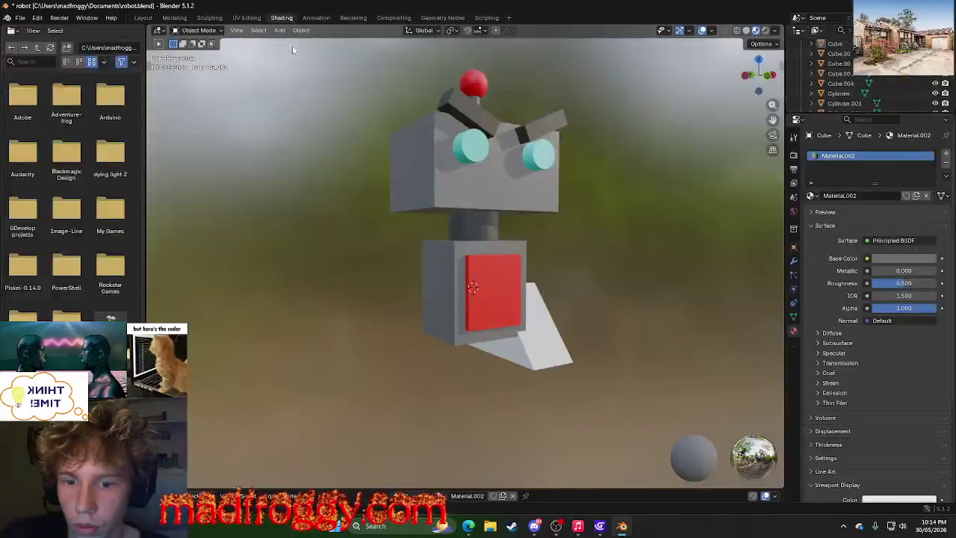
middle_click_drag(354, 234, 295, 245)
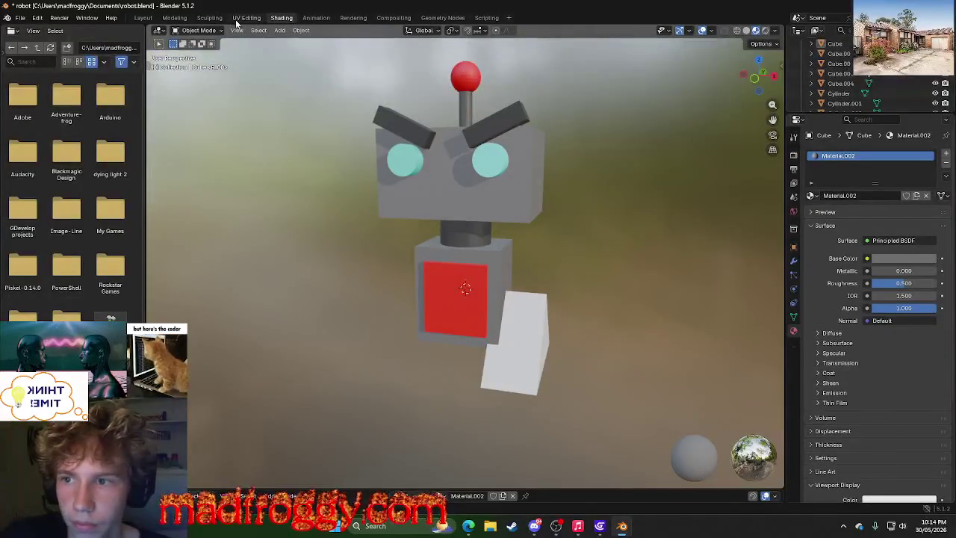
left_click(237, 22)
key("alt+a")
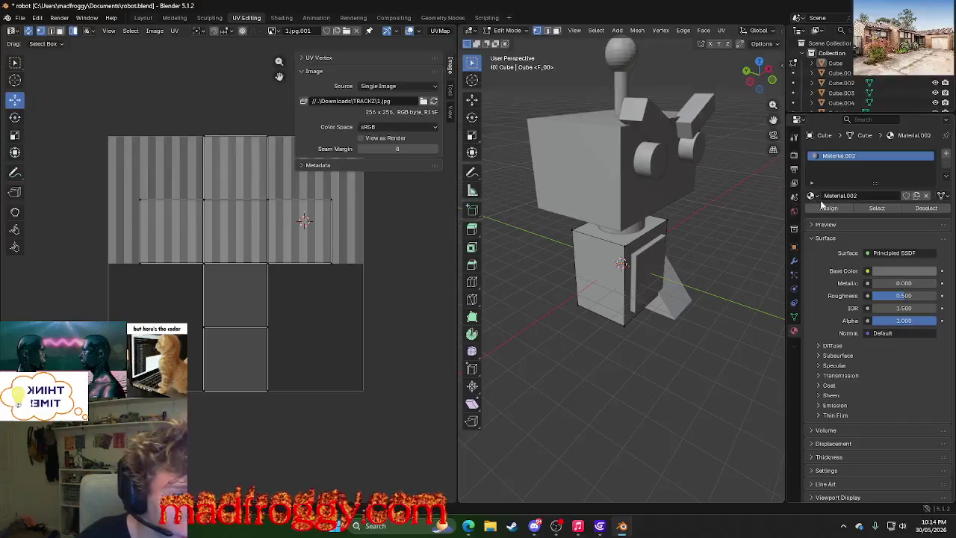
Toggle the material preview sphere, then bring forward the browser's Image Texture Node manual page.
left_click(817, 225)
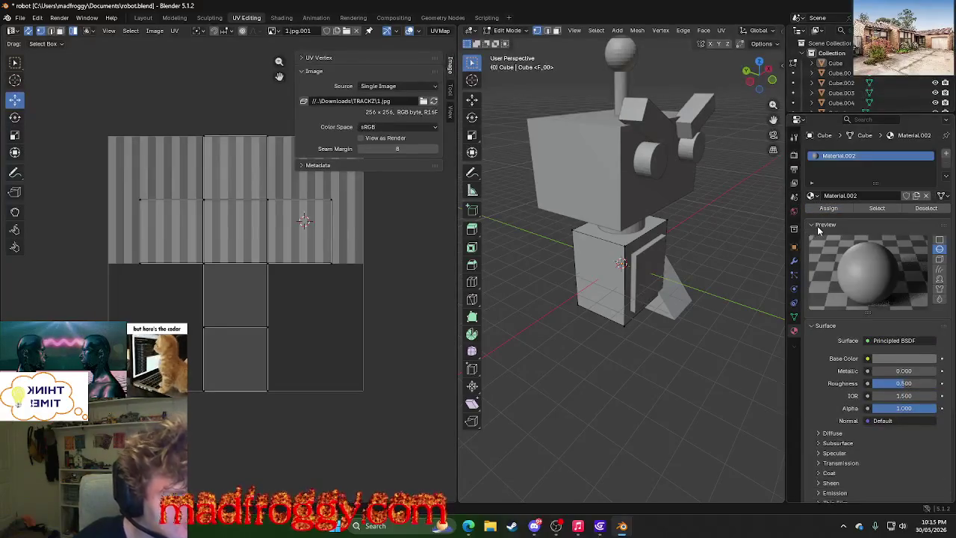
left_click(840, 225)
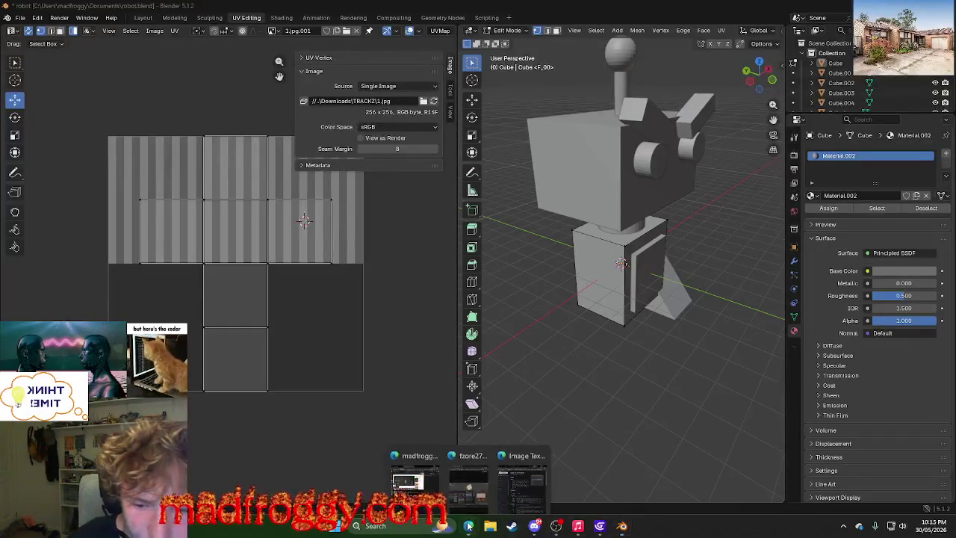
mouse_move(468, 526)
left_click(519, 474)
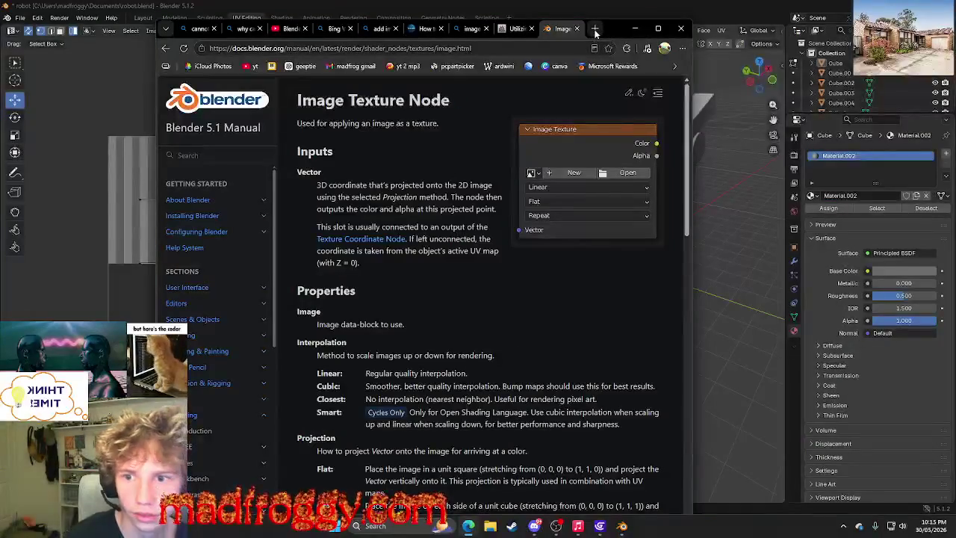
In a new tab, search Bing for 'ADD IMAGE TO MATERIAL BLENDER'.
left_click(532, 28)
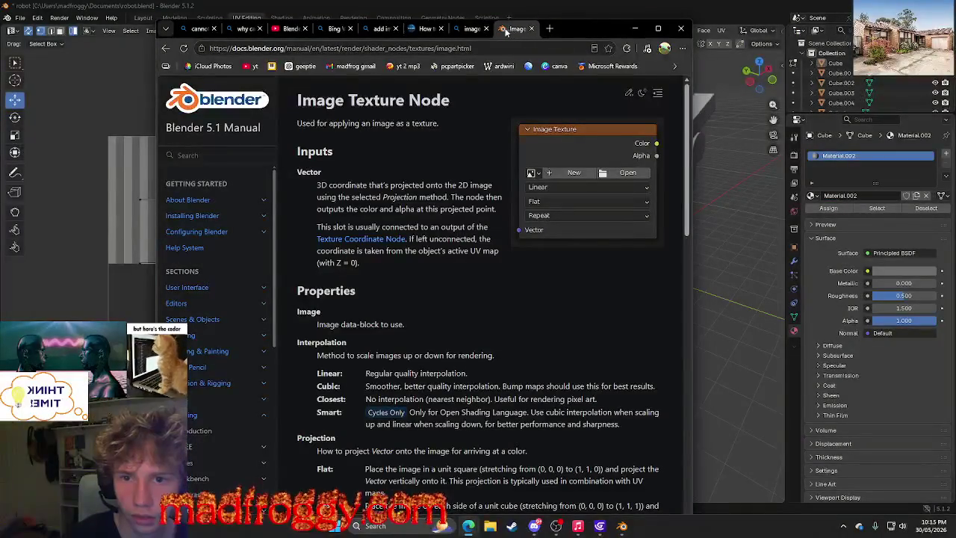
left_click(557, 28)
type("ca")
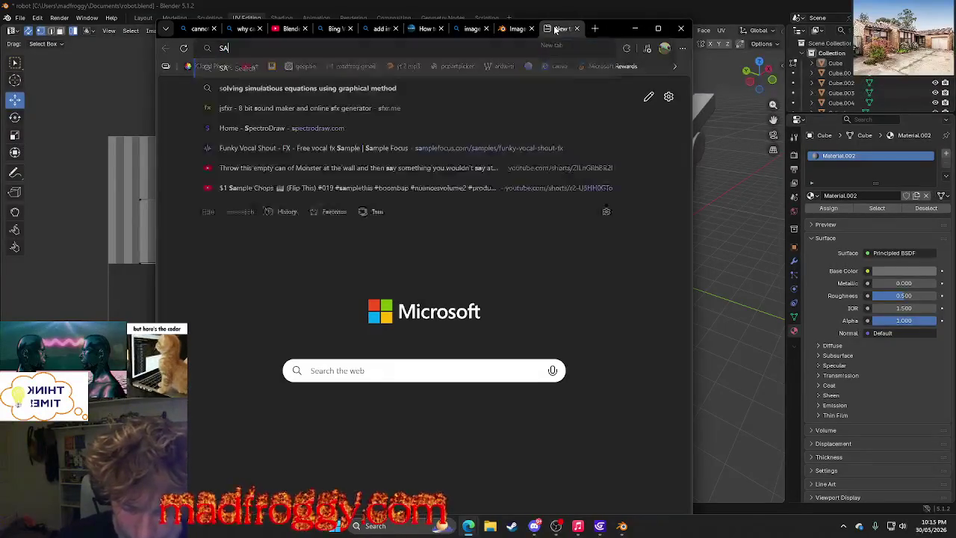
key("BackSpace")
key("BackSpace")
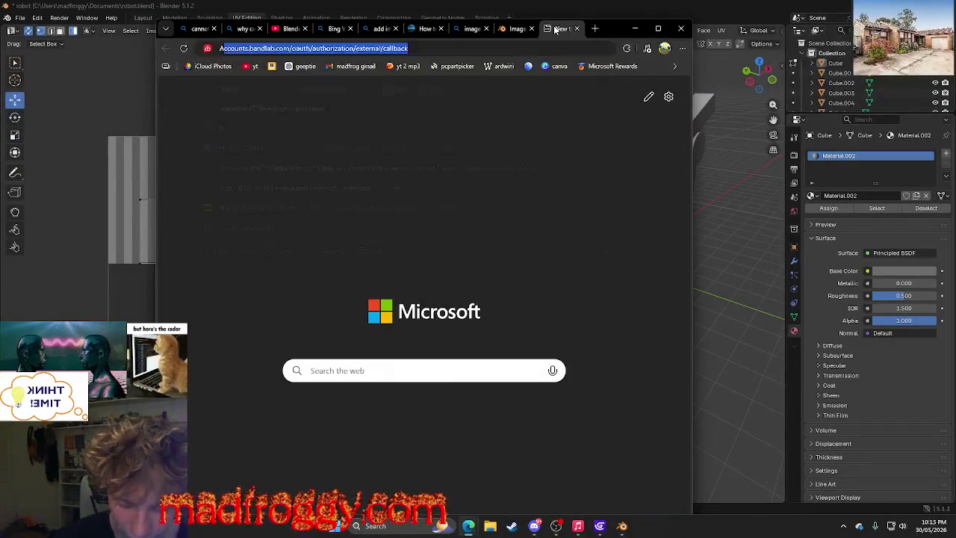
type("ADD IMAGE TO")
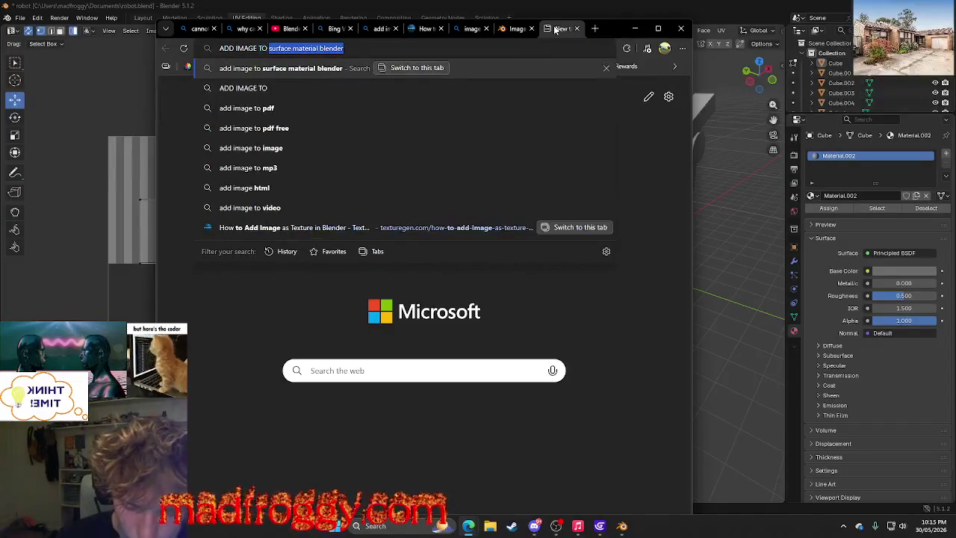
type(" TEXTURE")
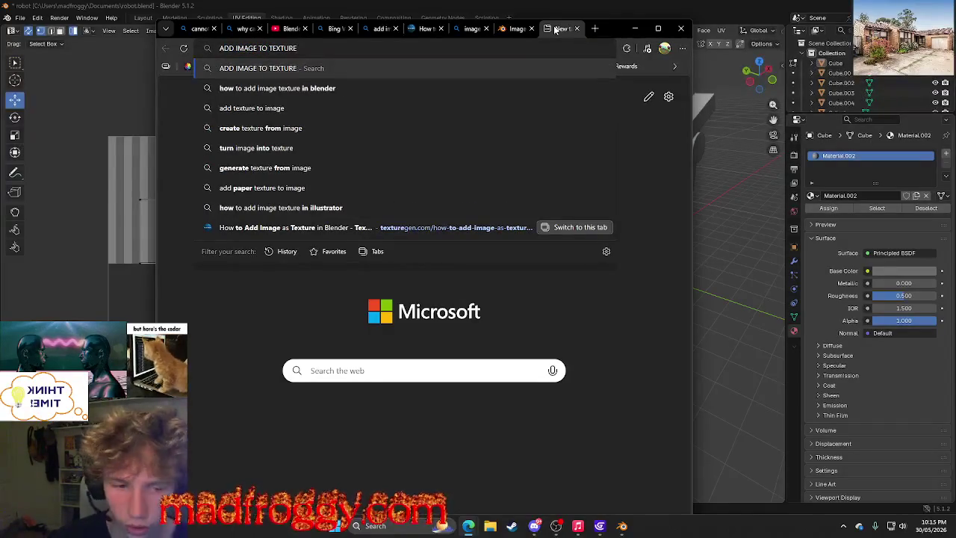
key("BackSpace")
key("BackSpace")
key("BackSpace")
key("BackSpace")
key("BackSpace")
key("BackSpace")
key("BackSpace")
type("MAT")
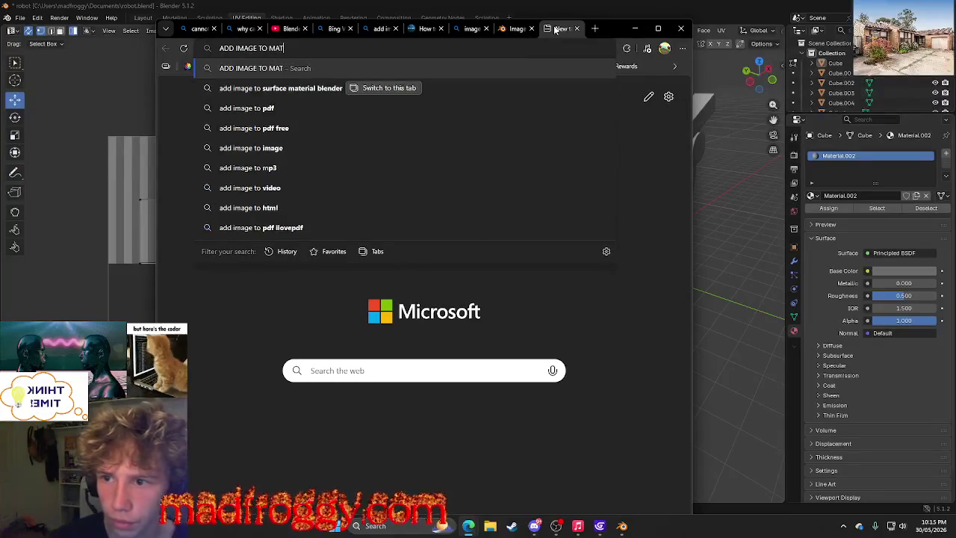
type("ERIAL")
key("Delete")
key("Return")
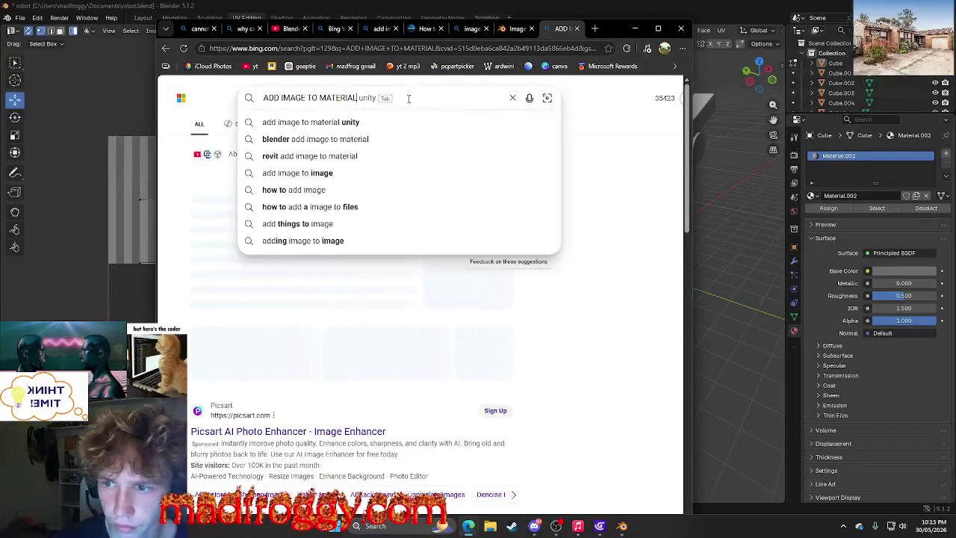
type(" BLENDER")
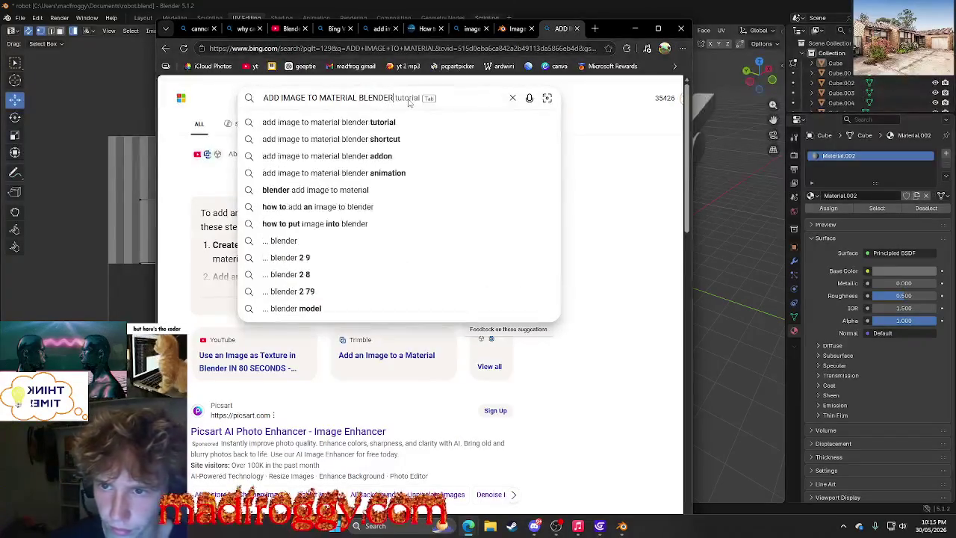
key("Return")
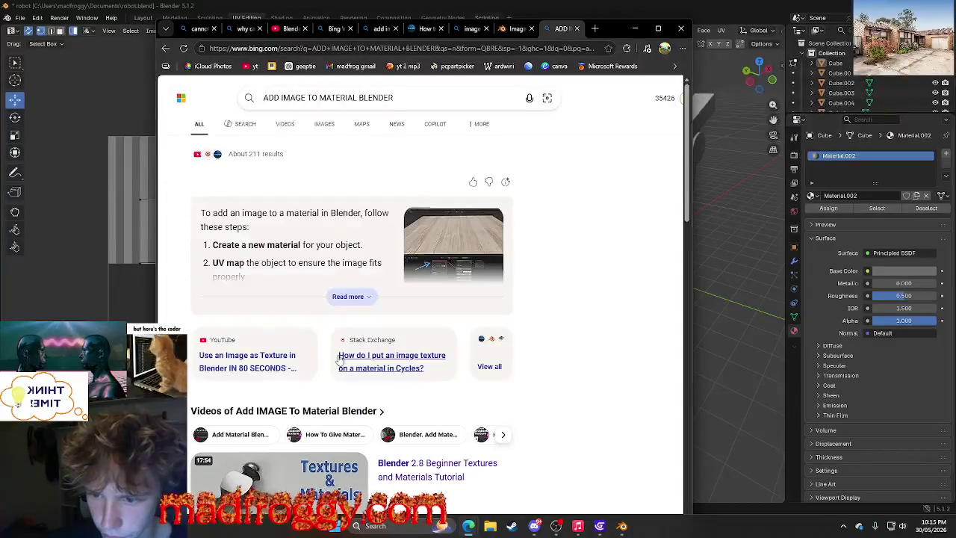
Expand the answer, highlight the image-import and Image Texture node steps, and minimise Edge.
left_click(334, 296)
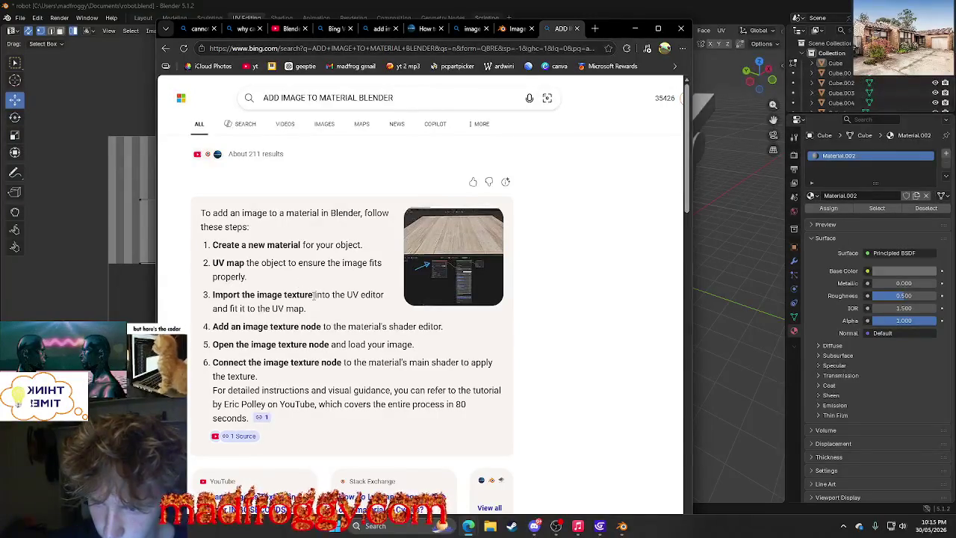
left_click_drag(312, 294, 237, 296)
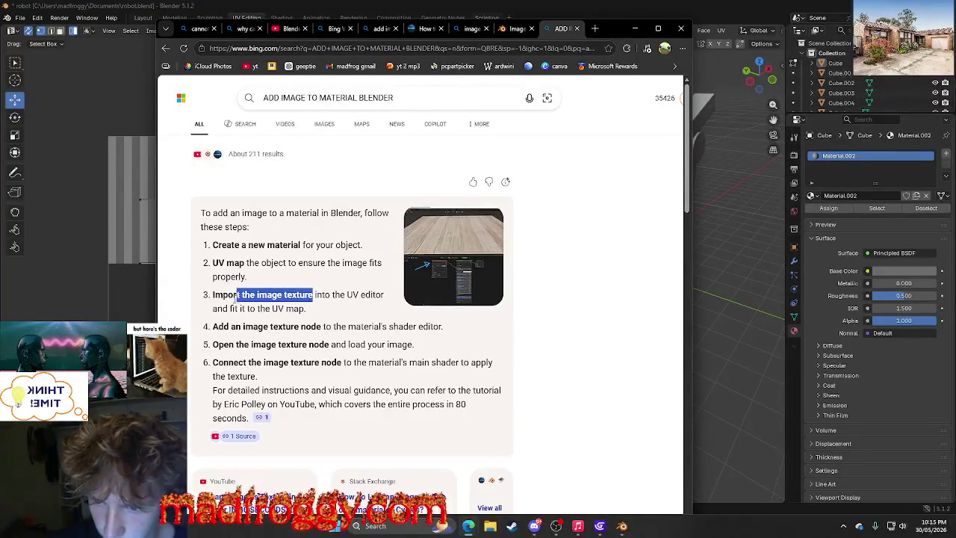
left_click(200, 326)
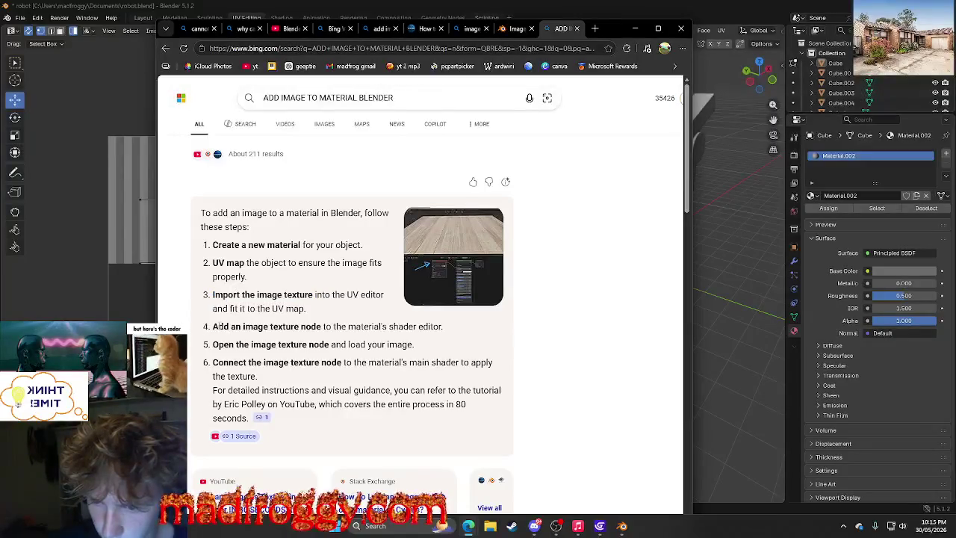
left_click_drag(218, 327, 311, 327)
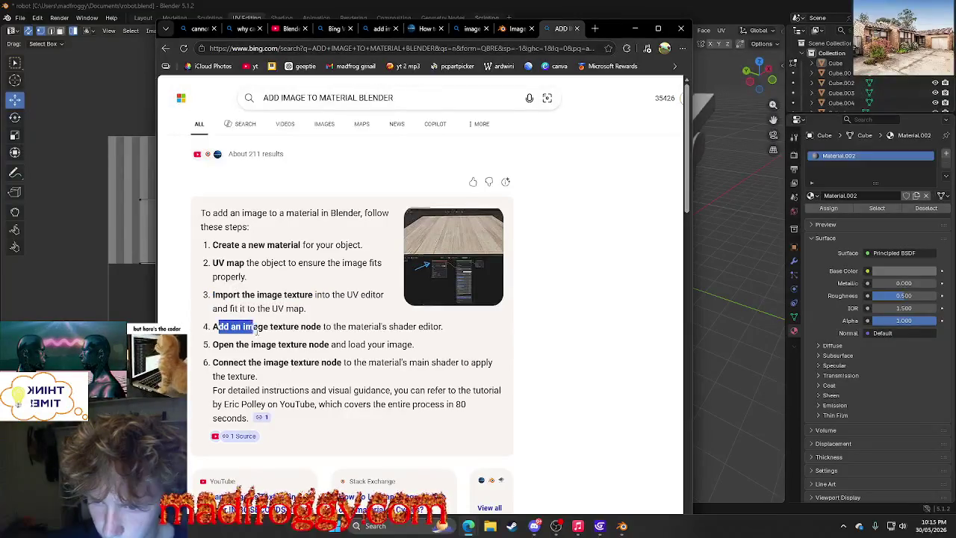
left_click(573, 368)
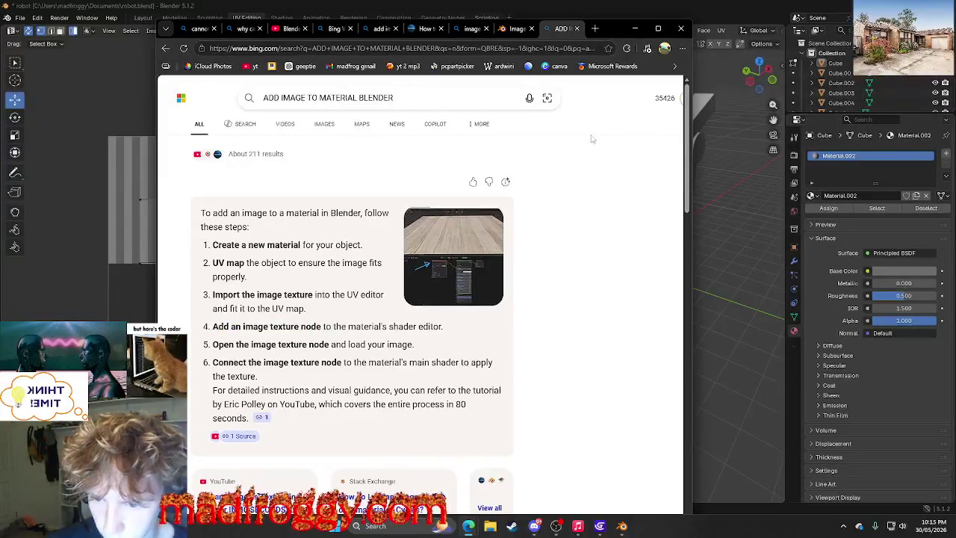
left_click(635, 28)
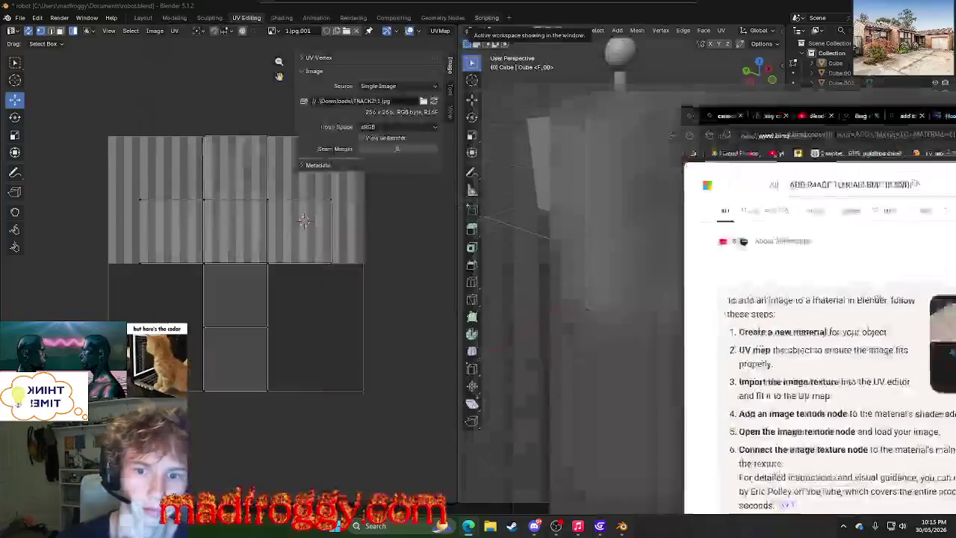
In the Geometry Nodes workspace, create the Cube's new node tree Geometry Nodes.002.
left_click(443, 18)
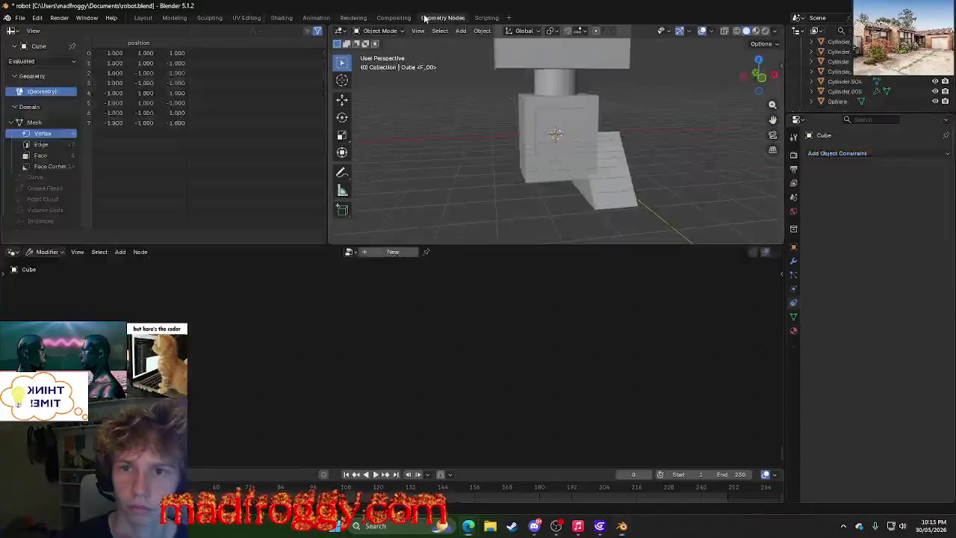
right_click(332, 324)
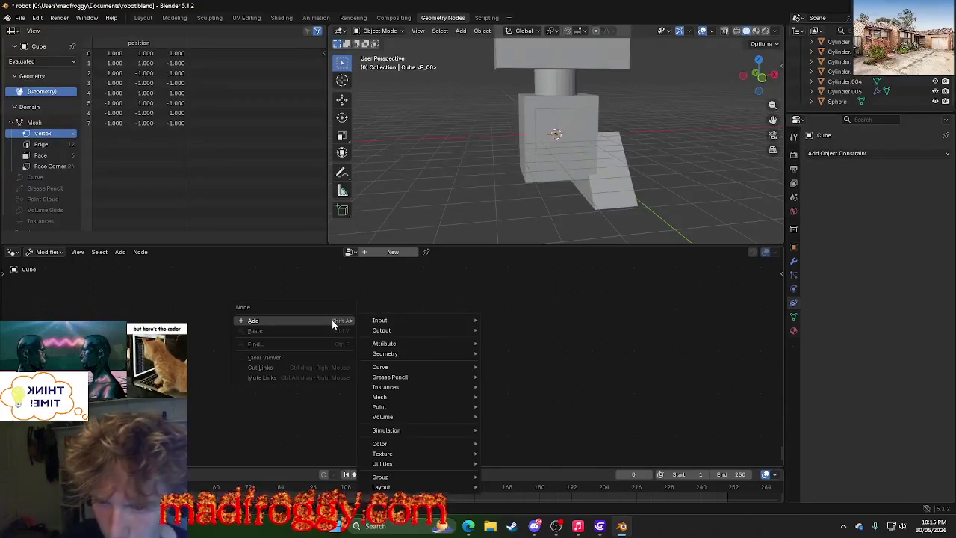
key("Escape")
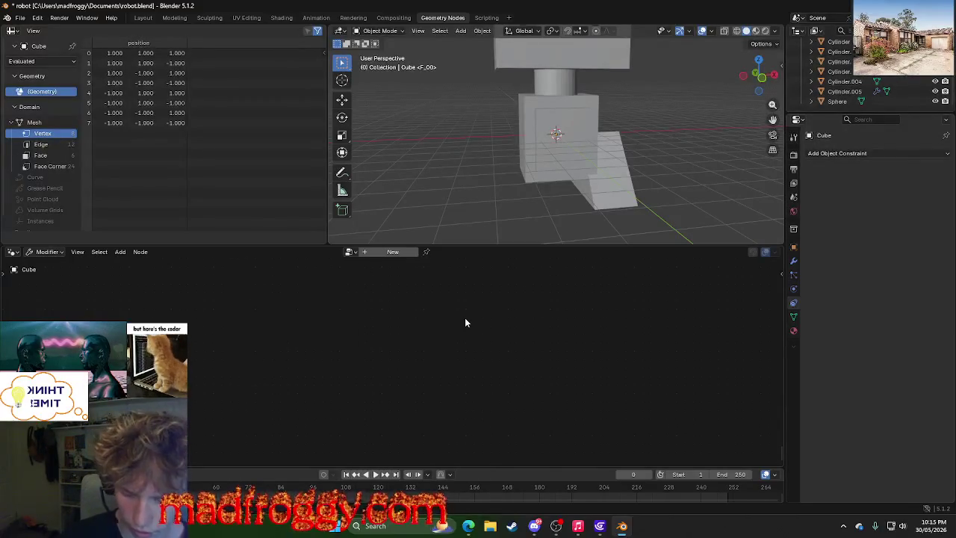
key("shift+a")
left_click(464, 320)
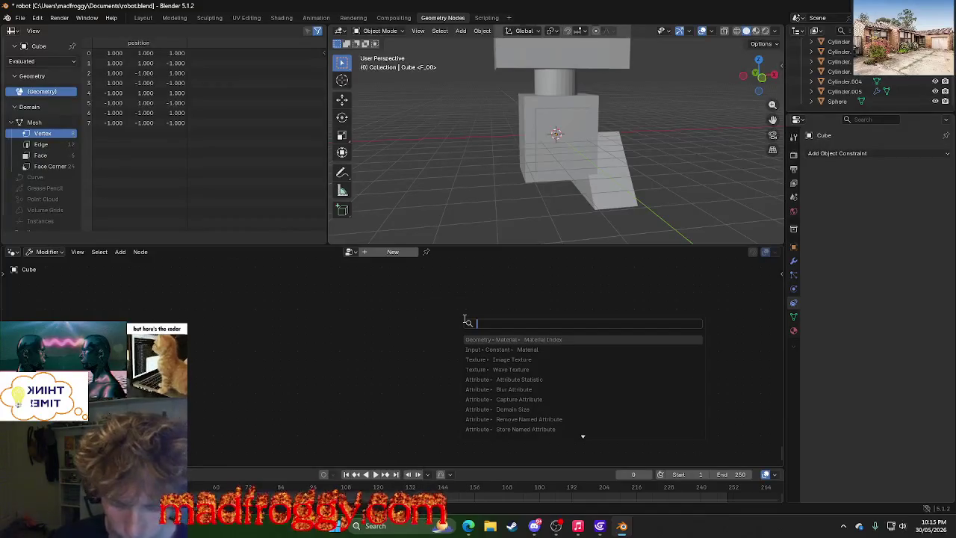
type("image")
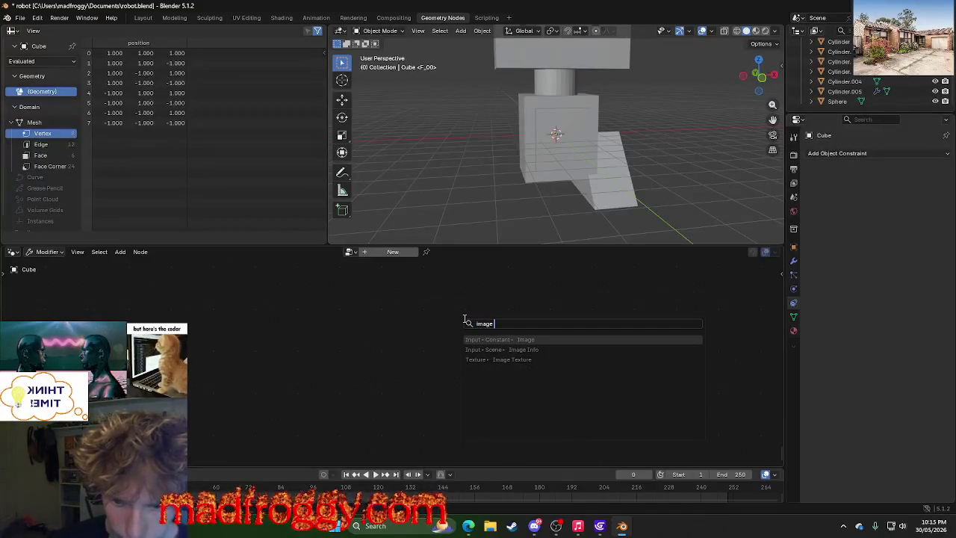
key("BackSpace")
key("BackSpace")
key("BackSpace")
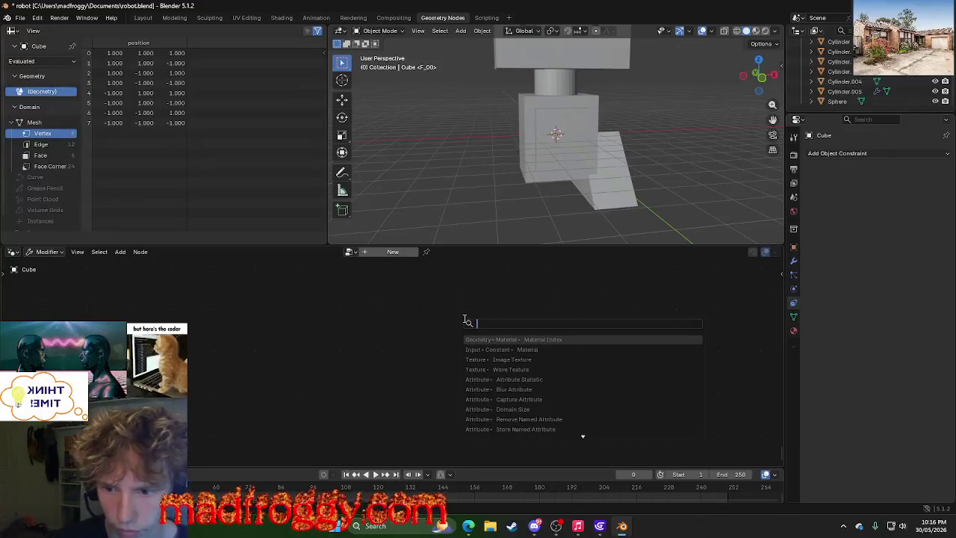
left_click(378, 252)
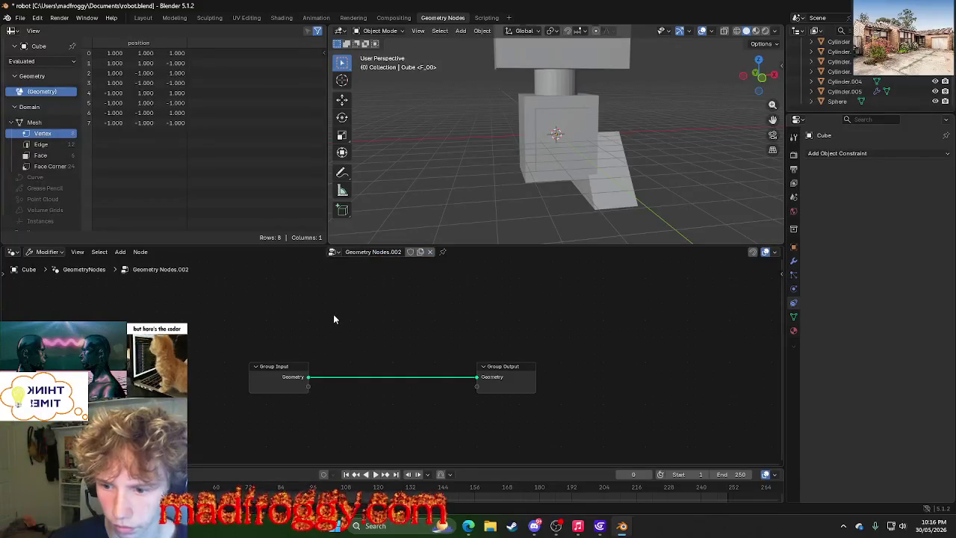
Add an Image Texture node onto the Group Input–Group Output link.
right_click(335, 316)
mouse_move(292, 316)
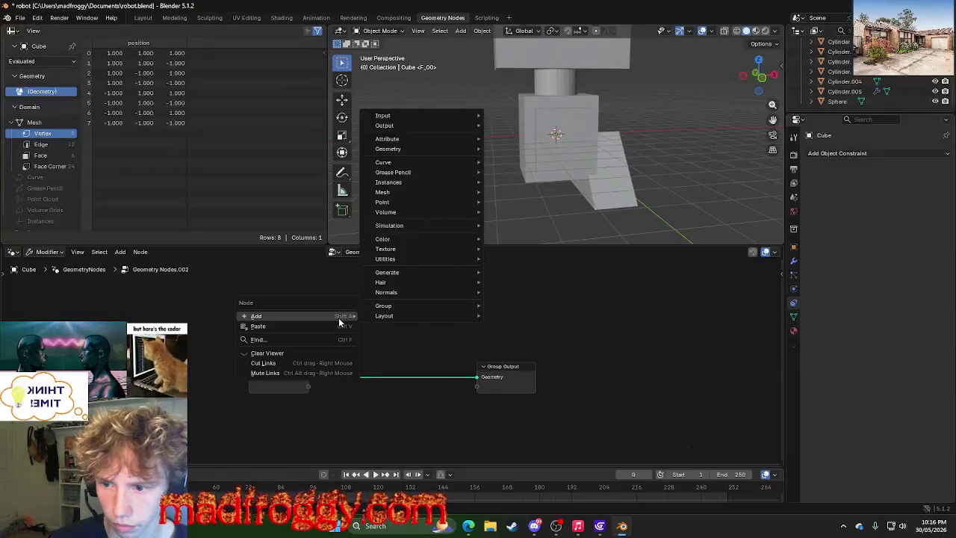
left_click(388, 334)
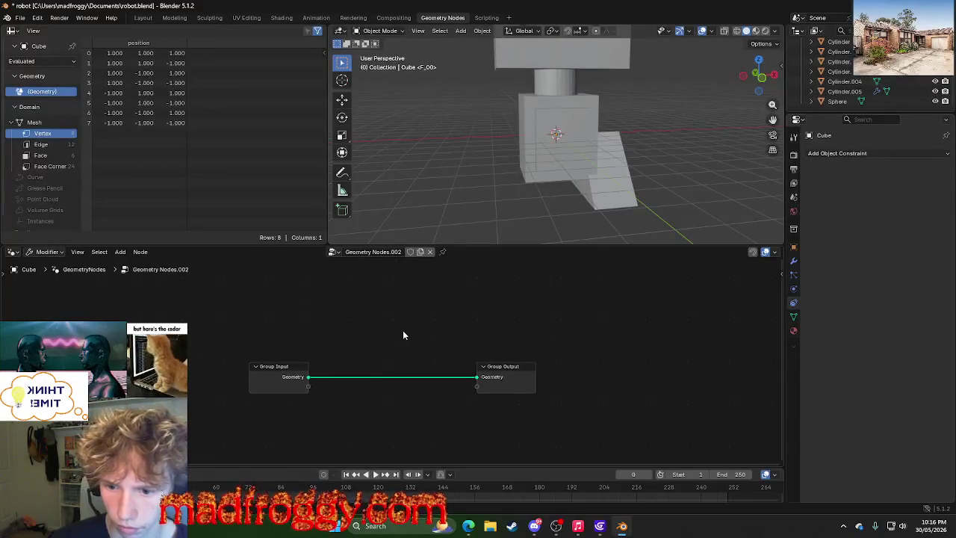
key("shift+a")
type("imag")
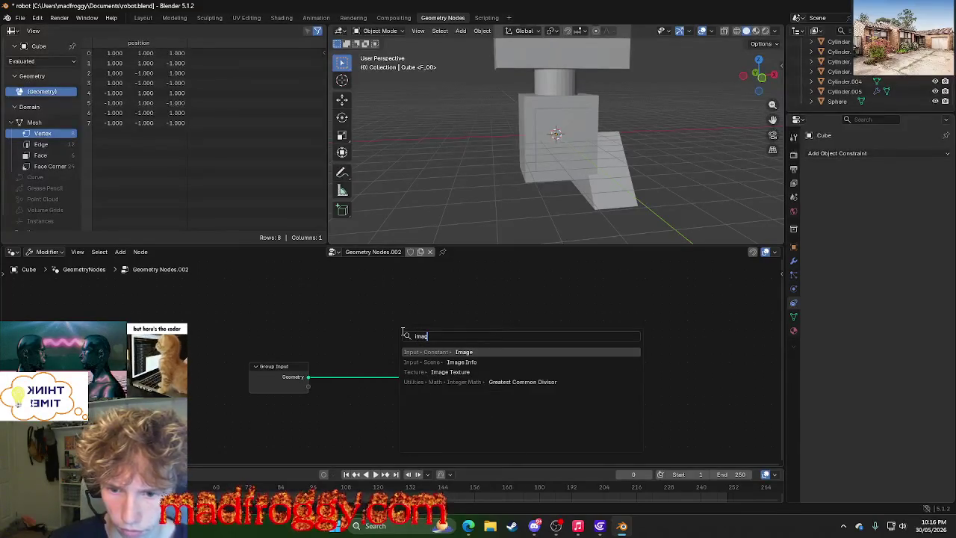
key("Down")
key("Down")
key("Return")
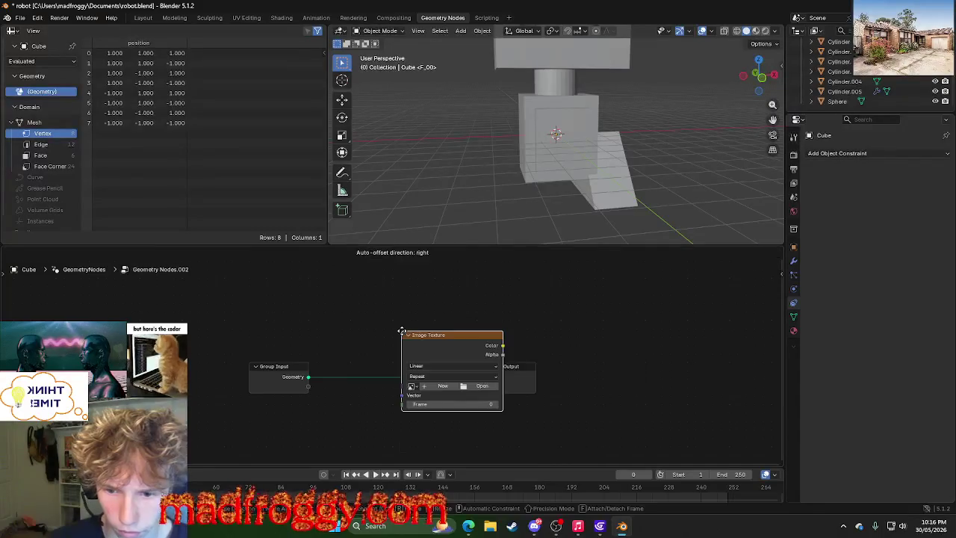
left_click(394, 310)
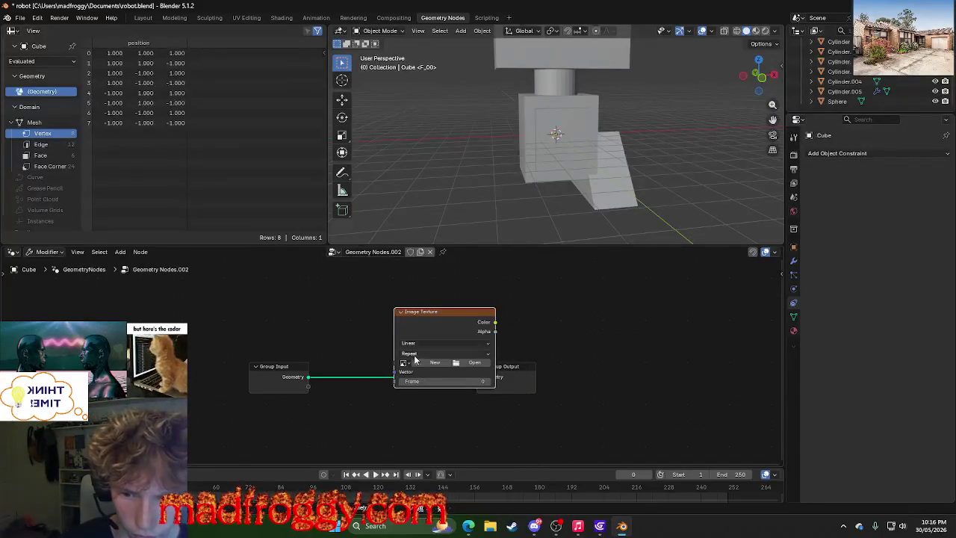
Assign an already-loaded 1.jpg image to the node and reposition the wood-floor reference window.
left_click(434, 363)
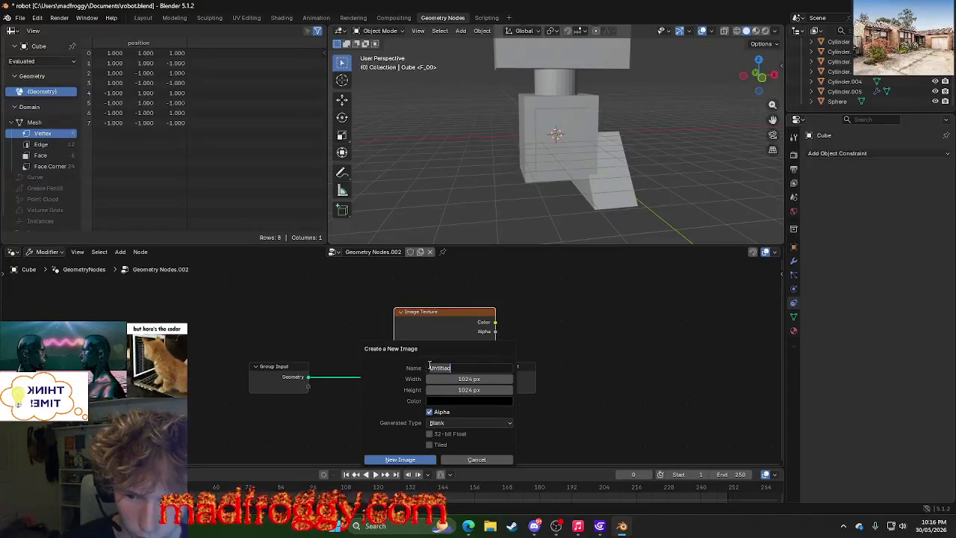
left_click(481, 460)
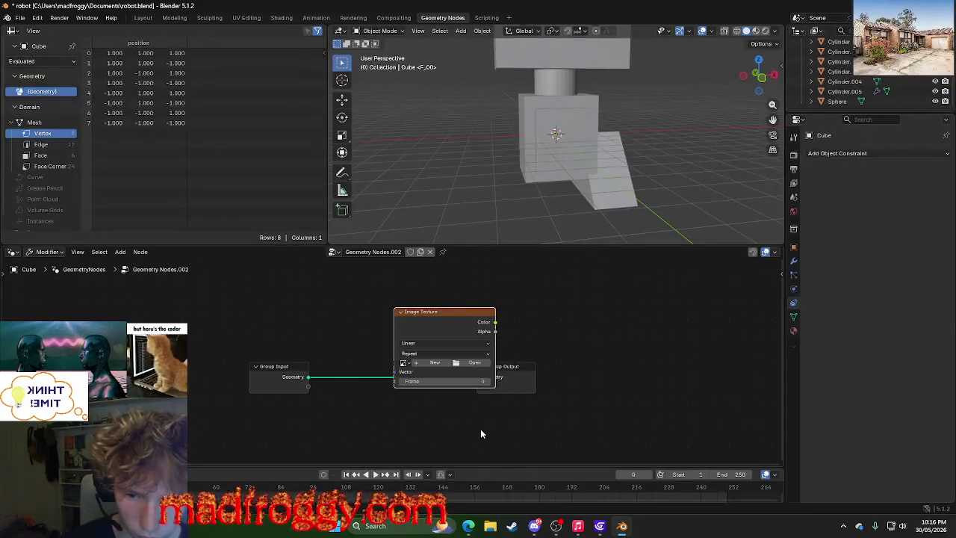
left_click(468, 363)
left_click(790, 475)
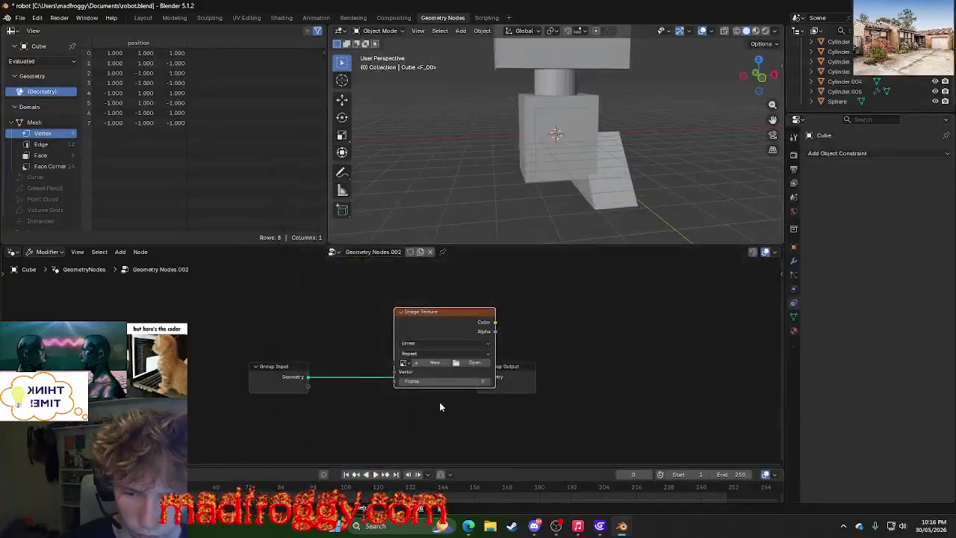
left_click(404, 363)
left_click(423, 374)
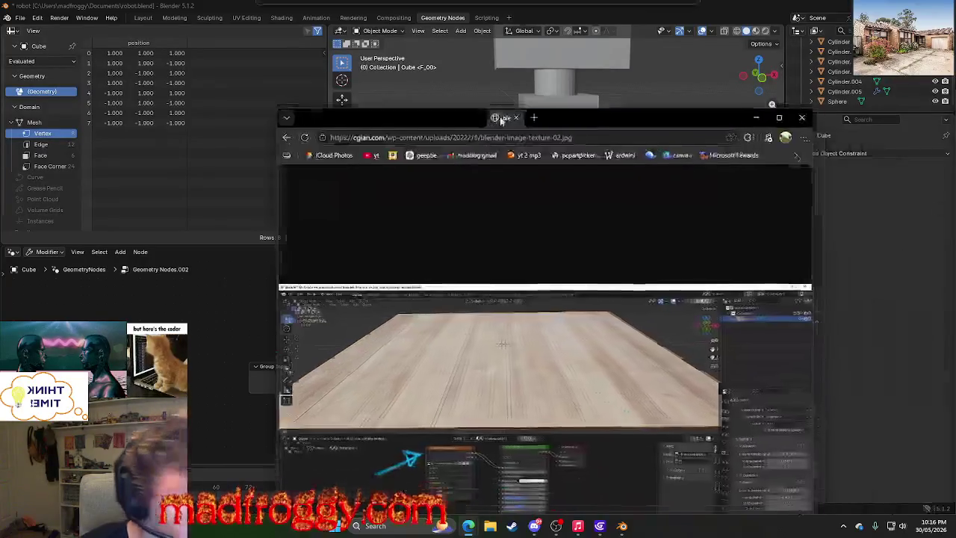
left_click_drag(499, 117, 575, 49)
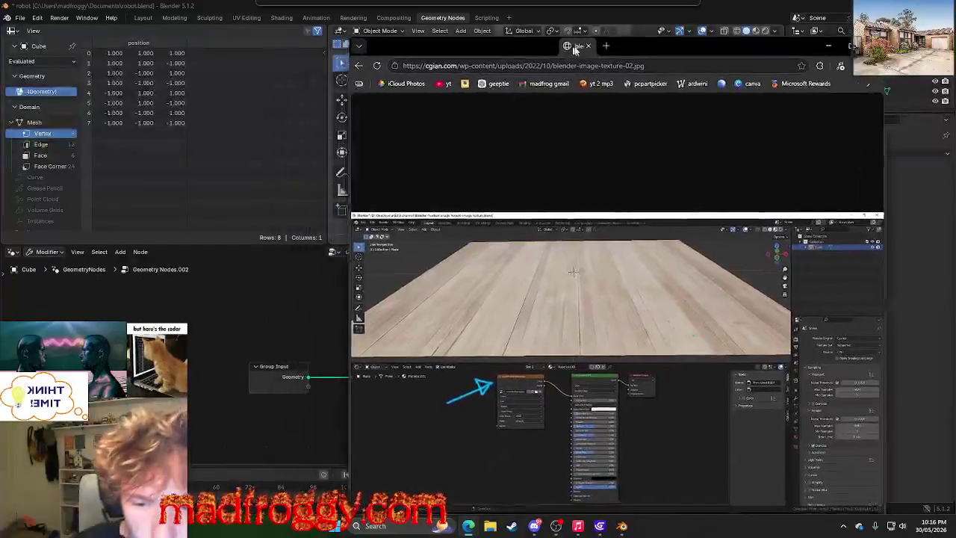
Zoom the reference image and cycle through the open windows with Alt+Tab.
scroll(562, 407, "up", 4, "ctrl")
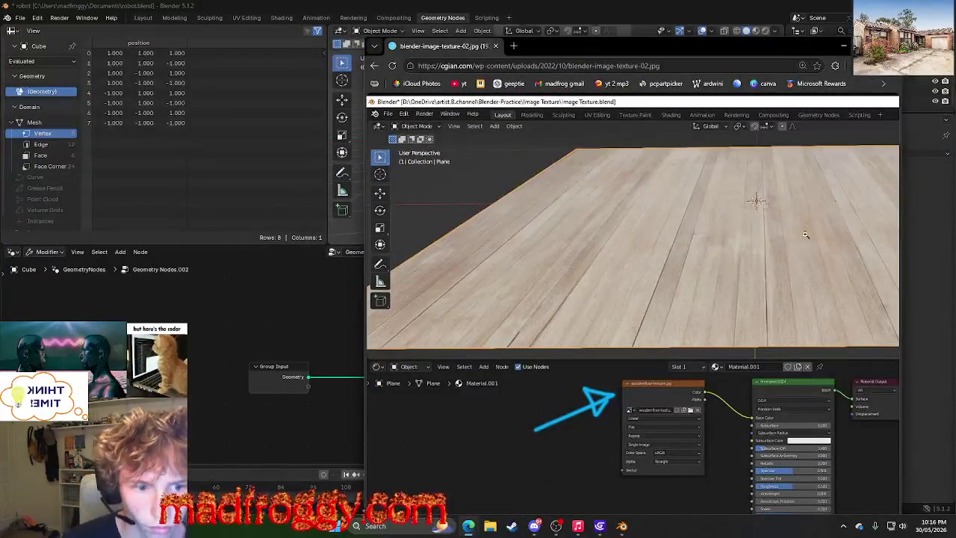
left_click(176, 304)
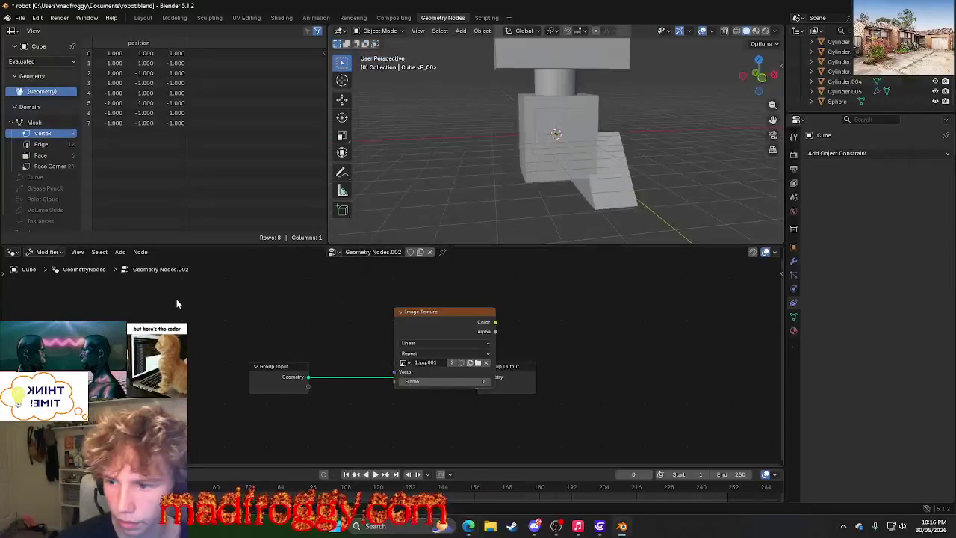
right_click(177, 304)
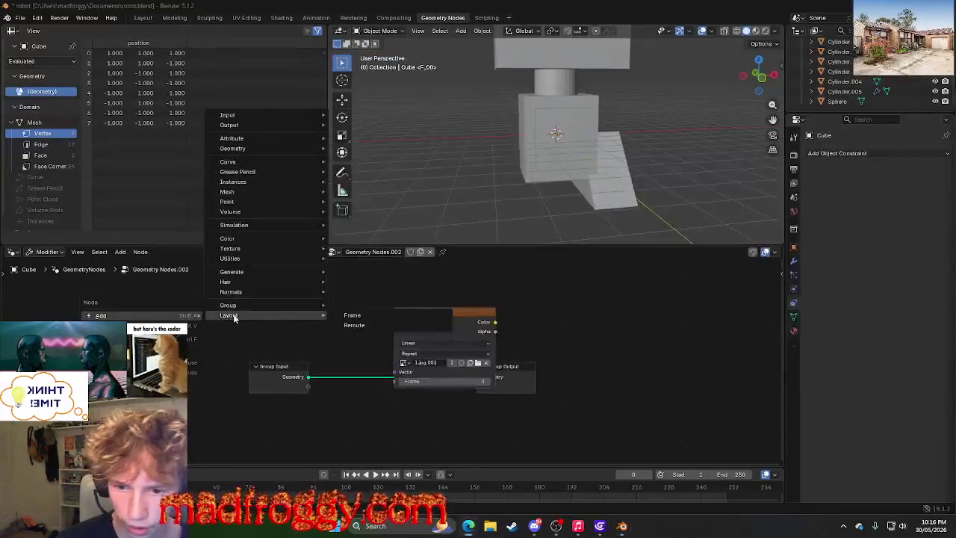
key("alt+Tab")
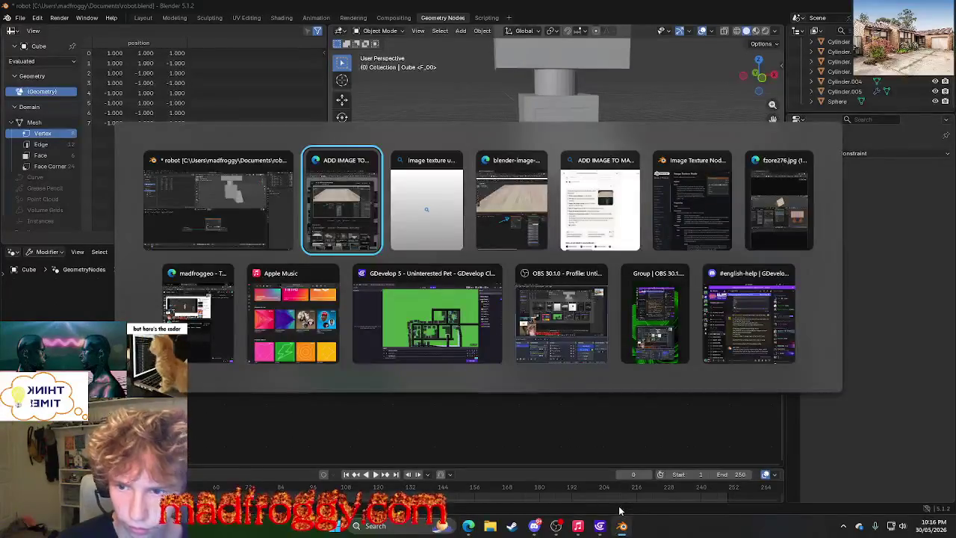
key("Escape")
key("alt+Tab")
key("Escape")
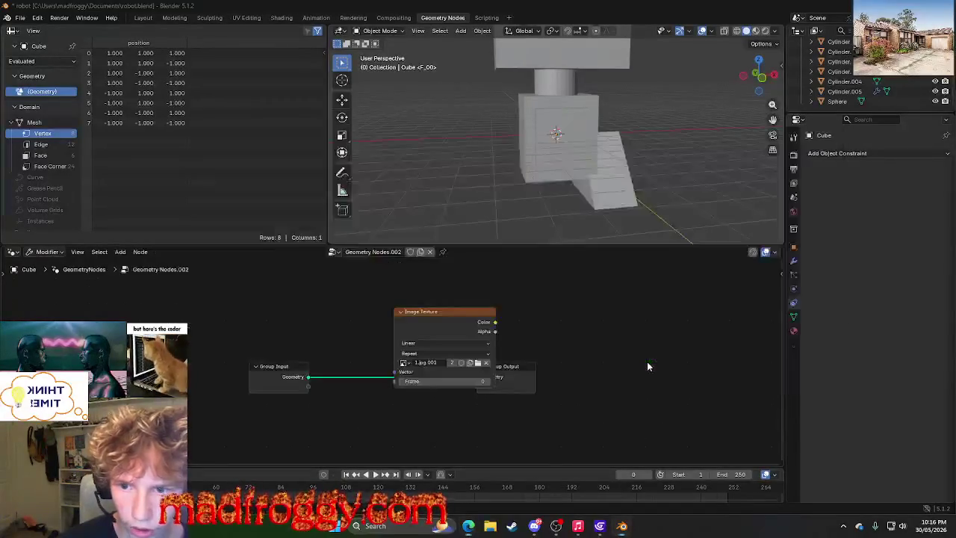
mouse_move(468, 526)
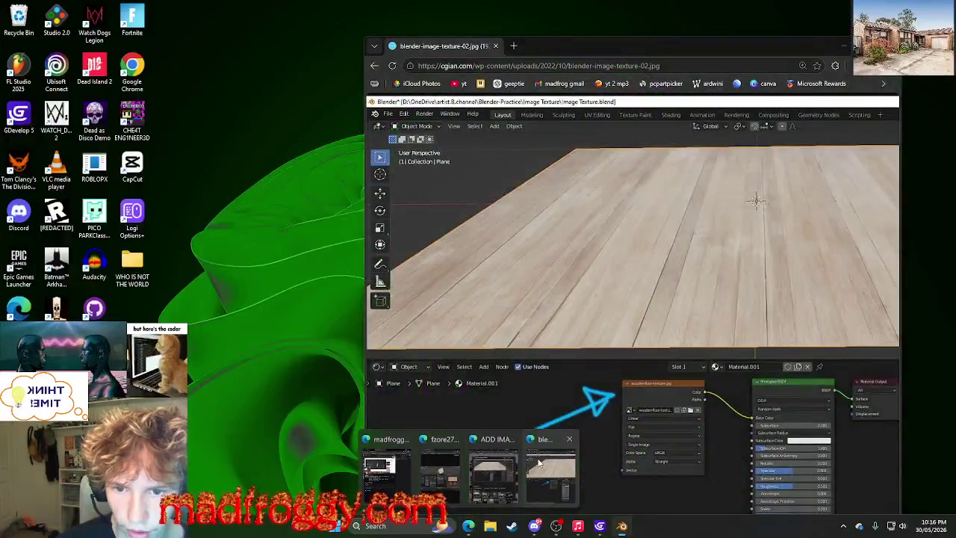
Move and widen the wood-floor reference window, minimise it, and bring up the Add node menu.
left_click(551, 471)
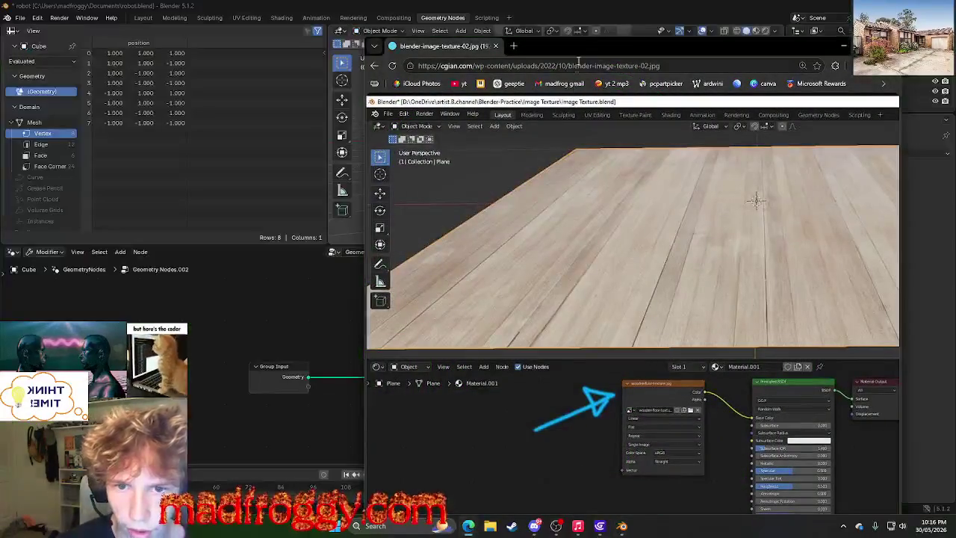
left_click_drag(573, 46, 397, 32)
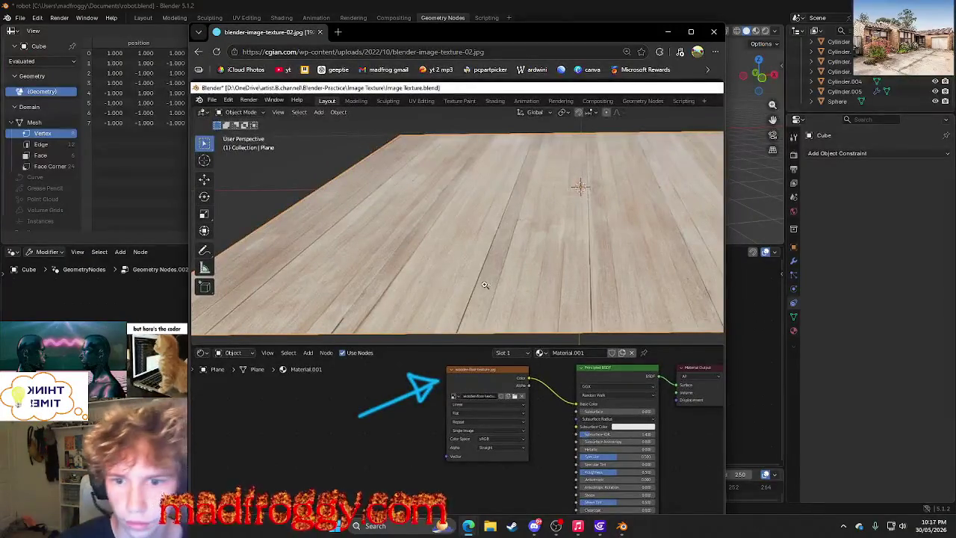
mouse_move(725, 258)
left_mouse_down()
mouse_move(904, 251)
mouse_move(655, 230)
left_mouse_up()
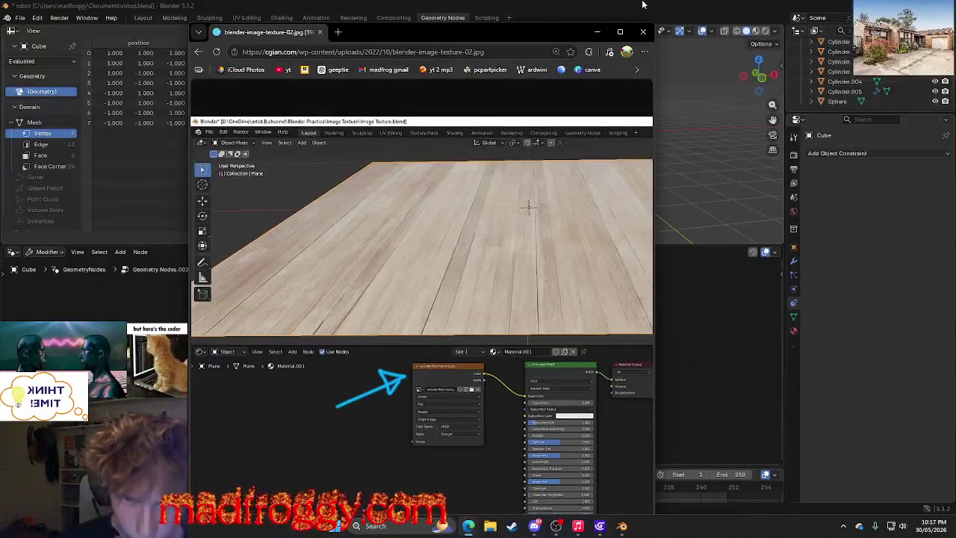
left_click(599, 32)
key("shift+a")
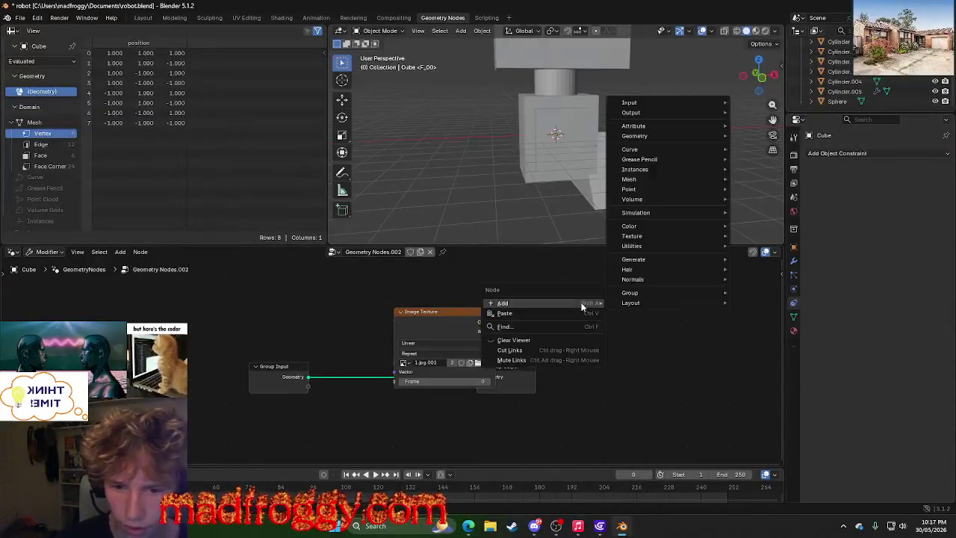
key("shift+a")
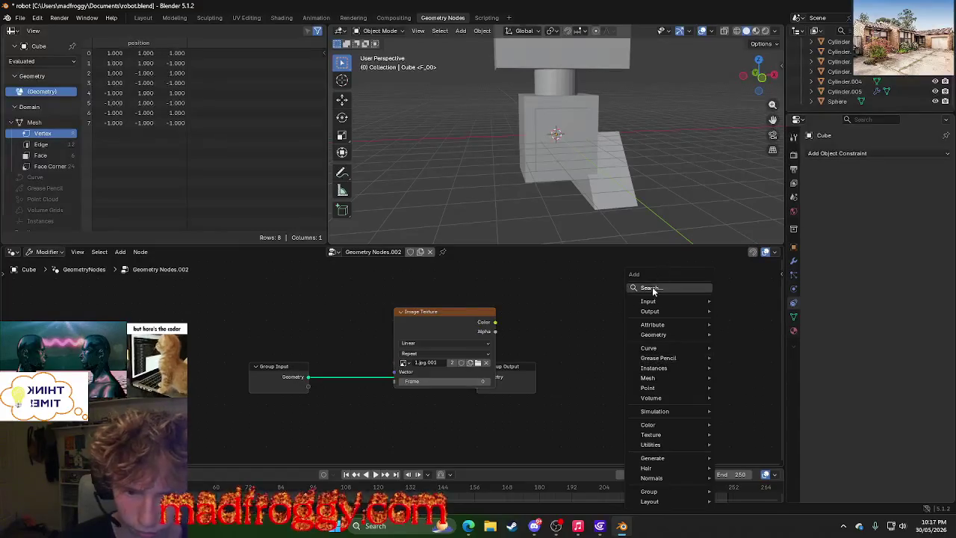
left_click(652, 287)
type("pri")
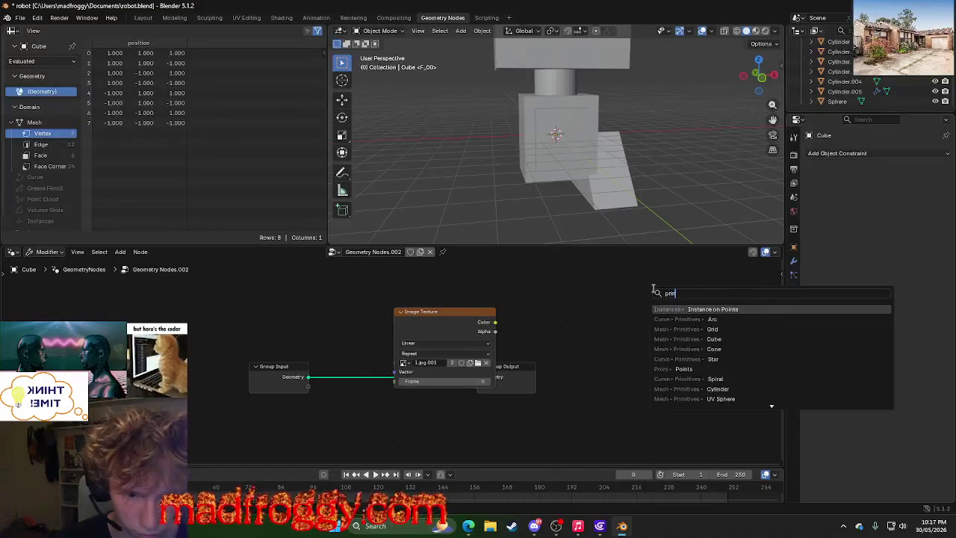
type("nc")
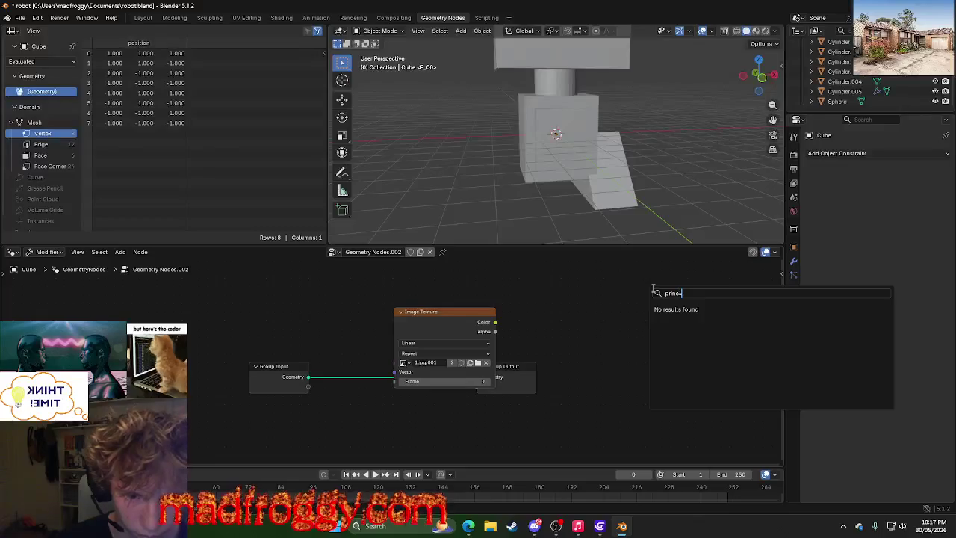
key("BackSpace")
key("BackSpace")
key("BackSpace")
type("BSFD")
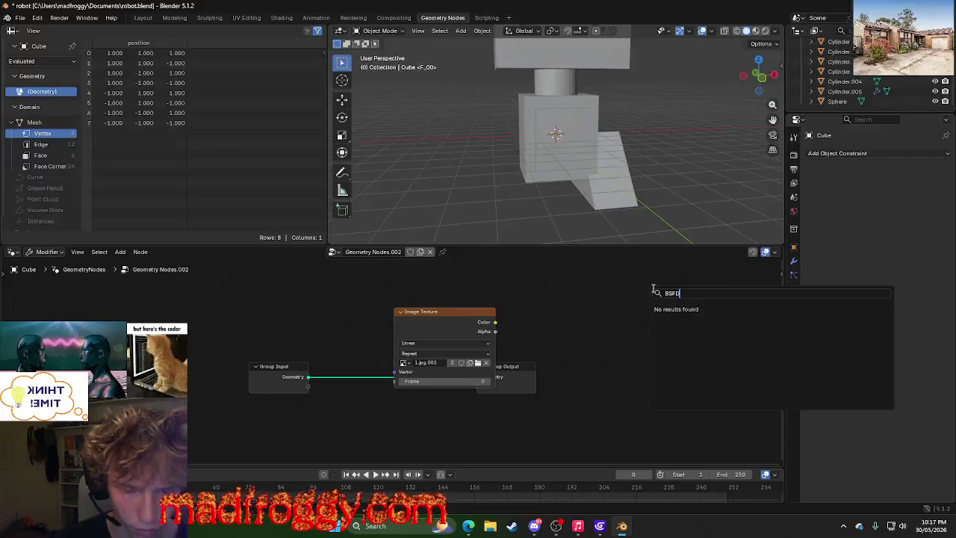
key("alt+Tab")
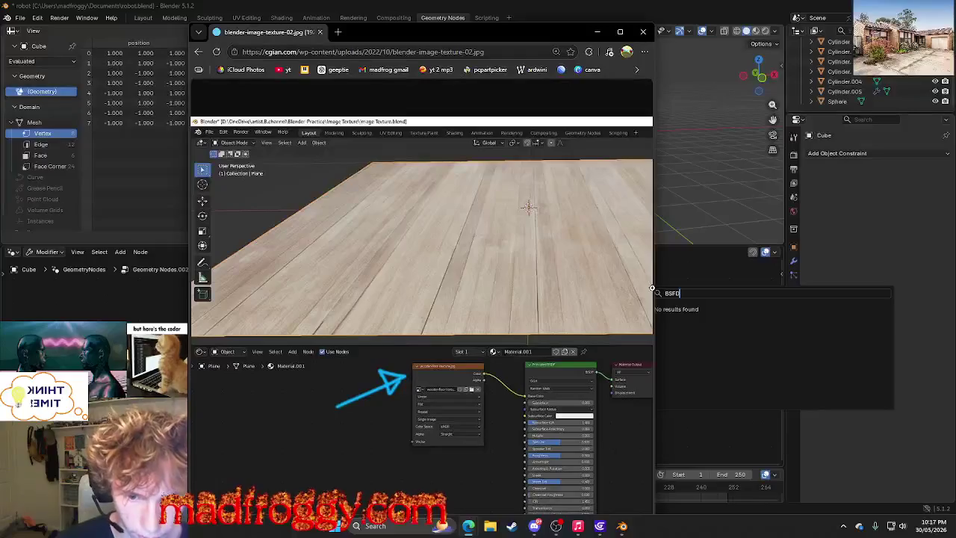
key("alt+Tab")
key("BackSpace")
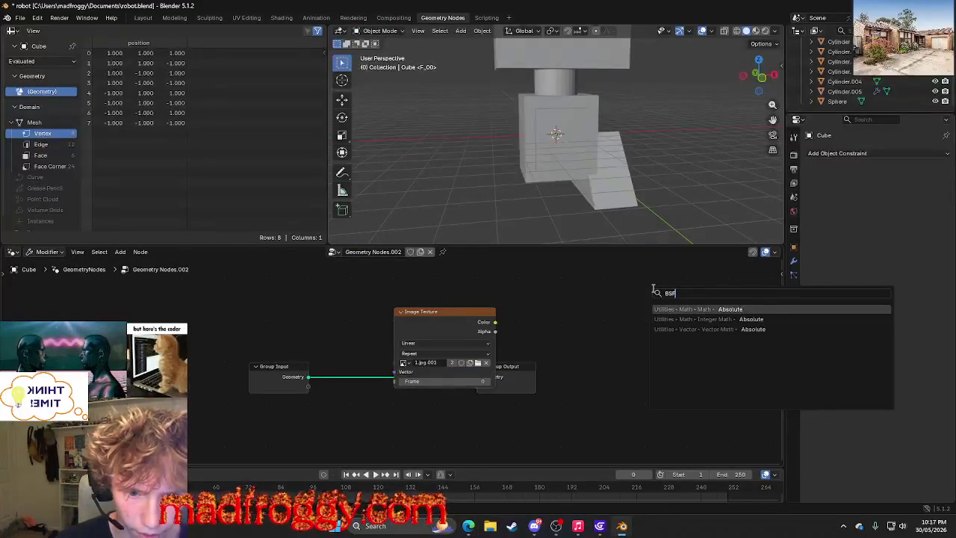
key("BackSpace")
type("DF")
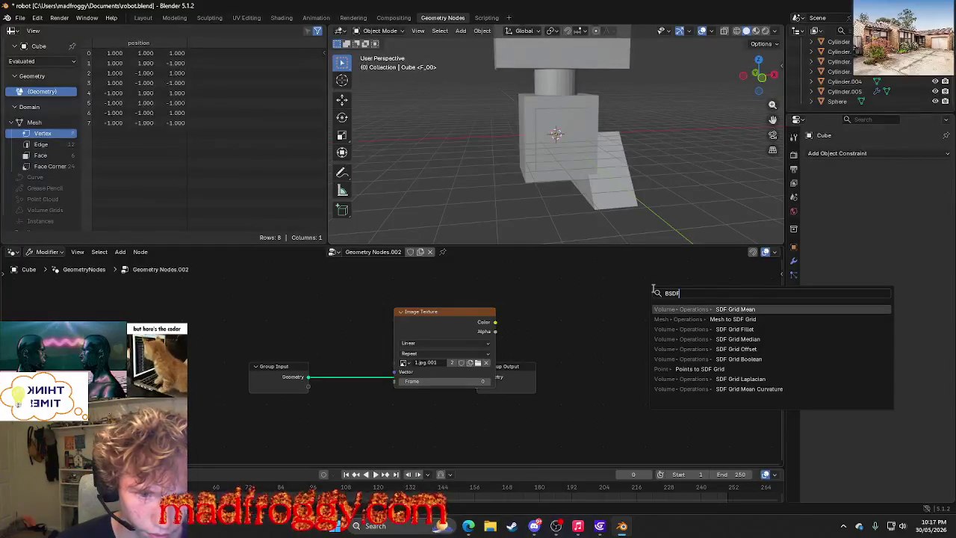
key("alt+Tab")
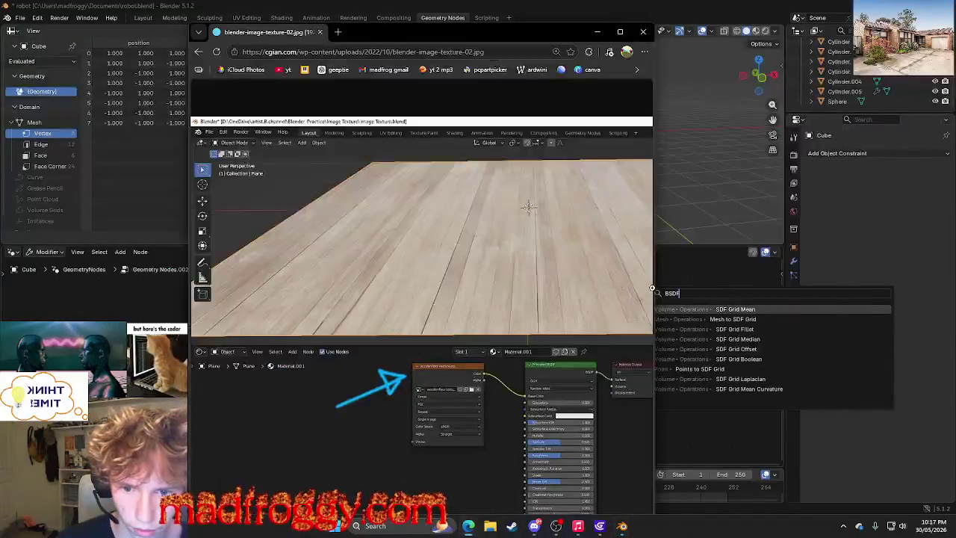
key("alt+Tab")
key("BackSpace")
key("BackSpace")
key("BackSpace")
type("prim")
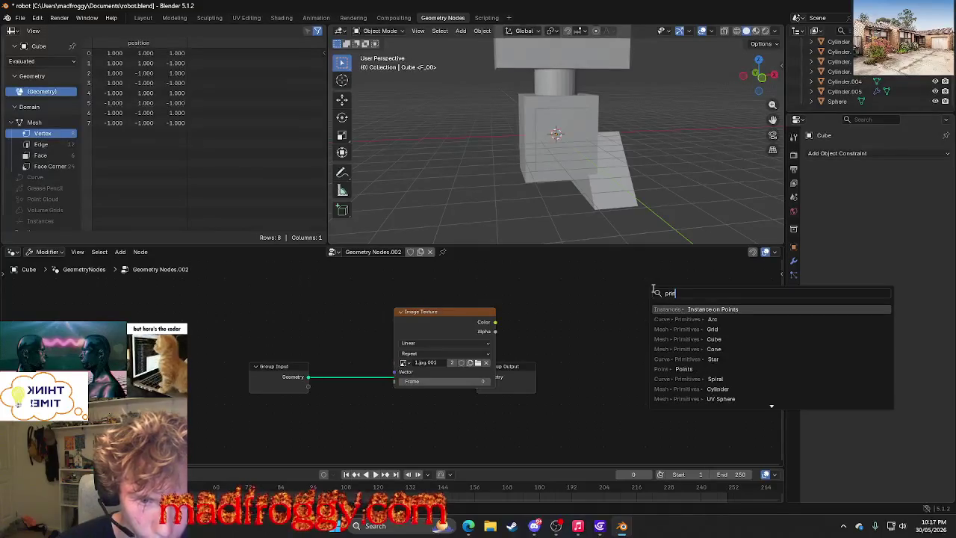
type("o")
key("alt+Tab")
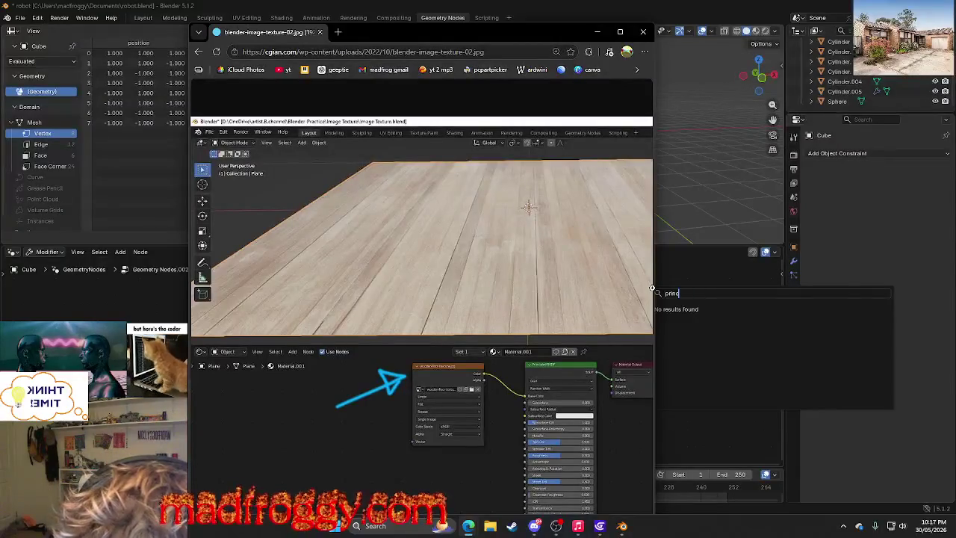
key("alt+Tab")
type("ip")
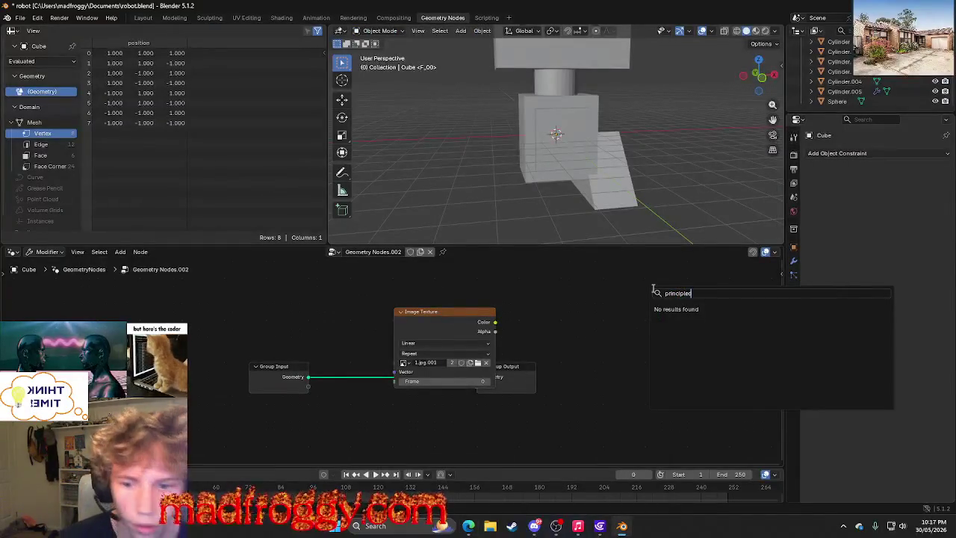
key("Escape")
key("alt+Tab")
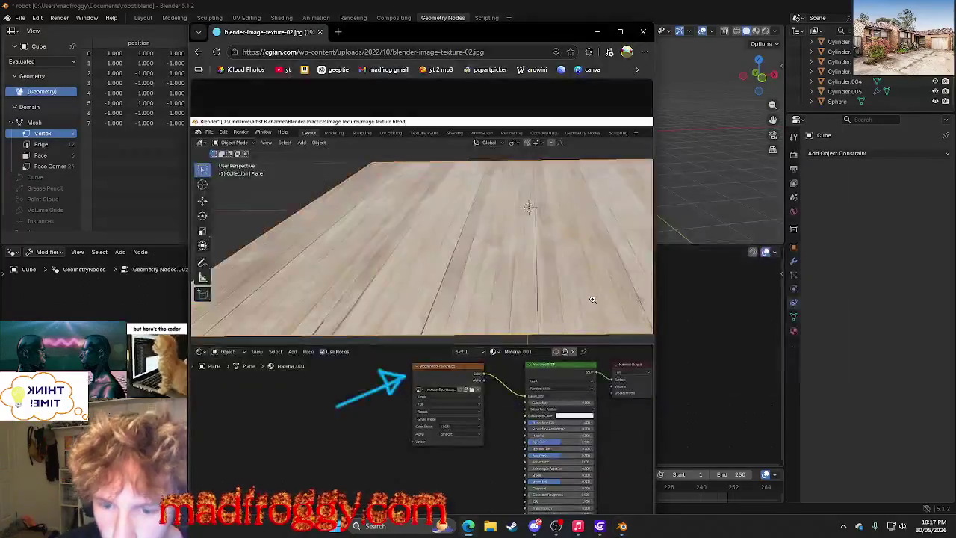
key("alt+Tab")
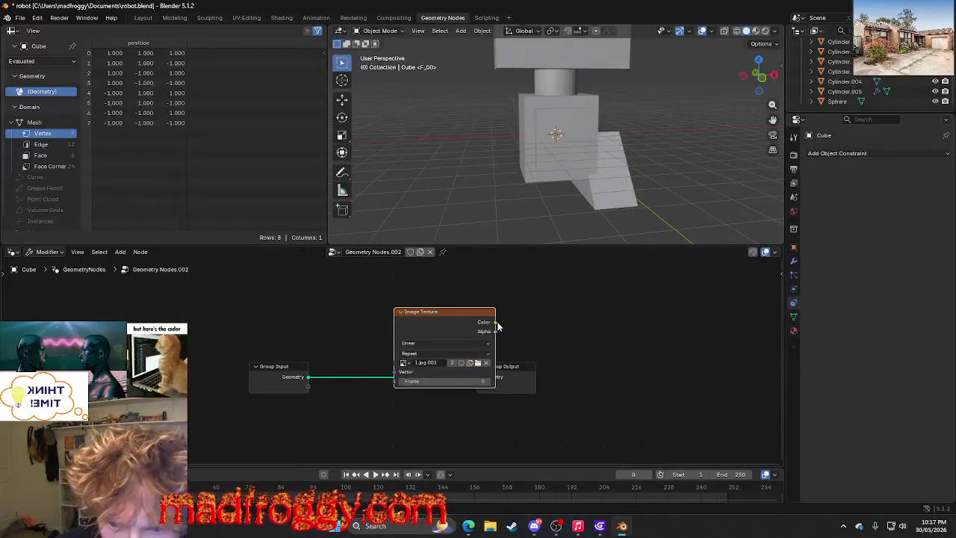
left_click_drag(495, 322, 563, 346)
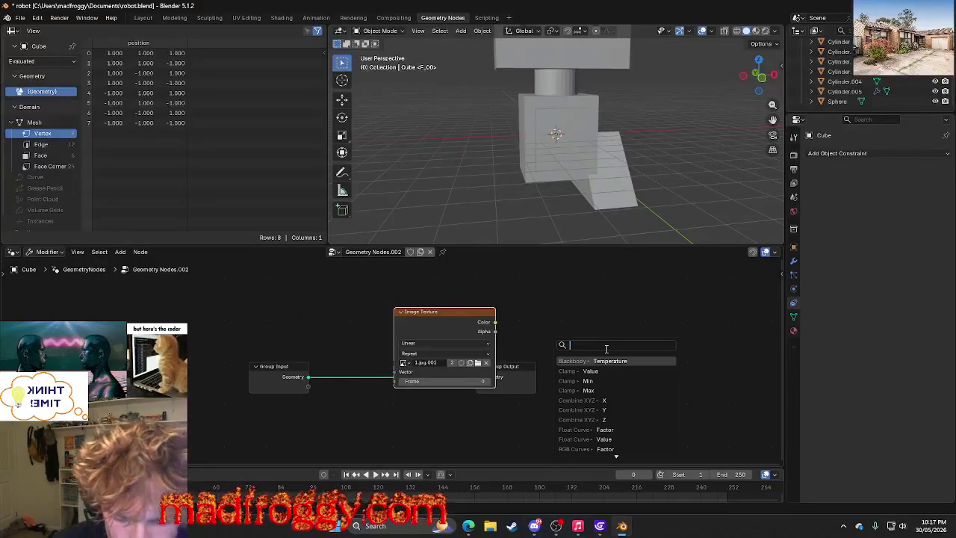
type("BSFD")
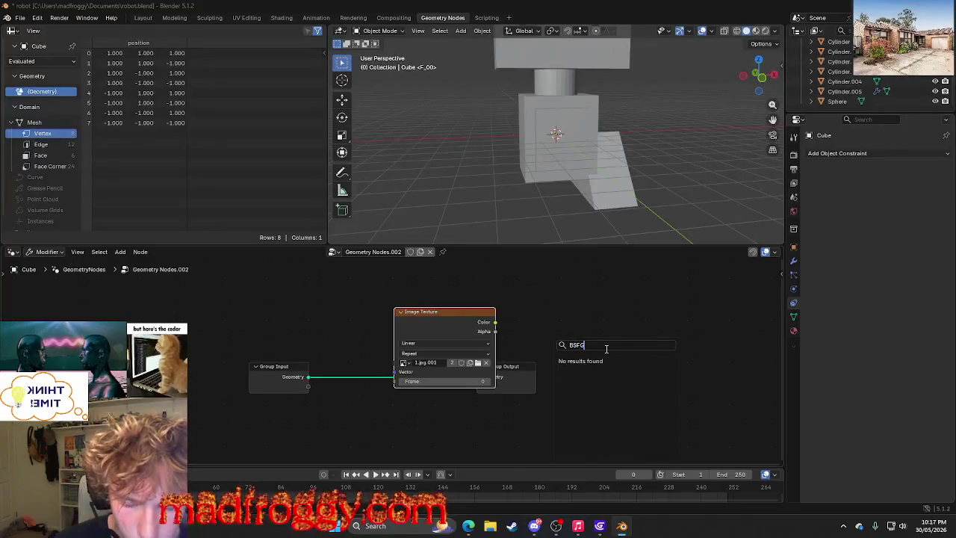
key("alt+Tab")
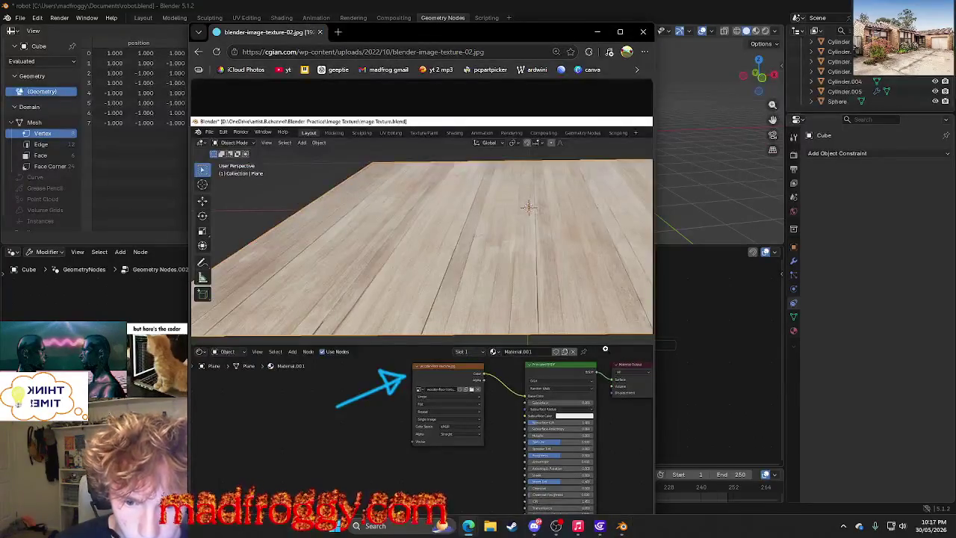
key("alt+Tab")
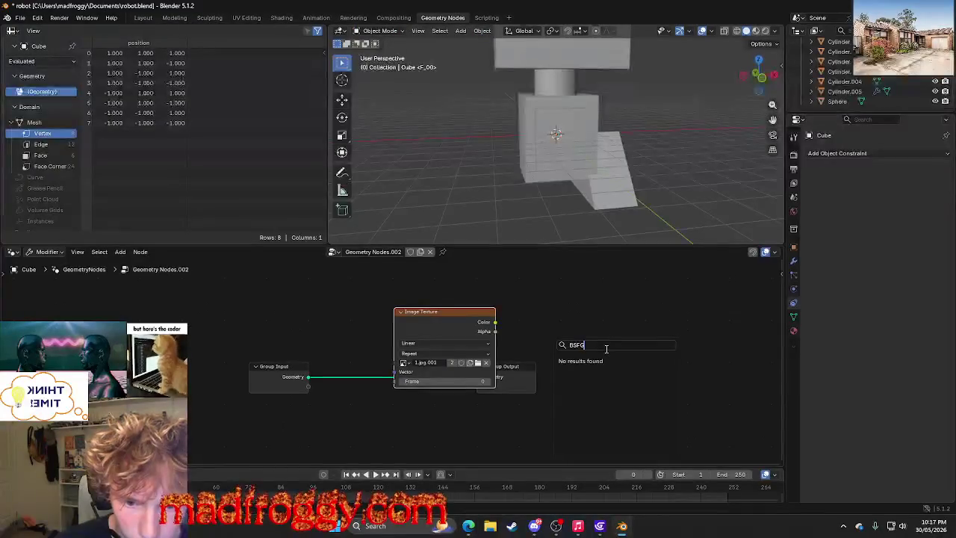
key("BackSpace")
type("DF")
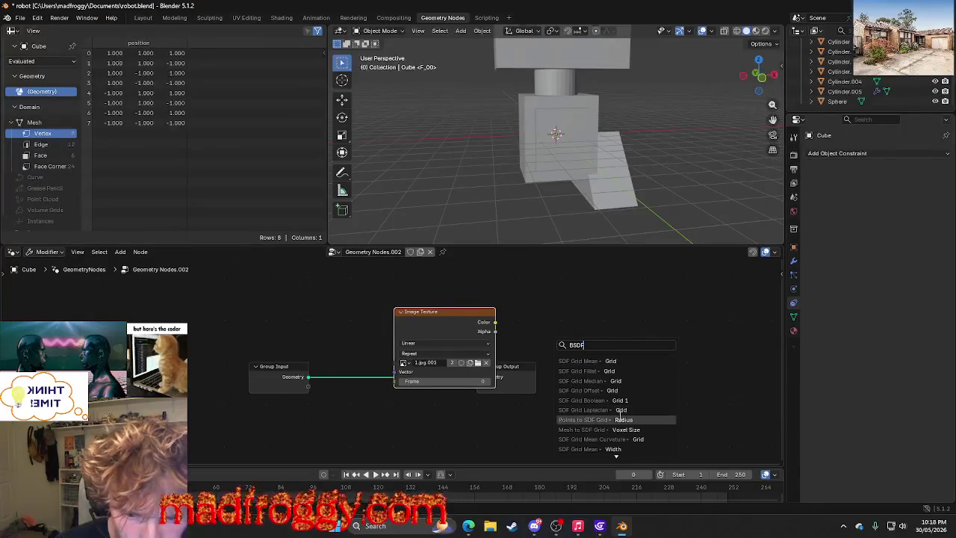
scroll(619, 416, "down", 4)
scroll(620, 417, "down", 3)
scroll(620, 416, "down", 3)
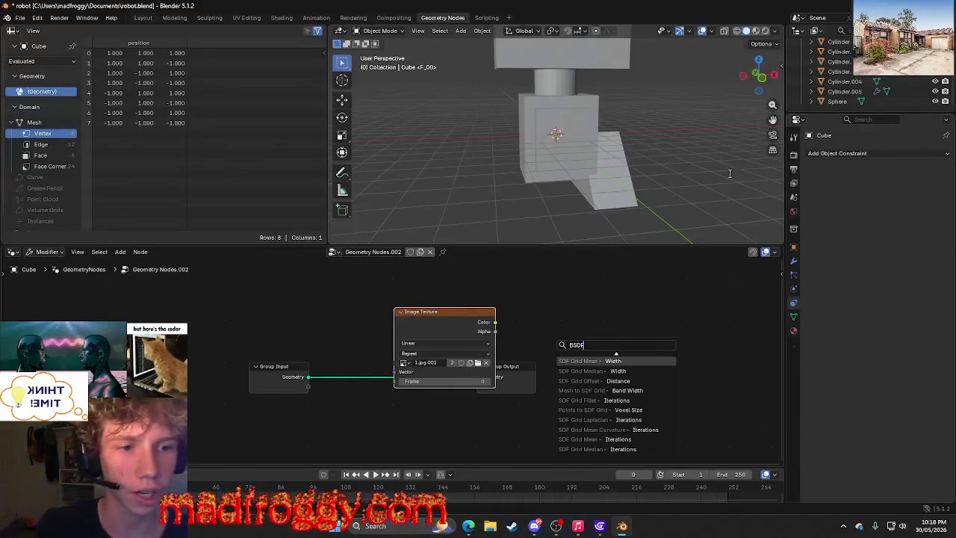
key("Escape")
left_click(872, 157)
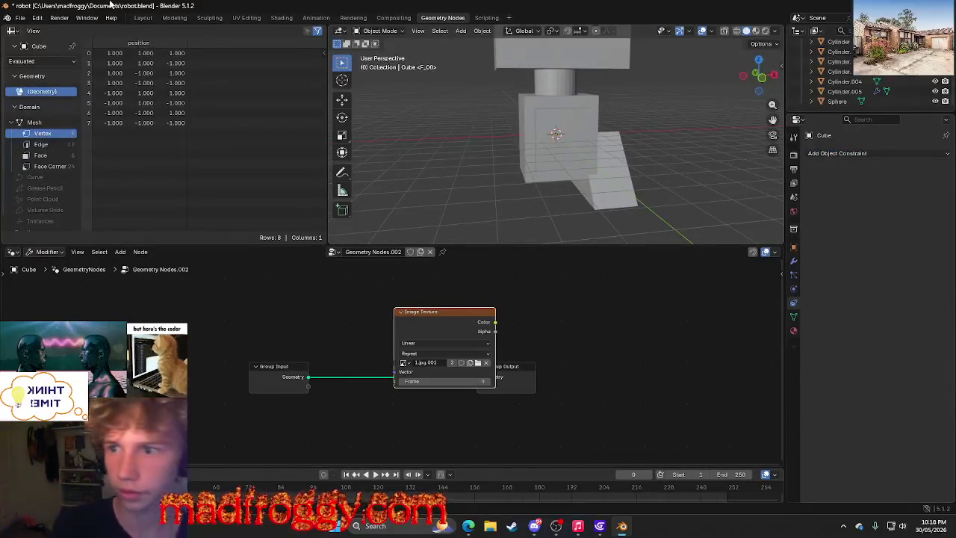
left_click(141, 20)
Delete the orange circle object from the robot's body.
left_click(351, 254)
left_click(512, 287)
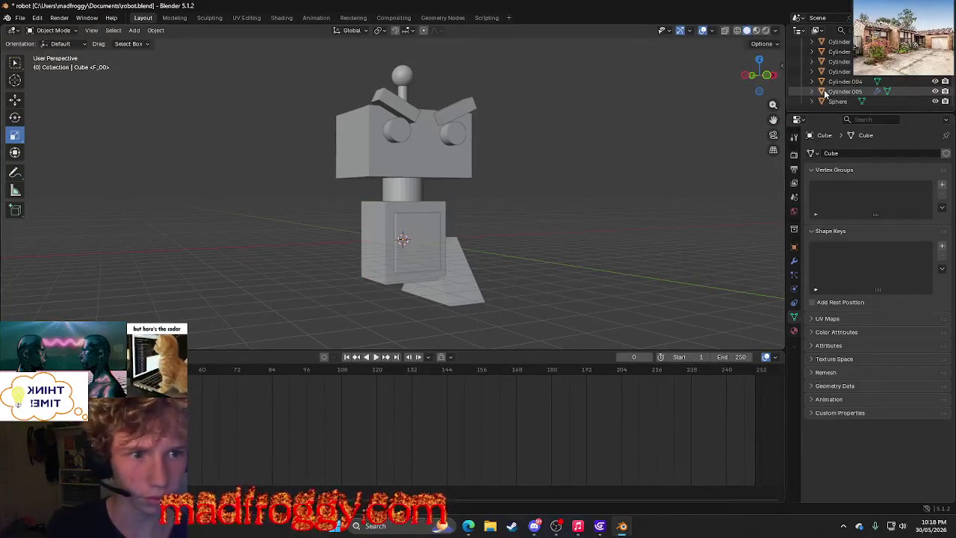
left_click(336, 273)
key("Delete")
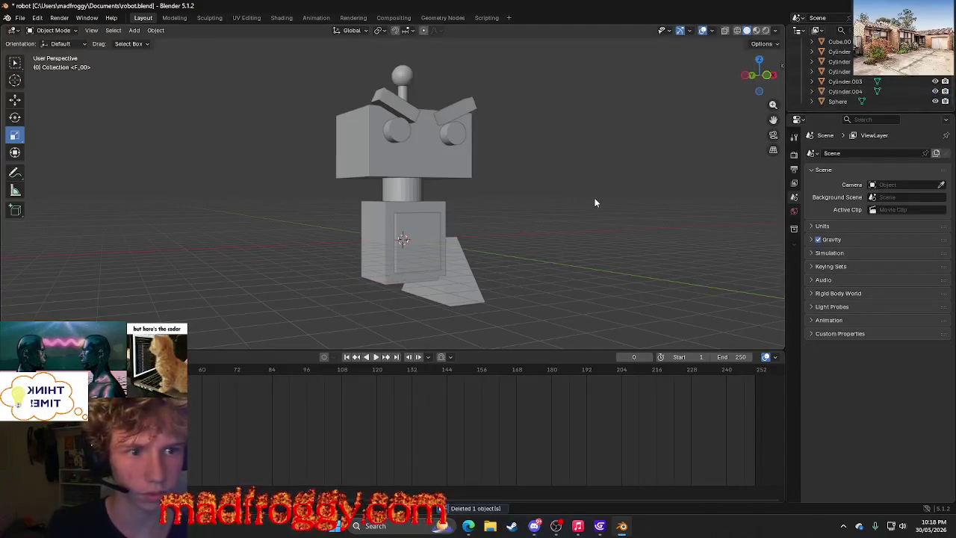
Copy and paste the foot piece, then slide the copy left along X.
middle_click_drag(595, 203, 542, 233)
left_click(417, 271)
middle_click_drag(488, 267, 584, 265)
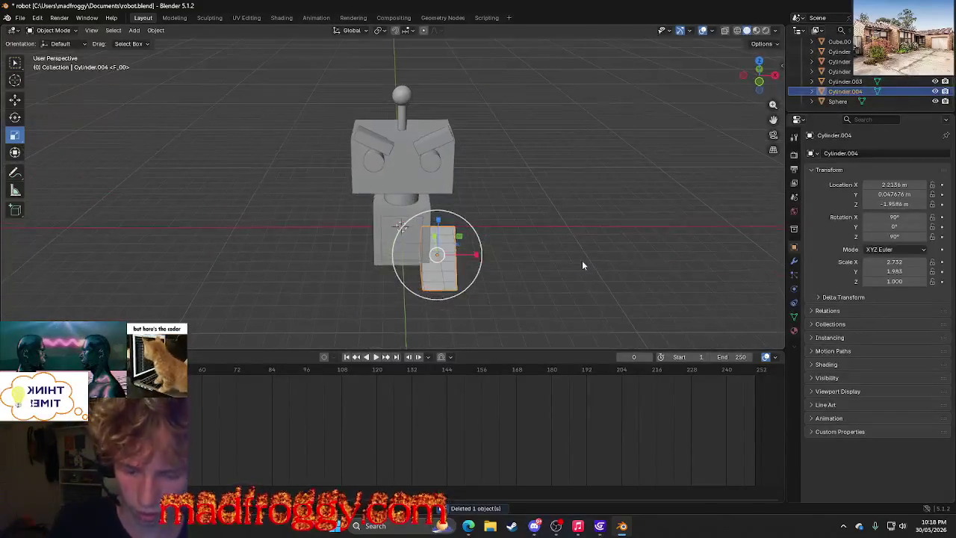
key("ctrl+c")
key("ctrl+v")
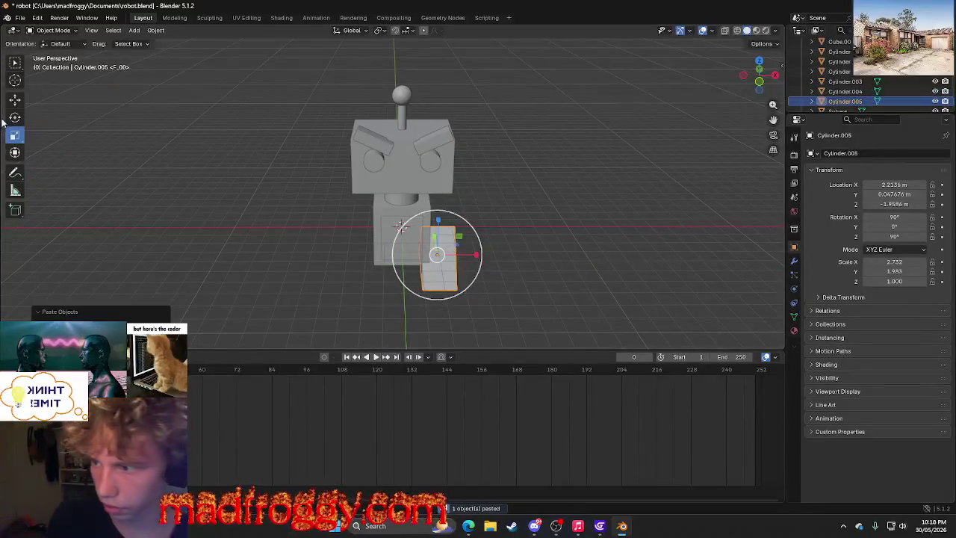
key("shift+space")
key("g")
left_click_drag(478, 254, 409, 258)
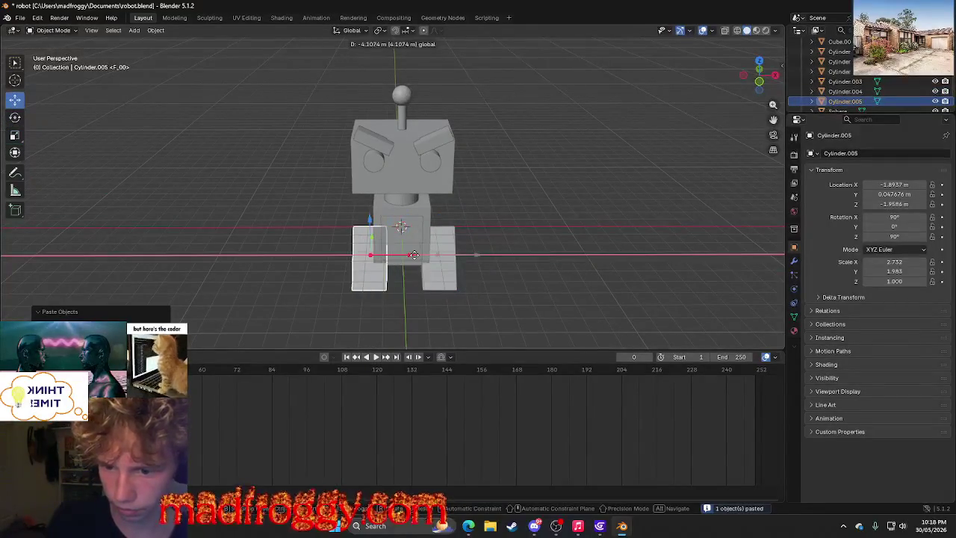
scroll(409, 312, "up", 5)
scroll(408, 312, "down", 5)
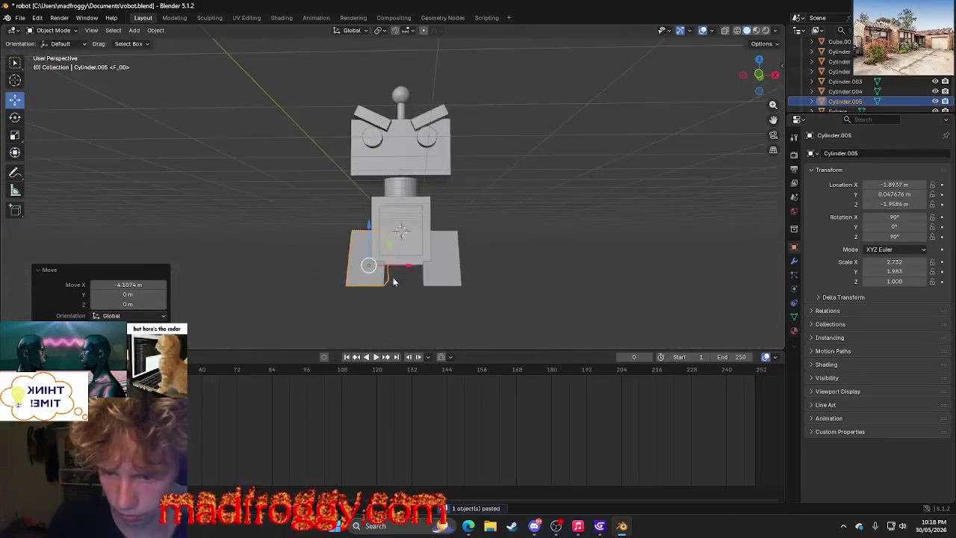
left_click_drag(392, 266, 384, 266)
mouse_move(406, 311)
middle_mouse_down()
mouse_move(428, 328)
mouse_move(403, 328)
mouse_move(447, 261)
middle_mouse_up()
Compare the two feet and nudge the left foot slightly into place.
left_click(447, 261)
middle_click_drag(403, 289, 400, 290)
scroll(397, 288, "up", 2)
left_click(341, 305)
middle_click_drag(344, 306, 396, 310)
left_click_drag(389, 287, 394, 298)
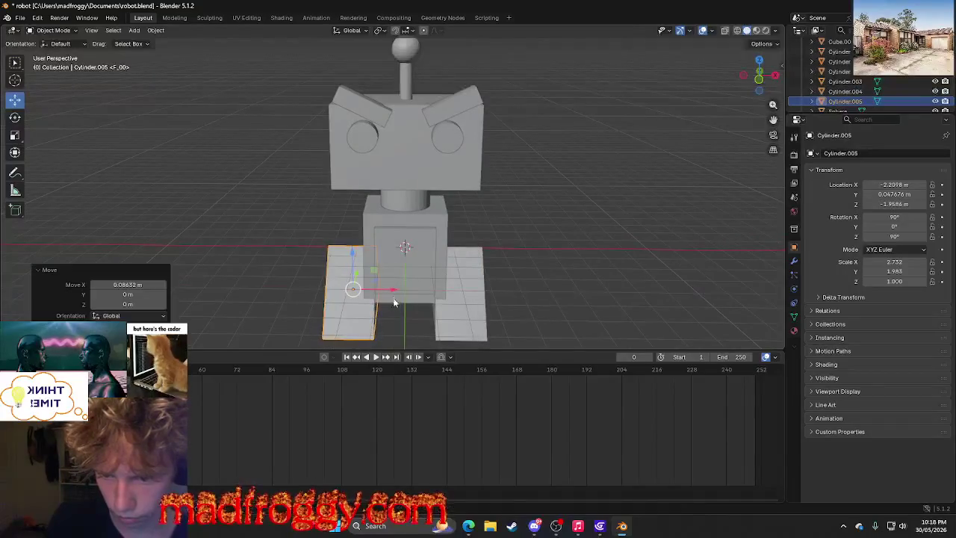
Inspect both feet, then step through the Shading, Animation and Rendering workspaces.
left_click(438, 321)
left_click(360, 325)
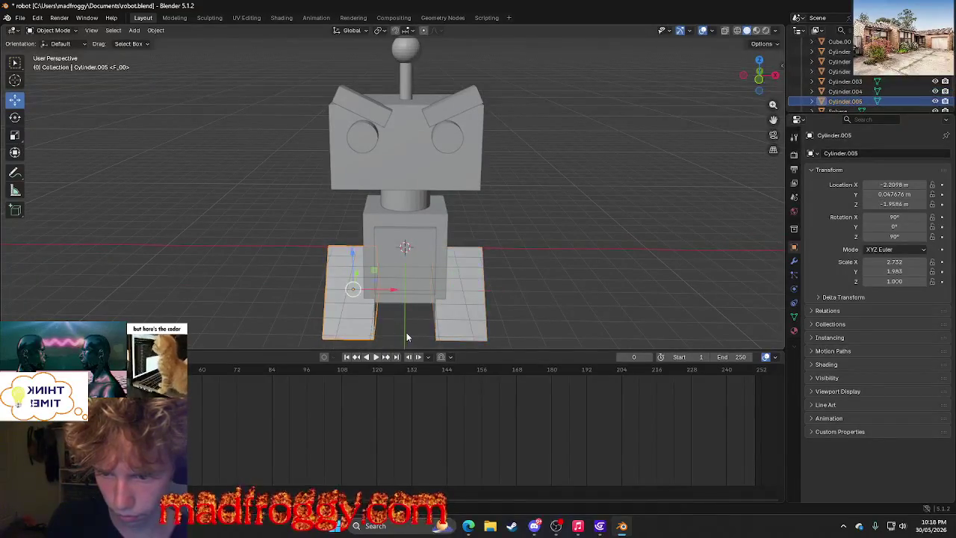
scroll(406, 333, "down", 3)
mouse_move(407, 333)
middle_mouse_down()
mouse_move(444, 306)
mouse_move(399, 329)
middle_mouse_up()
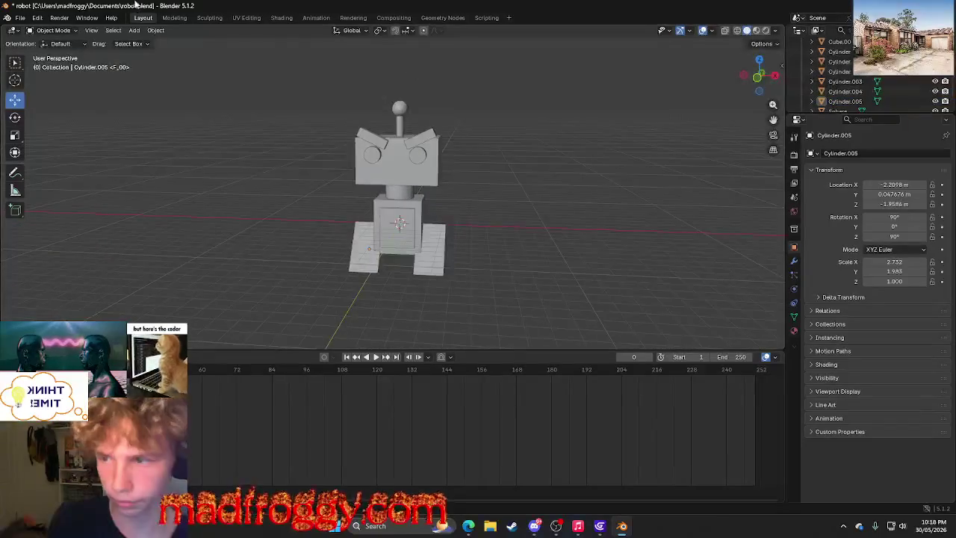
left_click(282, 17)
left_click(308, 17)
left_click(350, 17)
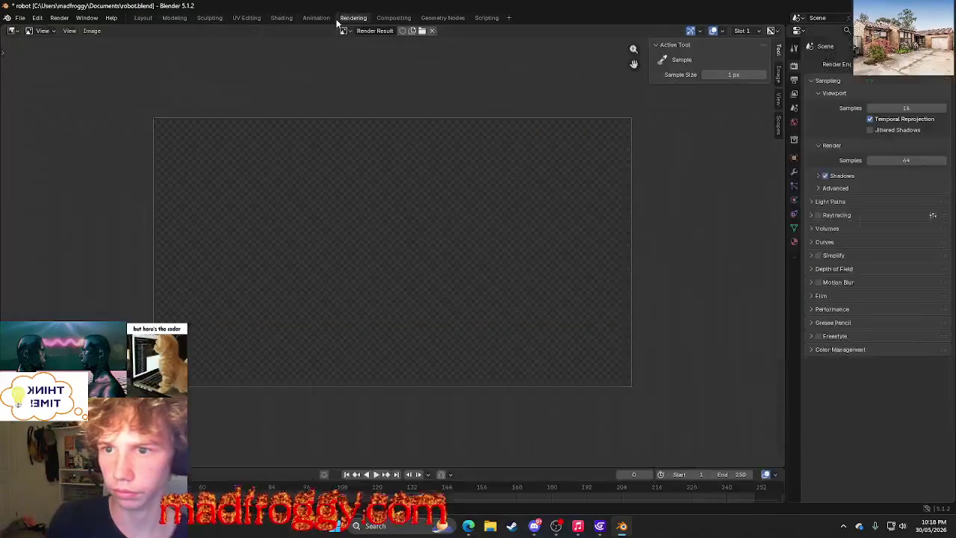
Select the left foot and switch to the UV Editing workspace.
left_click(391, 17)
left_click(442, 17)
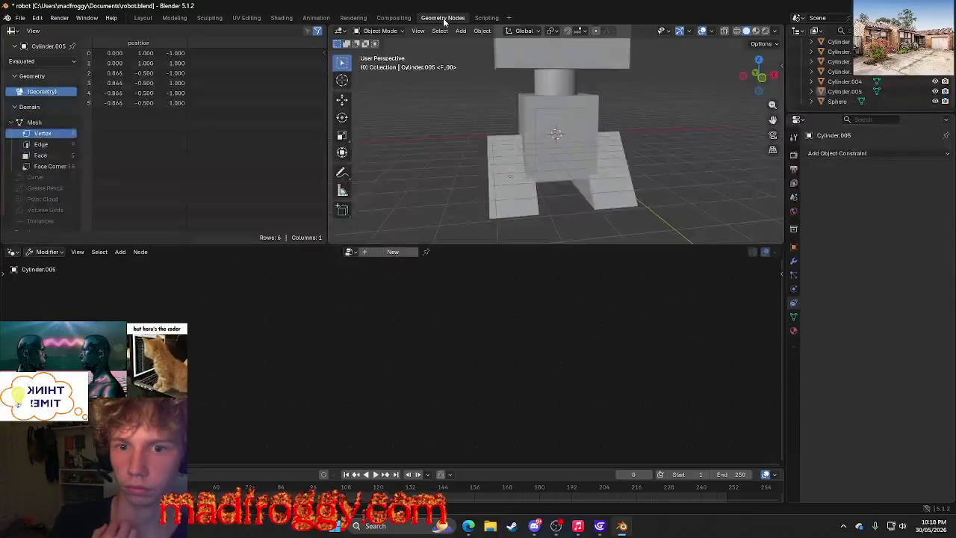
left_click(503, 180)
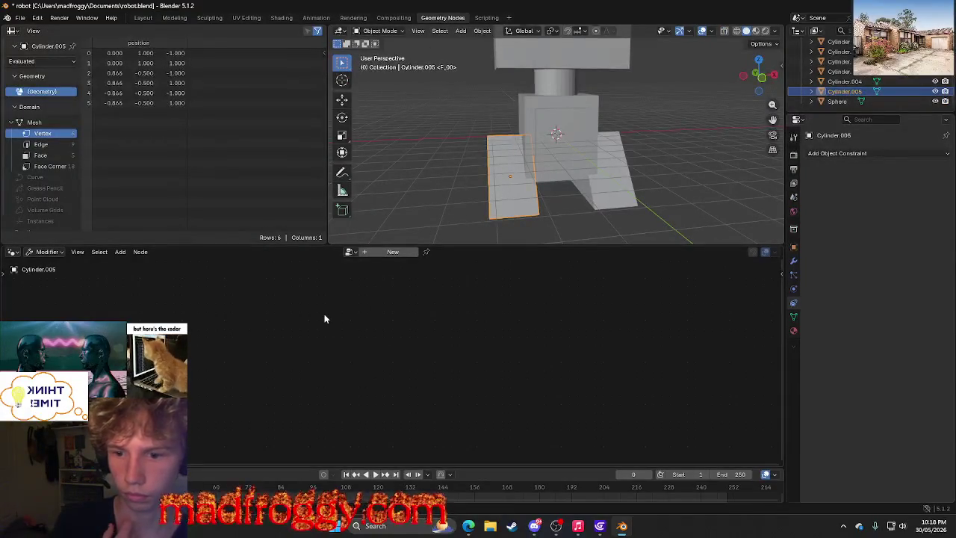
left_click(354, 17)
left_click(246, 17)
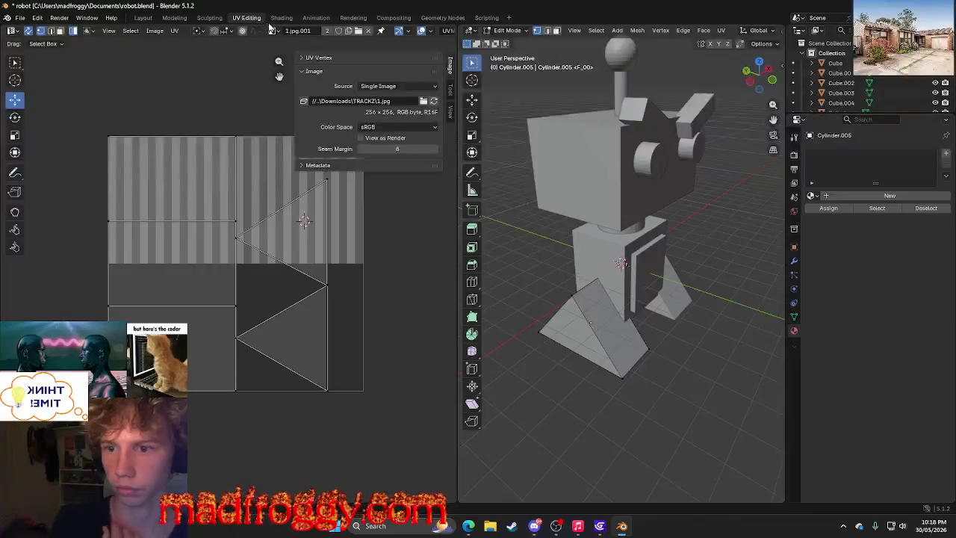
Toggle selecting all of the foot's faces in edit mode, ending deselected.
key("a")
key("alt+a")
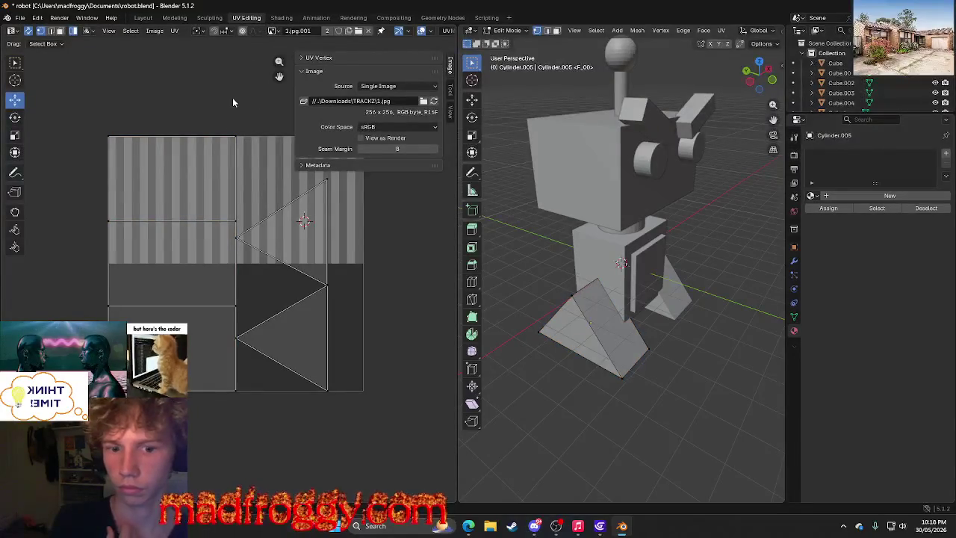
key("a")
key("alt+a")
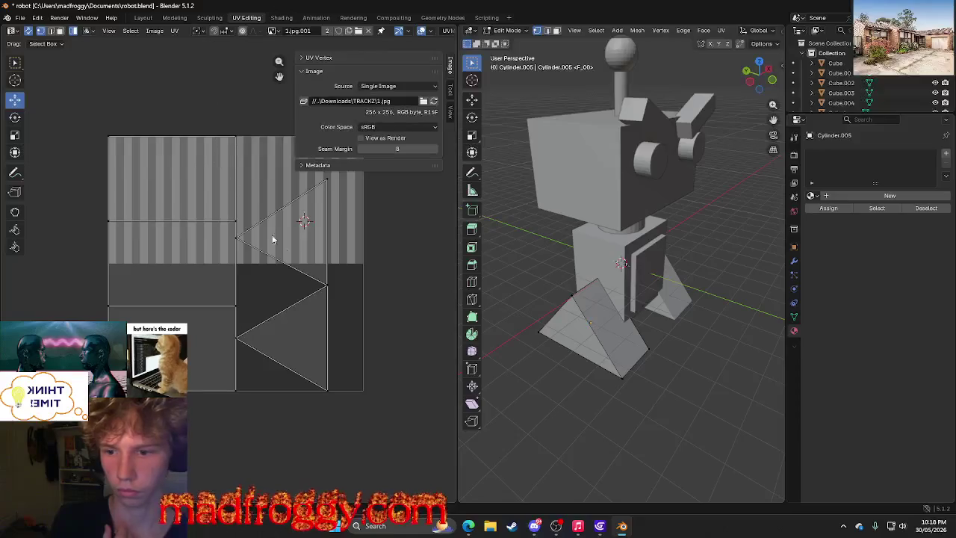
Box-select all the foot's UV islands and rotate them about 57°.
key("u")
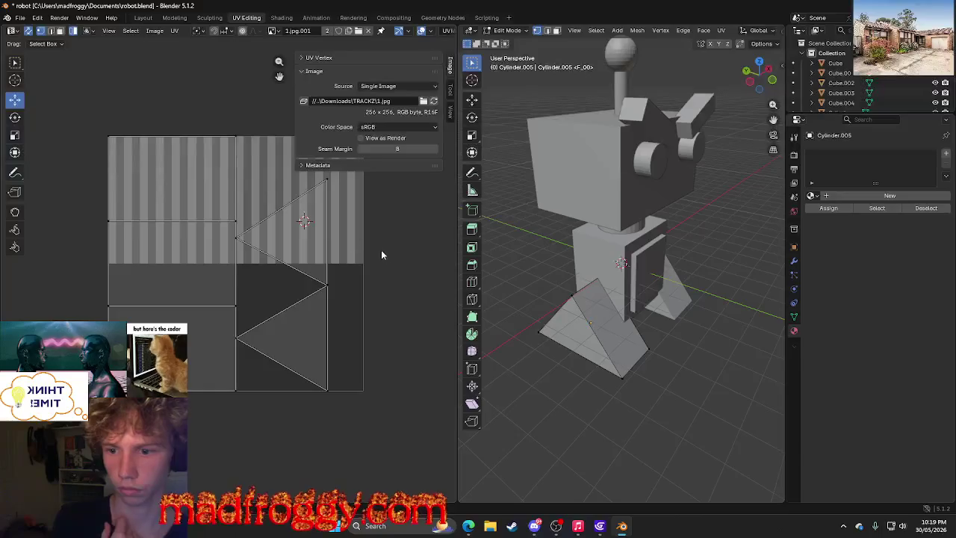
left_click_drag(73, 103, 442, 430)
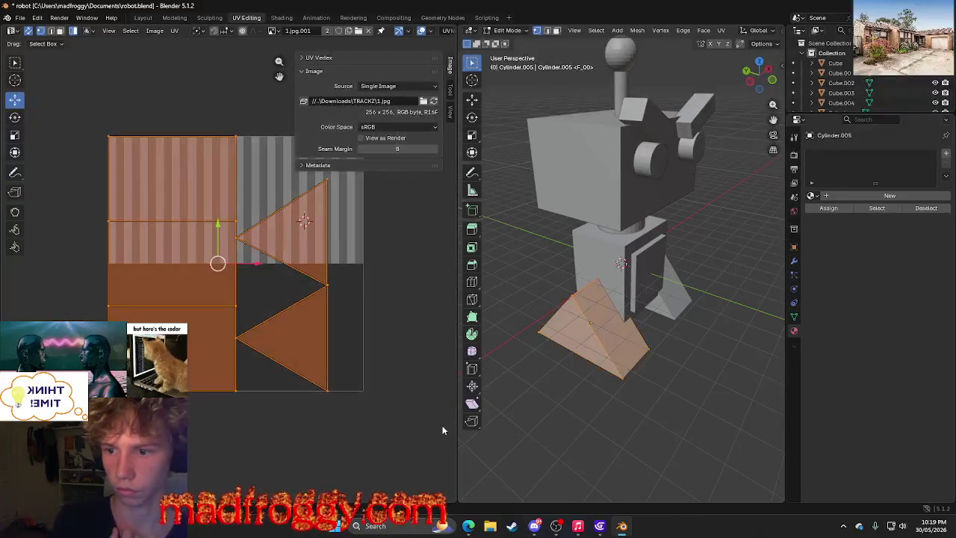
key("shift+space")
key("r")
mouse_move(224, 224)
left_mouse_down()
mouse_move(258, 254)
mouse_move(262, 275)
left_mouse_up()
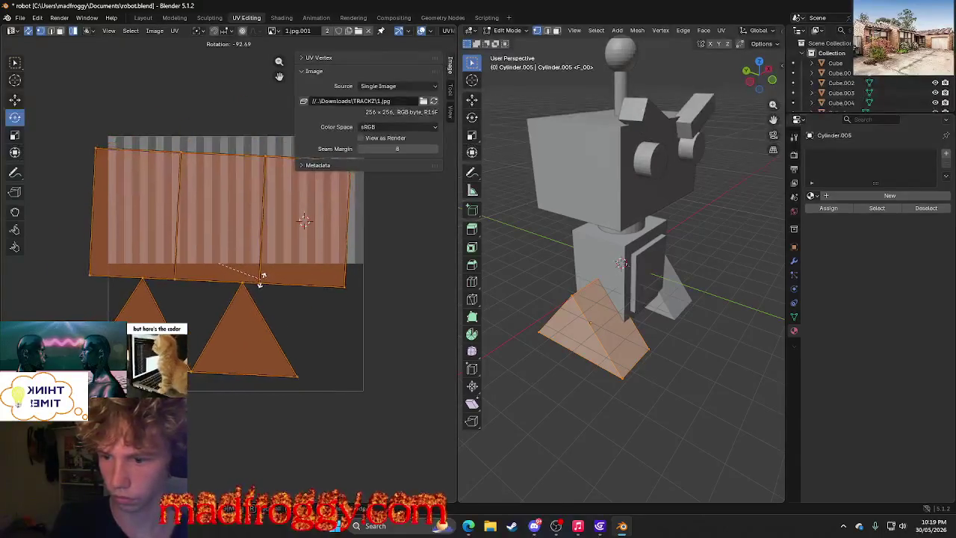
left_click_drag(260, 275, 256, 275)
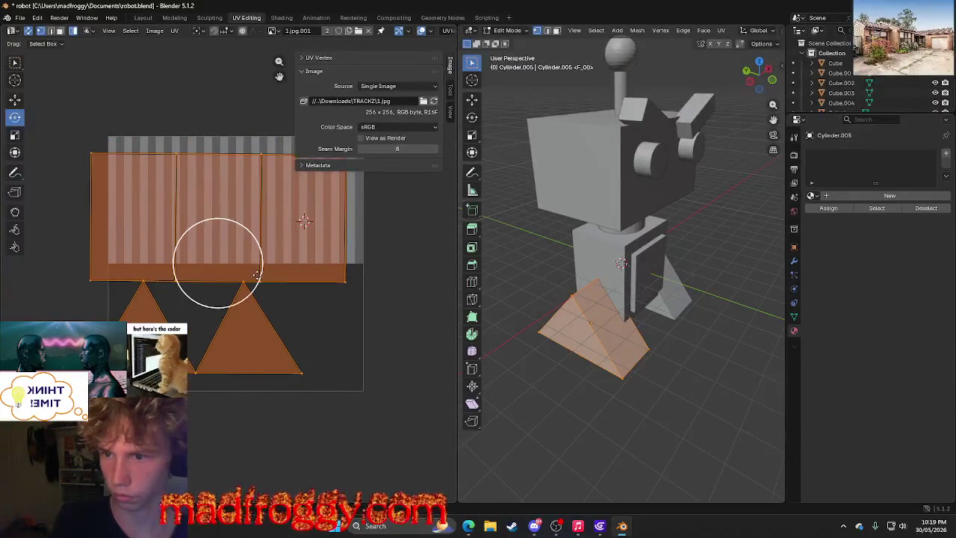
Try tilting, then shifting, only the rectangular UV island.
left_click(257, 275)
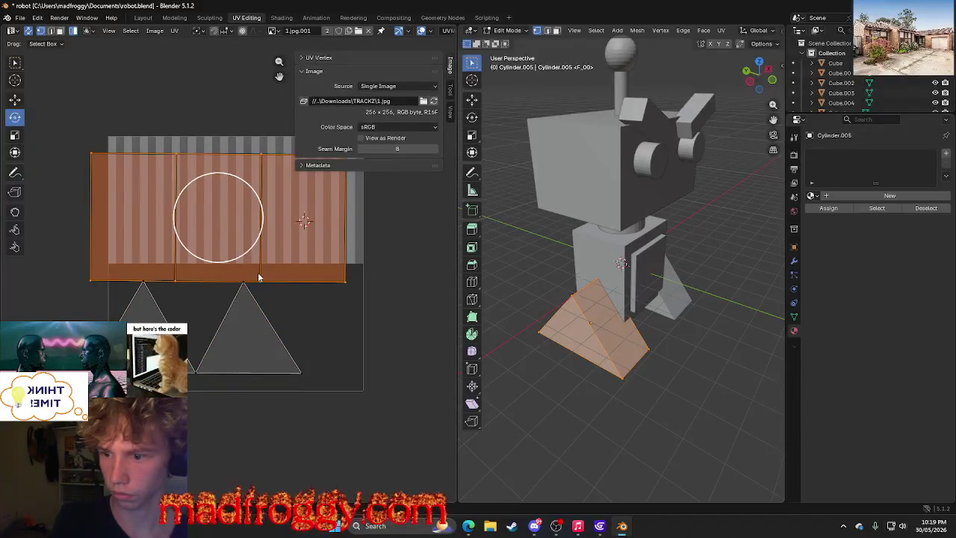
left_click_drag(254, 249, 266, 224)
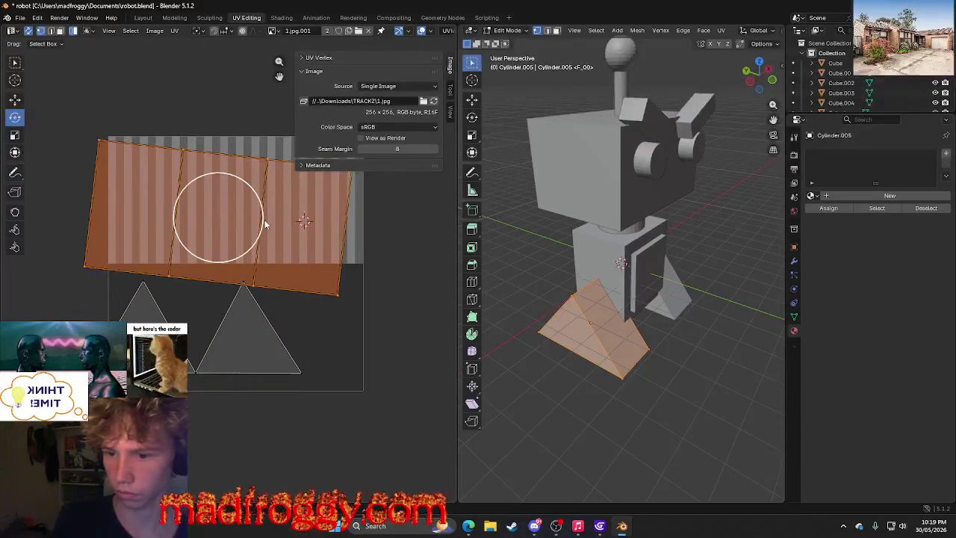
key("ctrl+z")
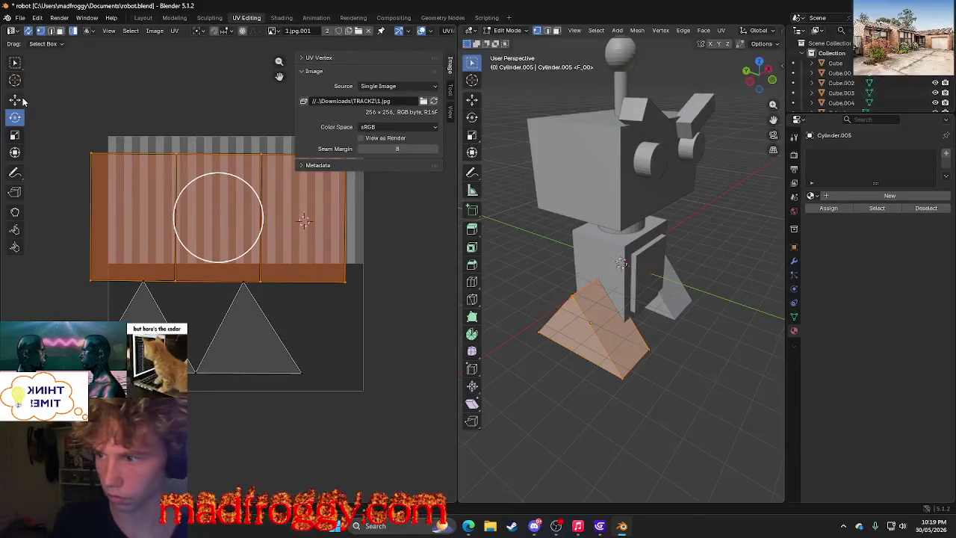
left_click(14, 100)
left_click(246, 213)
key("a")
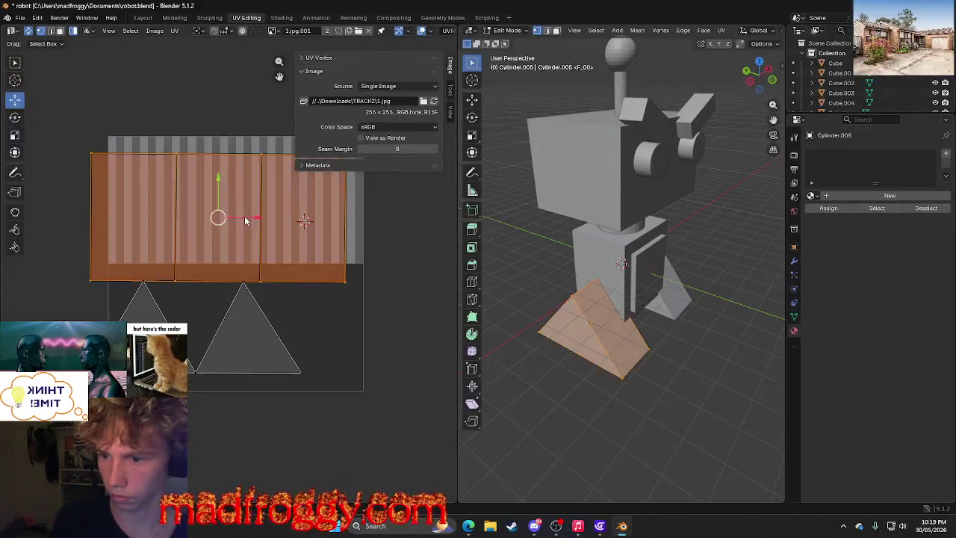
left_click_drag(245, 216, 273, 228)
Undo back to the original UV layout and reset the island selection.
left_click(342, 327)
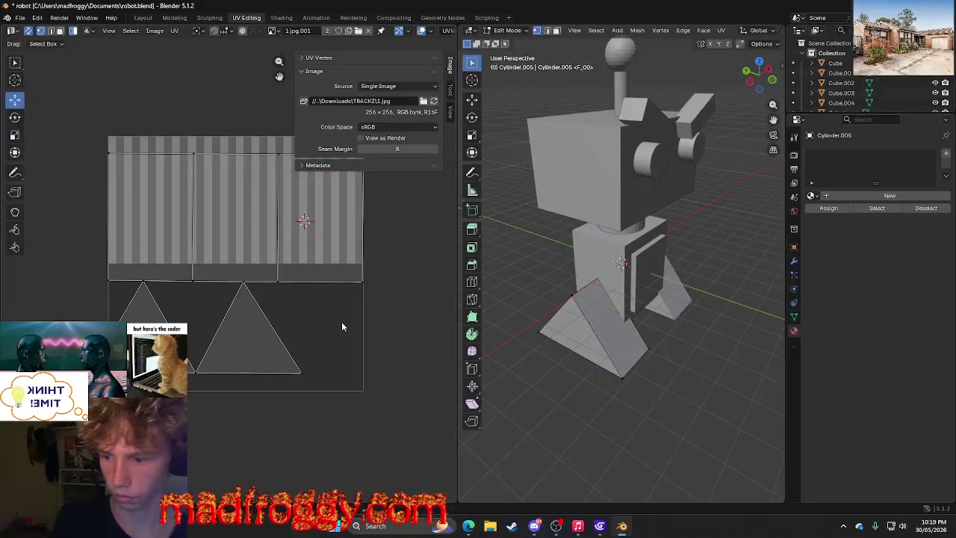
key("a")
key("ctrl+z")
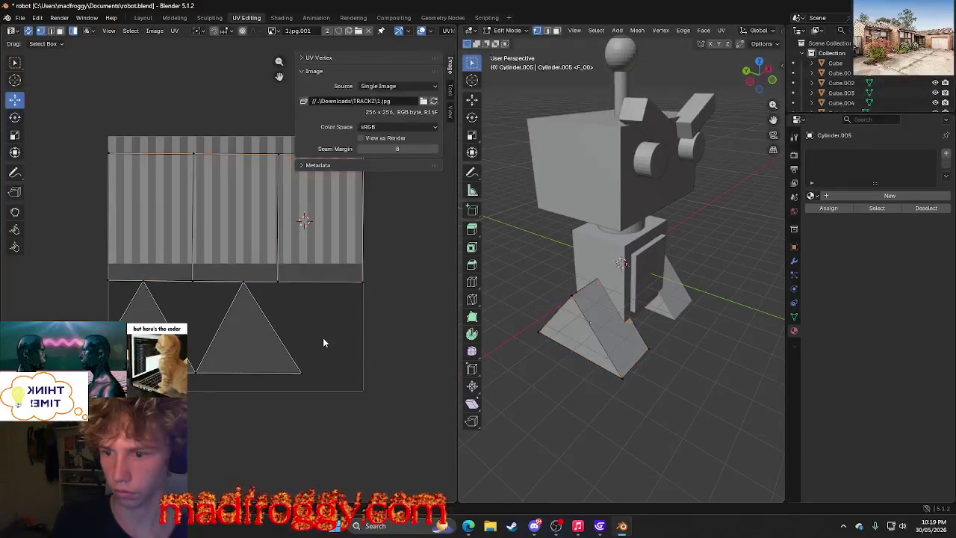
key("ctrl+z")
key("ctrl+z")
key("ctrl+z")
key("ctrl+z")
key("ctrl+z")
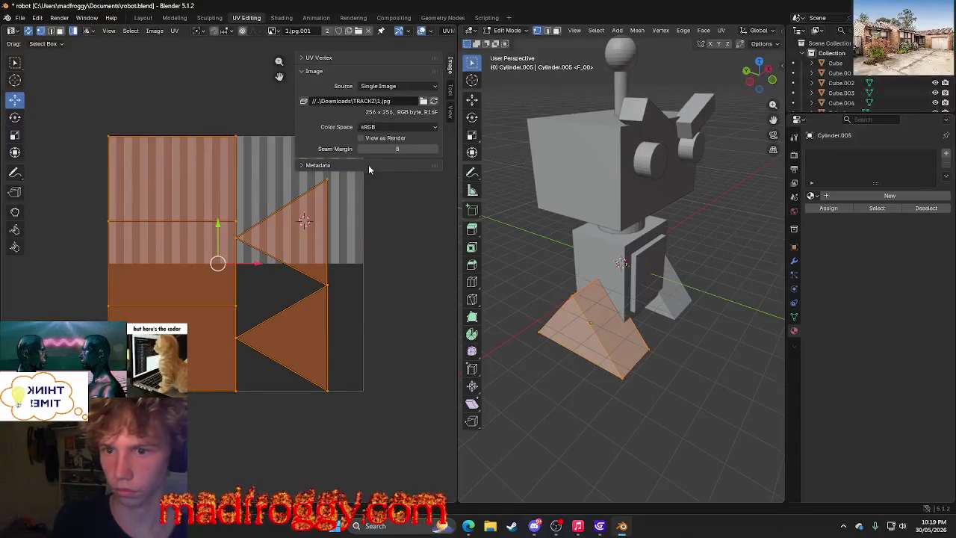
left_click(383, 226)
key("a")
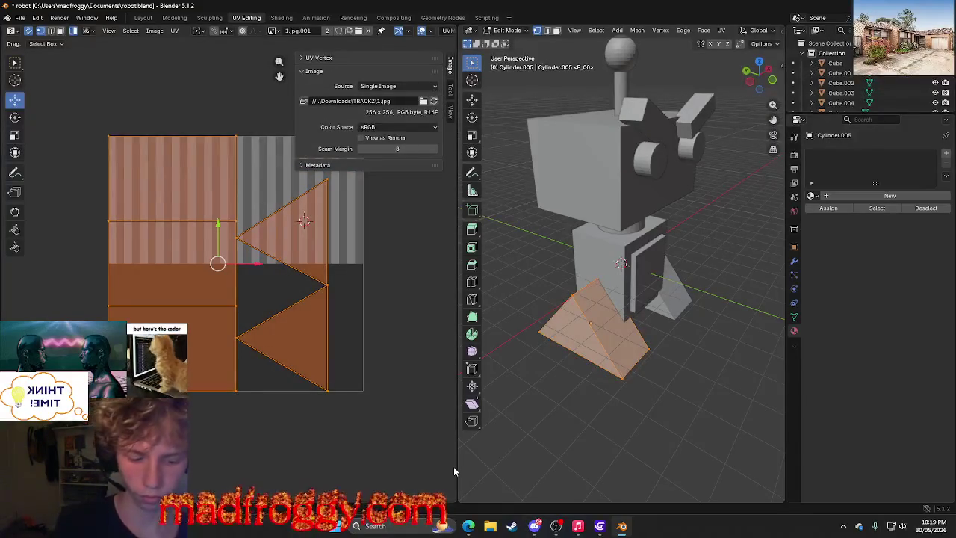
left_click(350, 224)
key("alt+a")
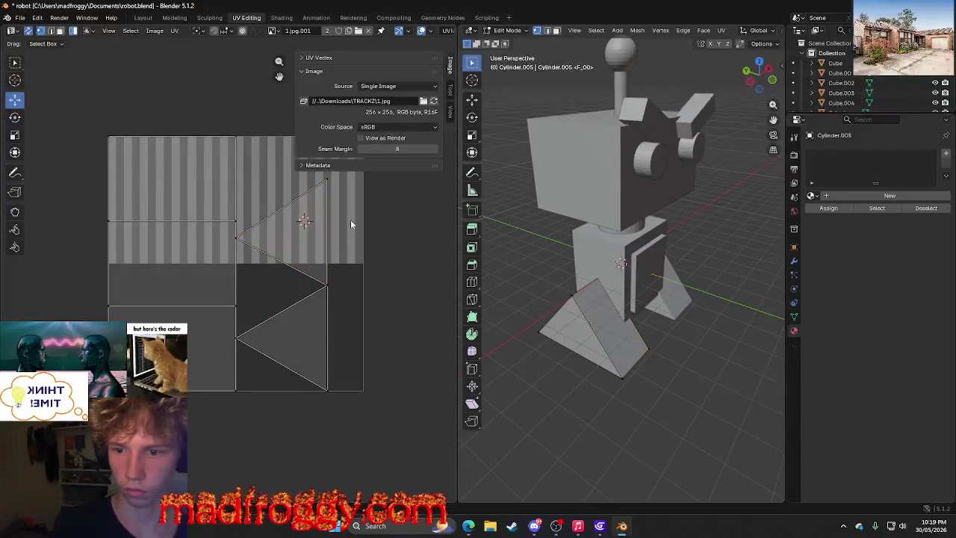
Rotate all UV islands about 20° counterclockwise with the Rotate tool.
left_click(450, 90)
left_click(450, 112)
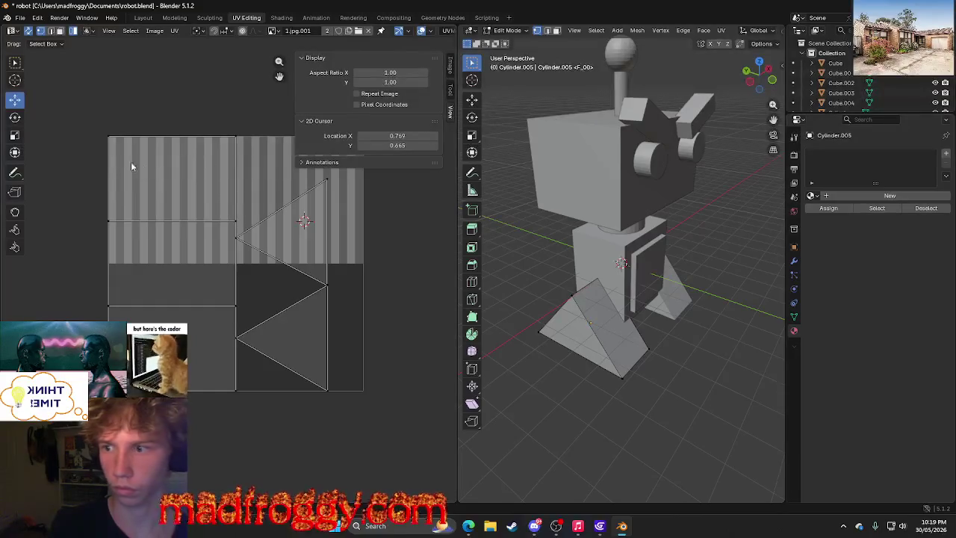
left_click(15, 117)
key("a")
key("c")
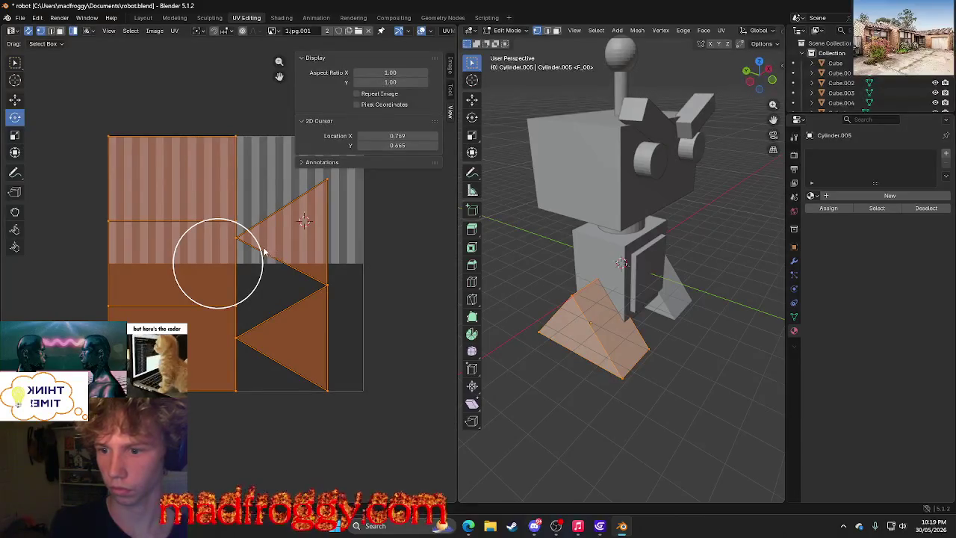
left_click_drag(263, 246, 264, 335)
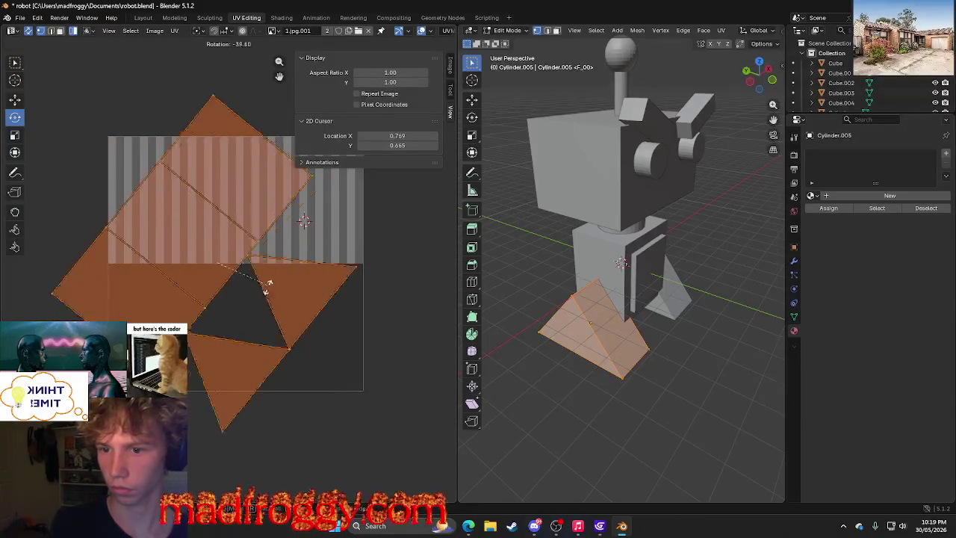
left_click(450, 93)
left_click(450, 112)
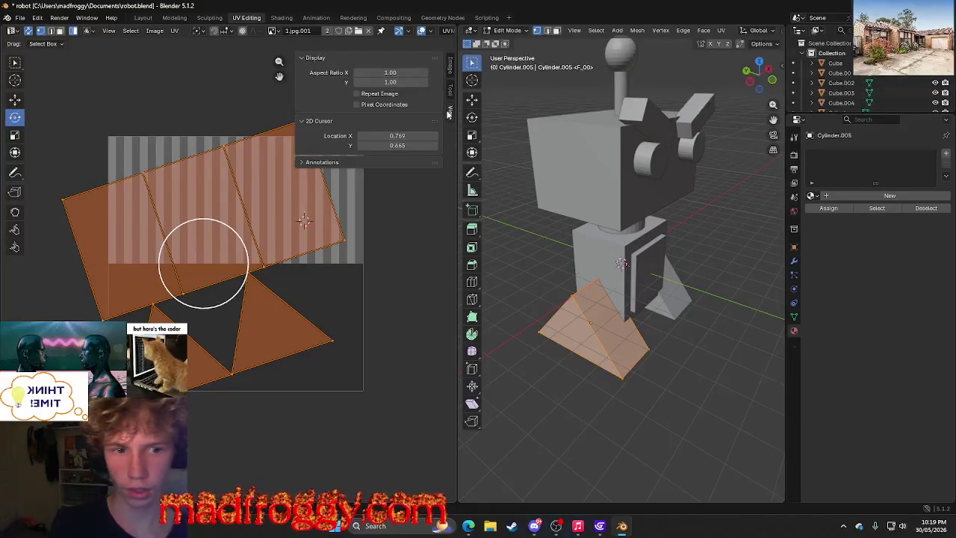
left_click(450, 71)
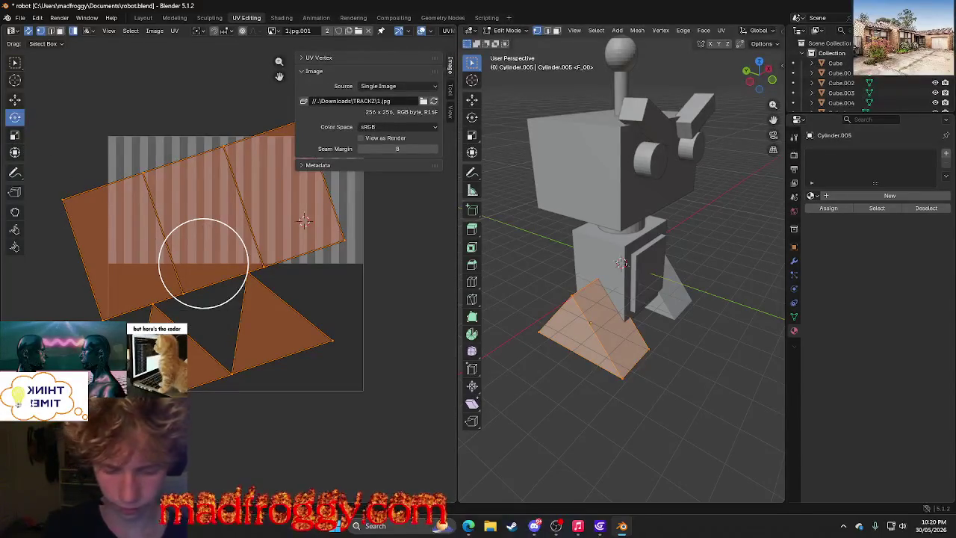
Try rotating the island 90° and mirroring on X, then undo to triangles-below layout.
key("ctrl+z")
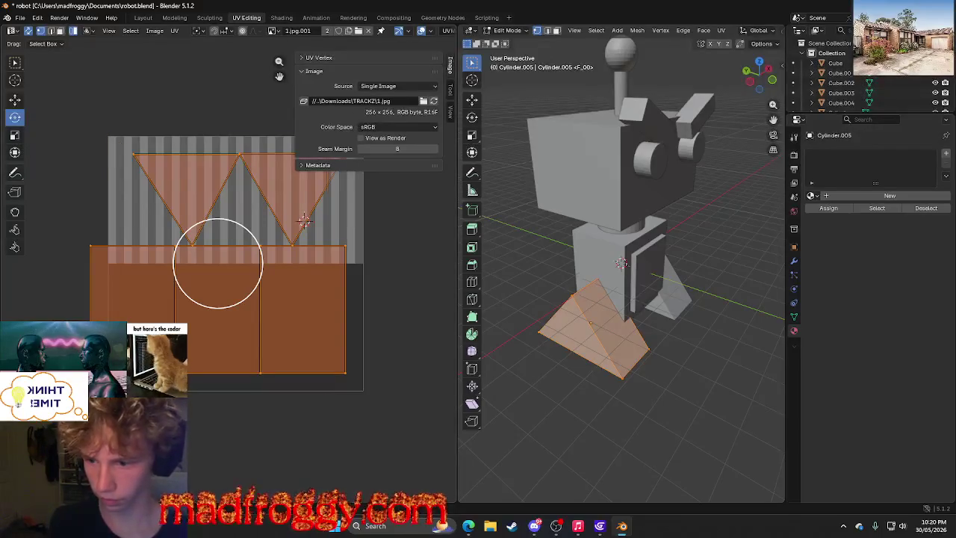
type("r90")
key("Return")
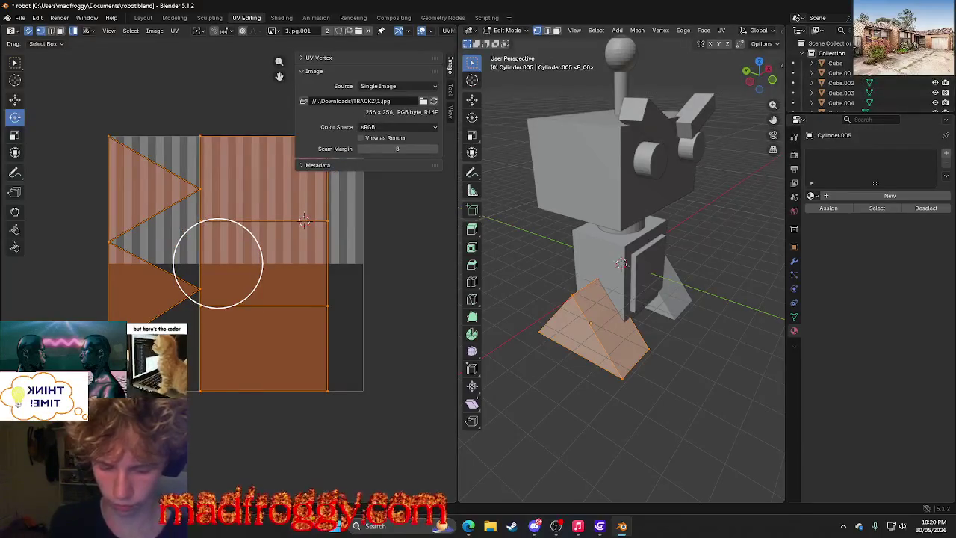
key("ctrl+m")
key("x")
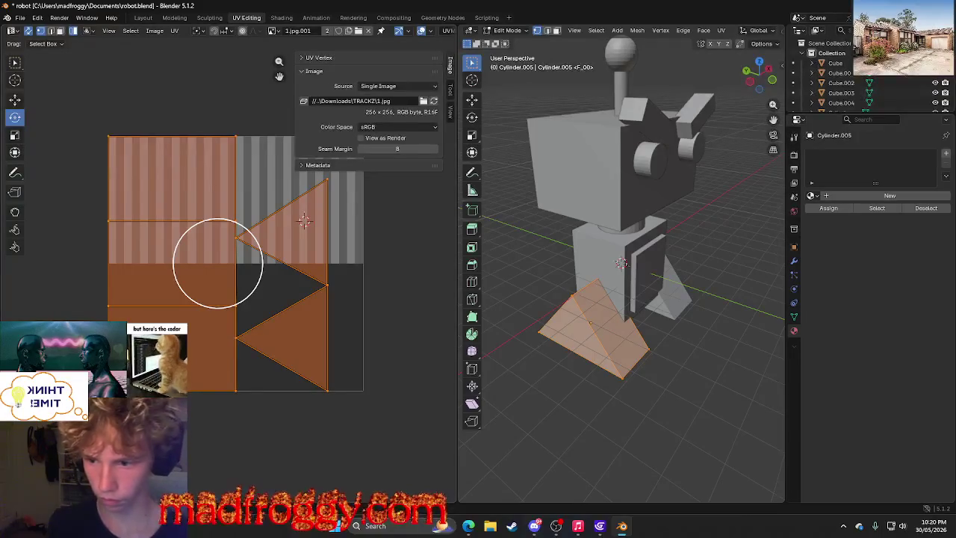
key("ctrl+z")
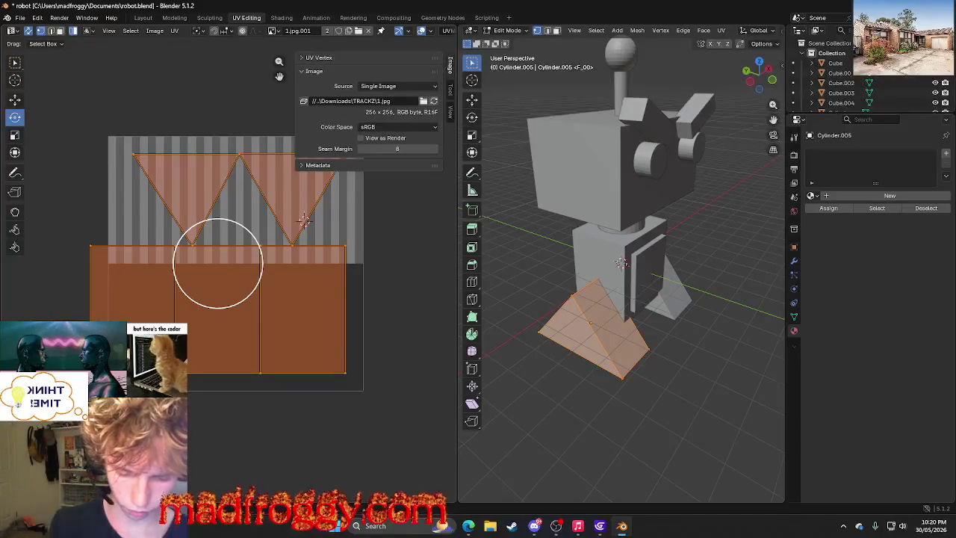
key("ctrl+z")
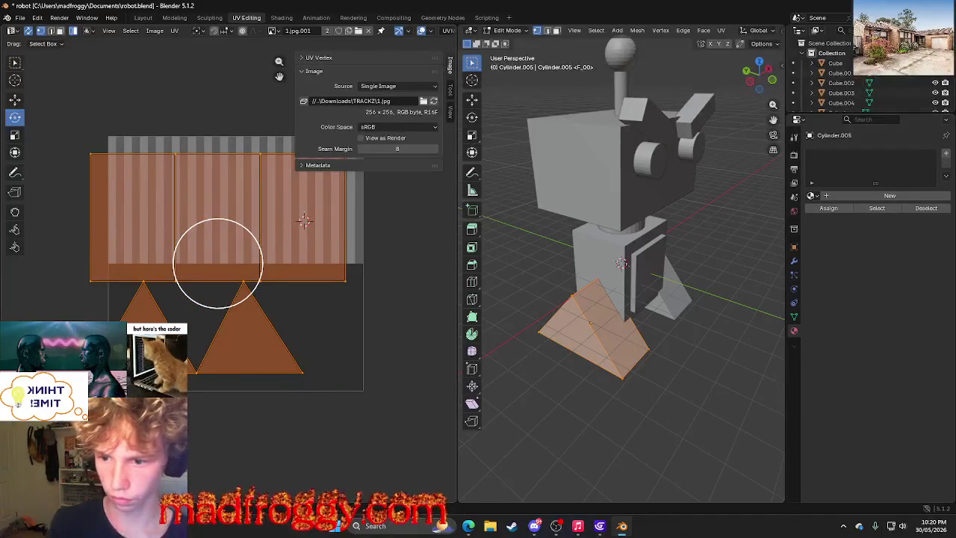
Select all islands and slide them along X with the Move tool.
left_click(15, 99)
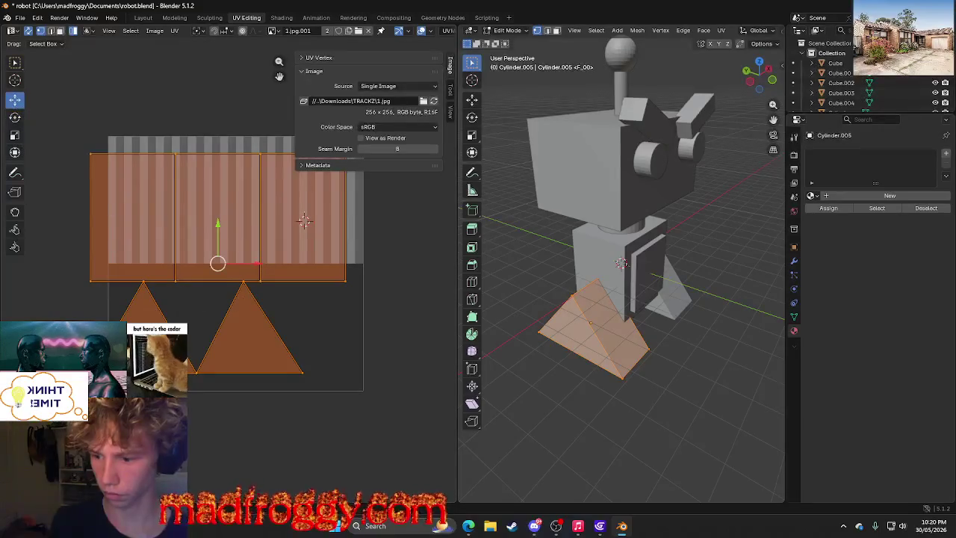
key("alt+a")
key("a")
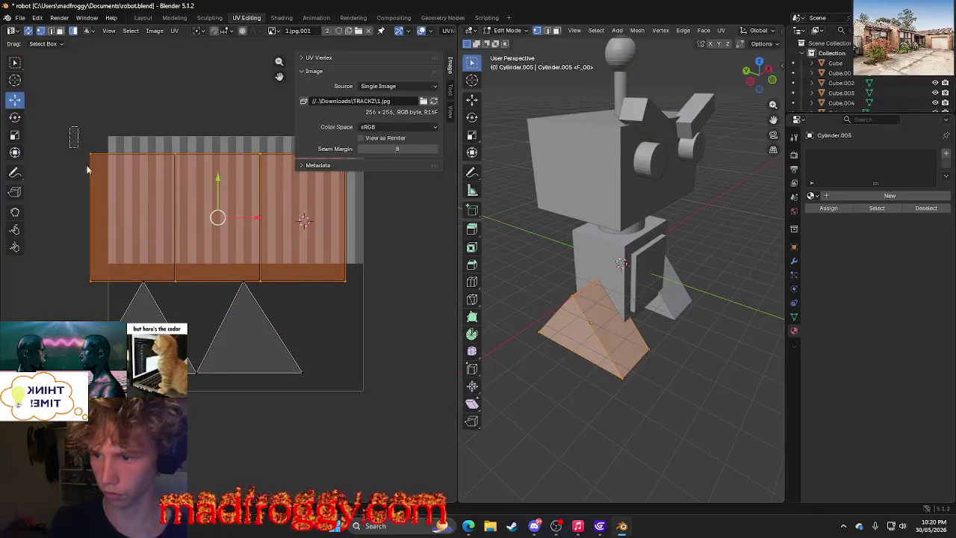
right_click(139, 194)
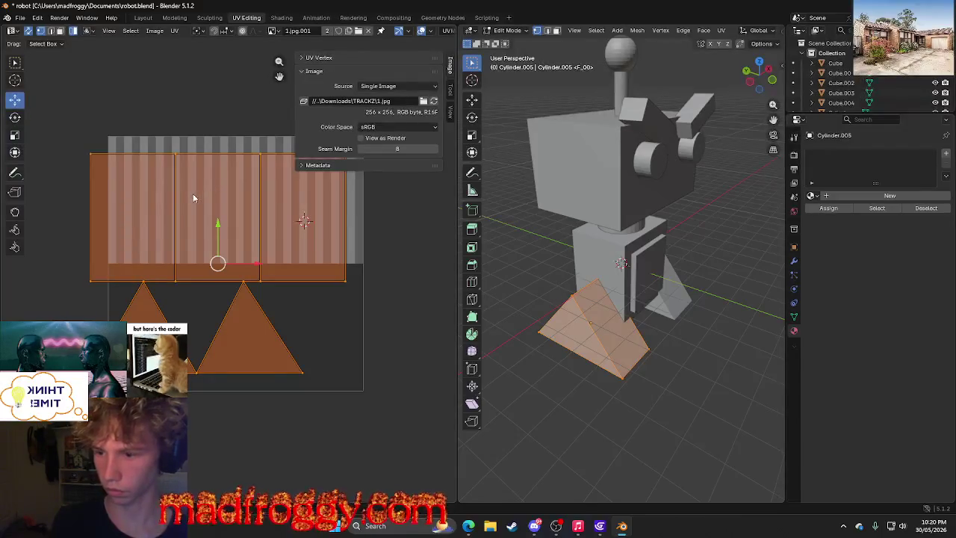
left_click_drag(261, 265, 285, 265)
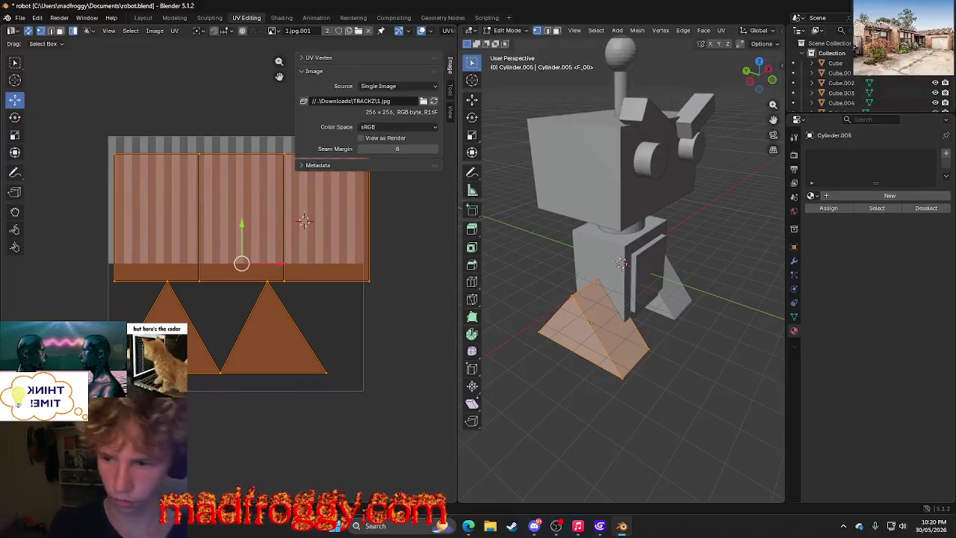
key("ctrl+z")
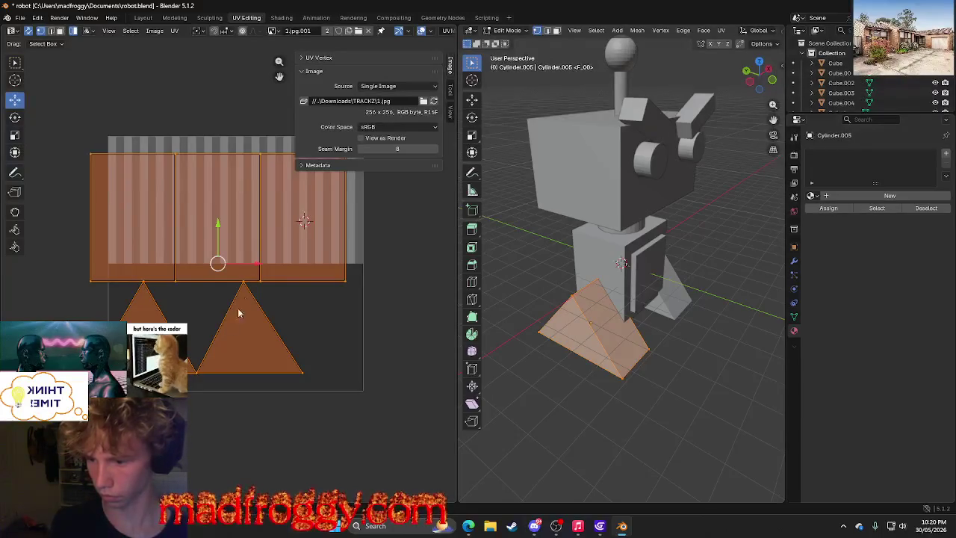
mouse_move(254, 263)
left_mouse_down()
mouse_move(274, 263)
mouse_move(241, 241)
left_mouse_up()
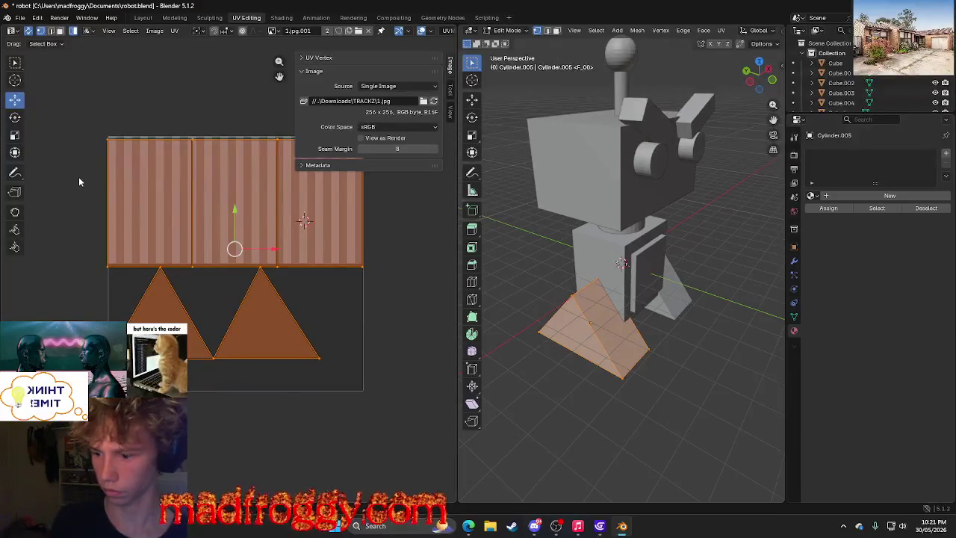
Zoom in, pick the rectangular island and left triangle, then clear the selection.
left_click(62, 196)
scroll(62, 230, "up", 3)
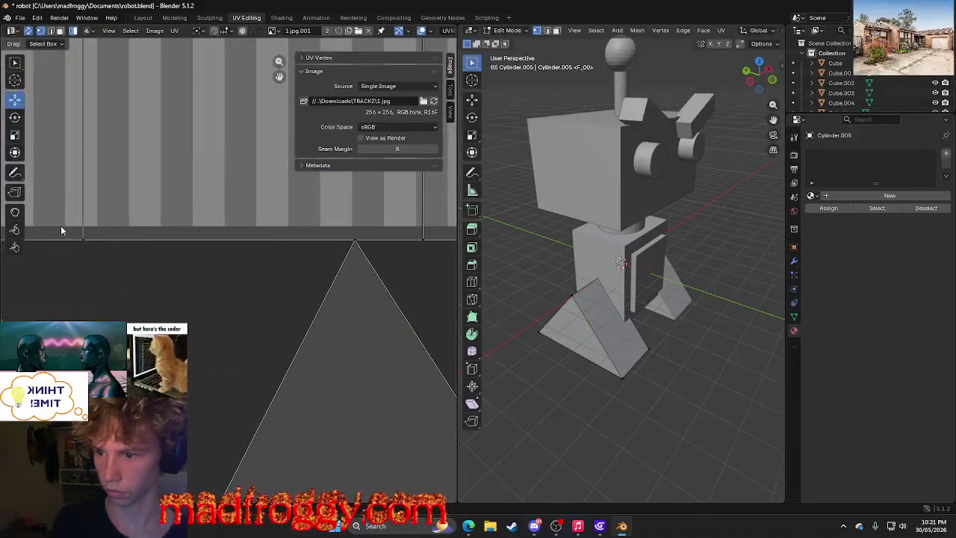
scroll(62, 230, "down", 2)
scroll(55, 201, "up", 1)
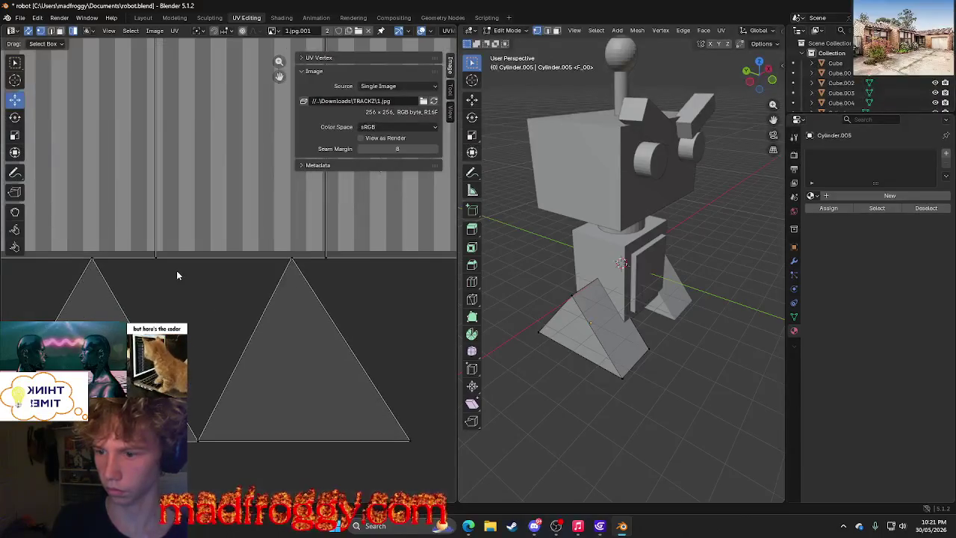
scroll(177, 273, "up", 2)
scroll(283, 405, "down", 1)
left_click(204, 240)
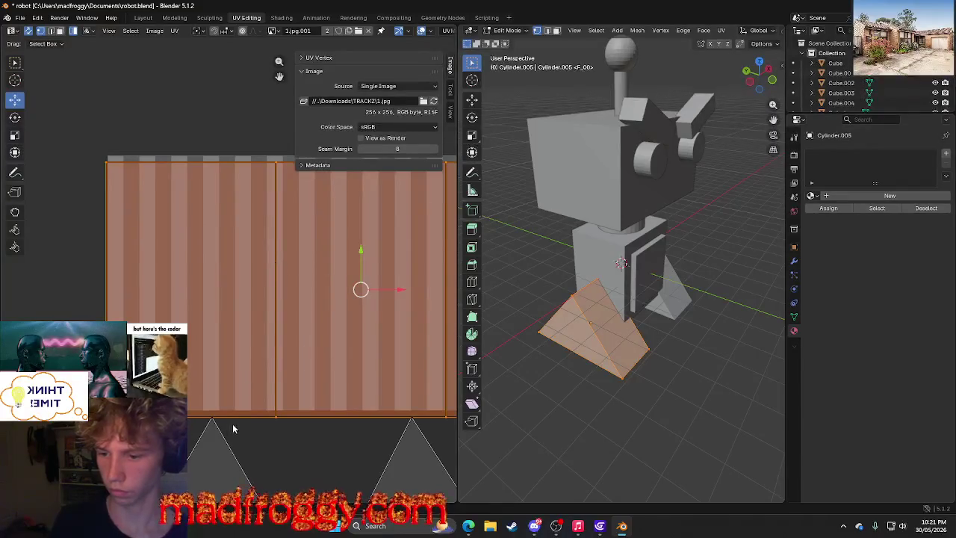
left_click(213, 442, "shift")
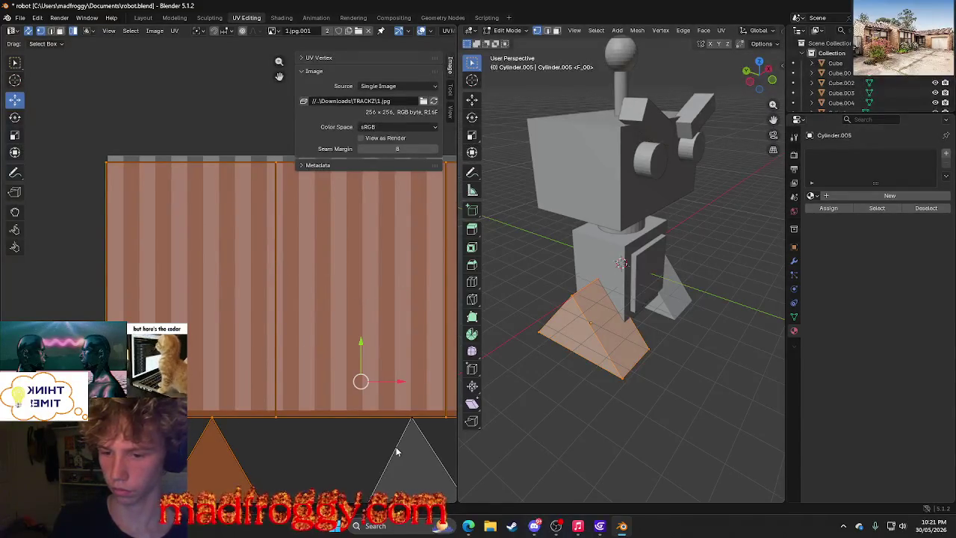
left_click(358, 443)
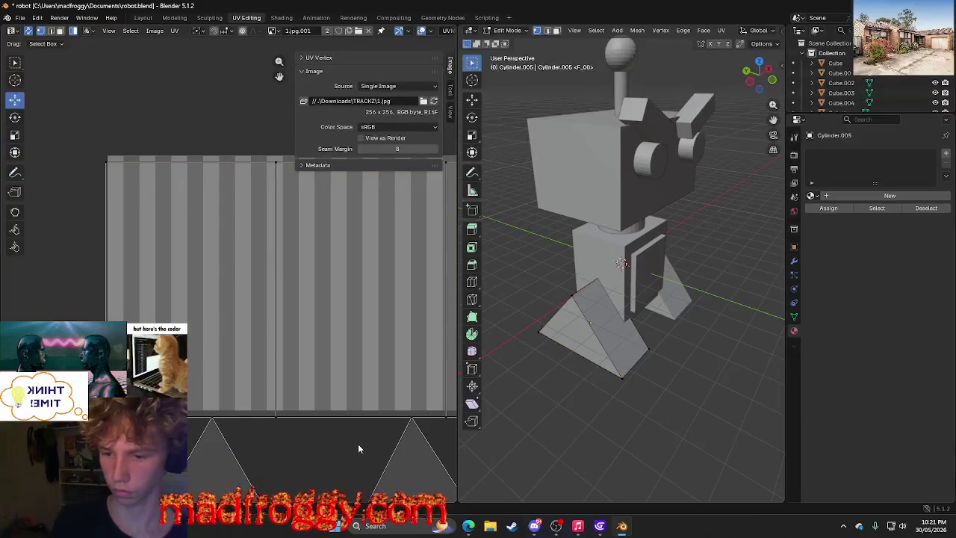
Box-select all UV islands, move them up slightly, deselect and widen the UV area.
left_click_drag(67, 215, 455, 501)
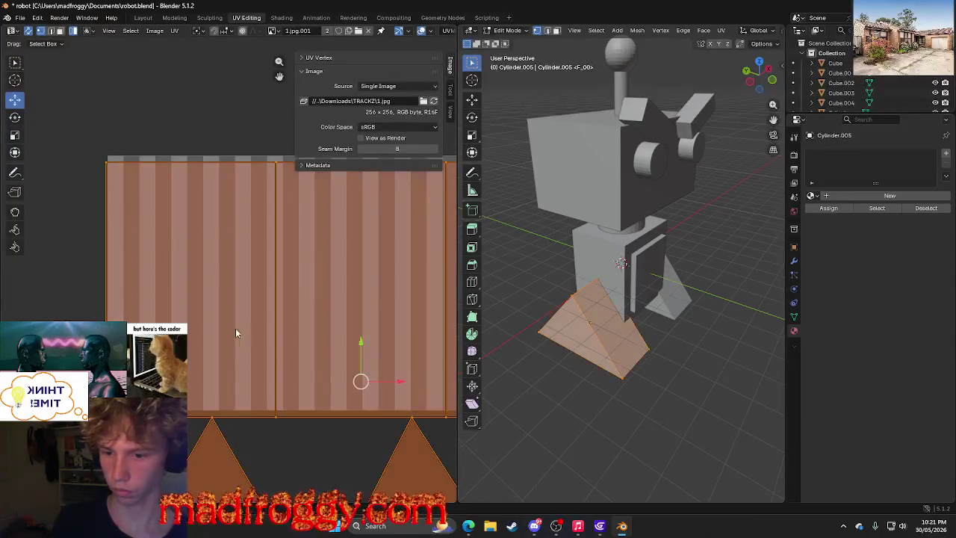
key("g")
left_click(372, 342)
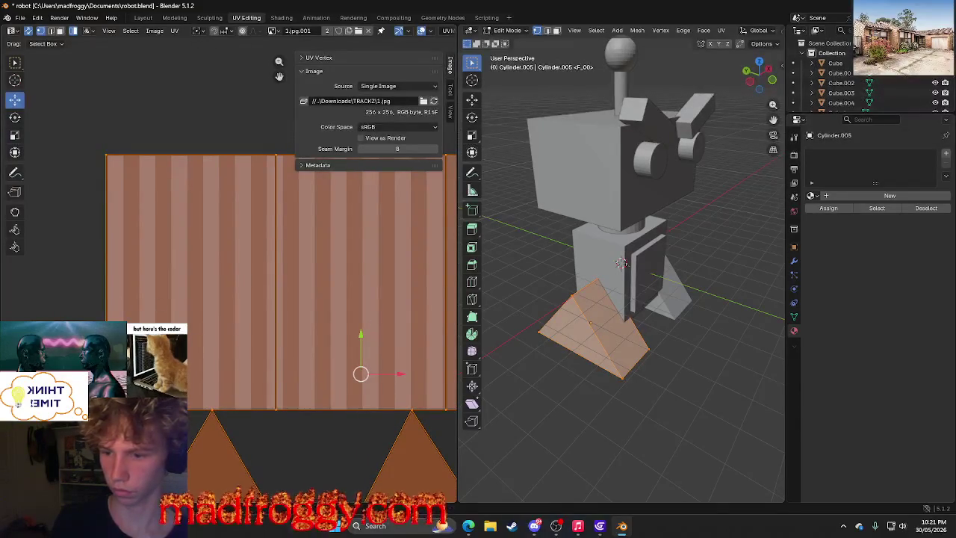
left_click(188, 115)
right_click(322, 290)
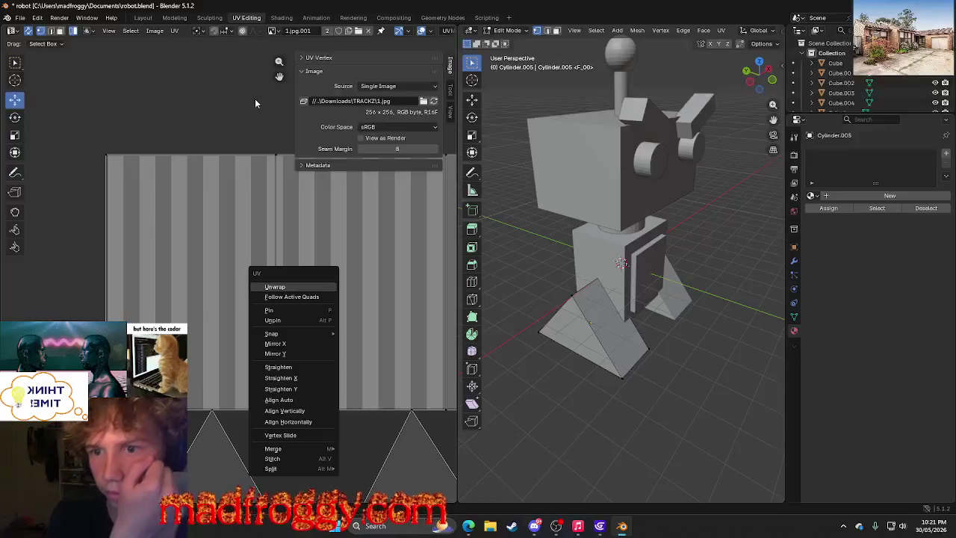
key("Escape")
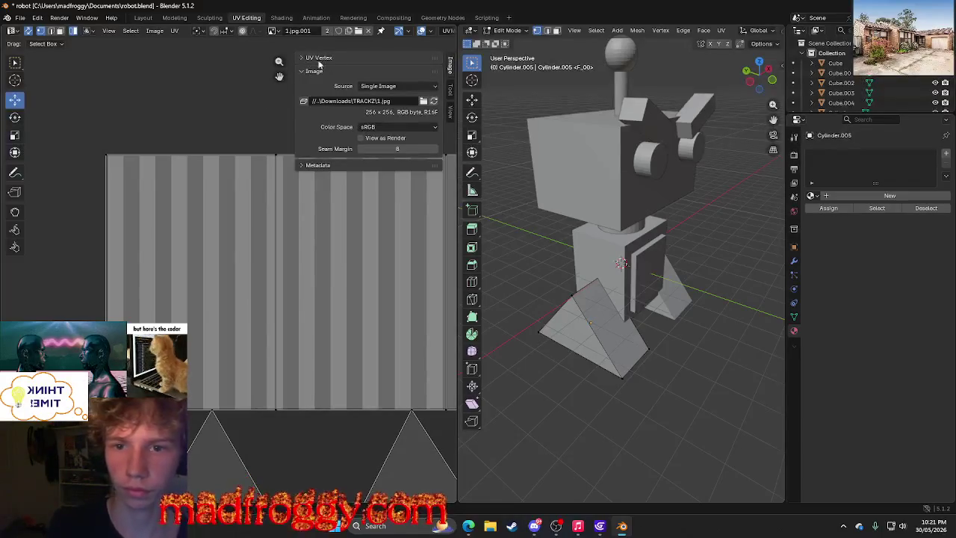
mouse_move(457, 43)
left_mouse_down()
mouse_move(587, 42)
mouse_move(574, 43)
left_mouse_up()
Choose UVMap in the UV map dropdown and check the display channel options.
left_click(515, 31)
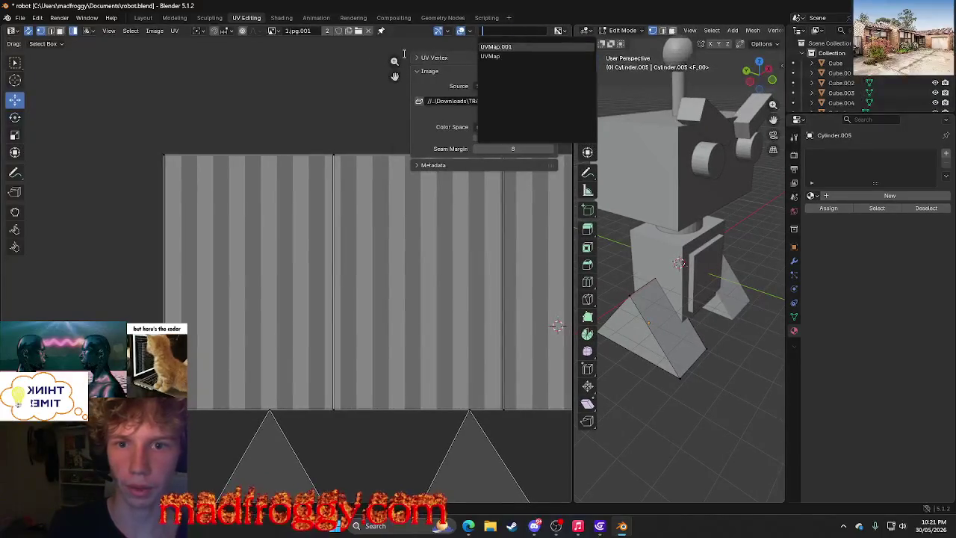
left_click(493, 56)
left_click(510, 31)
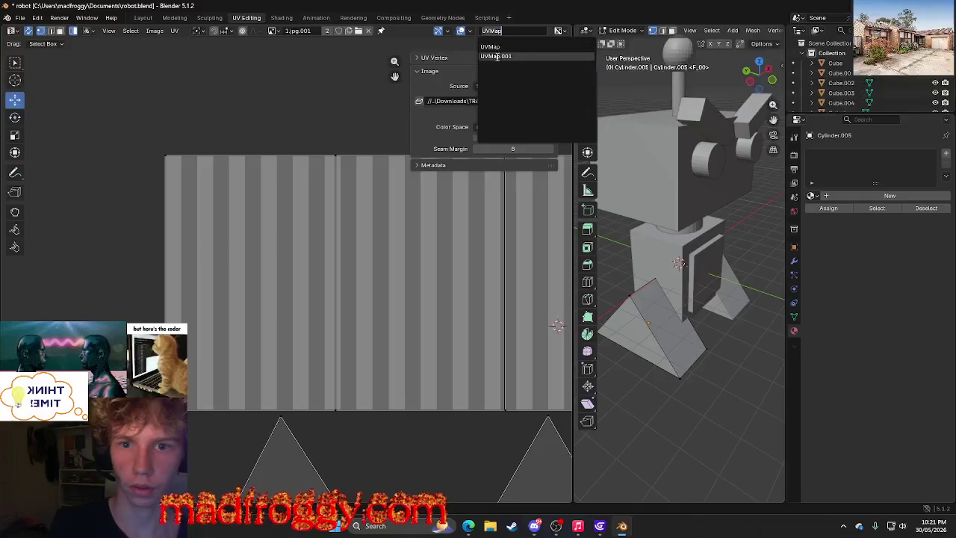
left_click(514, 46)
left_click(557, 31)
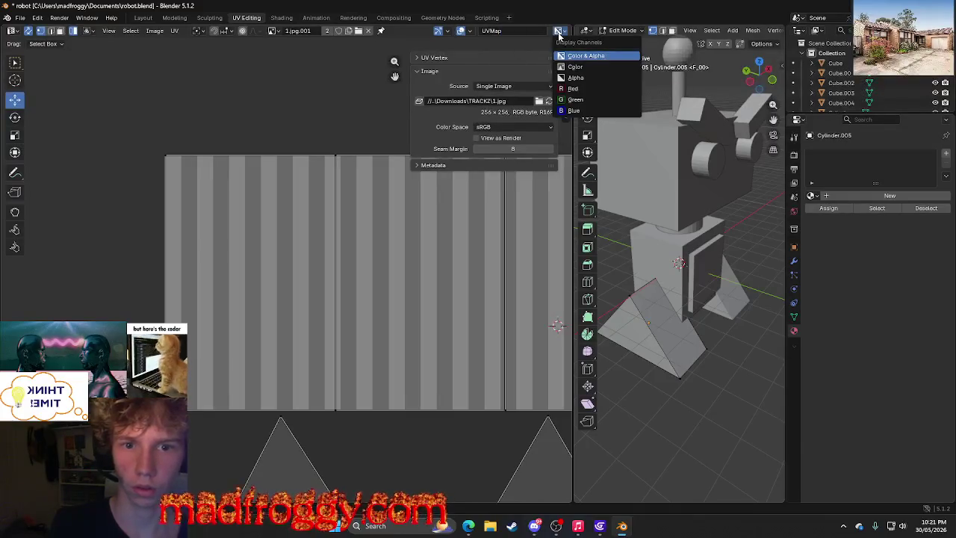
left_click(559, 33)
left_click(504, 32)
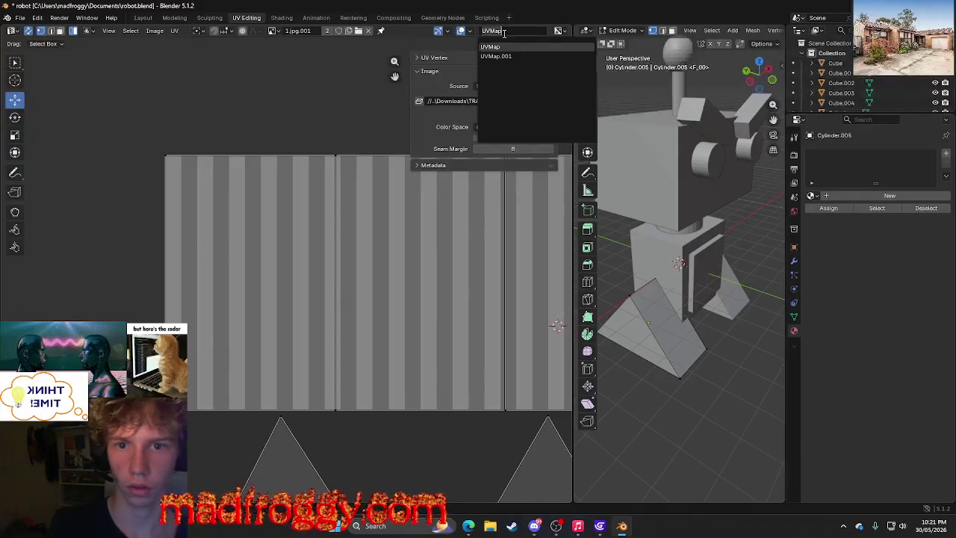
left_click(514, 47)
left_click(509, 31)
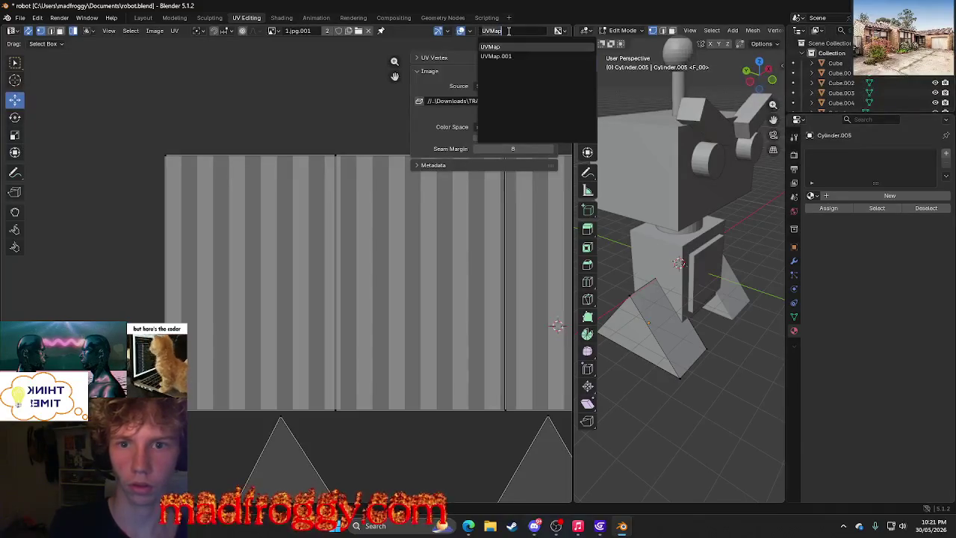
left_click(468, 45)
left_click(482, 33)
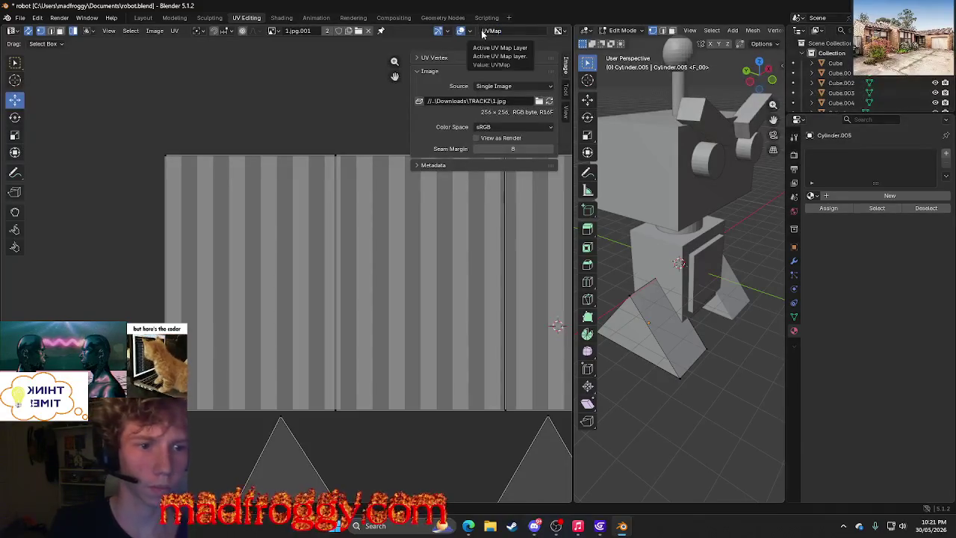
left_click(487, 33)
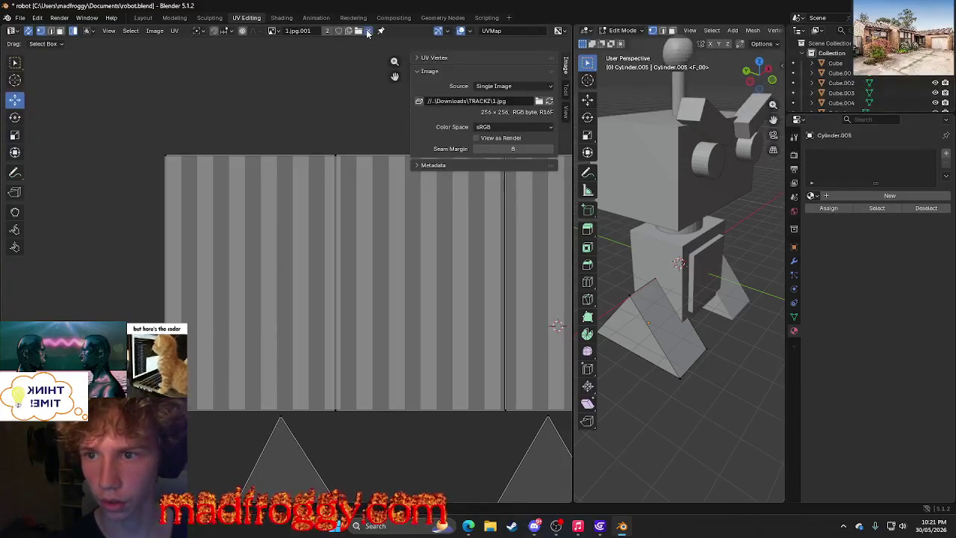
Remove the striped TRACKZ1.jpg image from the UV view.
left_click(373, 32)
scroll(402, 148, "down", 3)
scroll(402, 148, "down", 2)
scroll(388, 165, "up", 5)
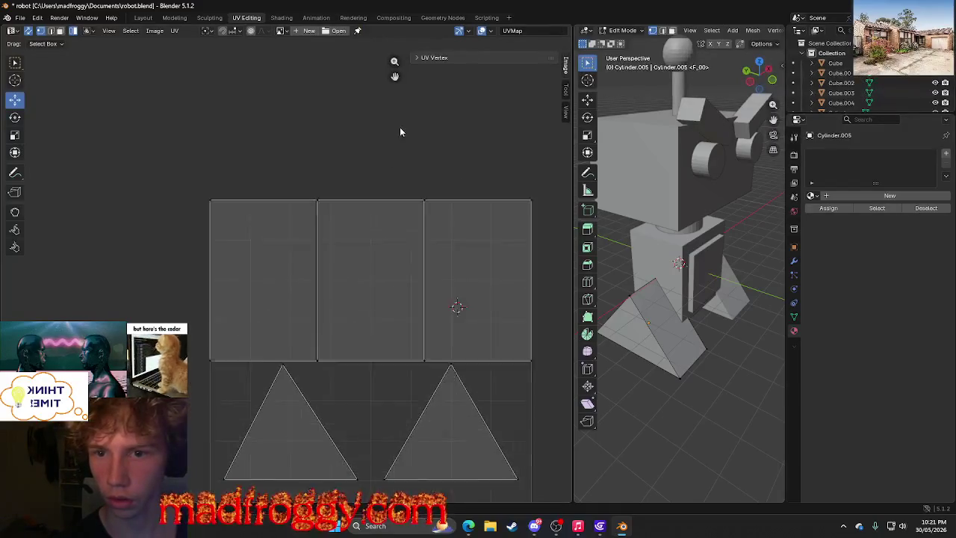
scroll(401, 132, "down", 3)
Compare UVMap.001 and UVMap layouts, leaving UVMap active.
left_click(525, 31)
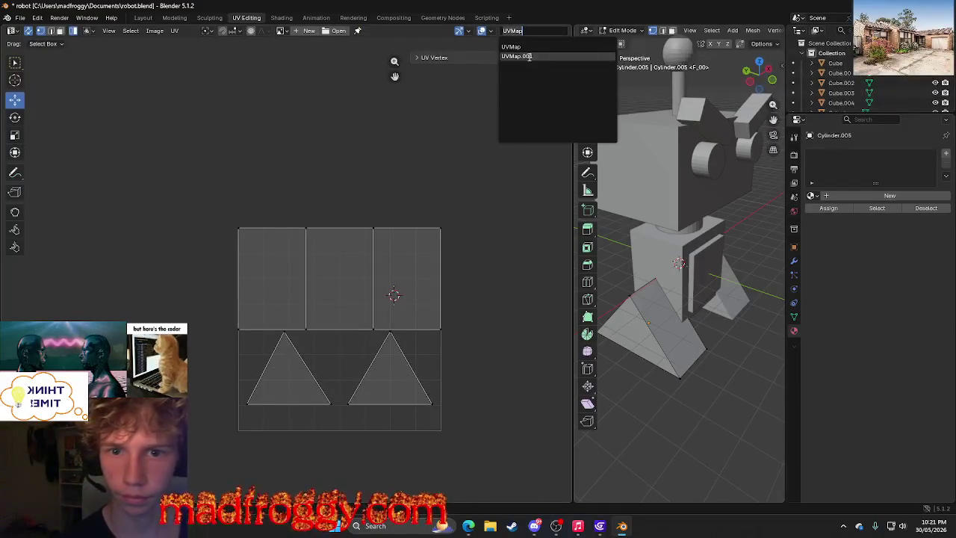
left_click(533, 58)
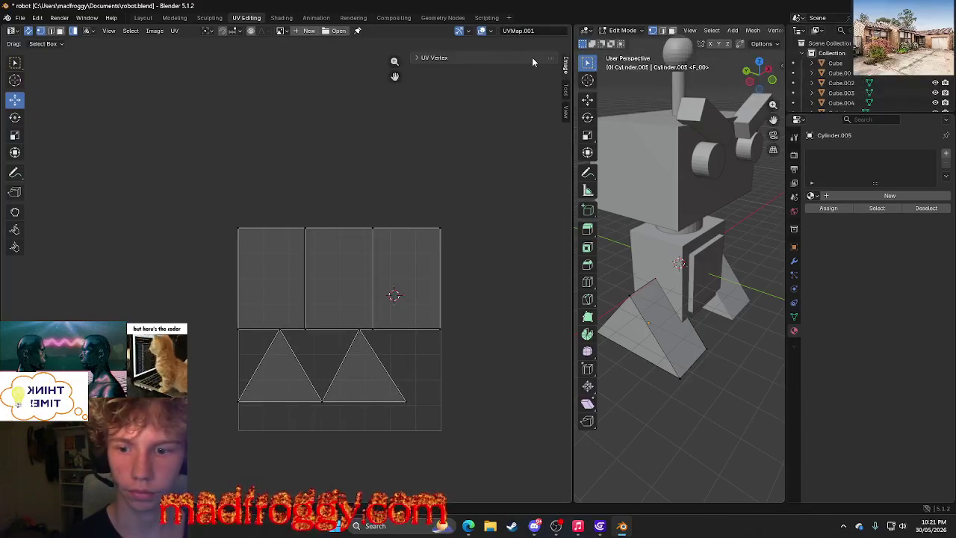
left_click(520, 31)
left_click(516, 47)
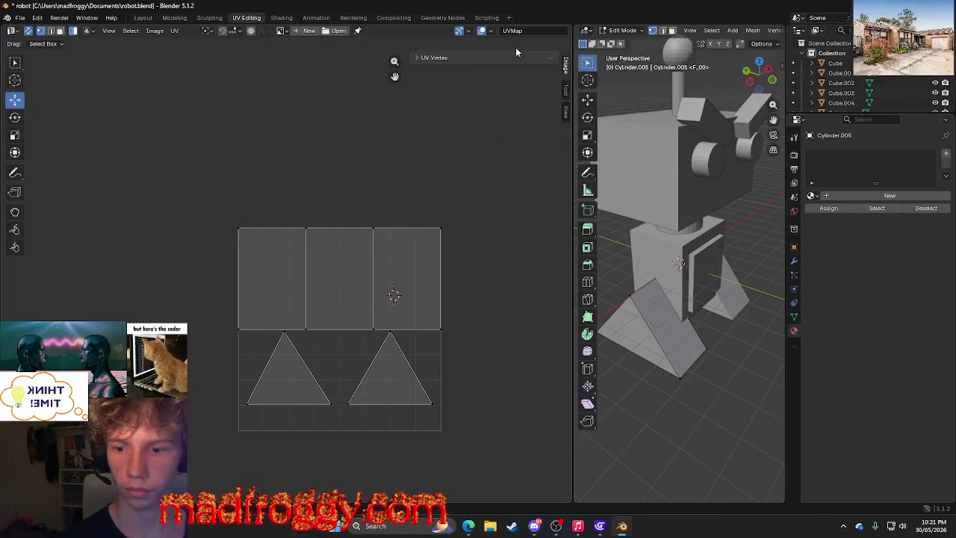
left_click(517, 31)
left_click(522, 60)
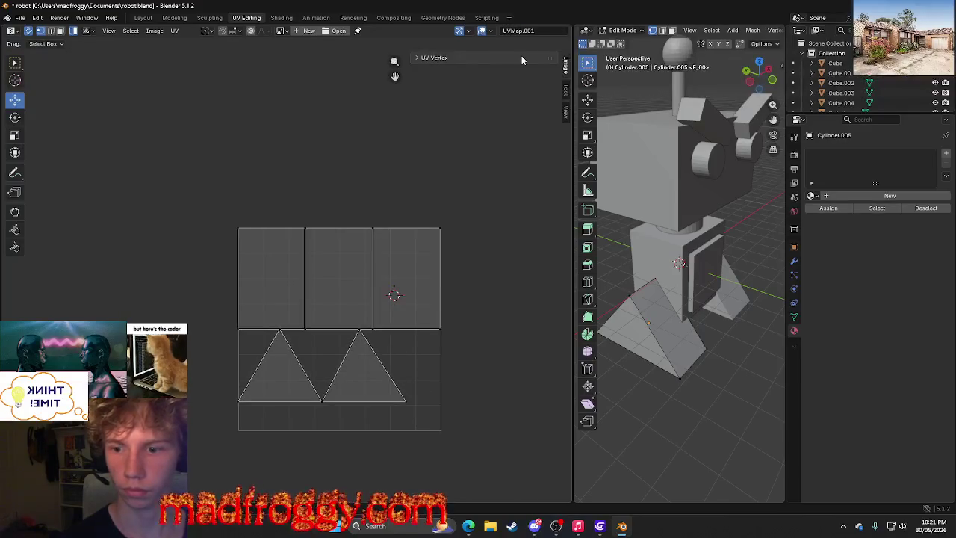
left_click(540, 32)
left_click(529, 47)
left_click(543, 33)
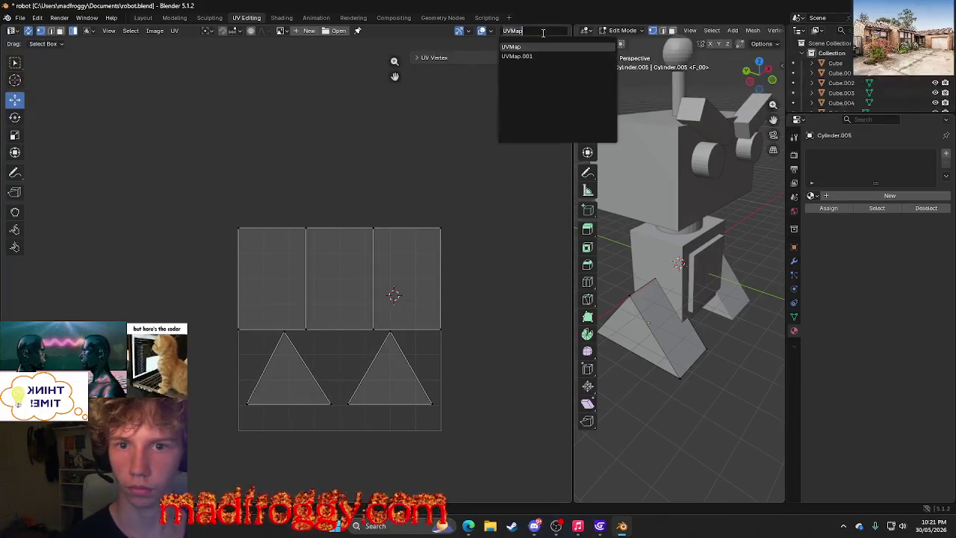
key("Escape")
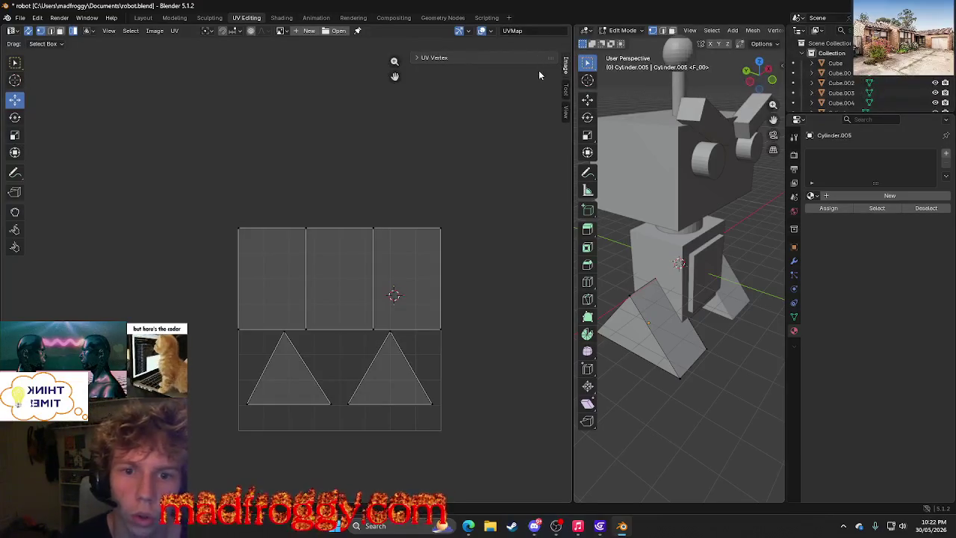
Browse the sidebar's View and UV Vertex tabs, then collapse the side panel.
left_click(566, 110)
left_click(567, 91)
left_click(567, 73)
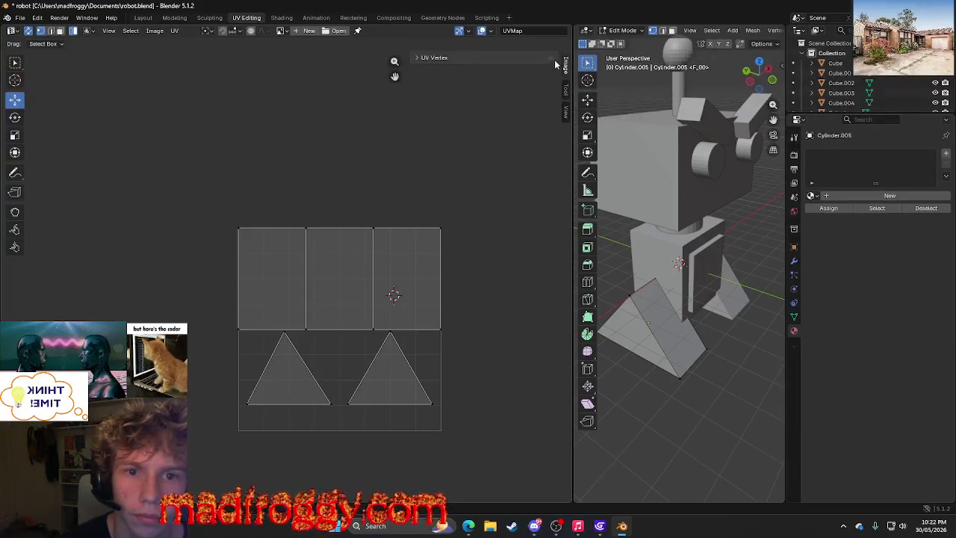
left_click(566, 67)
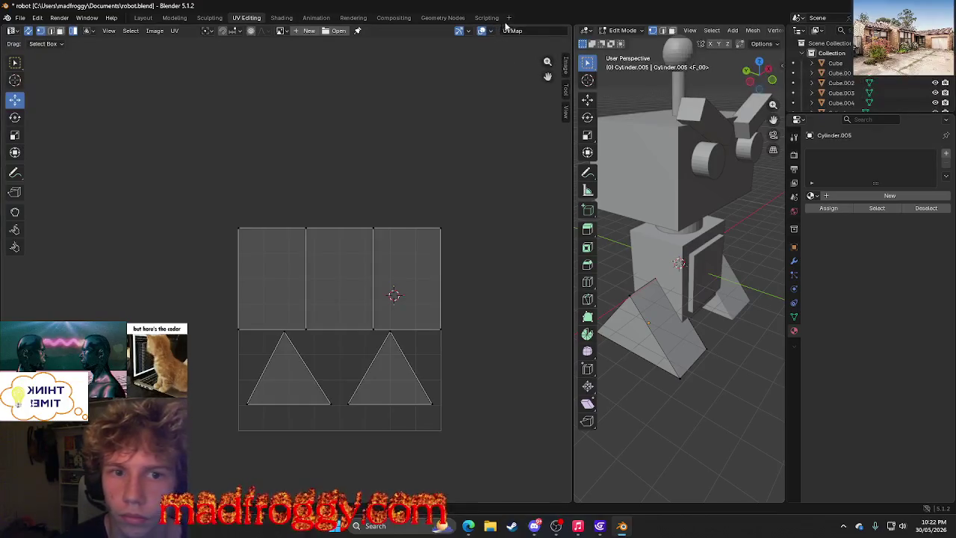
scroll(755, 36, "down", 3)
scroll(754, 34, "down", 2)
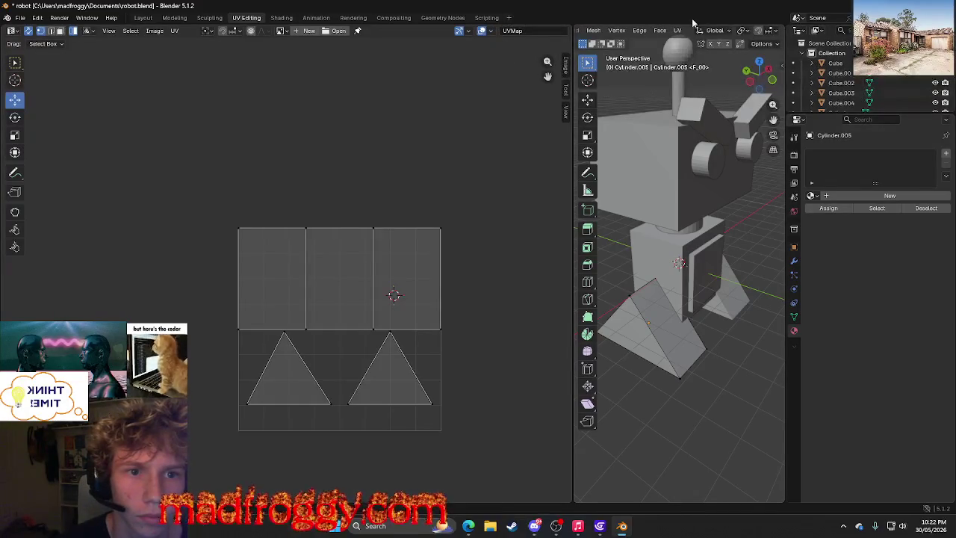
Select all the foot's faces and unwrap them Angle Based.
left_click(678, 29)
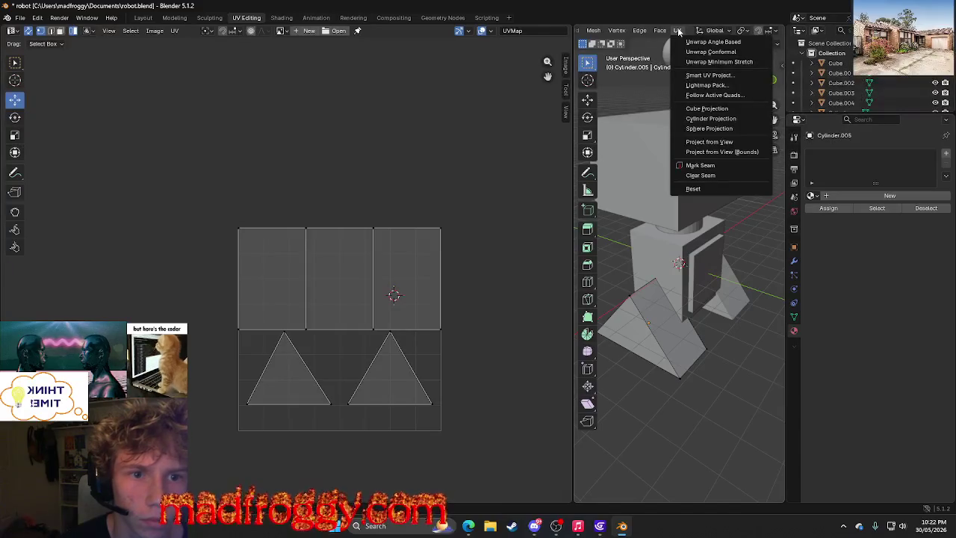
left_click(684, 40)
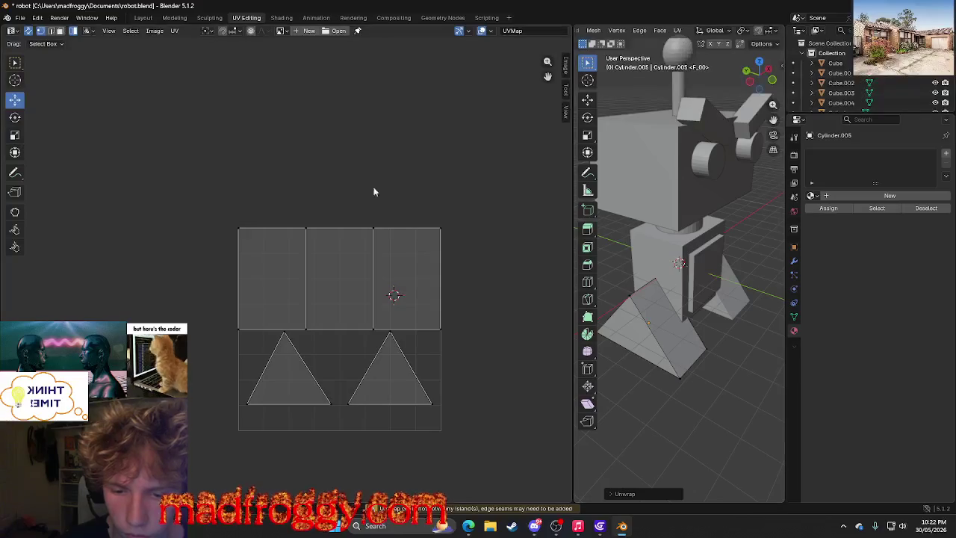
left_click_drag(122, 200, 579, 493)
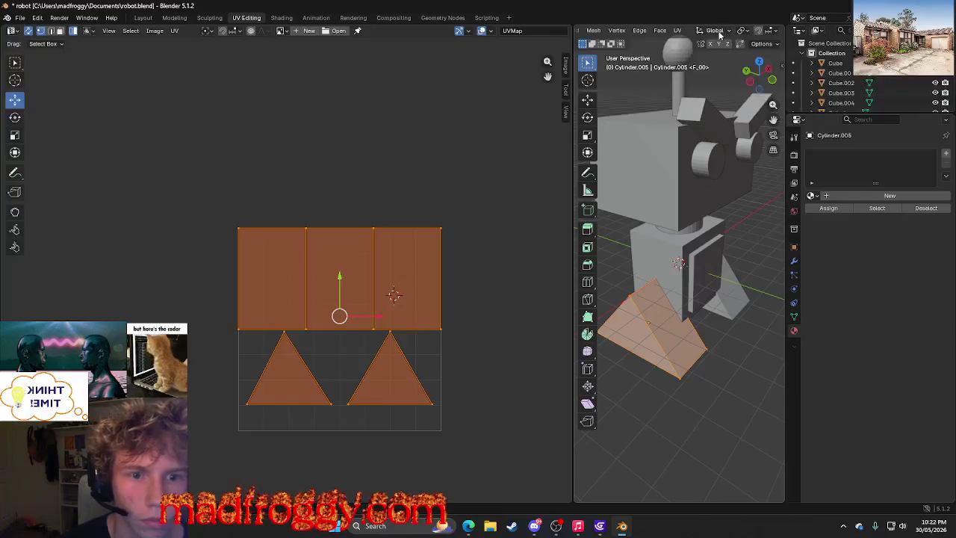
left_click(677, 30)
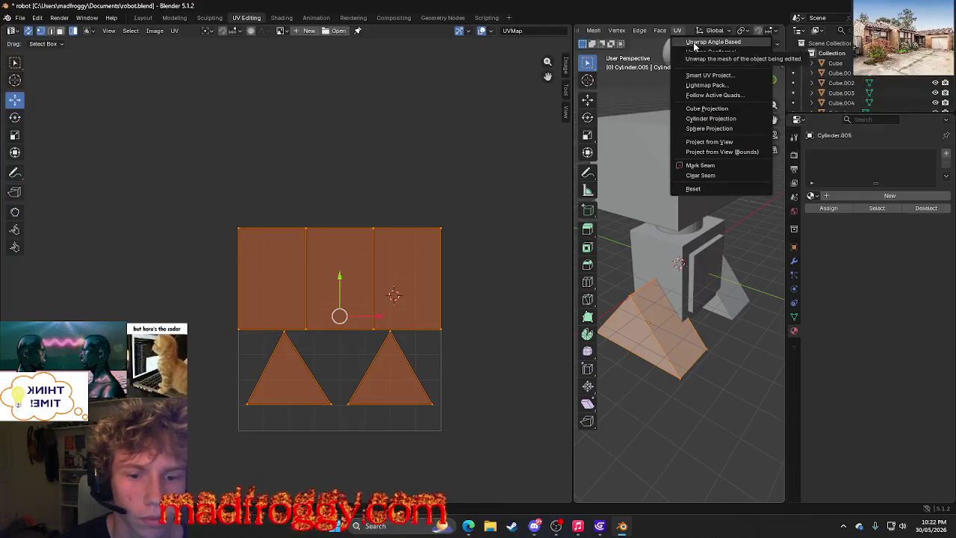
left_click(695, 43)
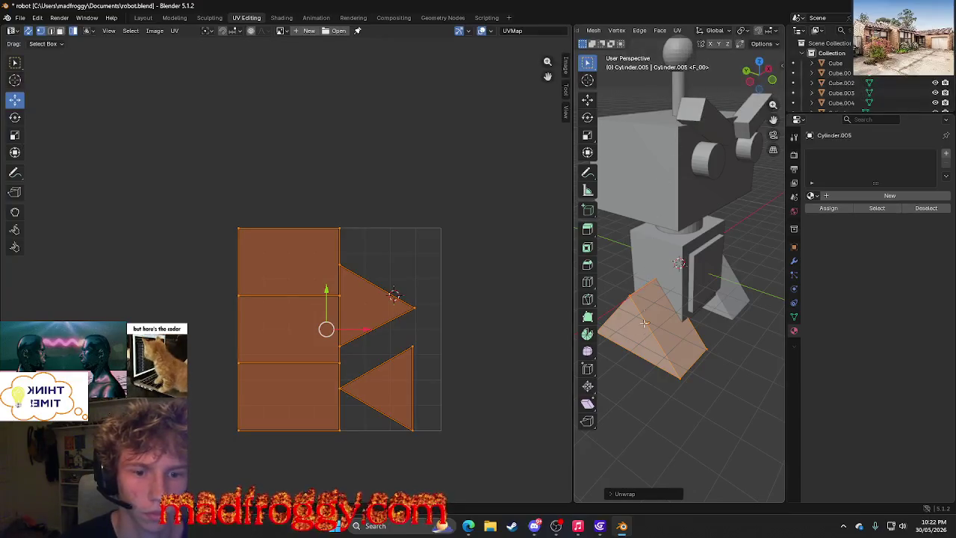
Run Smart UV Project, then select the middle triangle island.
left_click(678, 30)
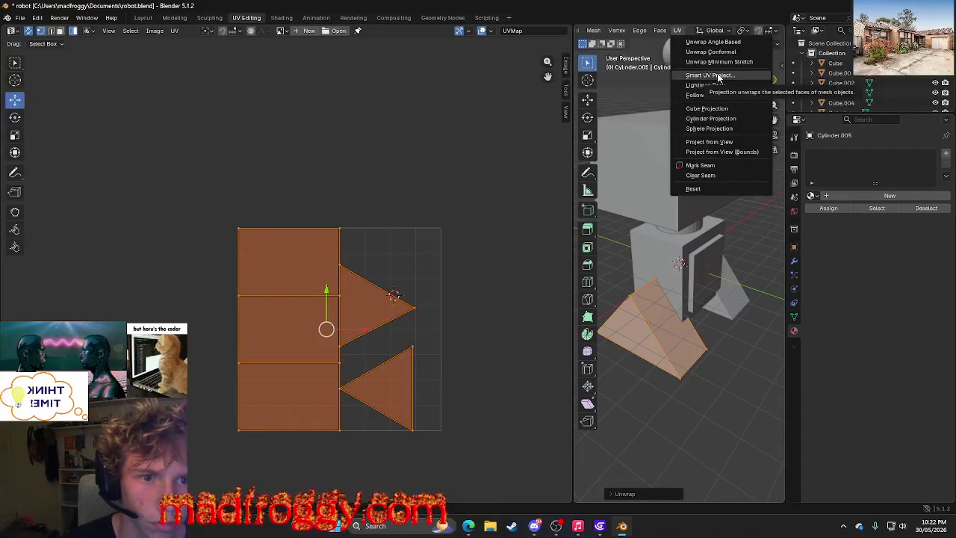
left_click(718, 76)
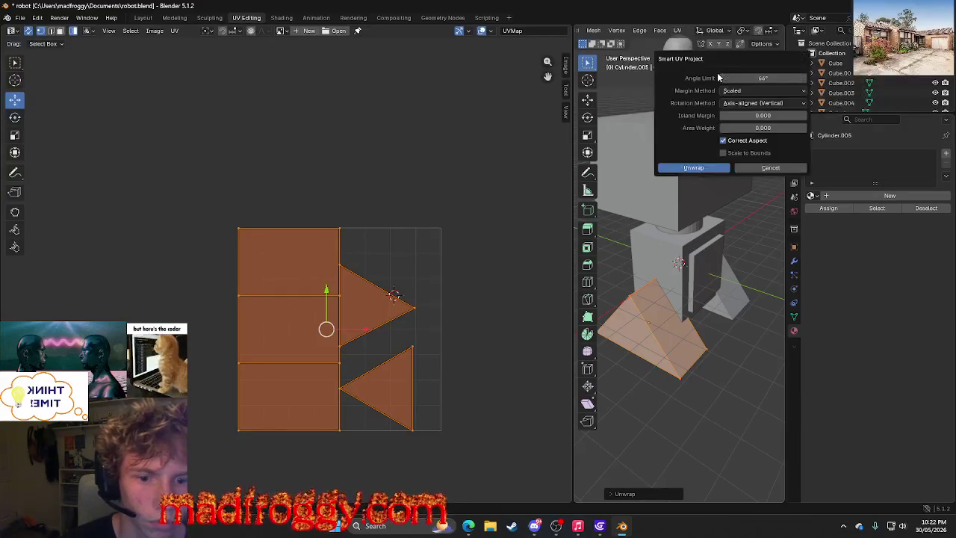
left_click(701, 167)
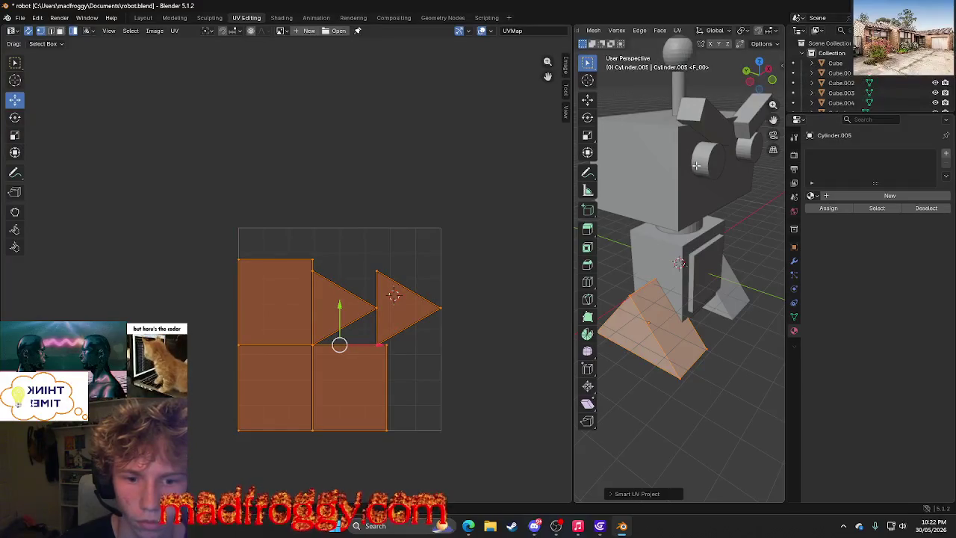
left_click(433, 251)
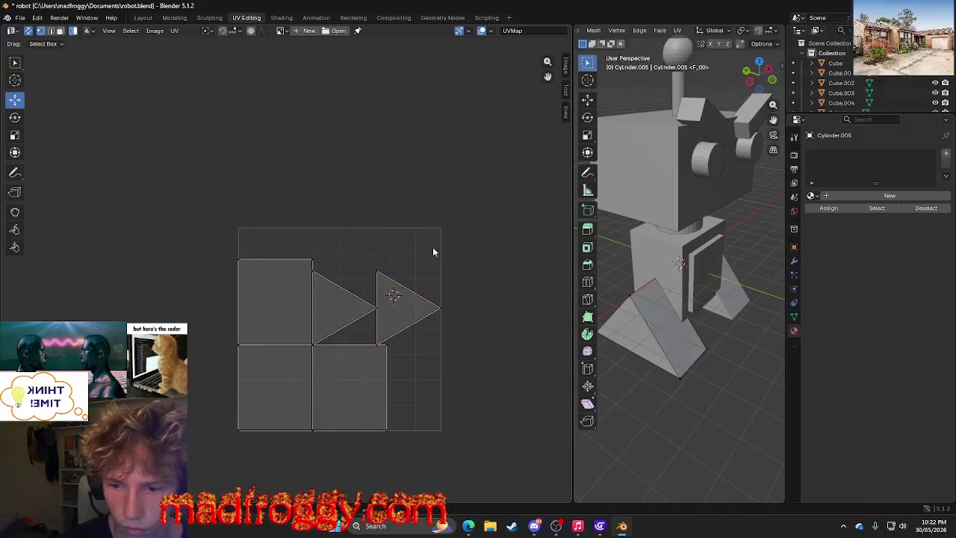
Select the triangle UV islands and pull nearby UV vertices with the Grab brush.
left_click(379, 312)
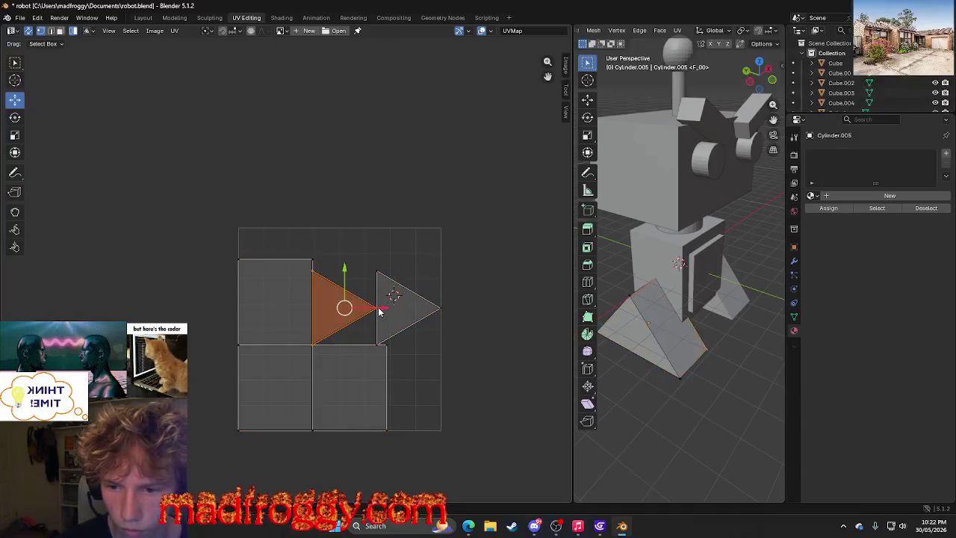
left_click(378, 345)
left_click(15, 212)
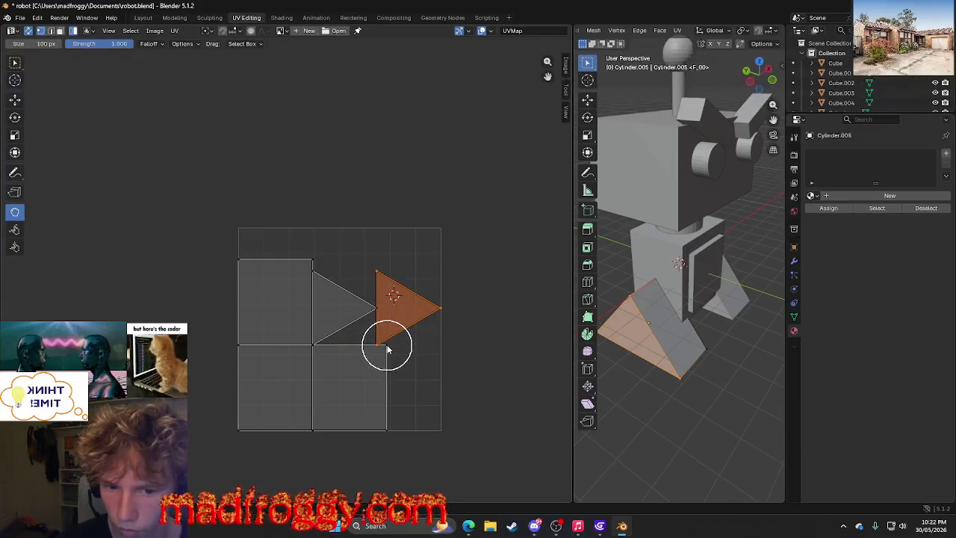
left_click_drag(314, 349, 289, 342)
Undo the grab and earlier layouts back to three rectangles over two triangles.
key("ctrl+z")
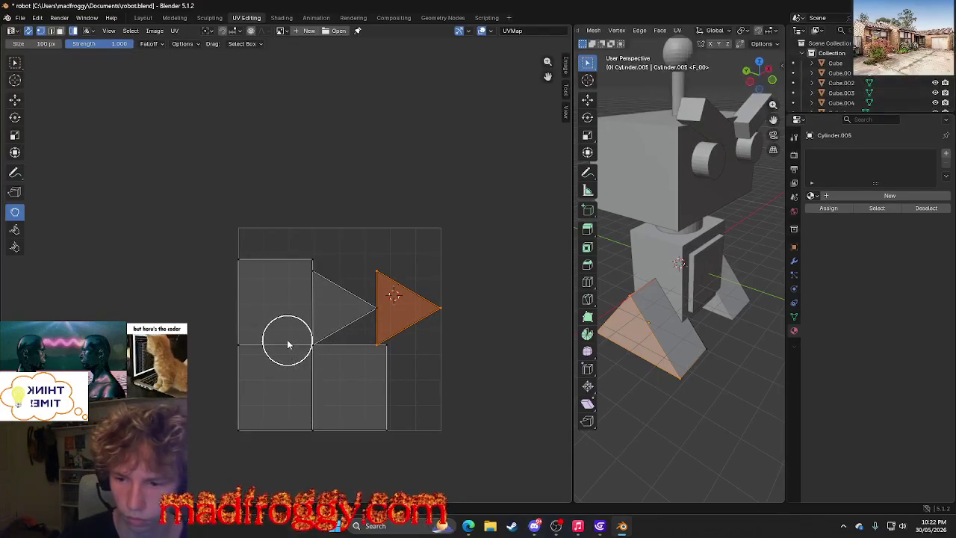
key("ctrl+z")
key("ctrl+z")
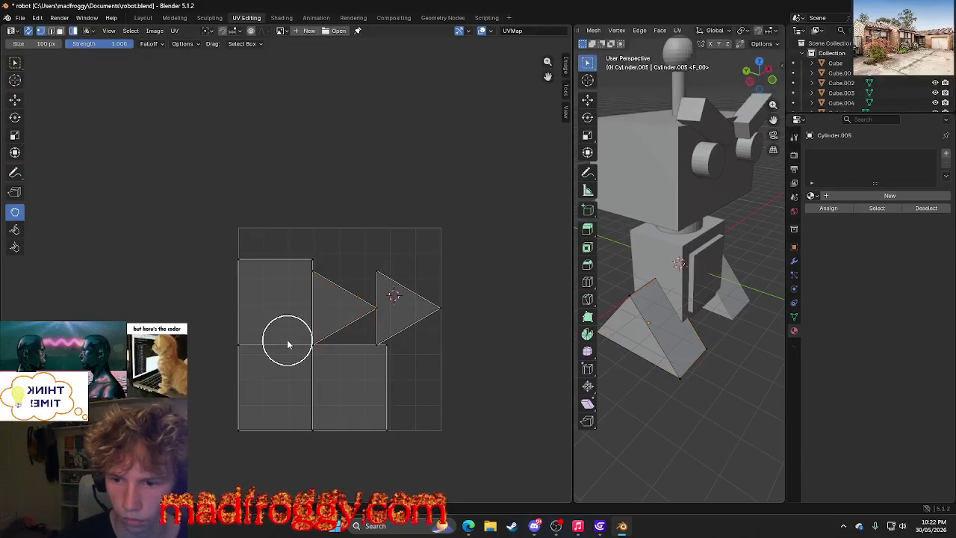
key("ctrl+z")
key("ctrl+z")
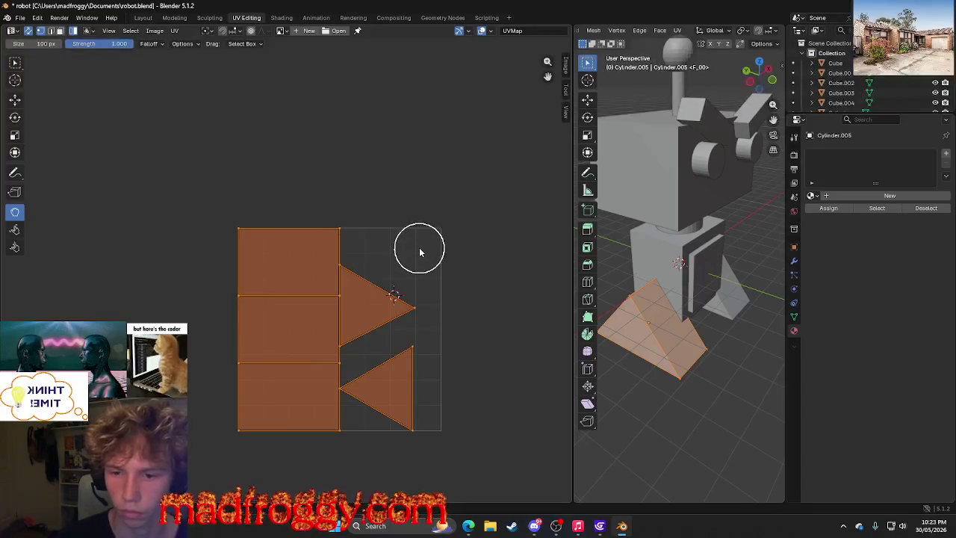
left_click(15, 99)
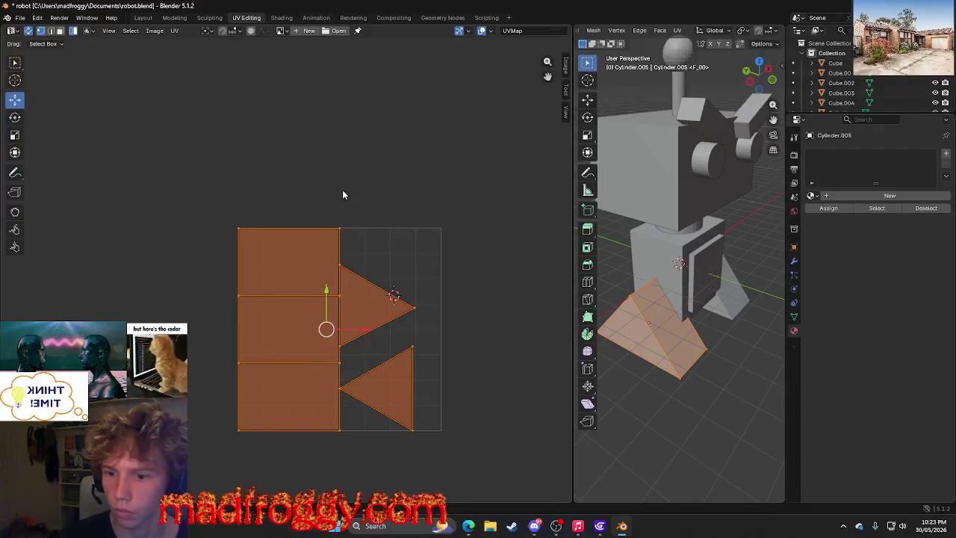
left_click(380, 249)
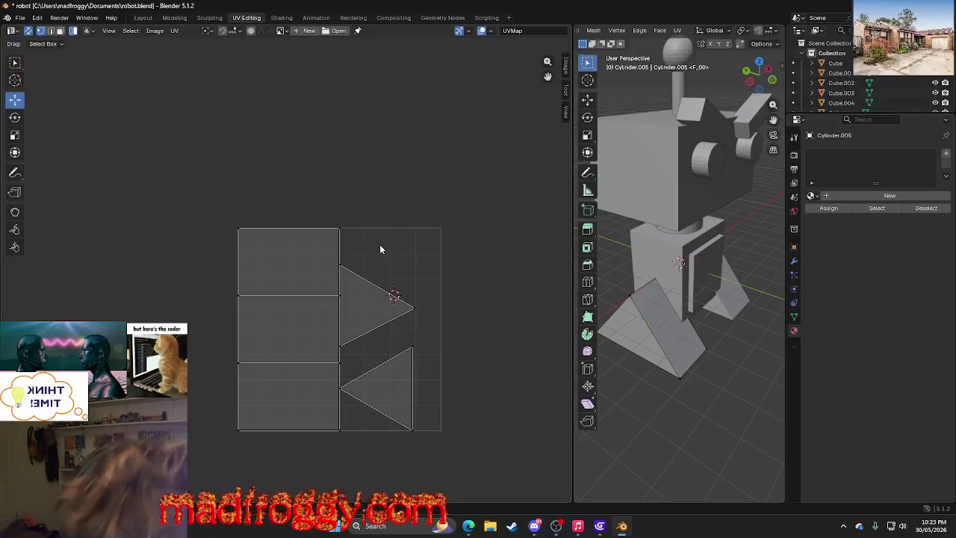
key("a")
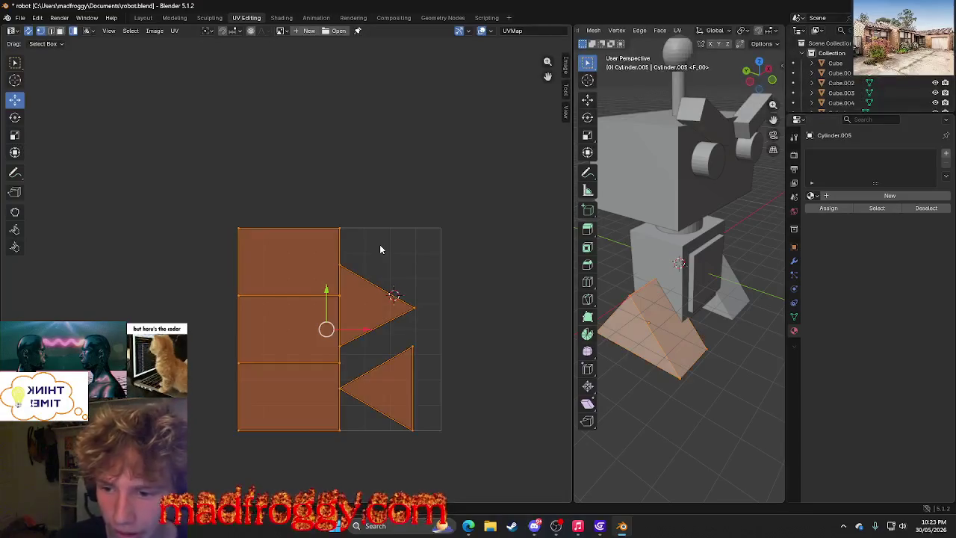
key("ctrl+p")
key("alt+a")
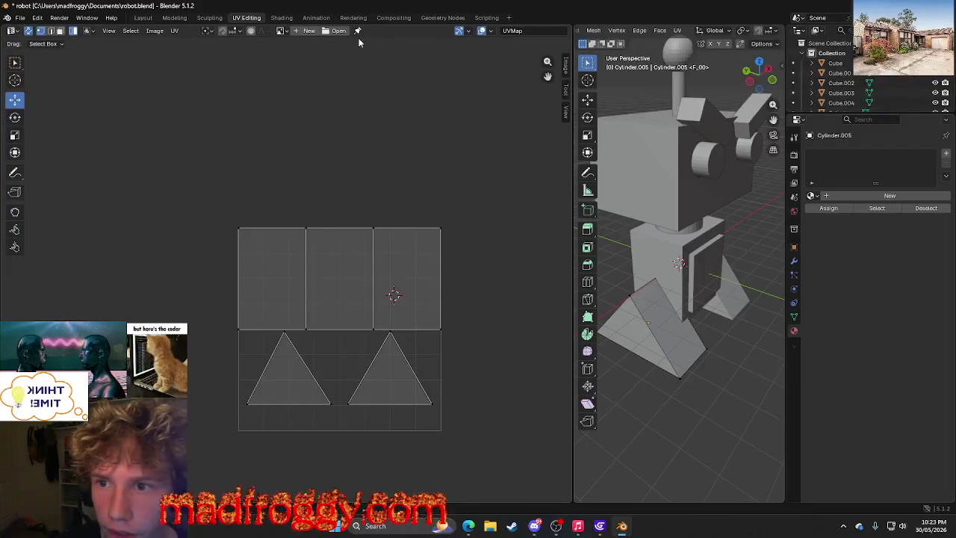
Display the striped 1.jpg.001 image behind the foot's UV layout.
left_click(309, 31)
left_click(381, 137)
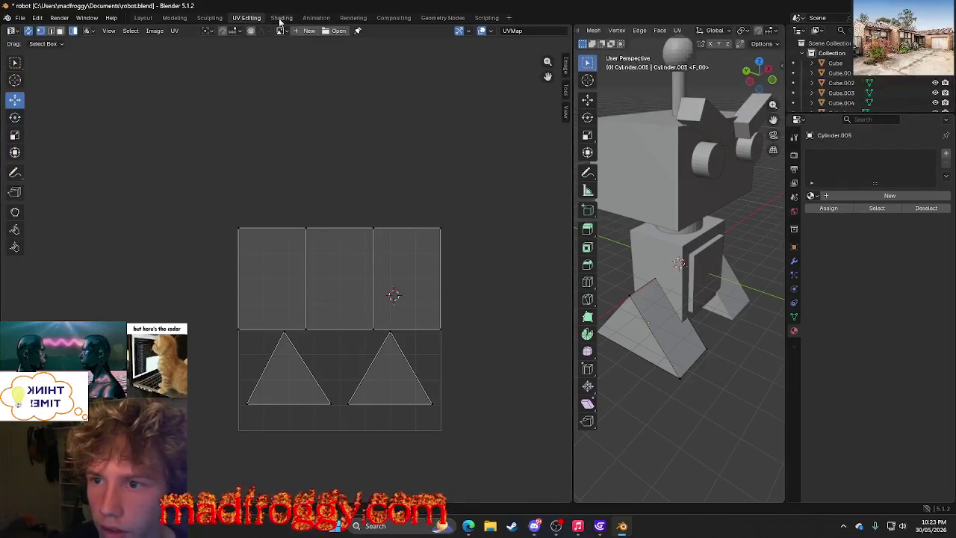
left_click(284, 33)
left_click(296, 47)
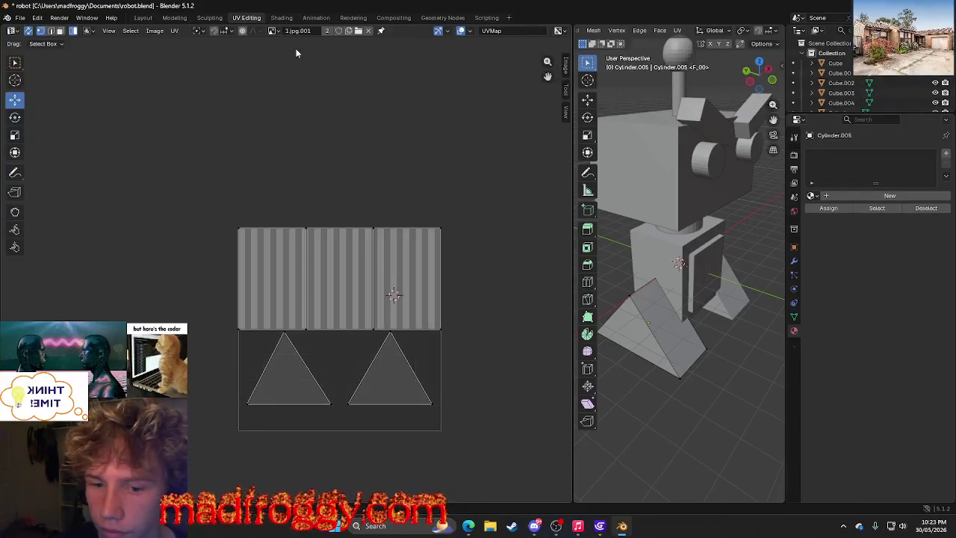
scroll(453, 214, "down", 2)
scroll(430, 254, "up", 4)
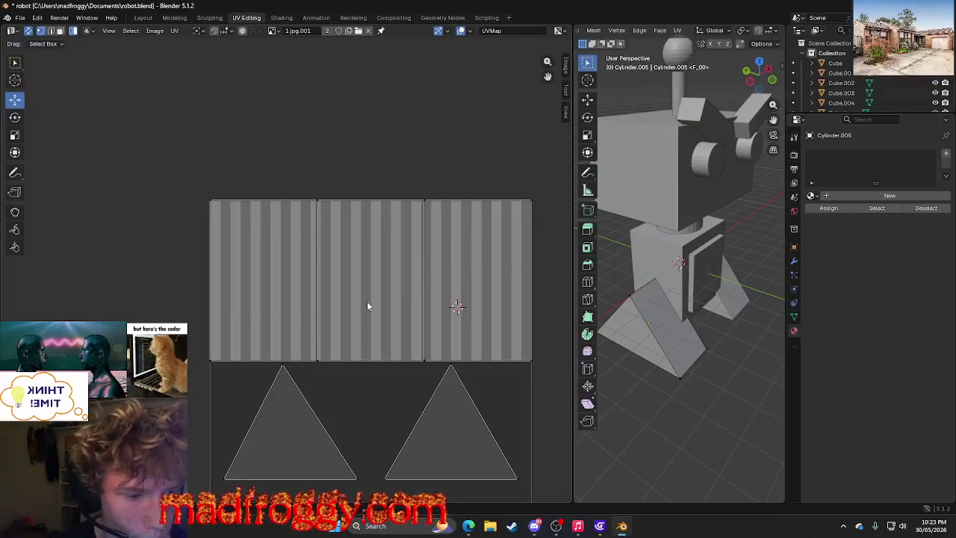
scroll(367, 306, "down", 4)
scroll(367, 305, "up", 2)
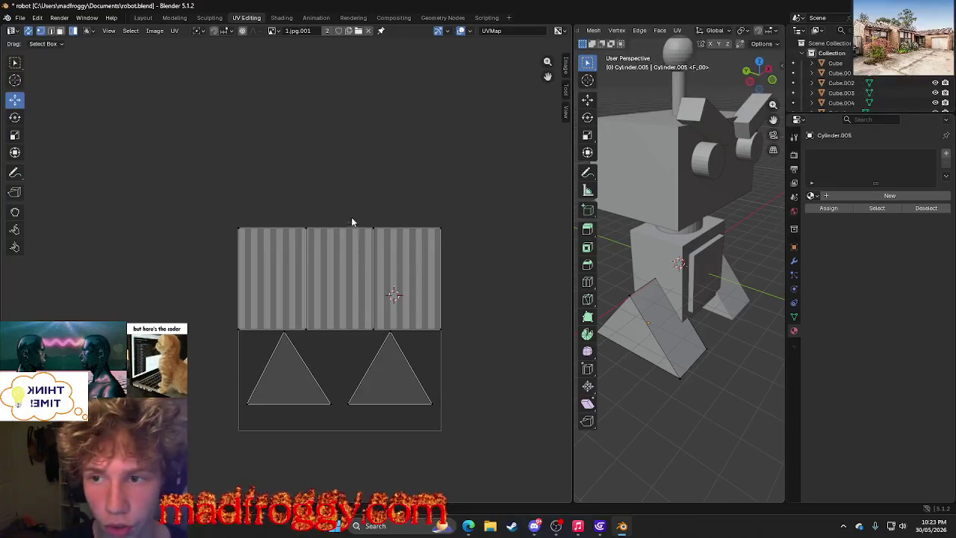
Browse the Shading, Animation and other workspaces, then return to UV Editing.
left_click(281, 17)
left_click(316, 17)
left_click(353, 17)
left_click(391, 17)
left_click(307, 17)
left_click(281, 17)
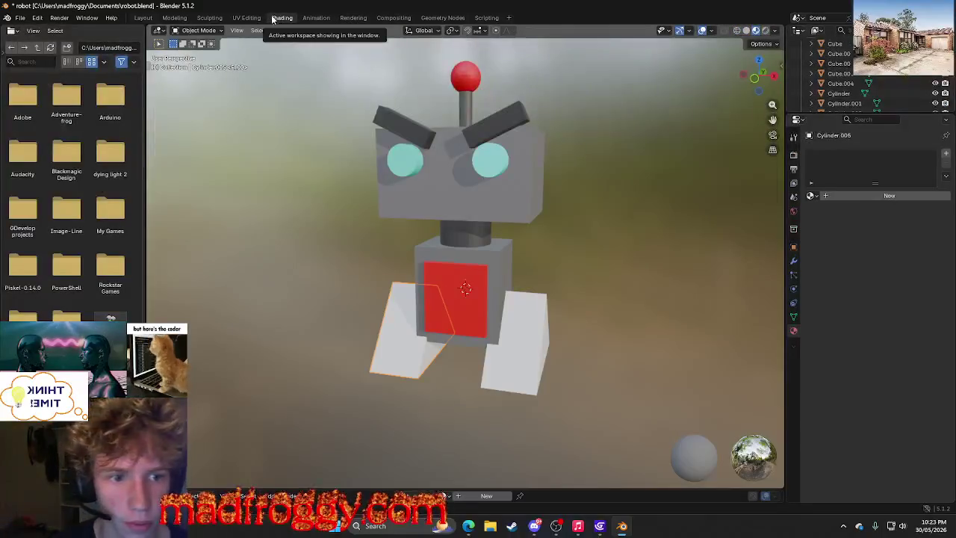
left_click(247, 17)
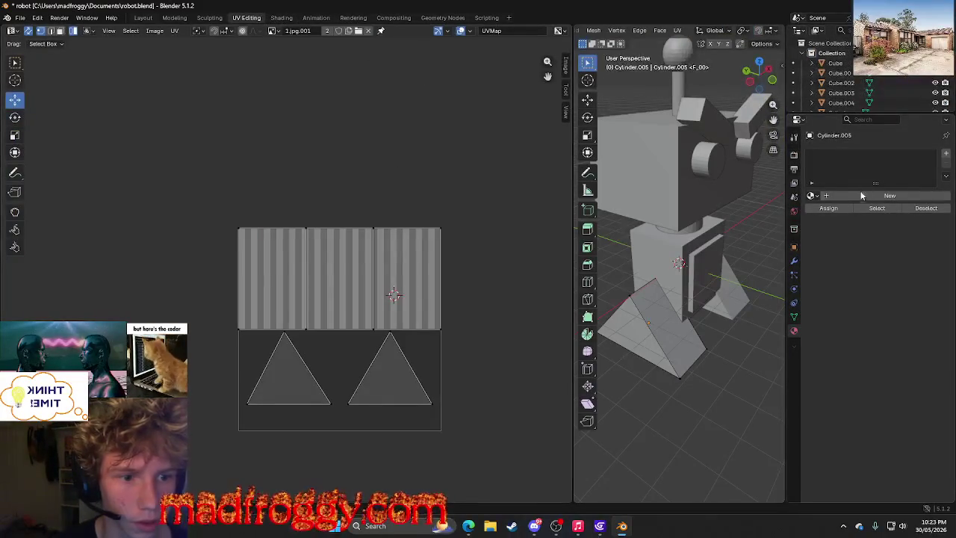
left_click(871, 195)
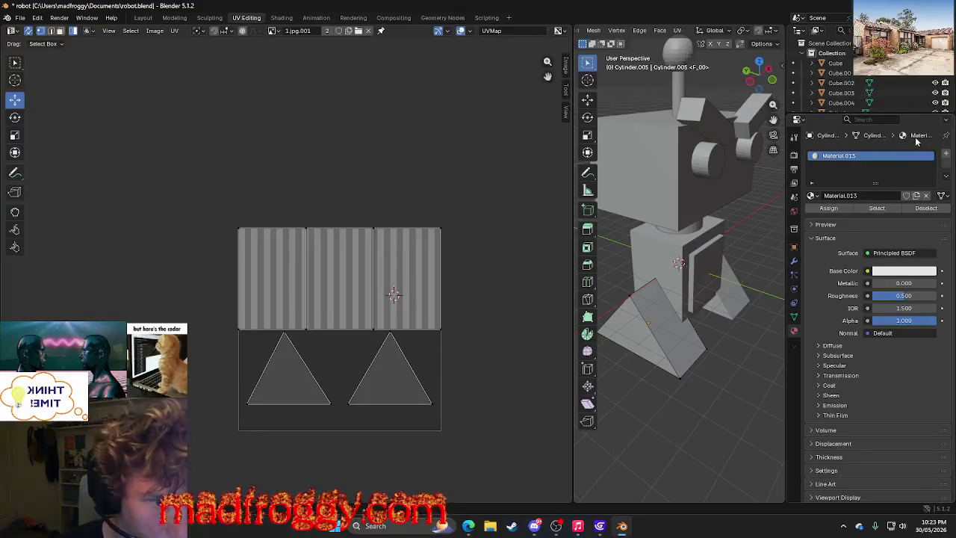
left_click(811, 195)
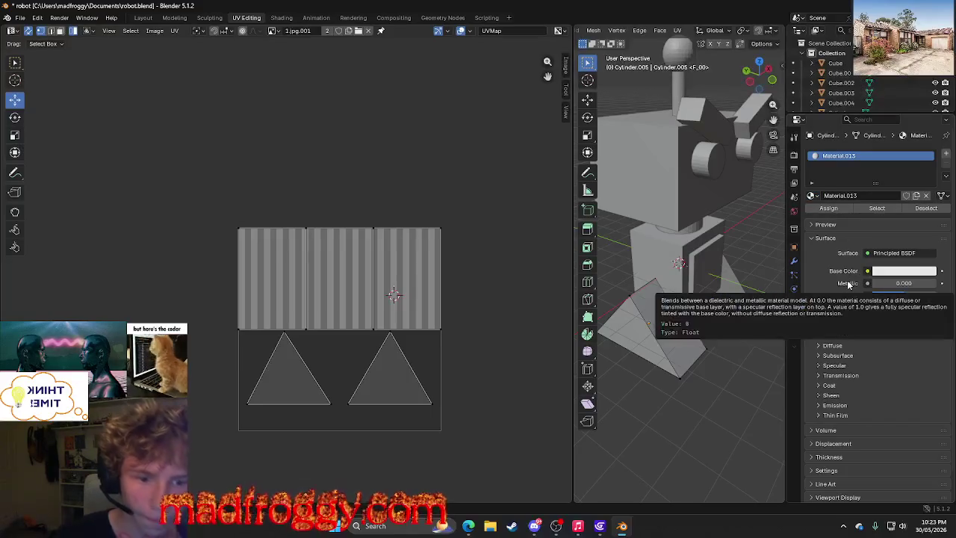
scroll(860, 376, "down", 2)
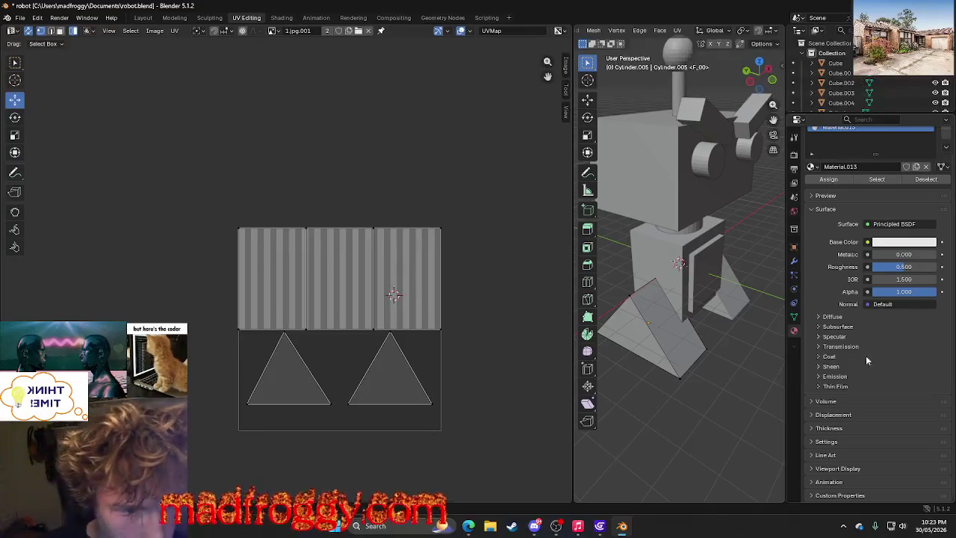
left_click(839, 196)
left_click(839, 197)
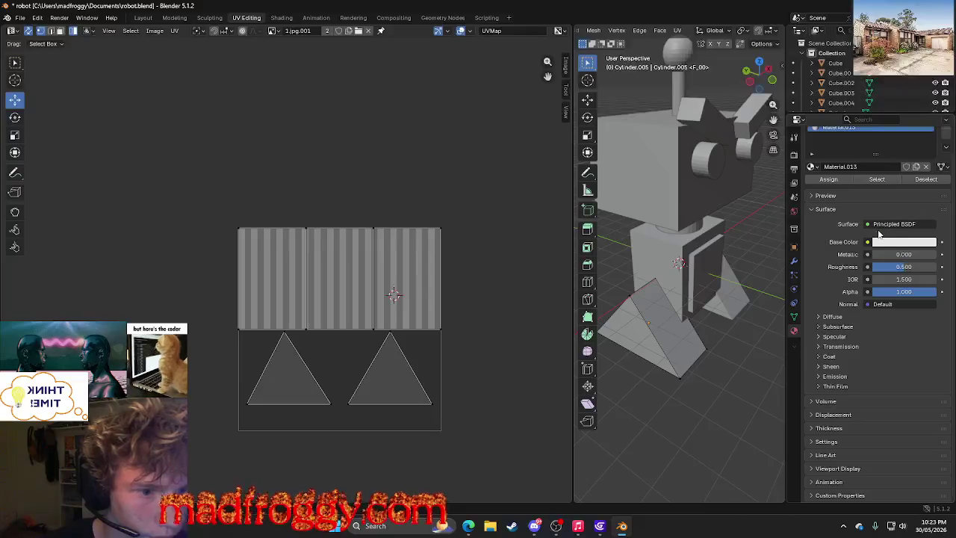
left_click(891, 225)
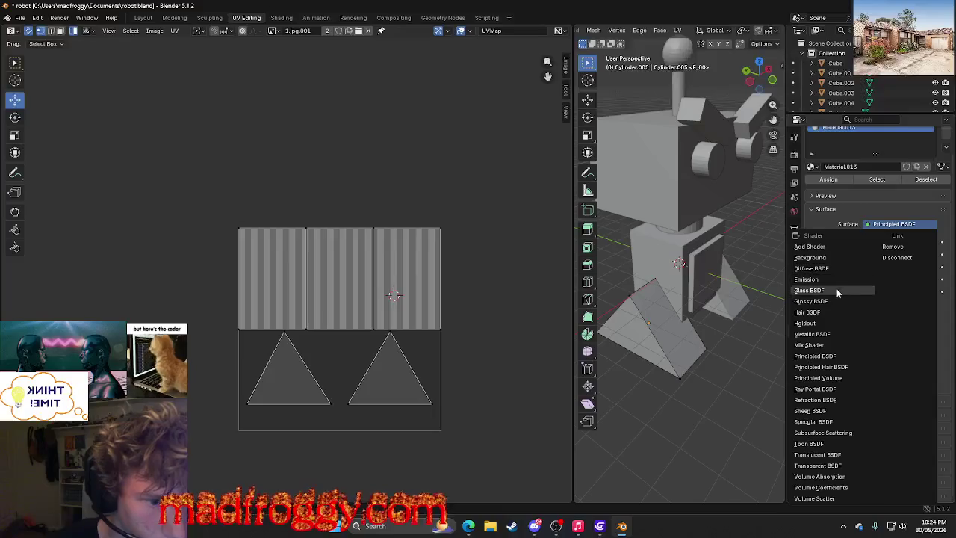
left_click(816, 356)
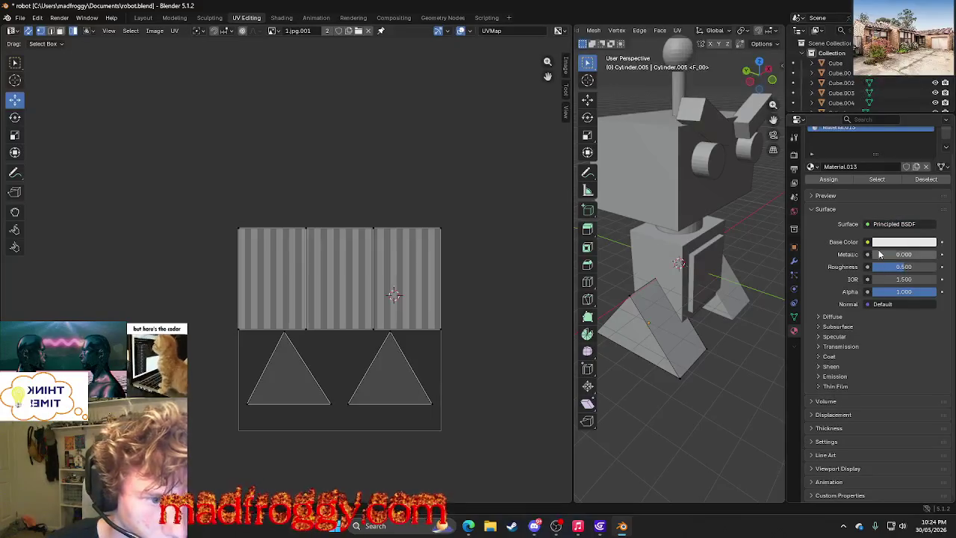
left_click(887, 305)
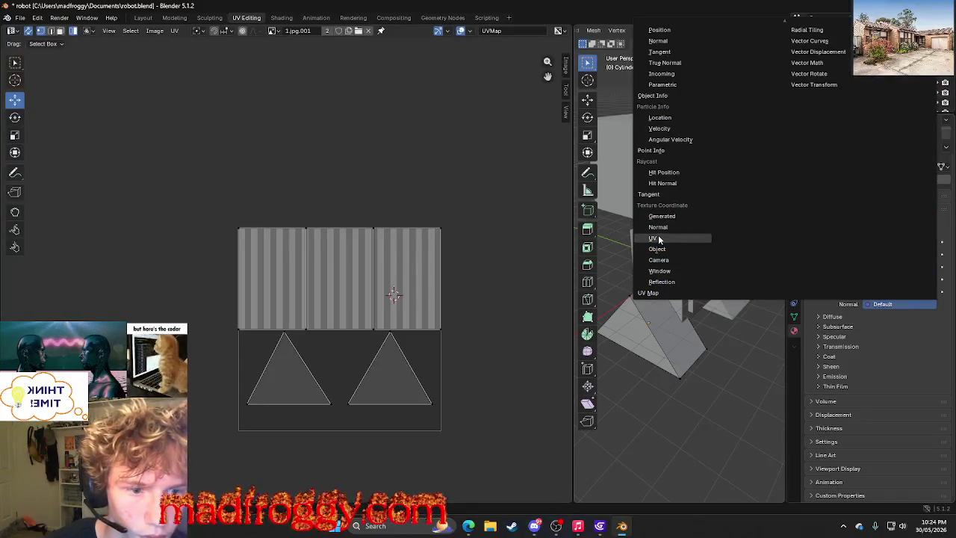
Link the Texture Coordinate UV output into the material's Normal input.
left_click(659, 239)
left_click(895, 317)
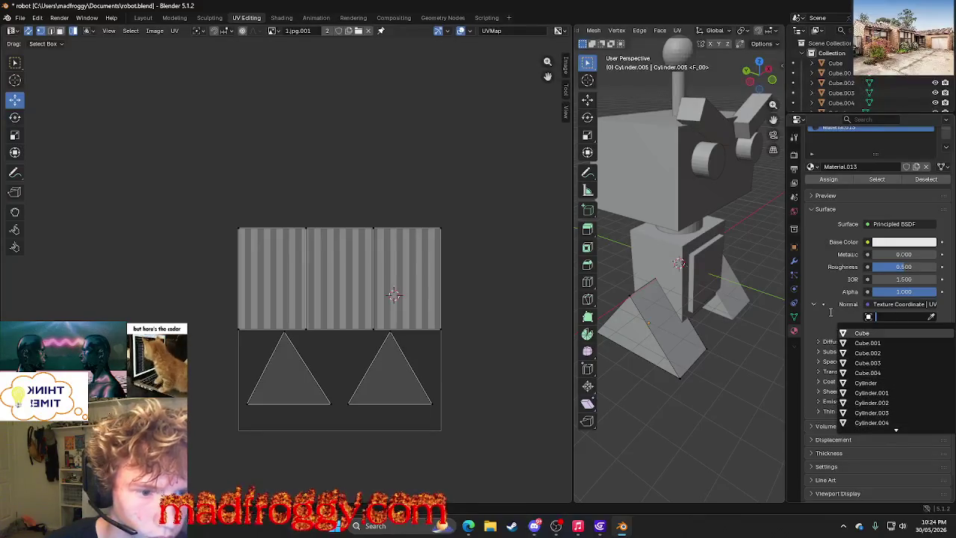
left_click(888, 305)
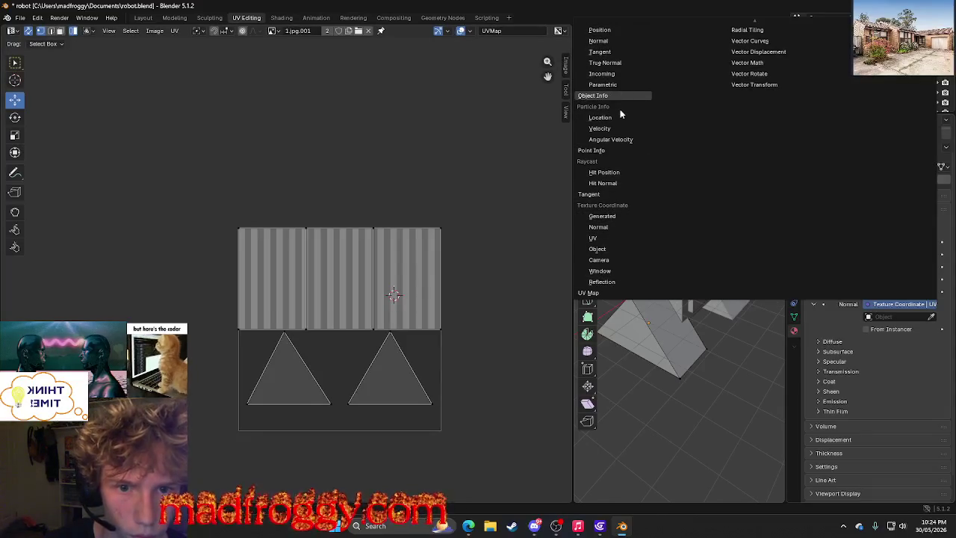
scroll(620, 134, "up", 3)
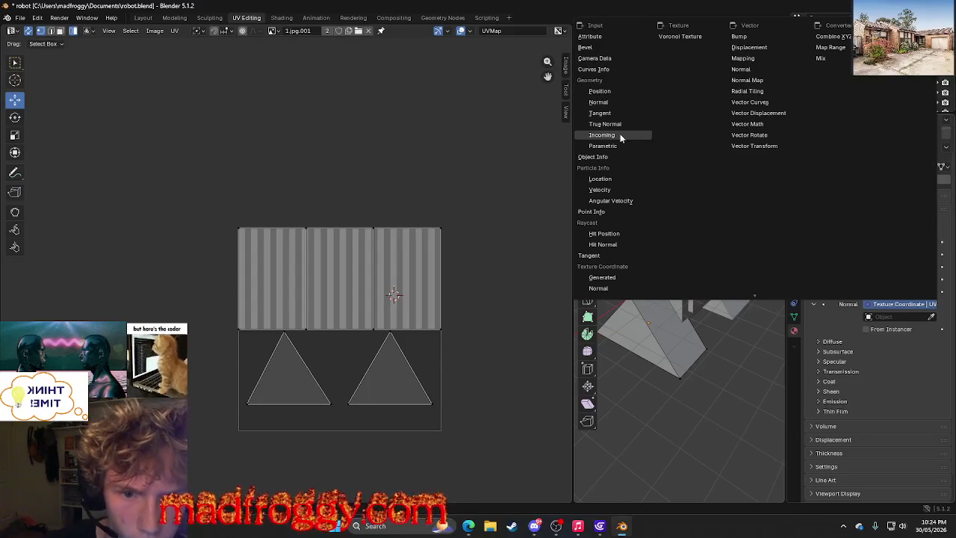
scroll(620, 136, "down", 1)
scroll(620, 136, "down", 3)
scroll(620, 137, "down", 2)
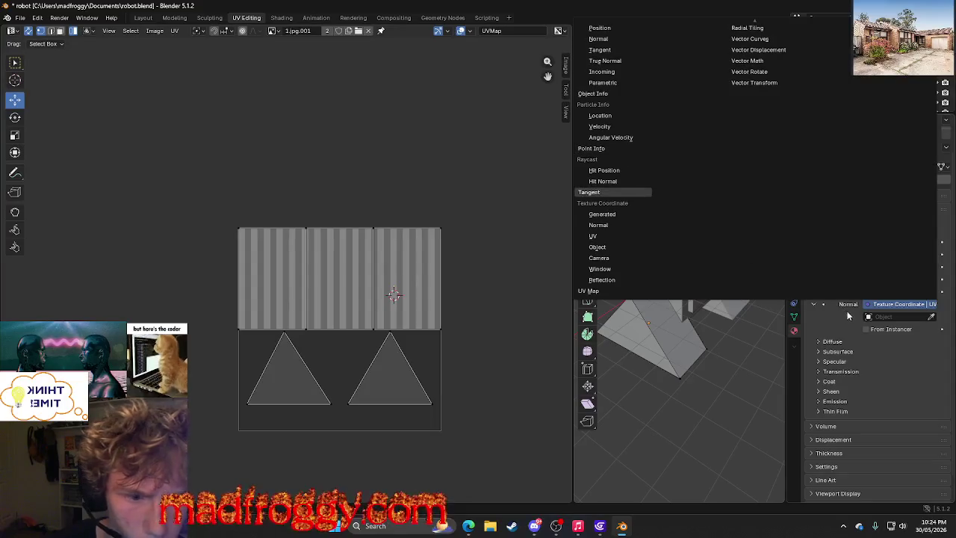
Relink Normal to a UV Map node set to UVMap.
left_click(590, 292)
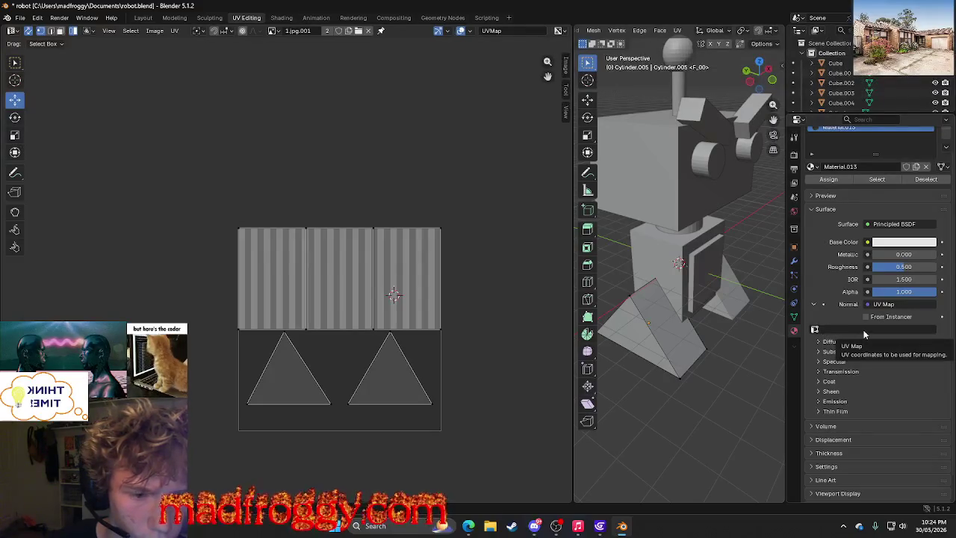
left_click(864, 333)
left_click(859, 347)
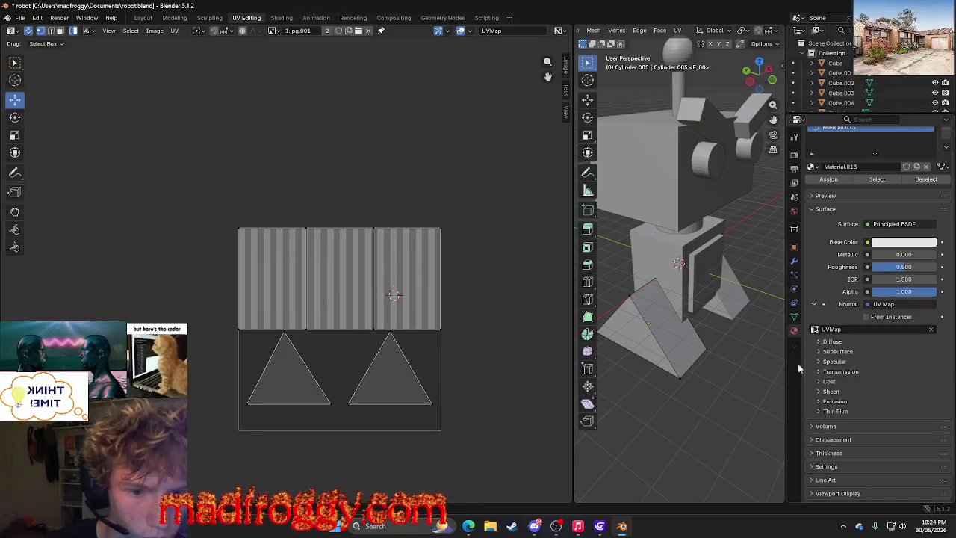
scroll(704, 401, "down", 3)
Orbit to view the whole robot and select an edge at the leg's bottom.
mouse_move(704, 402)
middle_mouse_down()
mouse_move(624, 397)
mouse_move(707, 391)
middle_mouse_up()
scroll(623, 397, "up", 3)
scroll(707, 391, "up", 2)
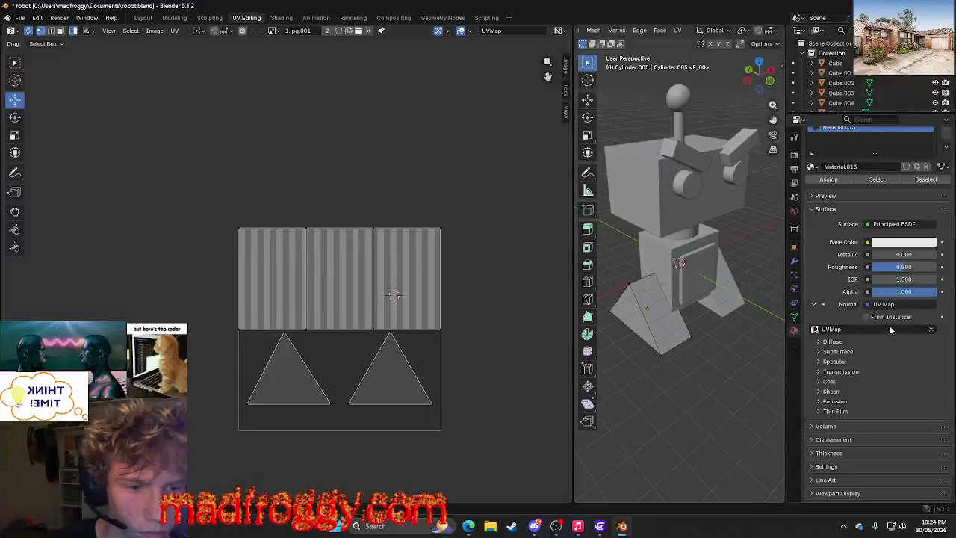
left_click(685, 343)
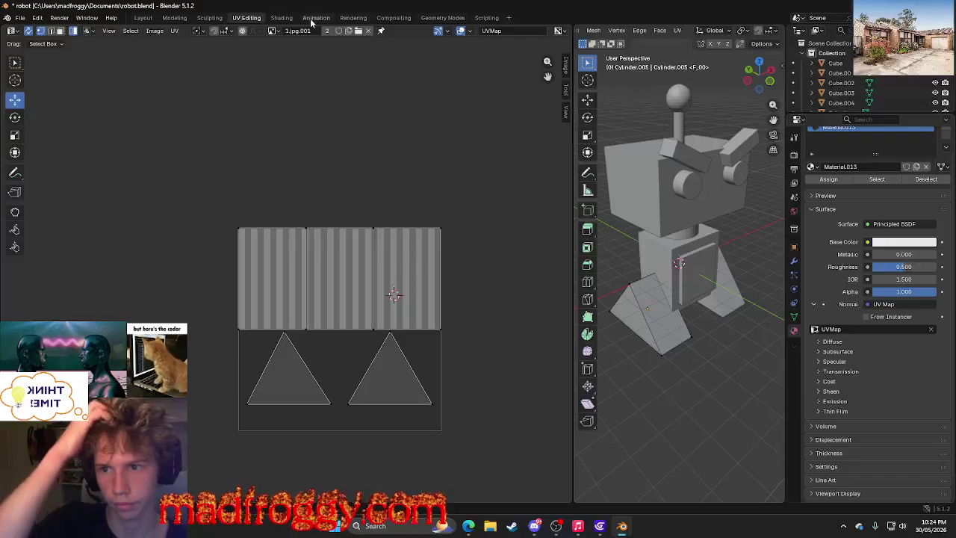
left_click(276, 17)
middle_click_drag(292, 189, 368, 223)
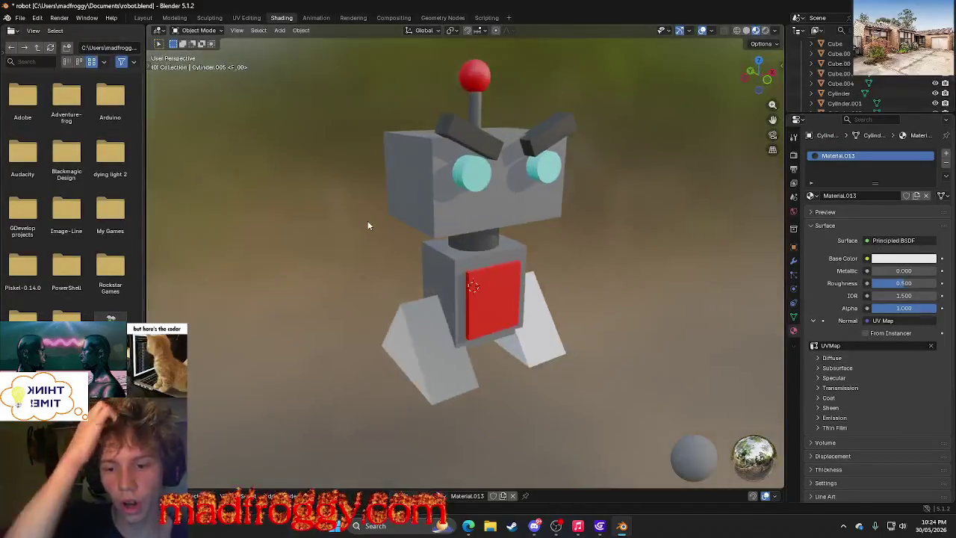
left_click(434, 387)
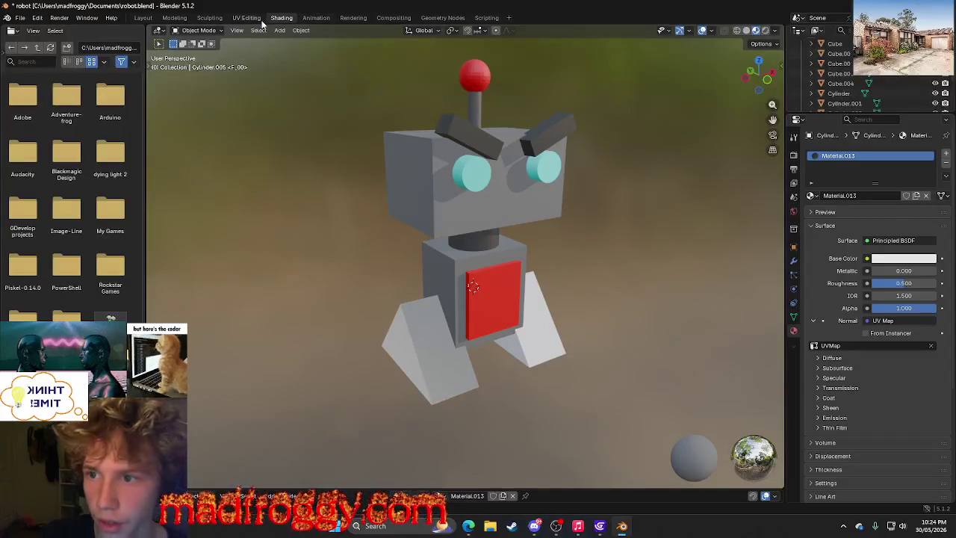
left_click(247, 18)
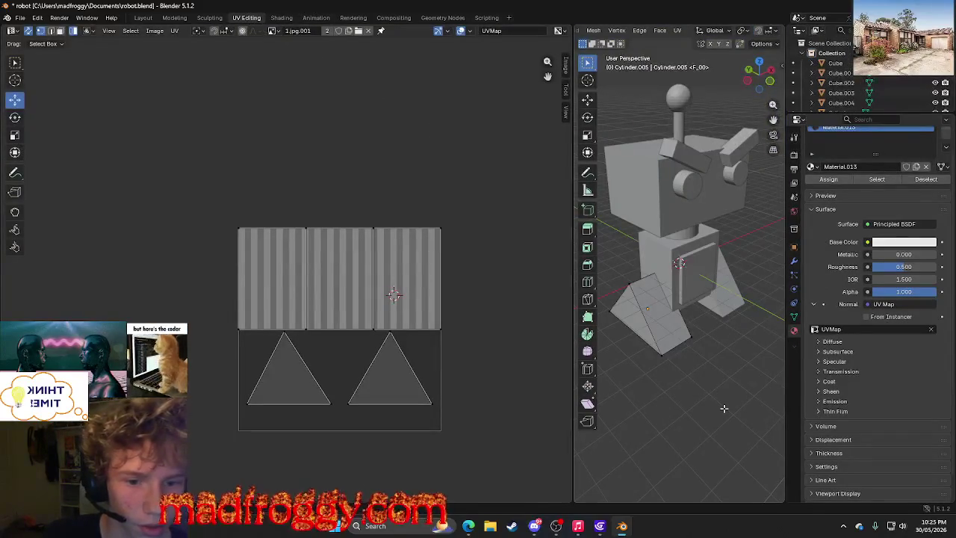
mouse_move(724, 408)
middle_mouse_down()
mouse_move(614, 402)
mouse_move(632, 399)
middle_mouse_up()
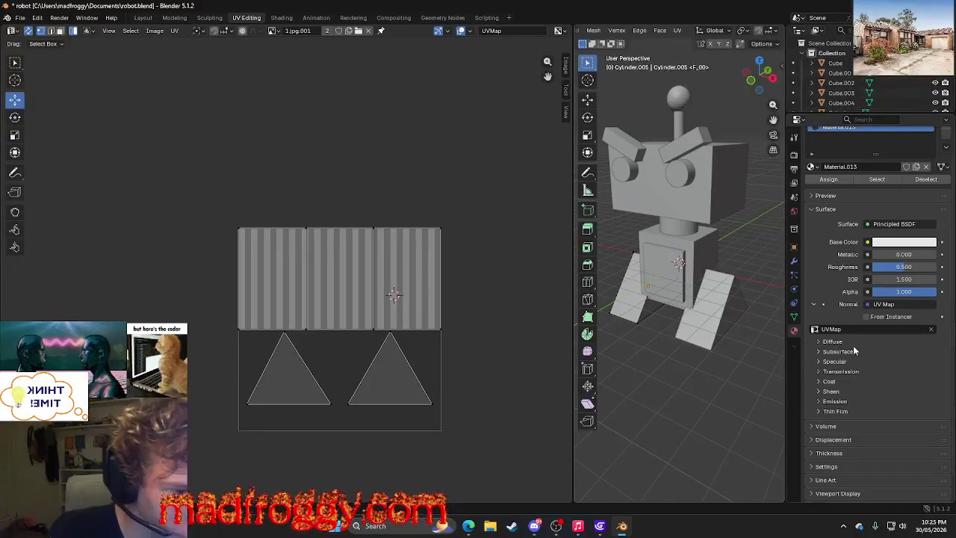
Clear the UV map and link the Texture Coordinate Normal output into Normal.
left_click(878, 331)
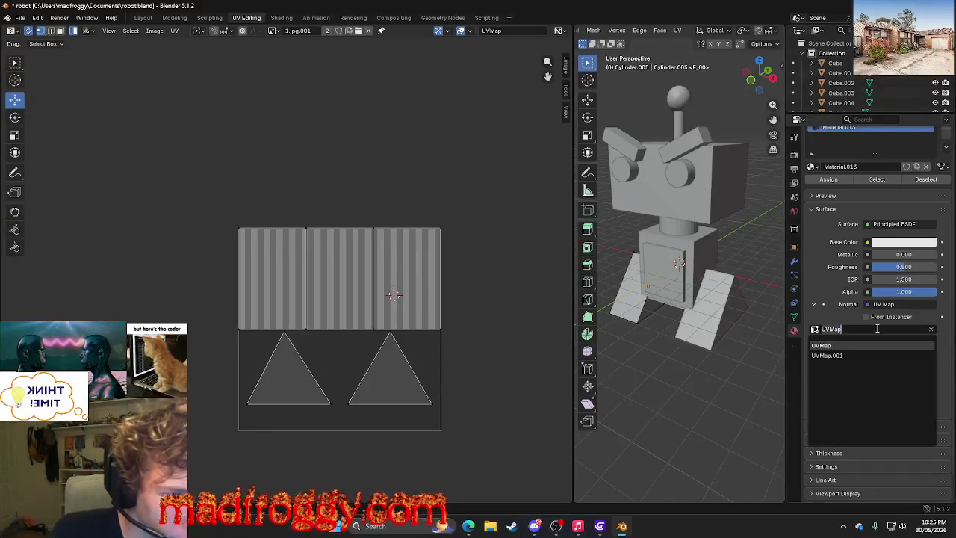
left_click(934, 330)
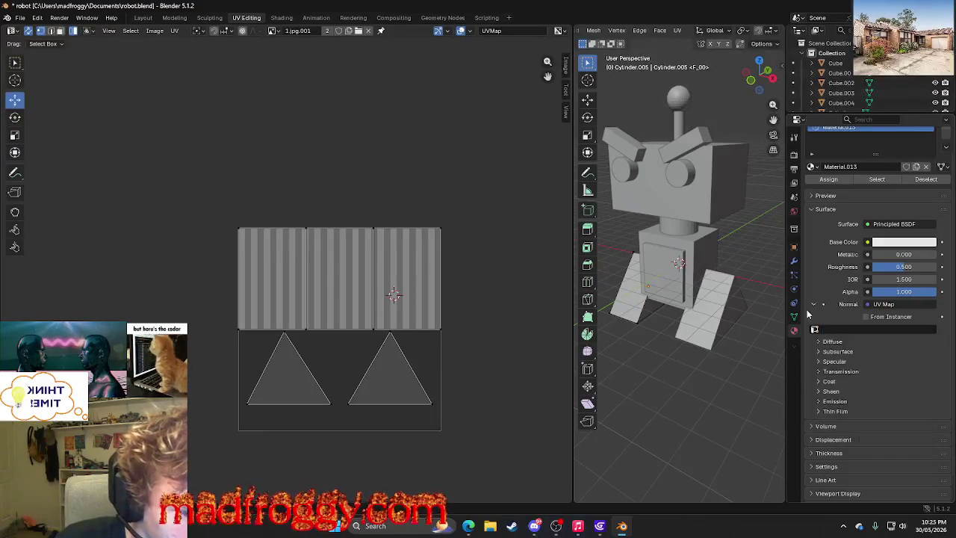
left_click(883, 305)
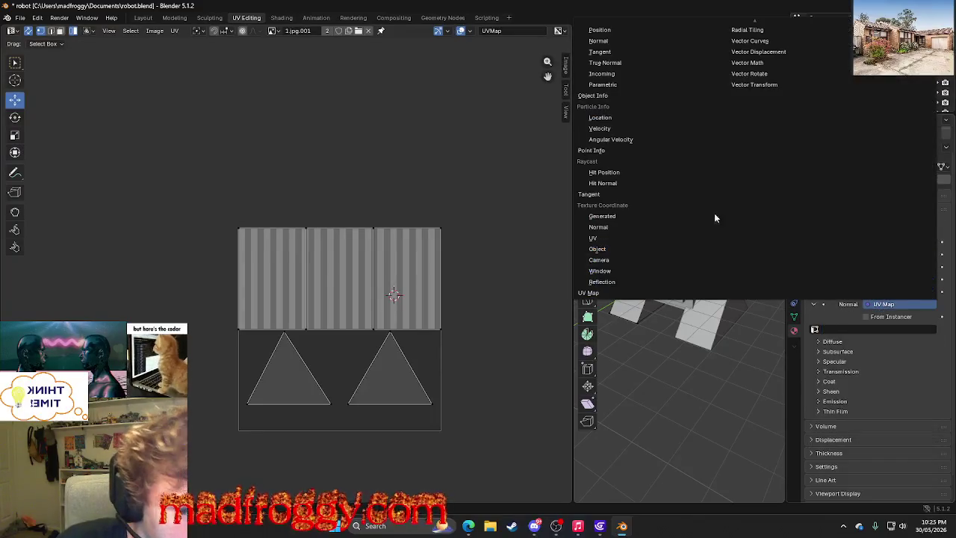
left_click(627, 225)
left_click(885, 317)
left_click(871, 318)
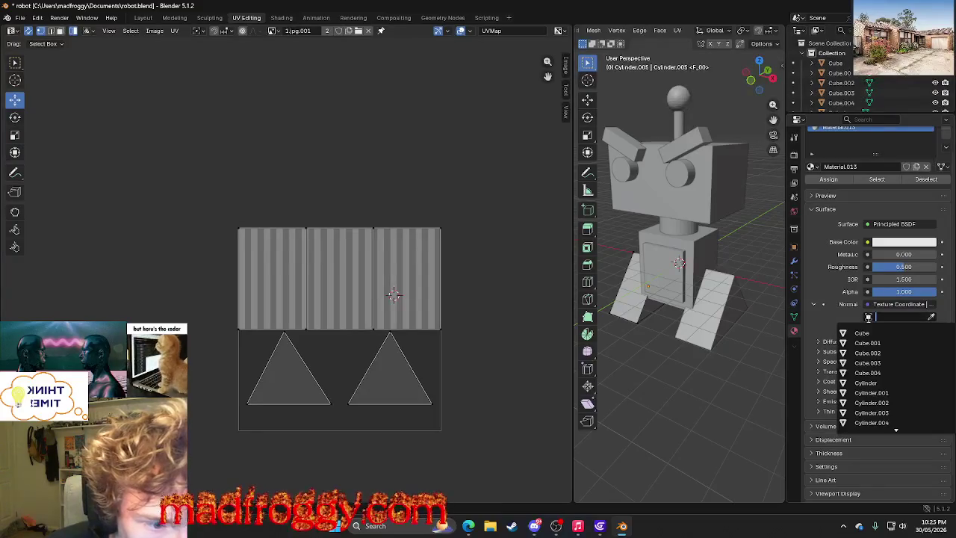
Relink Normal to the Texture Coordinate Generated output.
left_click(917, 307)
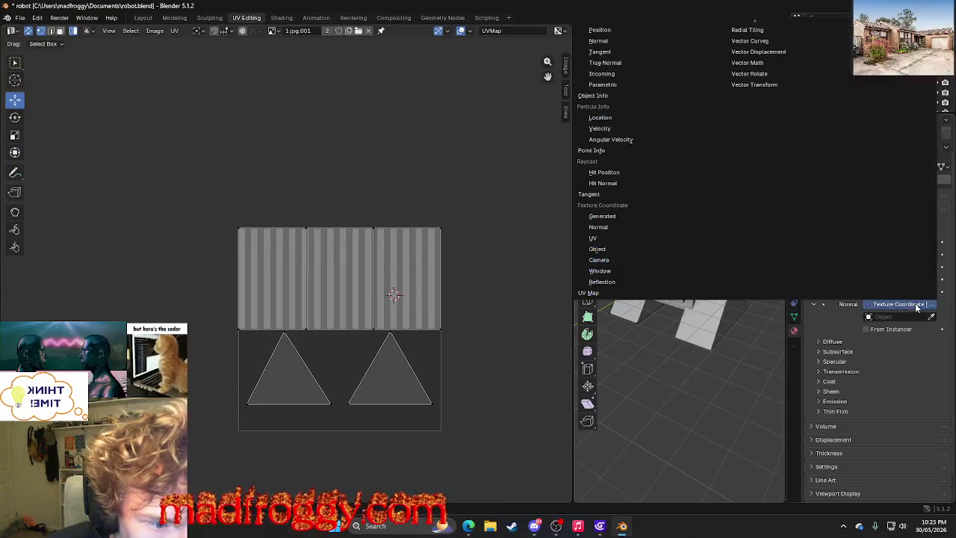
scroll(762, 127, "up", 5)
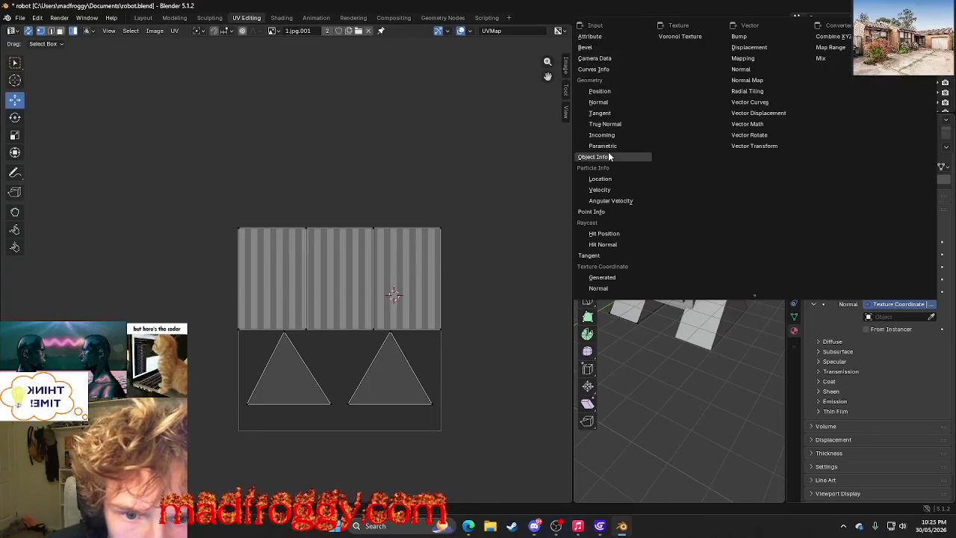
scroll(608, 214, "down", 1)
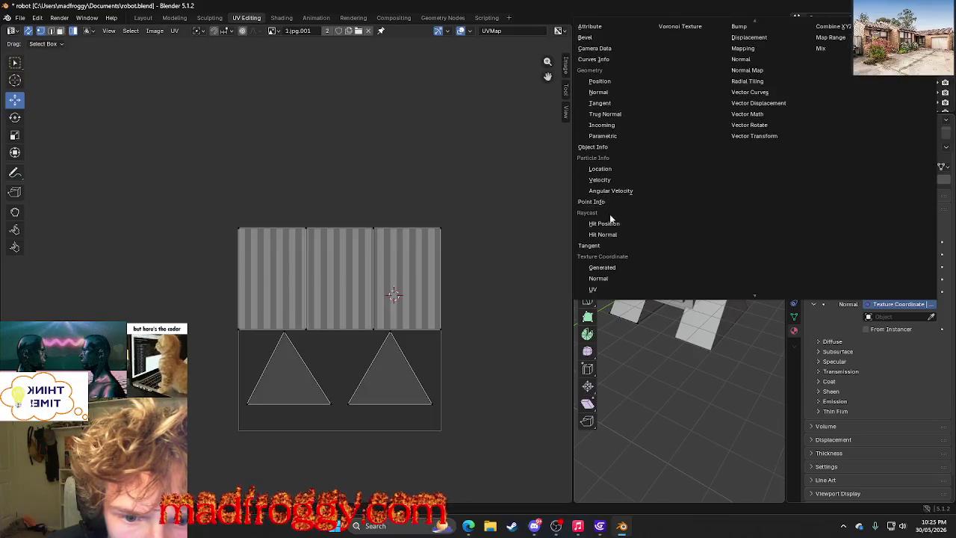
scroll(624, 258, "down", 2)
scroll(626, 259, "down", 1)
scroll(625, 259, "down", 1)
scroll(625, 259, "down", 1)
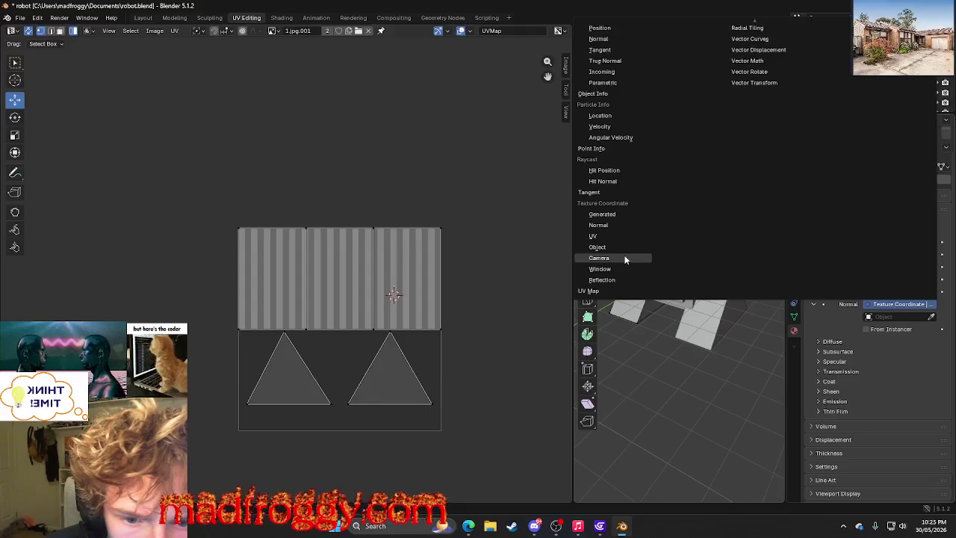
left_click(623, 216)
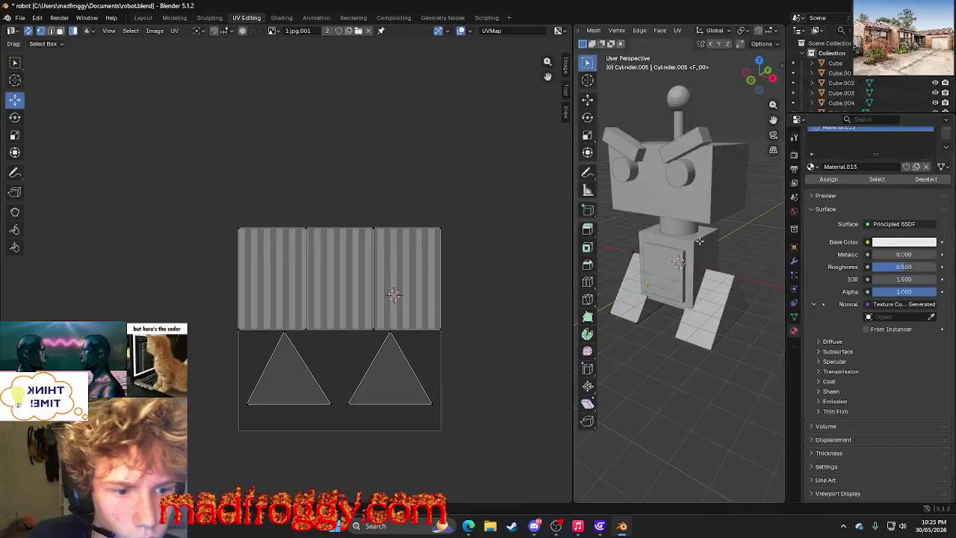
Change the coordinate output feeding Normal and set its object to Cylinder.004.
left_click(888, 306)
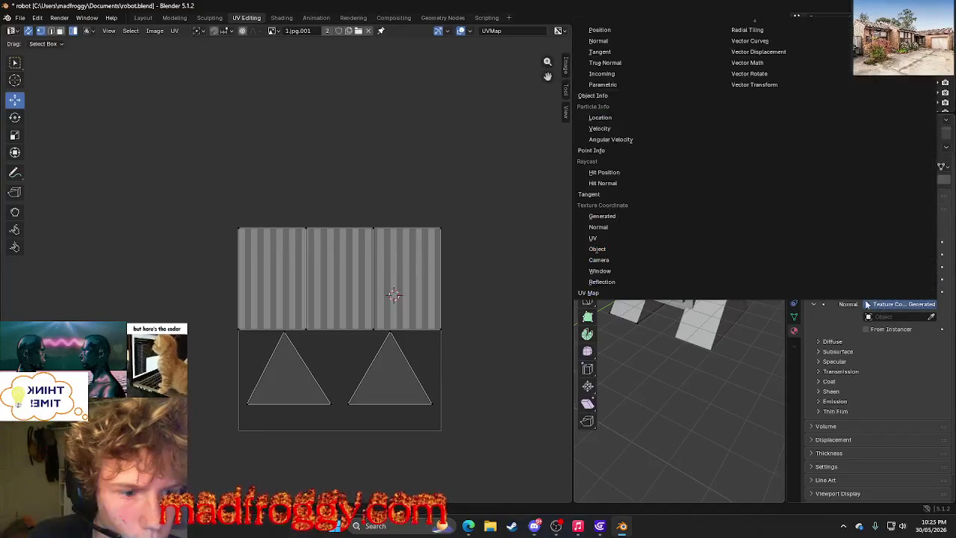
left_click(625, 228)
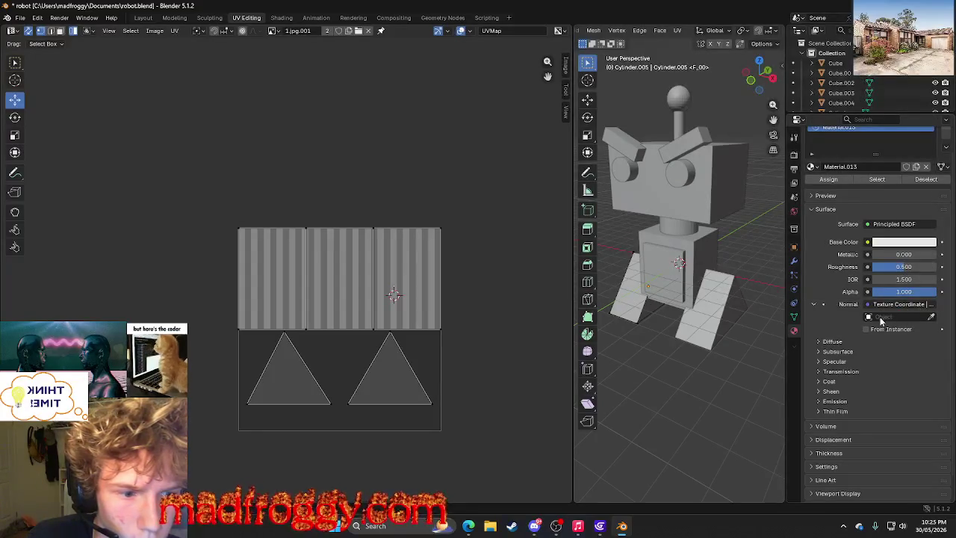
left_click(885, 317)
left_click(871, 423)
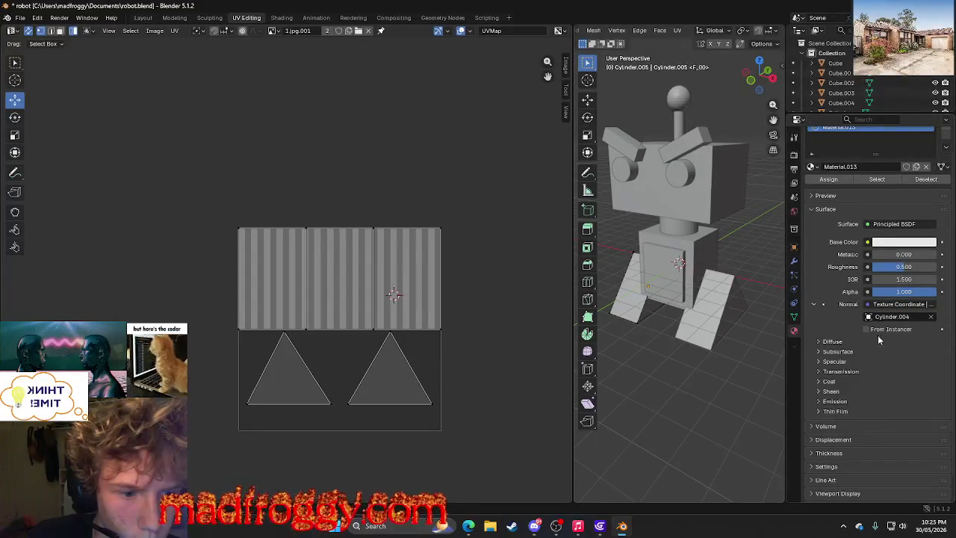
left_click(893, 306)
scroll(620, 147, "up", 3)
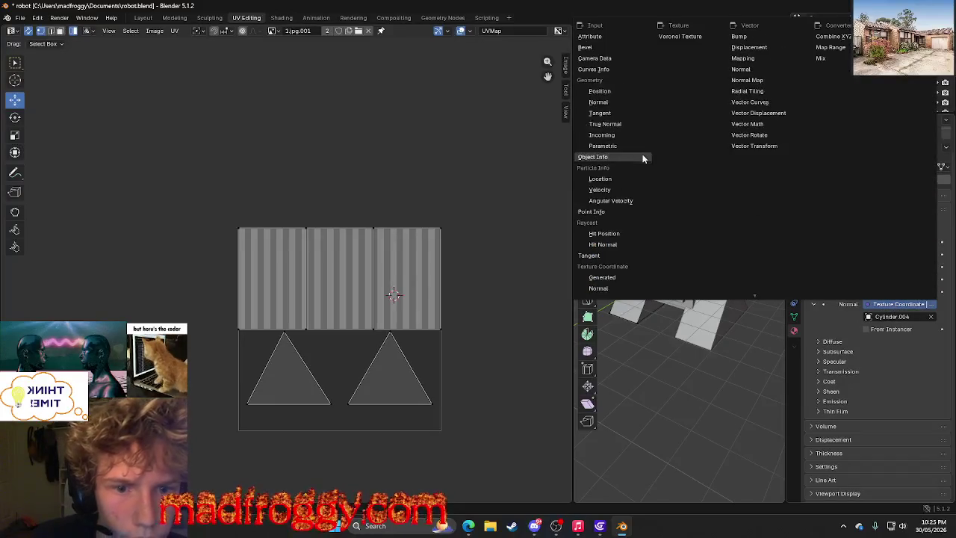
Link Normal to a Normal node, then a Voronoi Texture, finally a Mapping node.
left_click(769, 73)
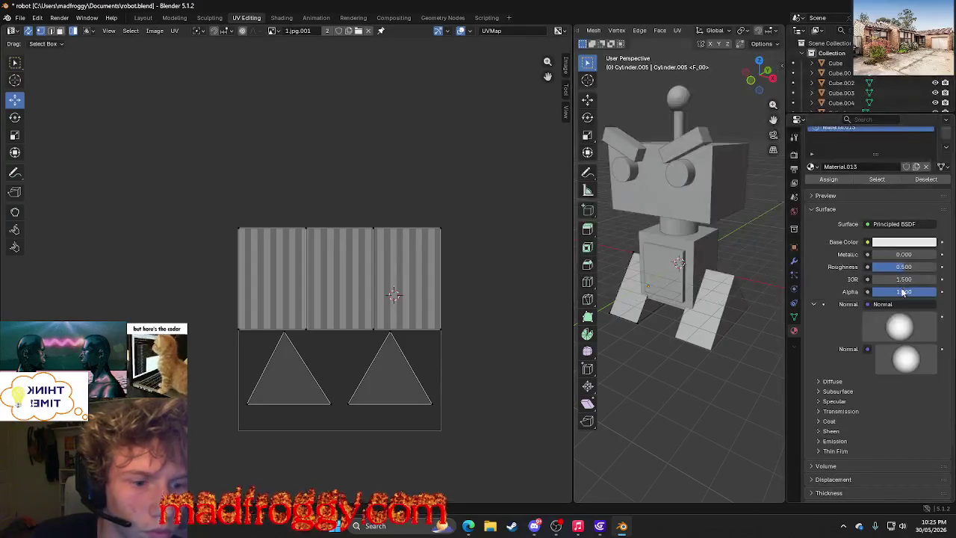
left_click(887, 305)
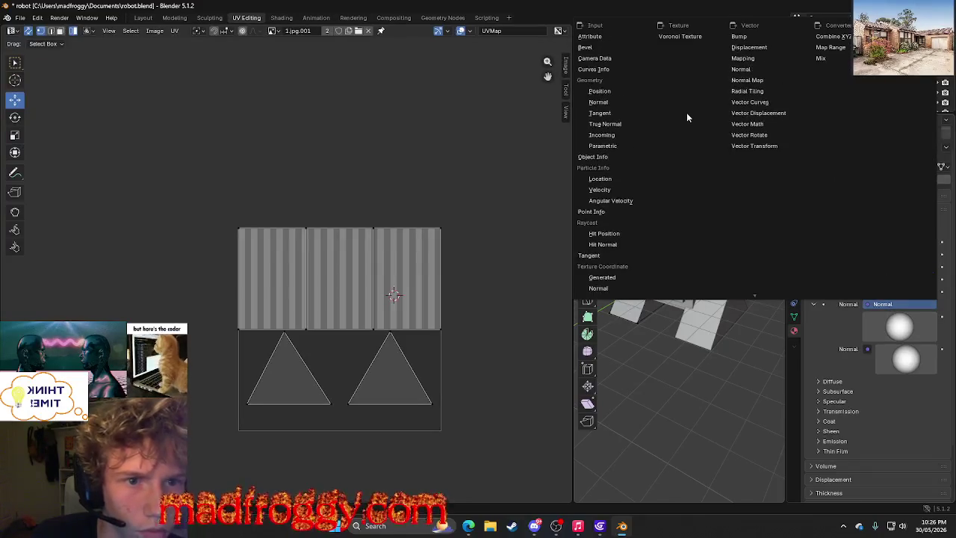
left_click(715, 40)
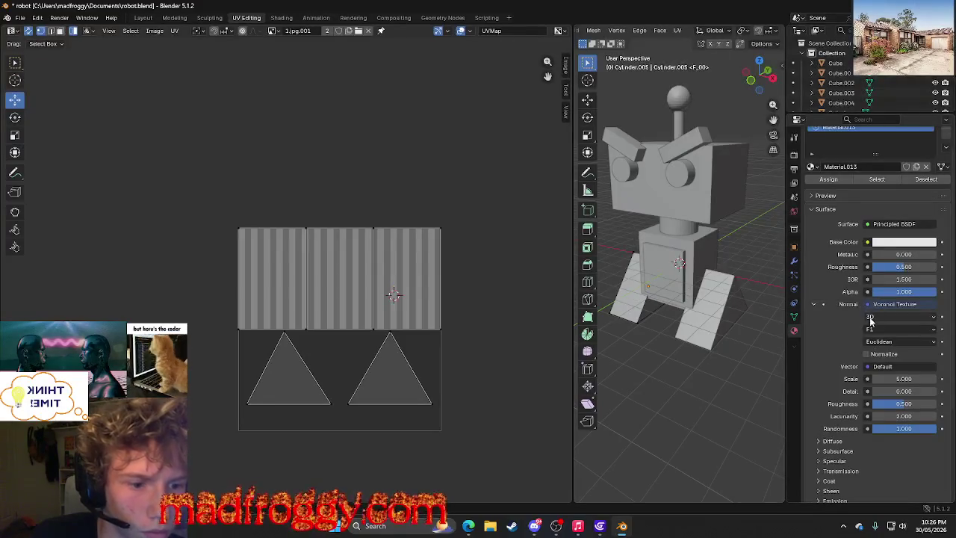
left_click(880, 305)
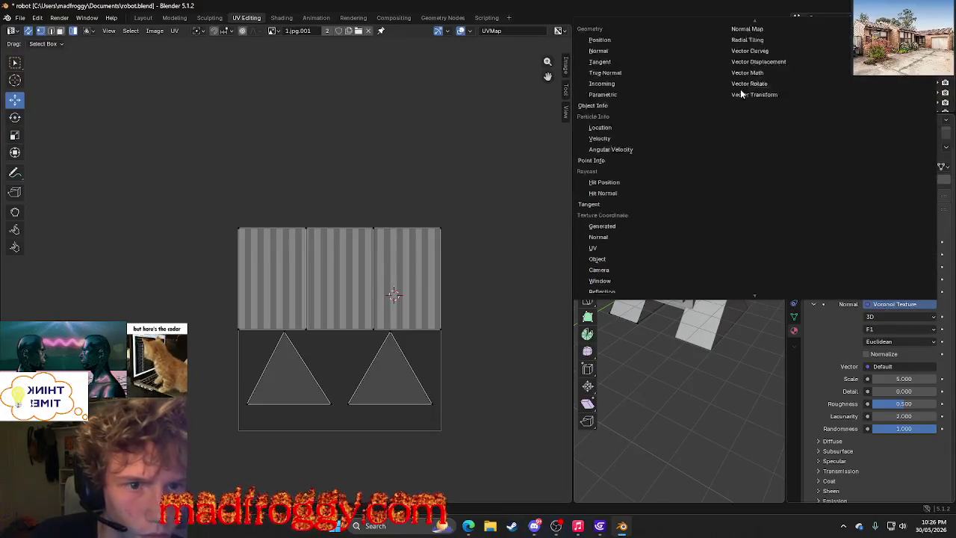
left_click(750, 59)
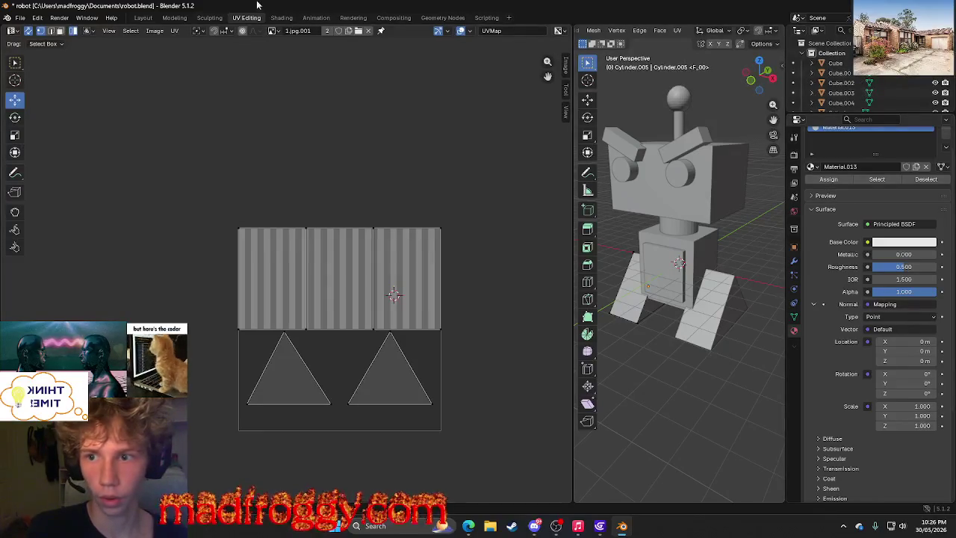
left_click(282, 18)
left_click(316, 18)
Flip through Rendering and Compositing workspaces, settling on Geometry Nodes.
left_click(353, 18)
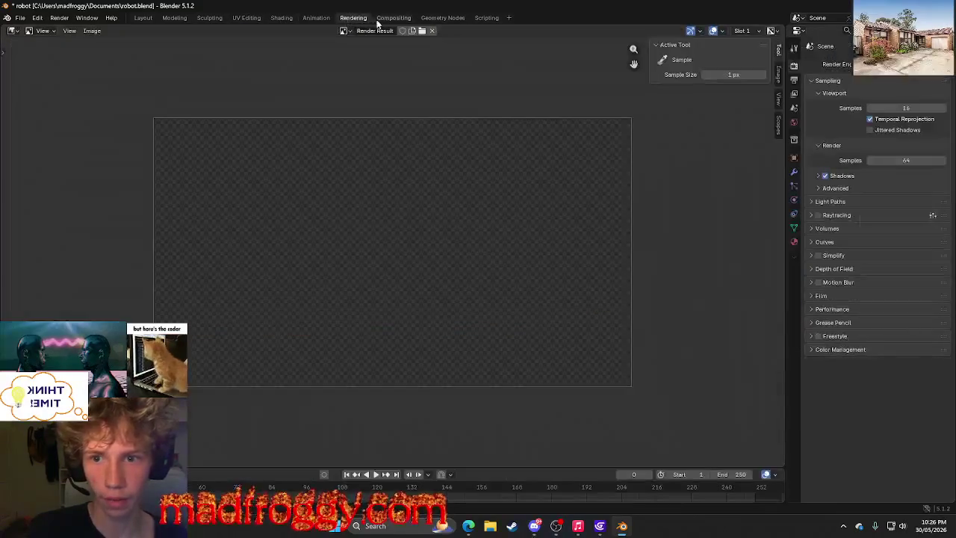
left_click(388, 17)
left_click(422, 18)
left_click(392, 17)
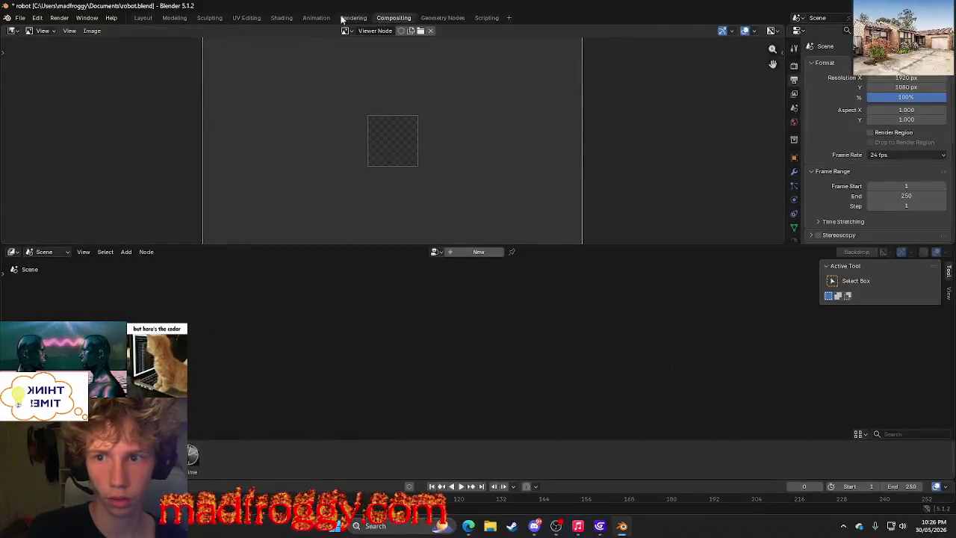
left_click(353, 18)
left_click(443, 18)
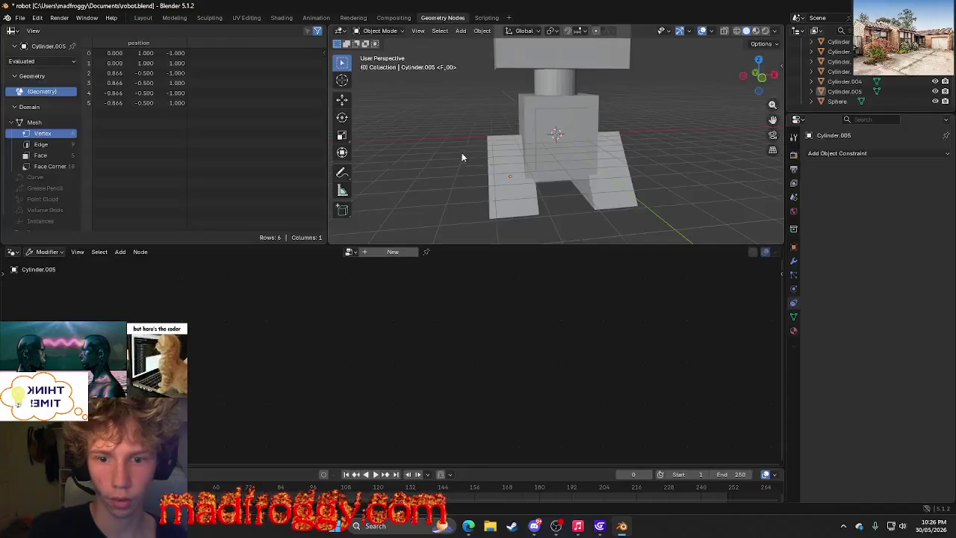
right_click(243, 347)
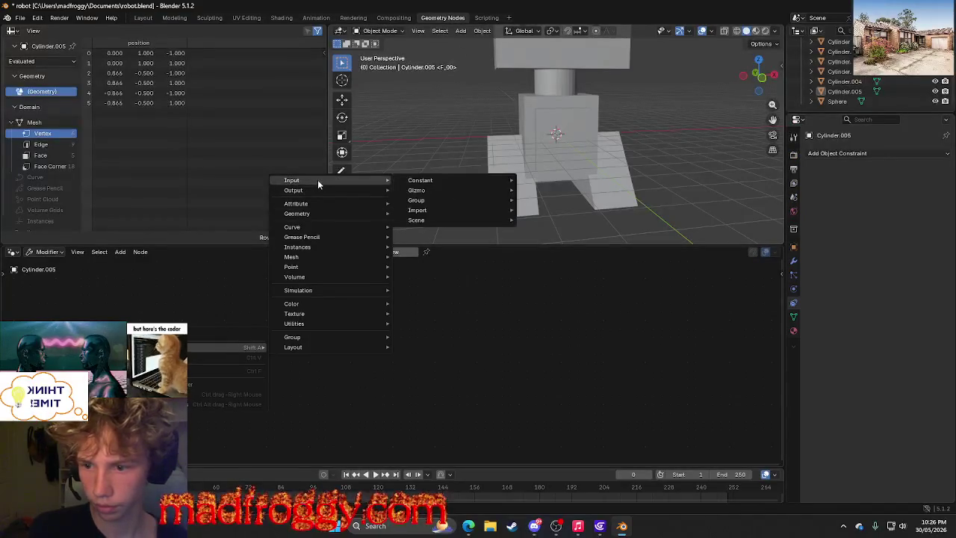
right_click(217, 347)
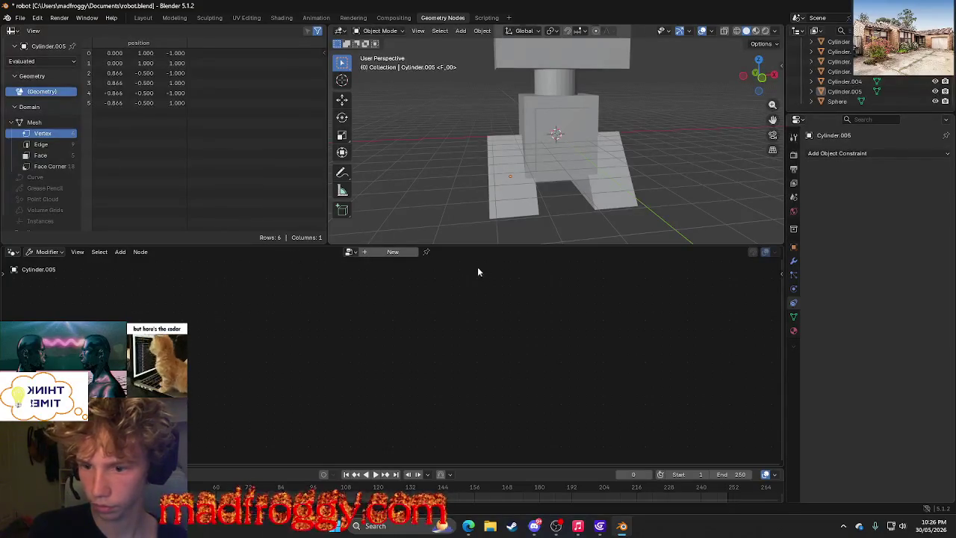
Create a new Geometry Nodes.003 group, try Geometry Nodes.001, then return to .003.
left_click(378, 252)
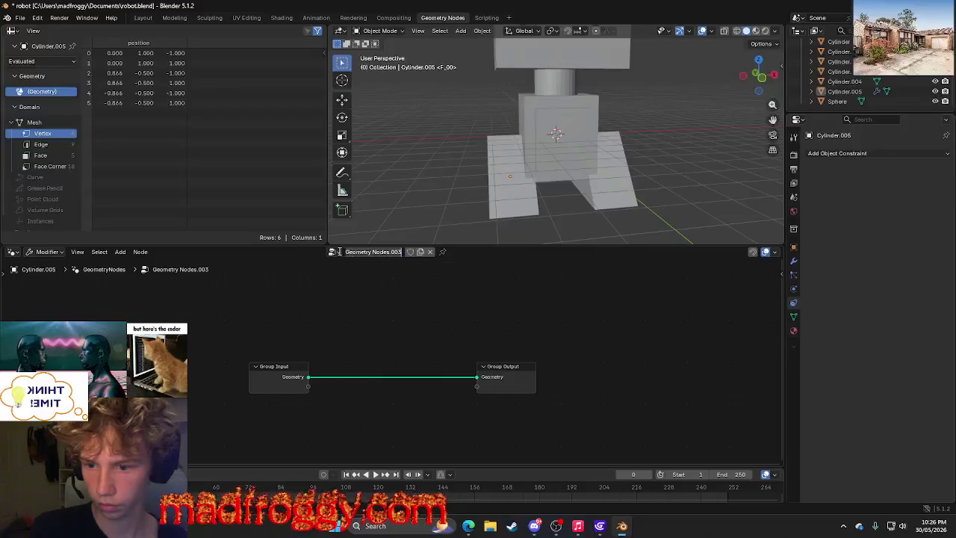
left_click(334, 252)
left_click(351, 277)
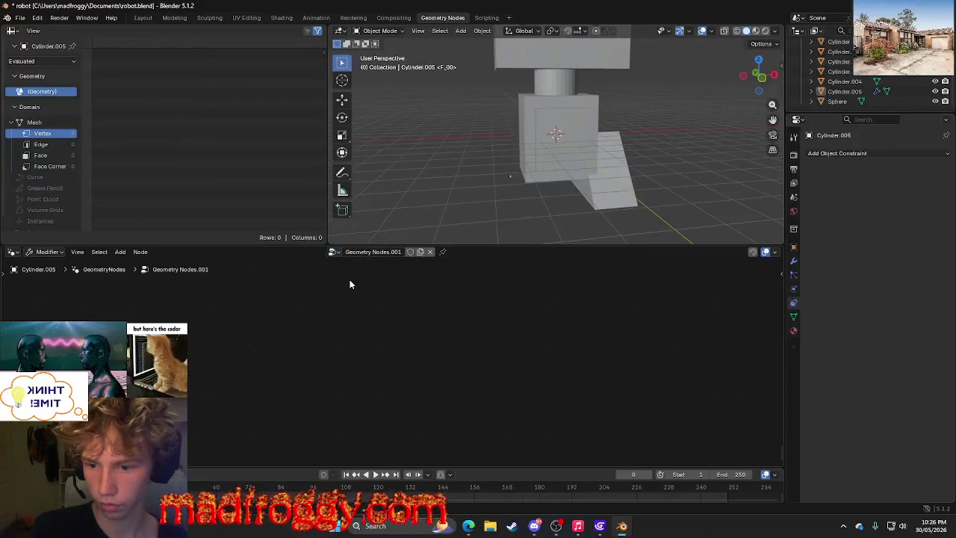
left_click(334, 252)
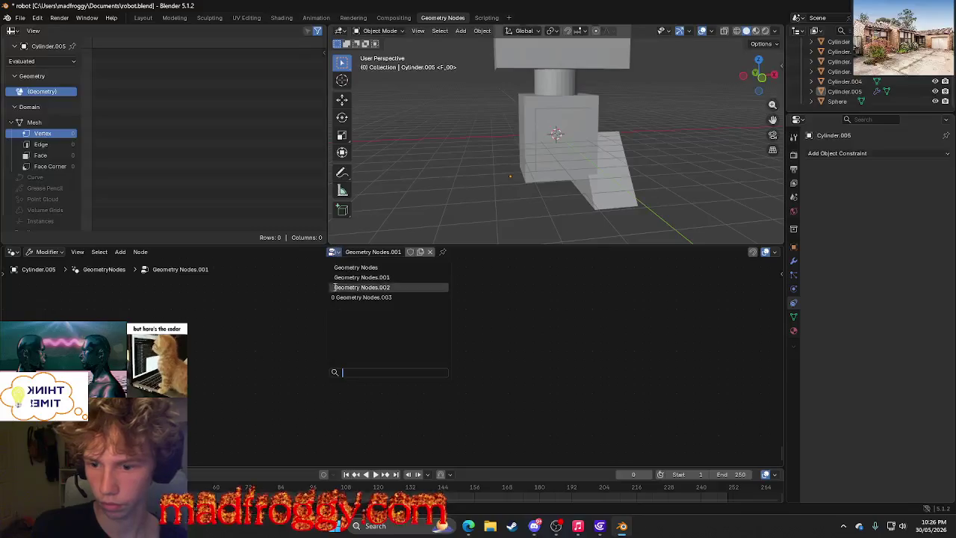
left_click(350, 300)
Search the add-node menu for 'mapping', find nothing, and go to the Animation workspace.
right_click(351, 308)
mouse_move(251, 317)
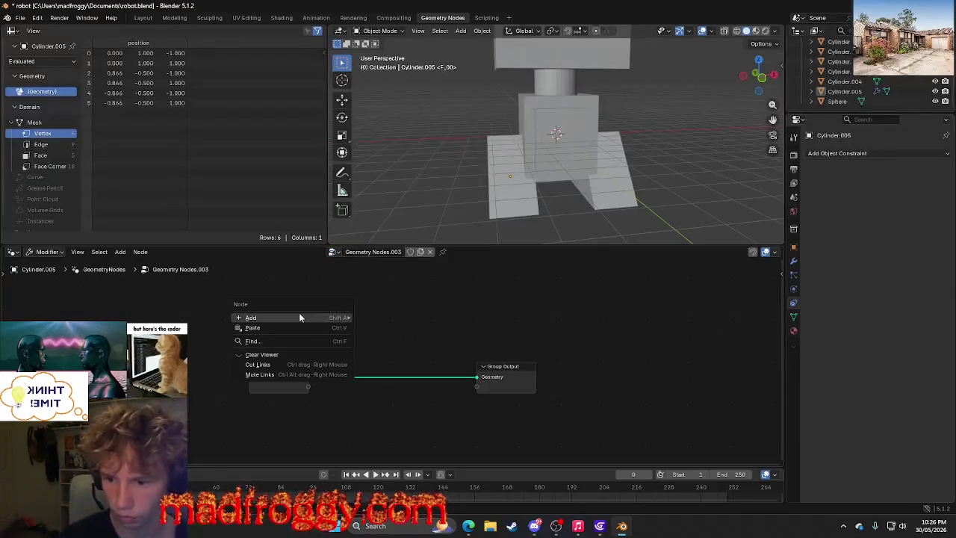
key("shift+a")
left_click(310, 274)
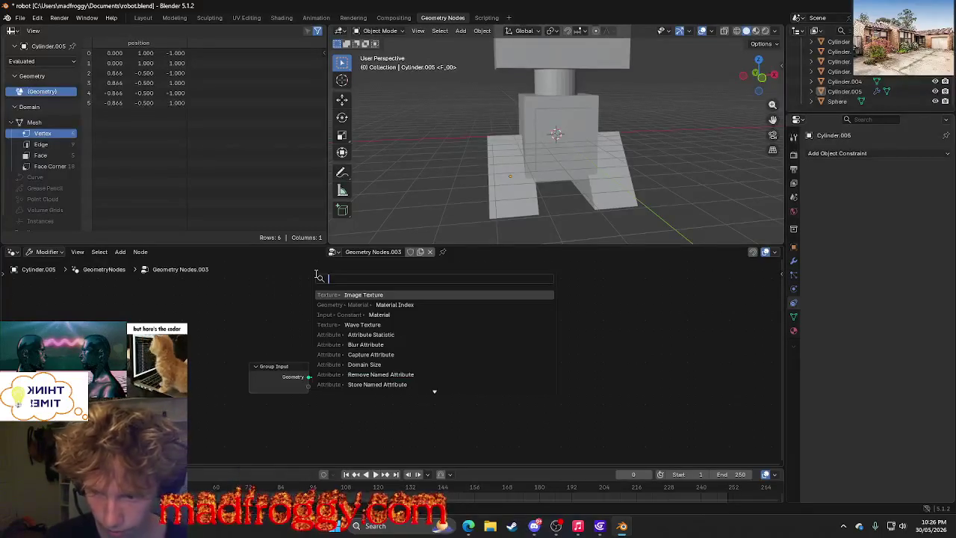
type("mater")
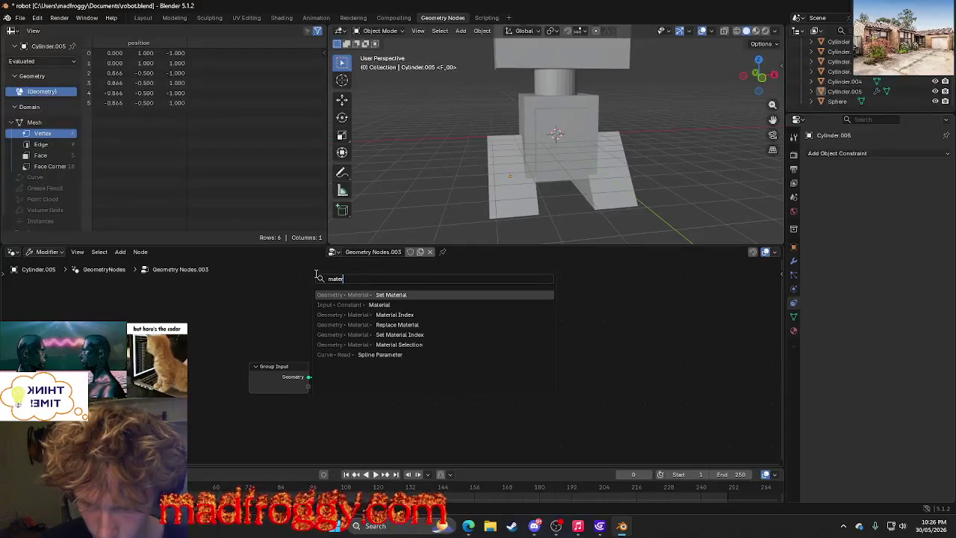
key("BackSpace")
key("BackSpace")
key("BackSpace")
type("a")
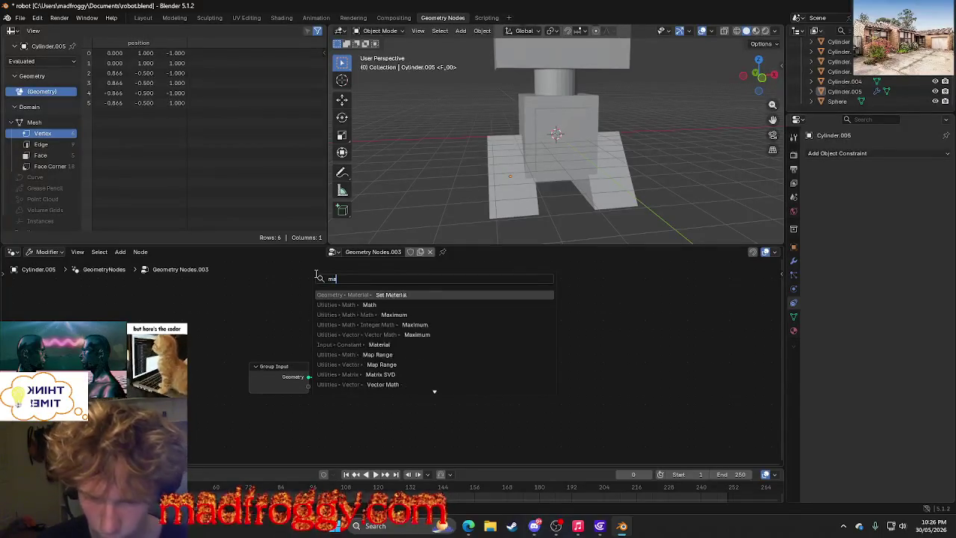
type("pping")
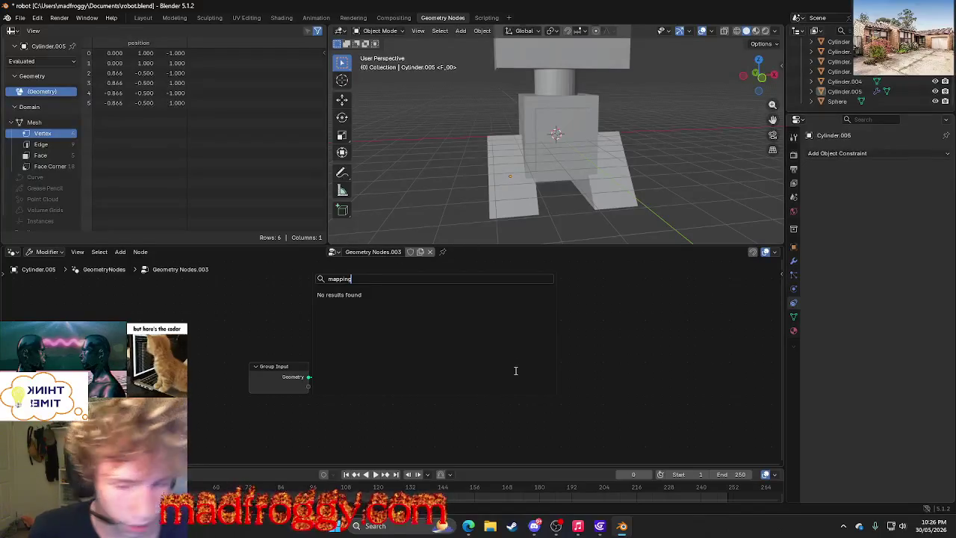
key("Escape")
left_click(335, 18)
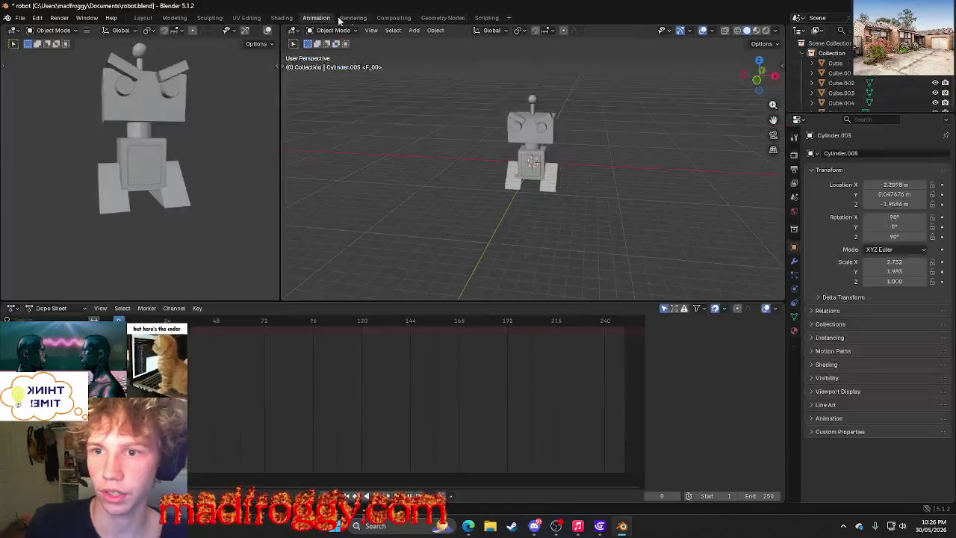
Back in UV Editing, relink Normal to the Geometry True Normal output.
left_click(389, 18)
left_click(281, 18)
left_click(246, 18)
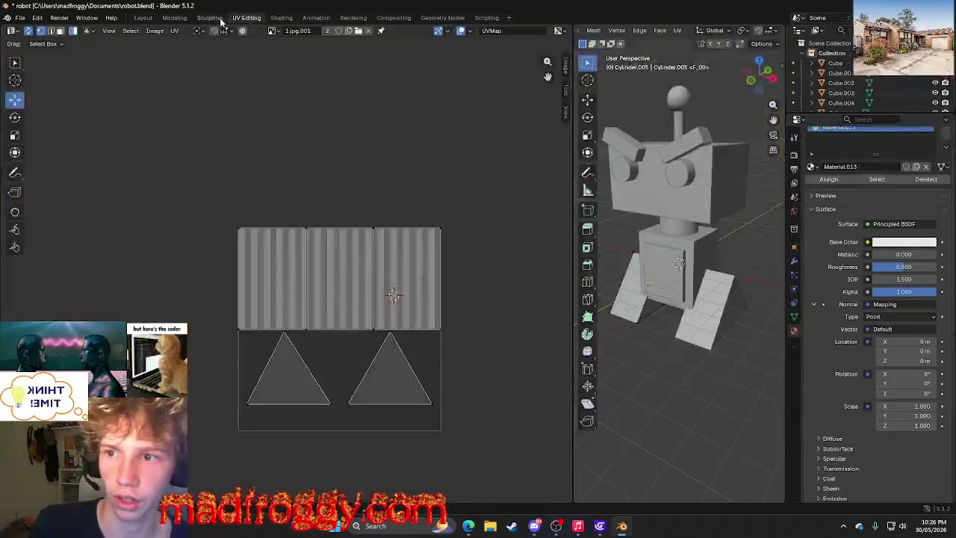
left_click(869, 329)
key("Escape")
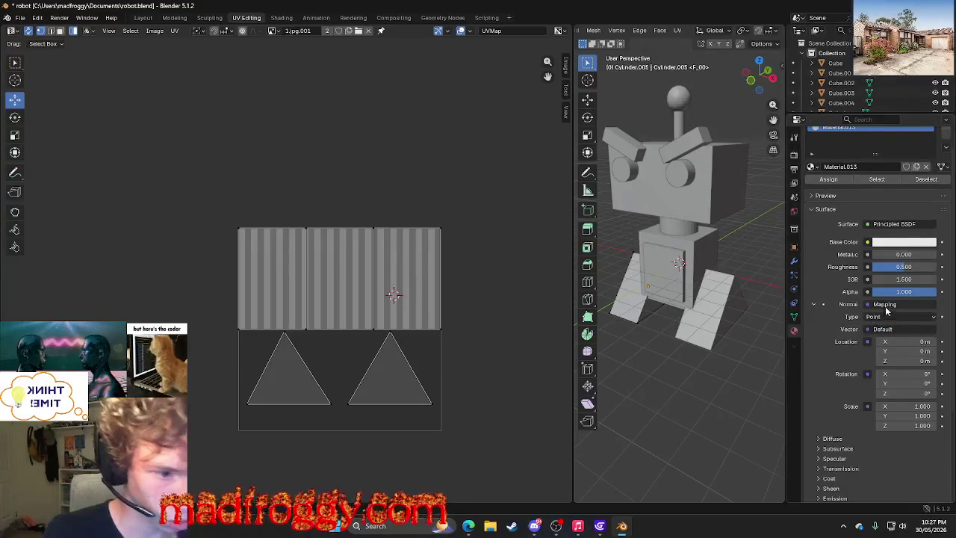
left_click(887, 306)
scroll(652, 188, "up", 3)
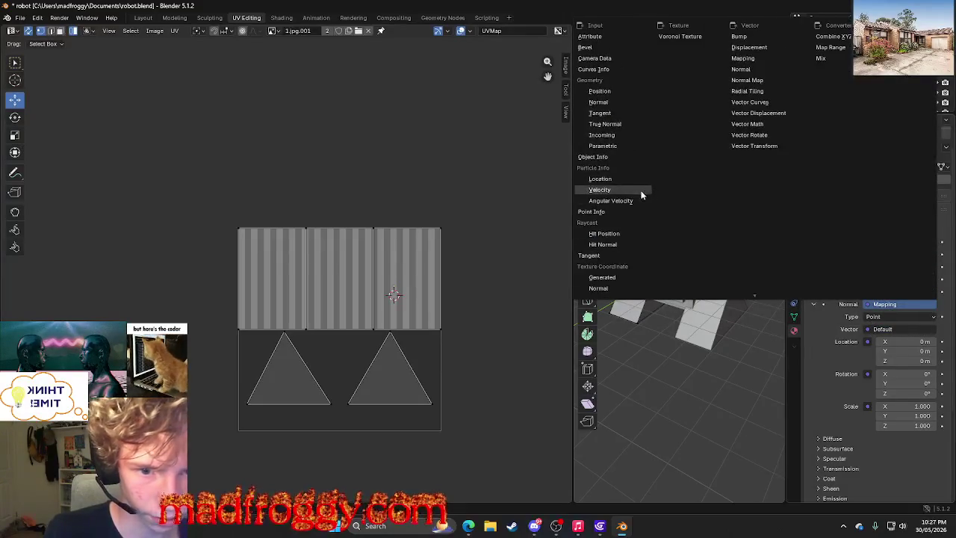
left_click(619, 123)
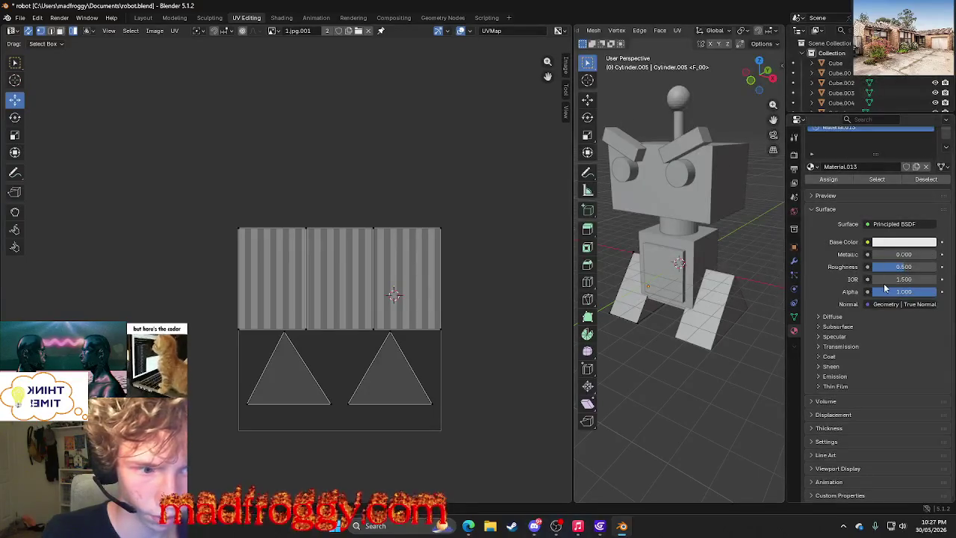
Relink Normal to the Texture Coordinate UV output instead.
left_click(881, 304)
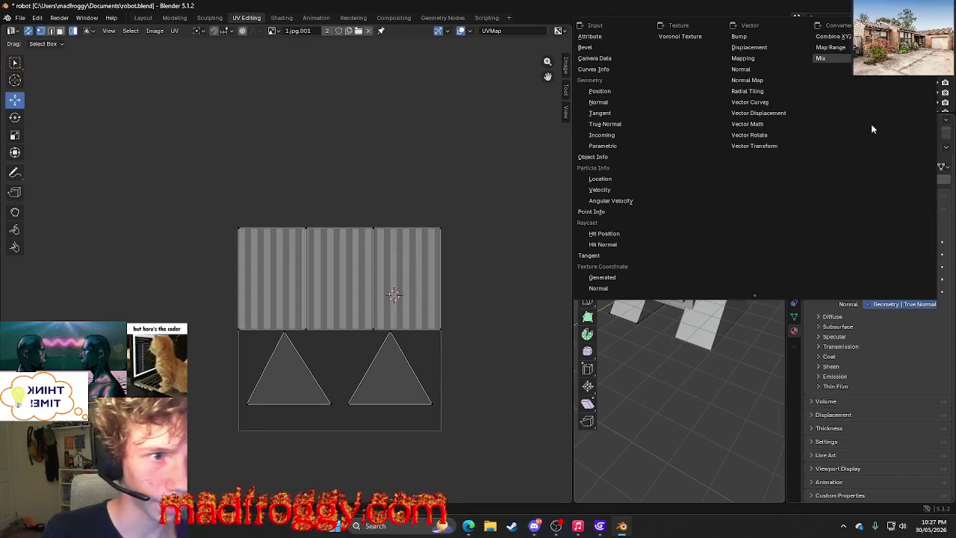
scroll(859, 132, "down", 3)
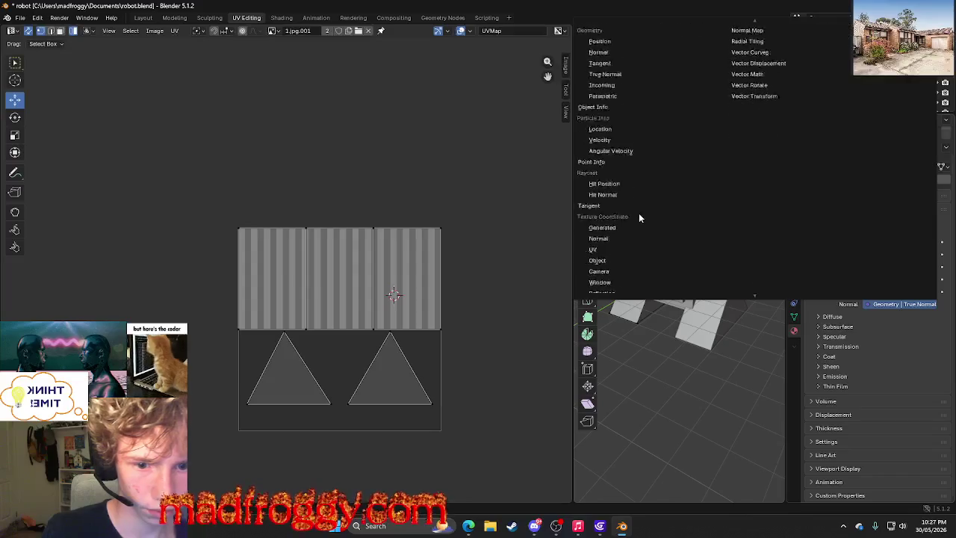
left_click(602, 237)
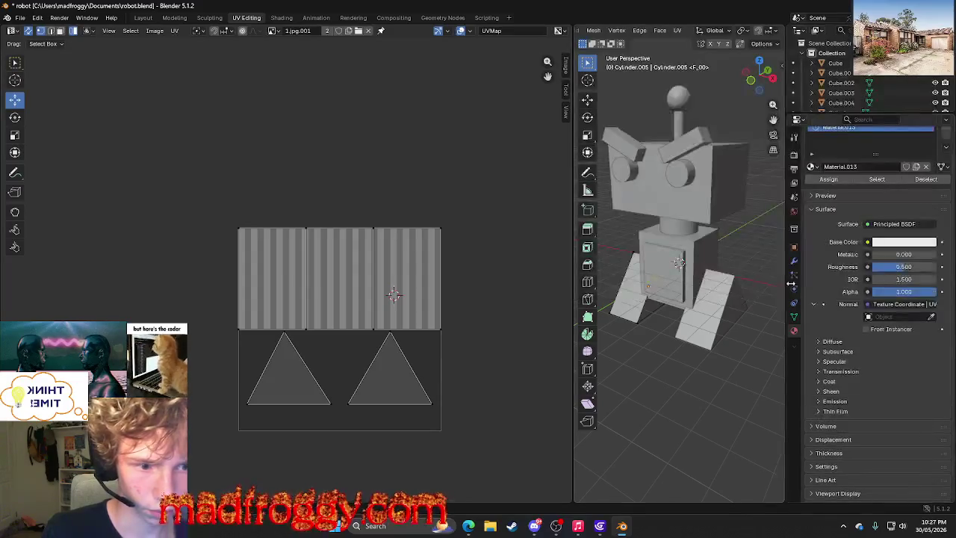
left_click(909, 309)
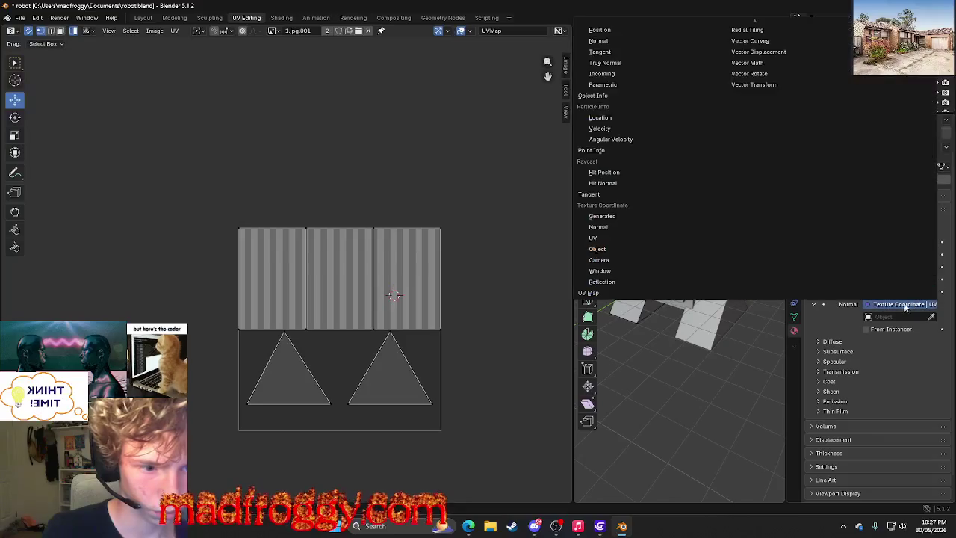
scroll(594, 201, "up", 2)
scroll(594, 200, "up", 1)
scroll(605, 163, "up", 1)
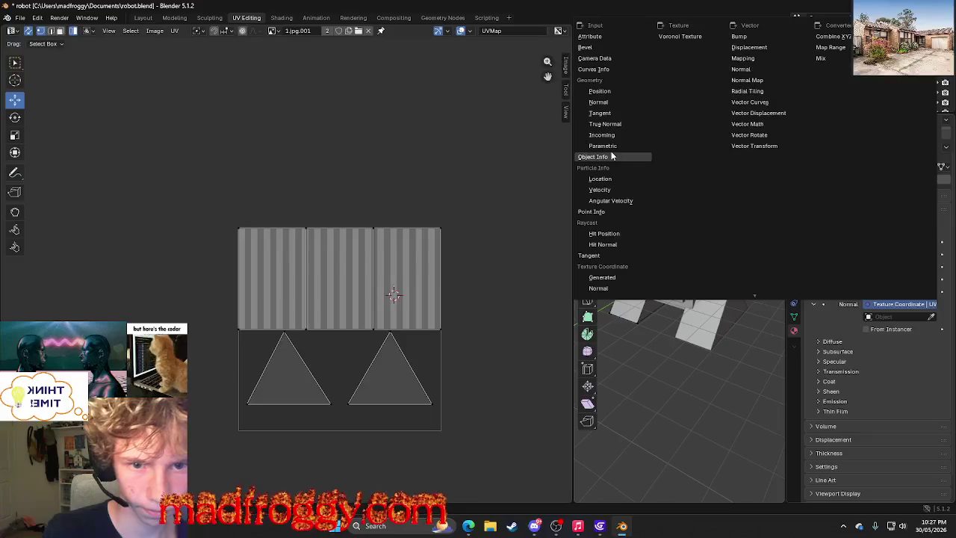
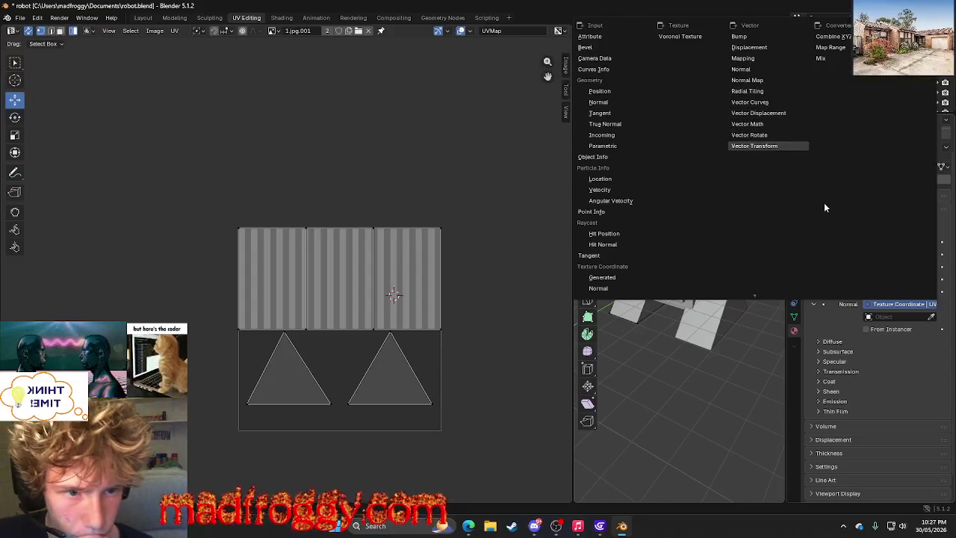
Connect a UV Map node set to UVMap into the material's Normal input.
left_click(870, 308)
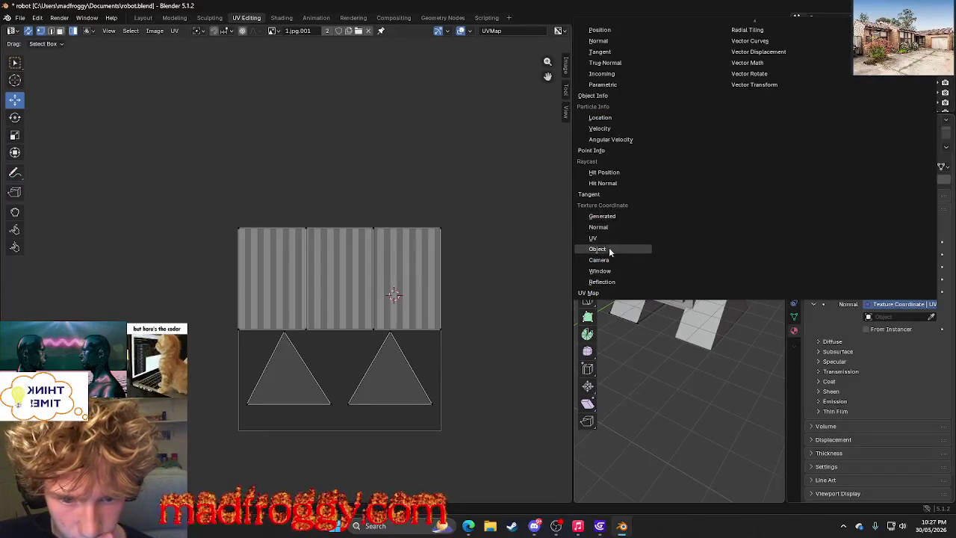
left_click(612, 259)
left_click(887, 306)
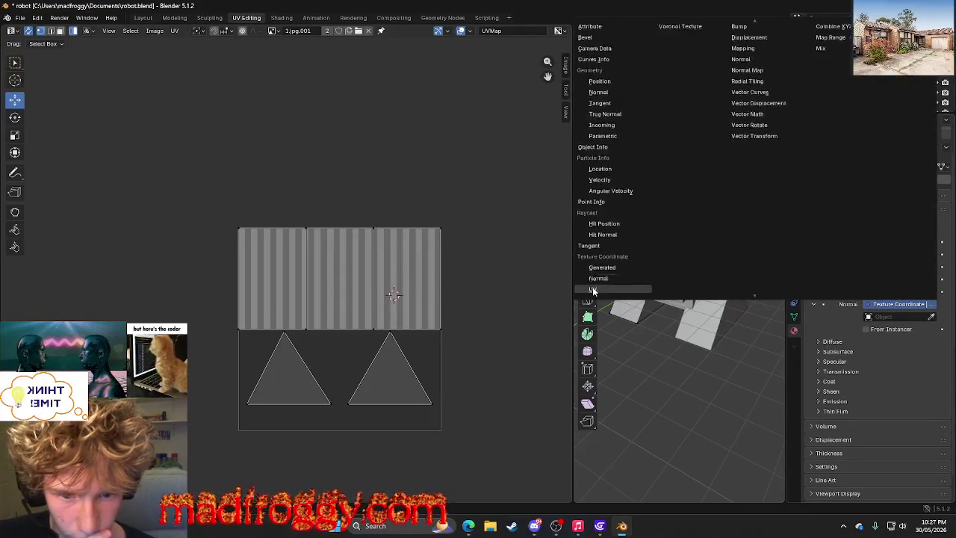
left_click(592, 291)
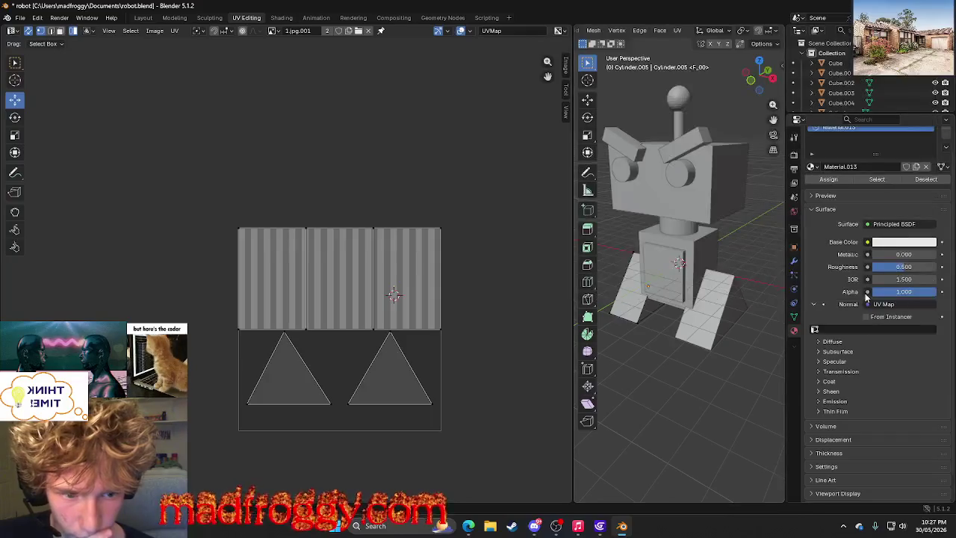
left_click(847, 329)
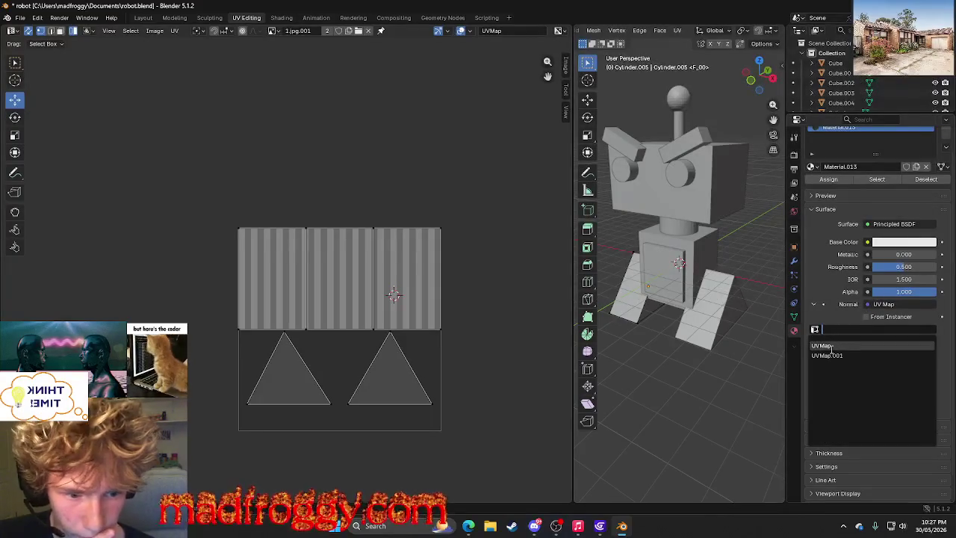
left_click(831, 347)
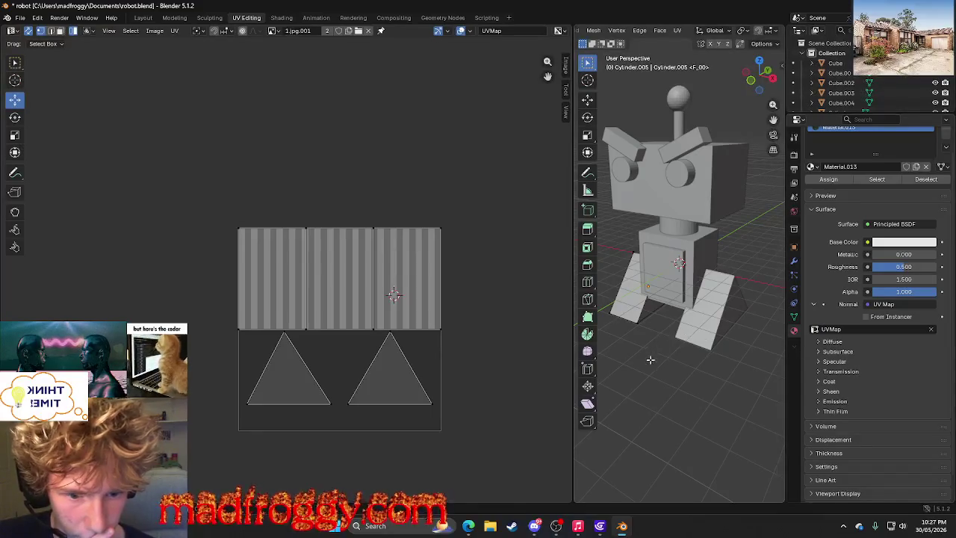
Orbit the robot, select every UV face of its leg, then switch to File Explorer.
middle_click_drag(692, 339, 672, 314)
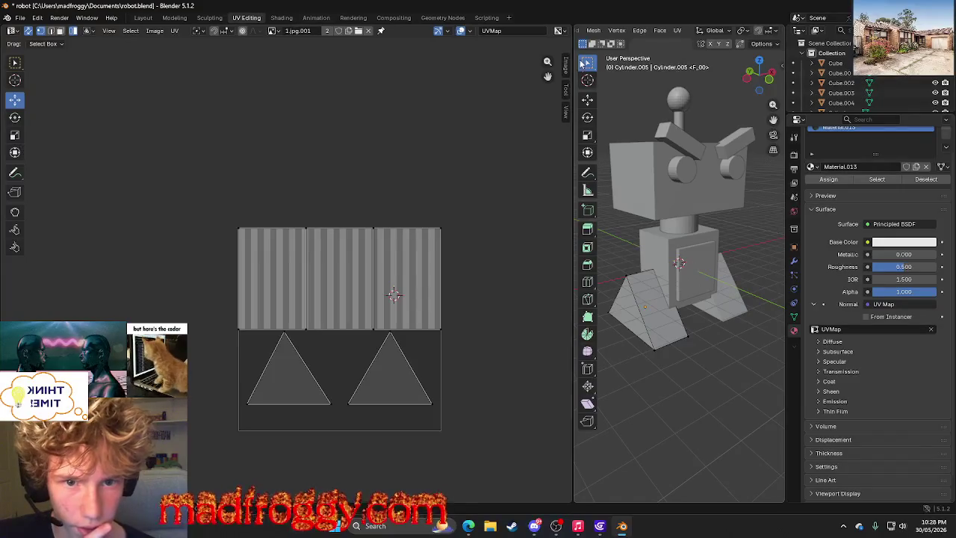
middle_click_drag(697, 314, 669, 312)
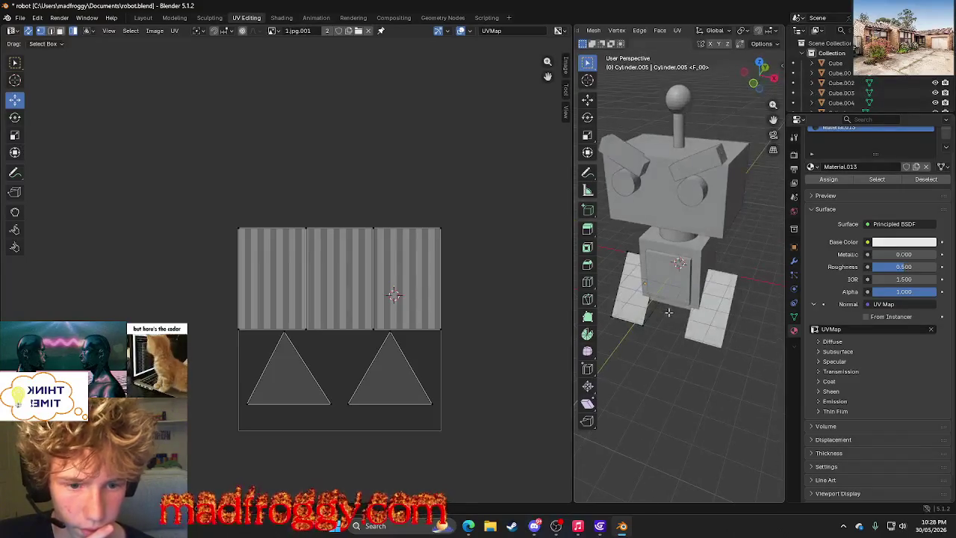
left_click(743, 267)
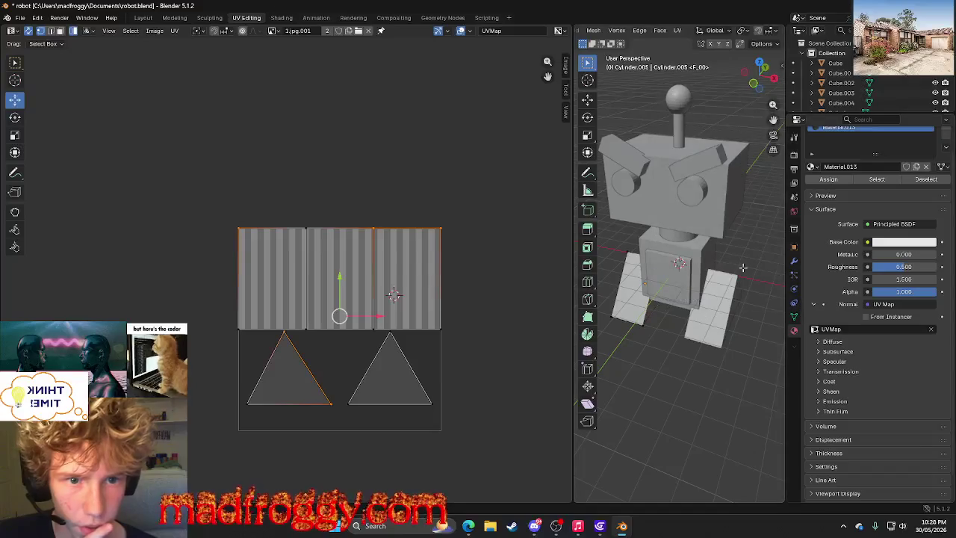
key("a")
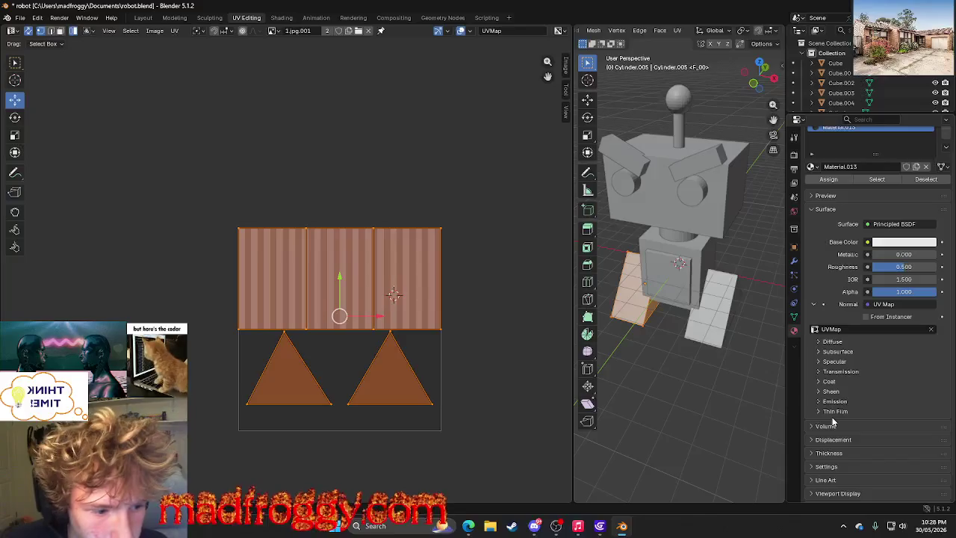
left_click(490, 526)
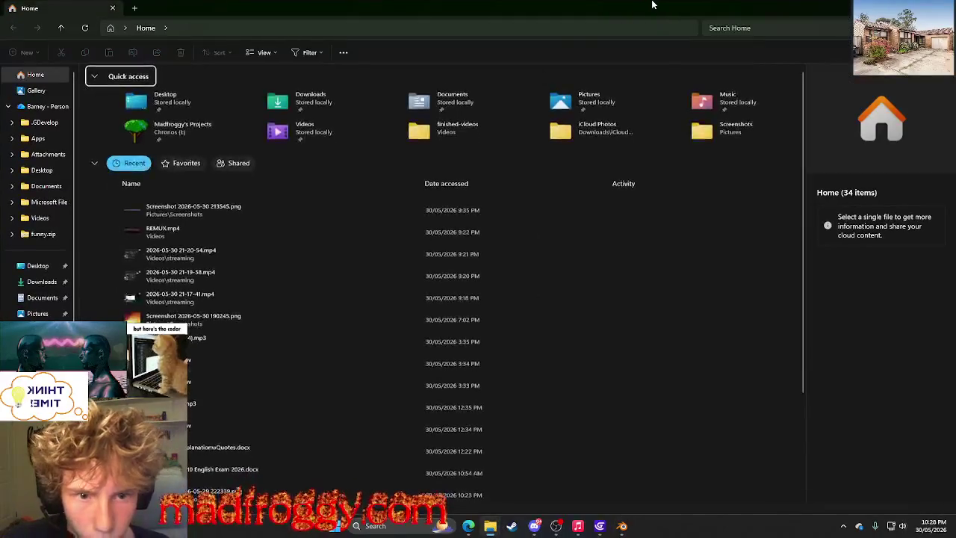
Shrink Explorer and browse recent files and Pictures to find an earlier Blender robot screenshot.
left_click_drag(710, 9, 605, 34)
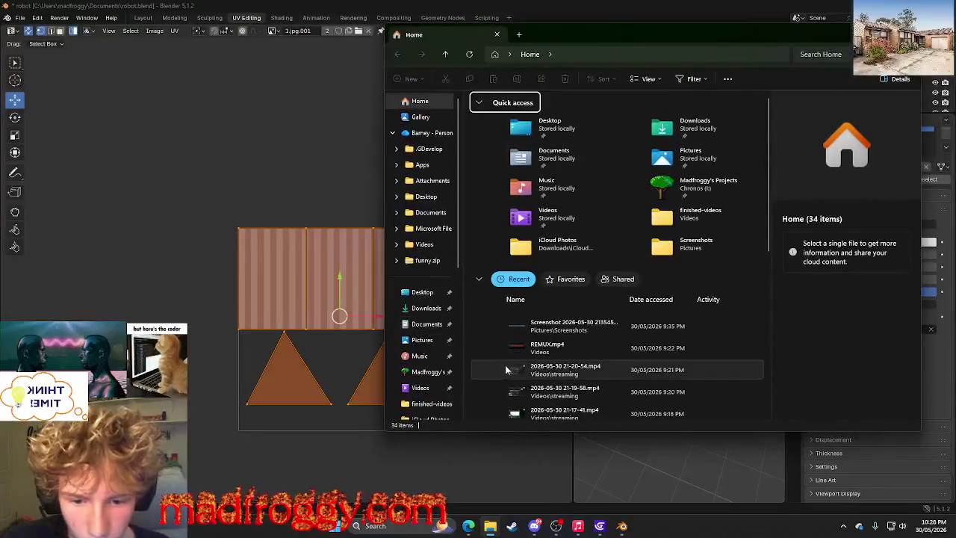
left_click(514, 369)
scroll(514, 369, "down", 3)
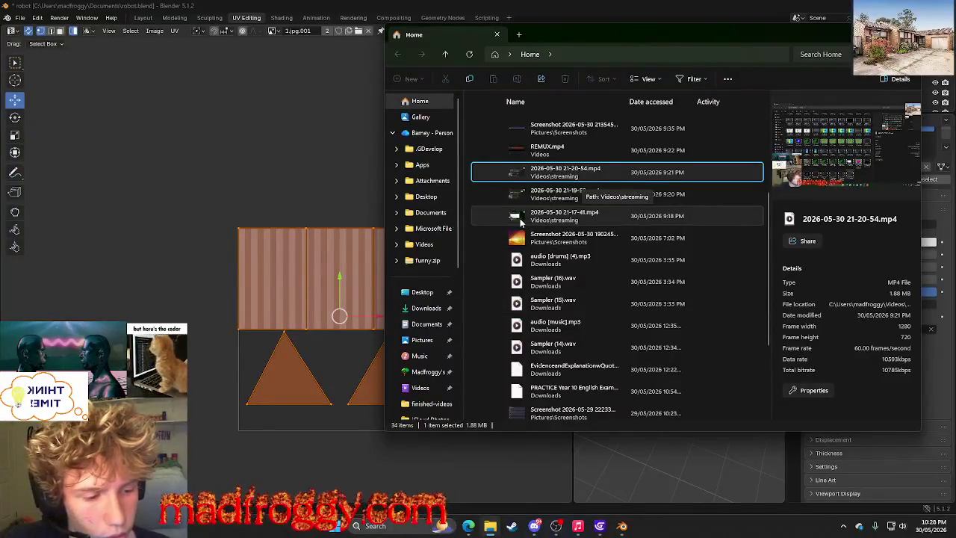
left_click(421, 339)
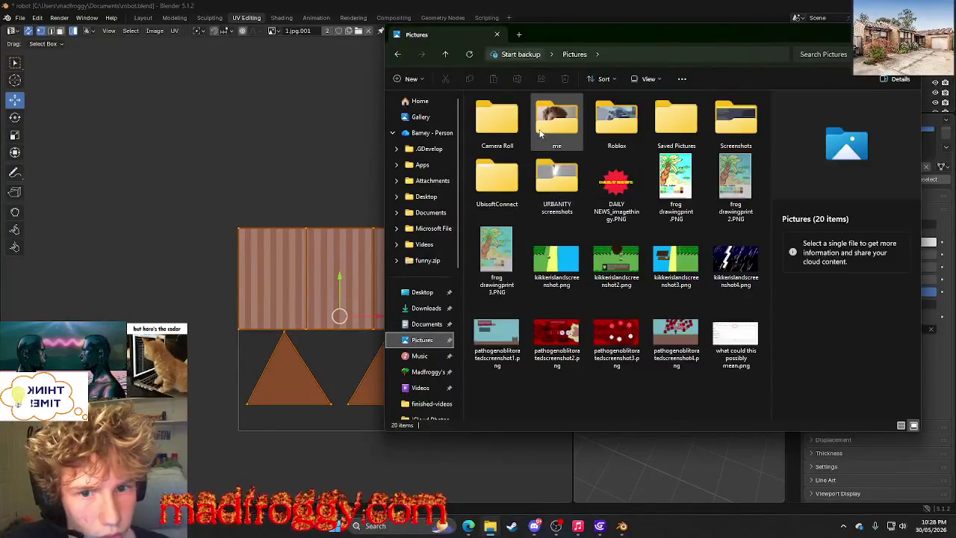
left_click(393, 295)
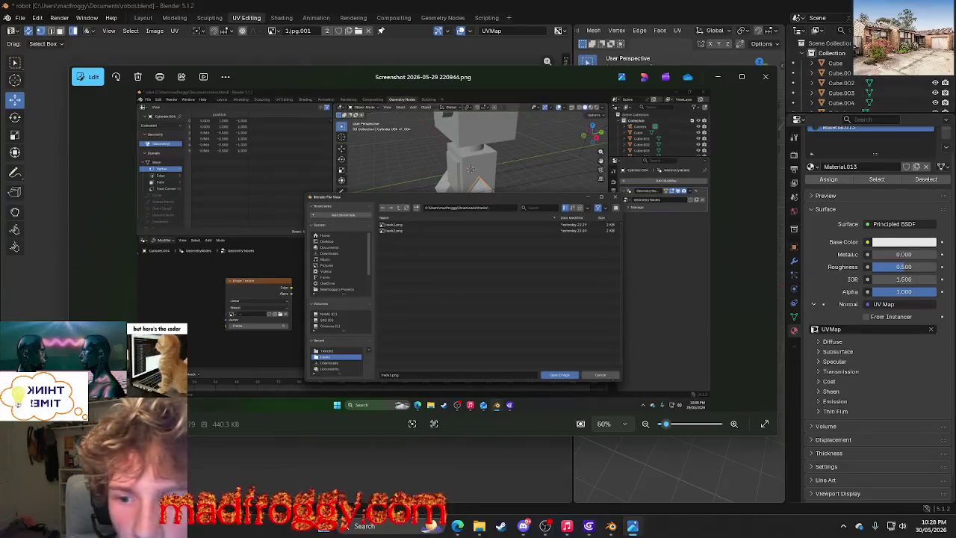
Review the older material-setup screenshot in Photos, then close the viewer and return to Blender.
left_click(765, 76)
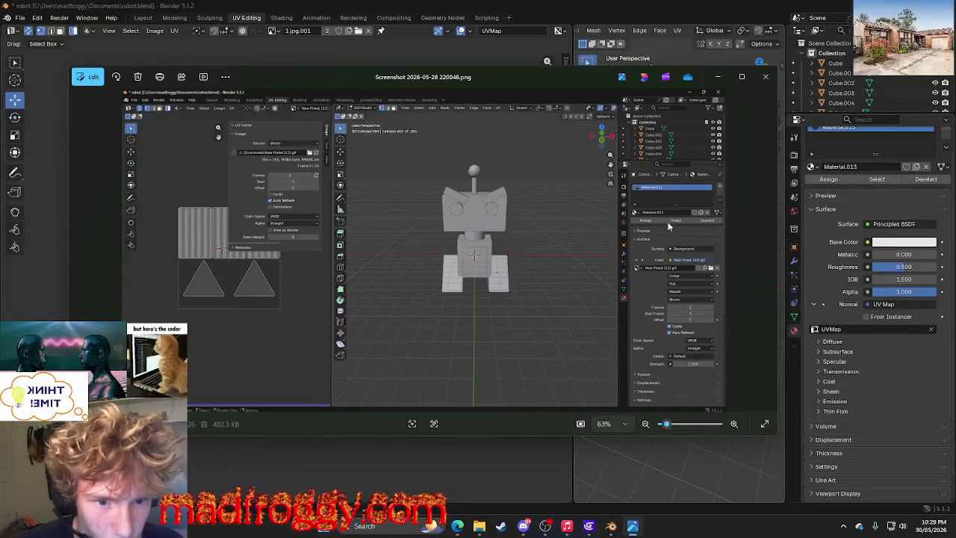
left_click(764, 76)
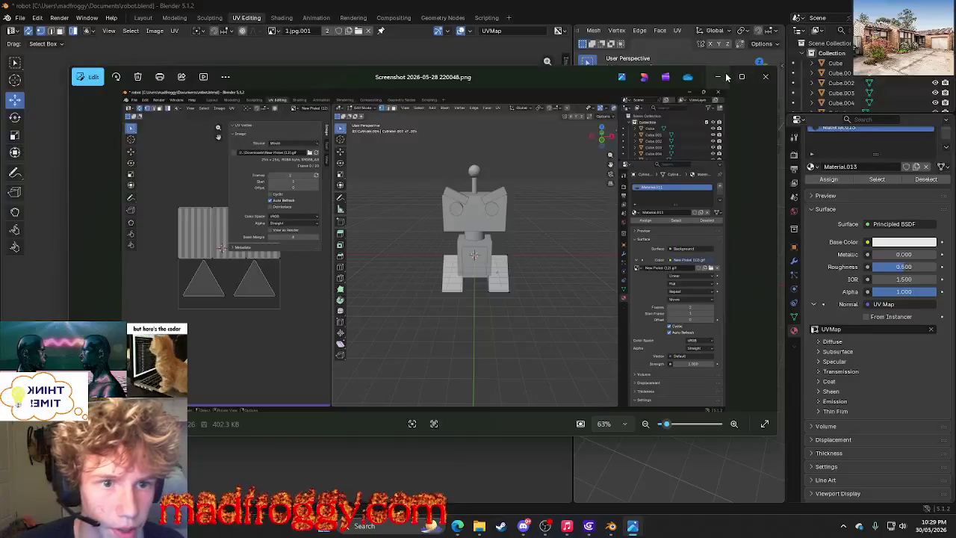
left_click(877, 254)
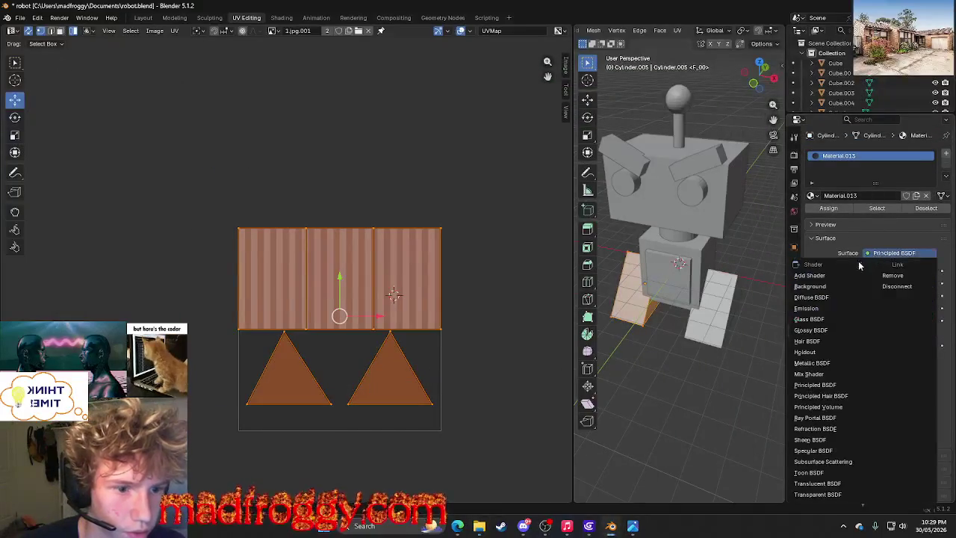
Set the surface to Background, compare with the reference screenshot, and feed an Image Texture into Color.
left_click(828, 298)
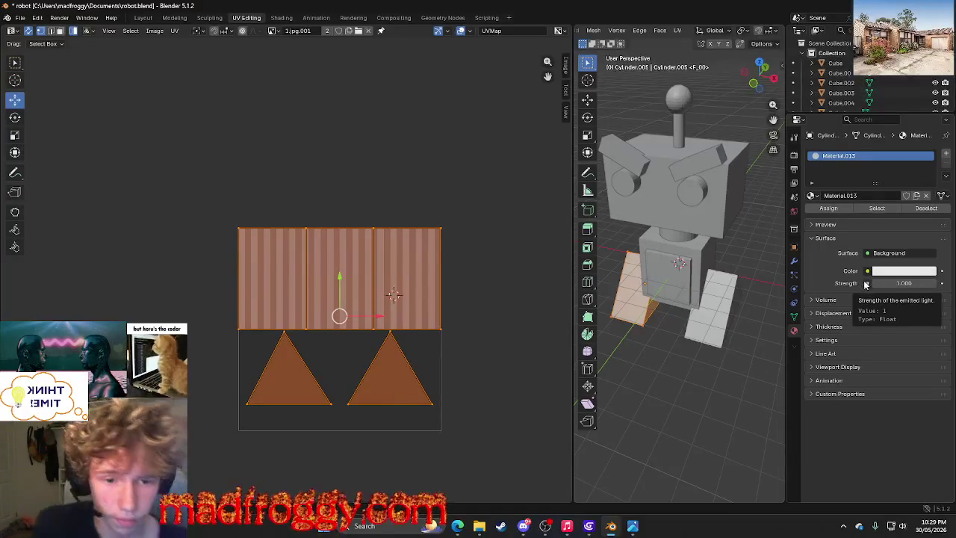
key("alt+Tab")
key("alt+Tab")
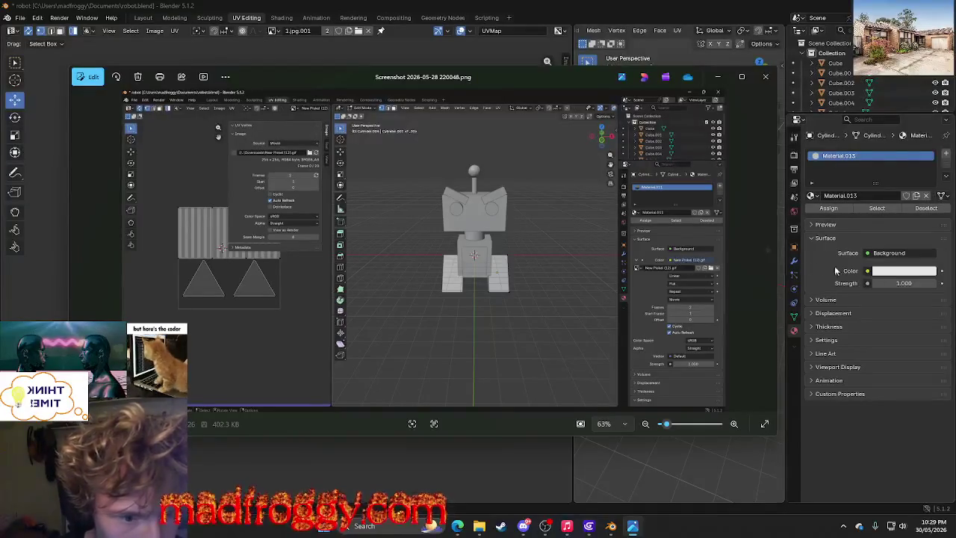
left_click(868, 272)
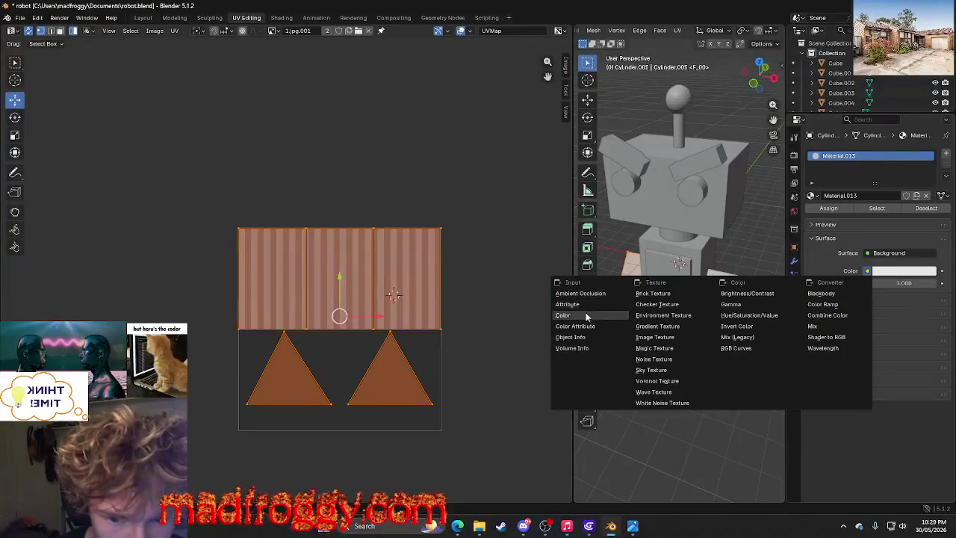
left_click(582, 316)
left_click(867, 253)
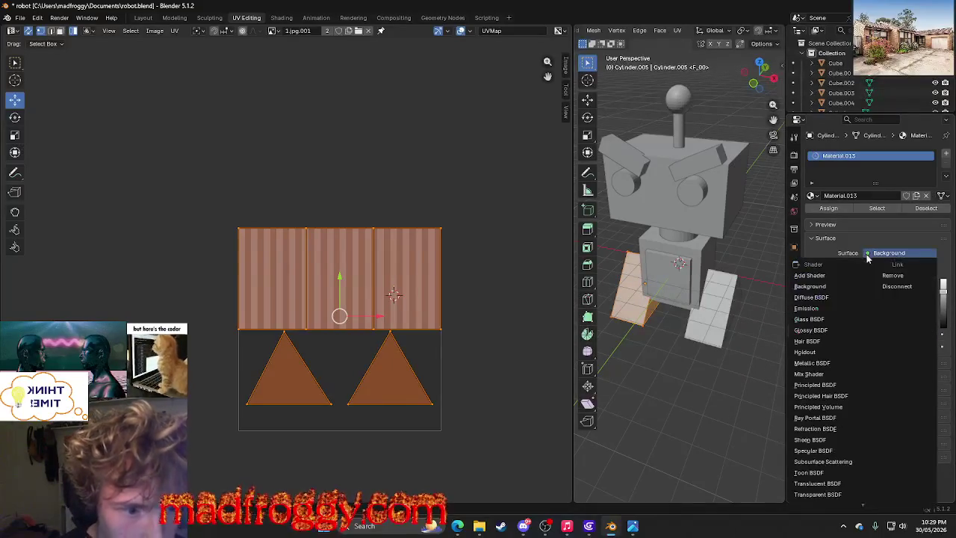
left_click(842, 283)
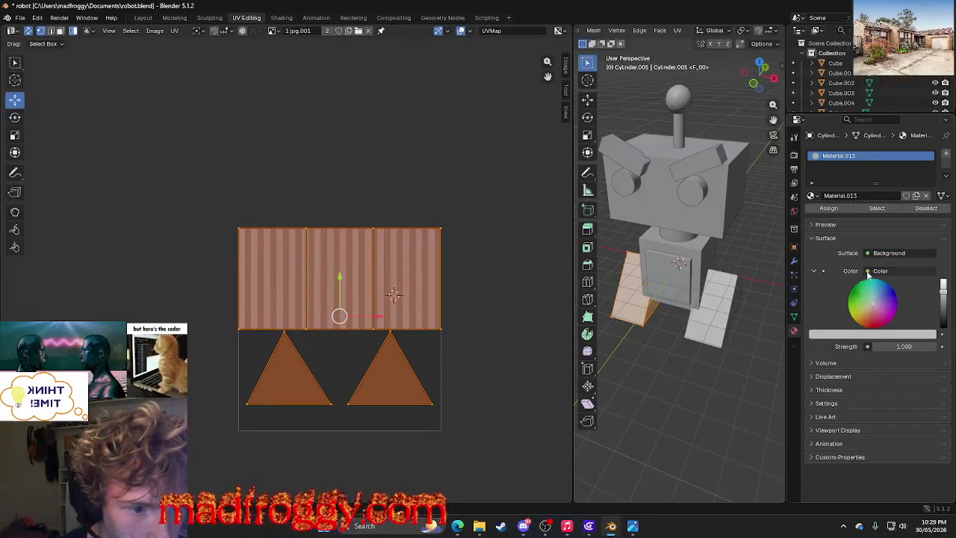
left_click(868, 274)
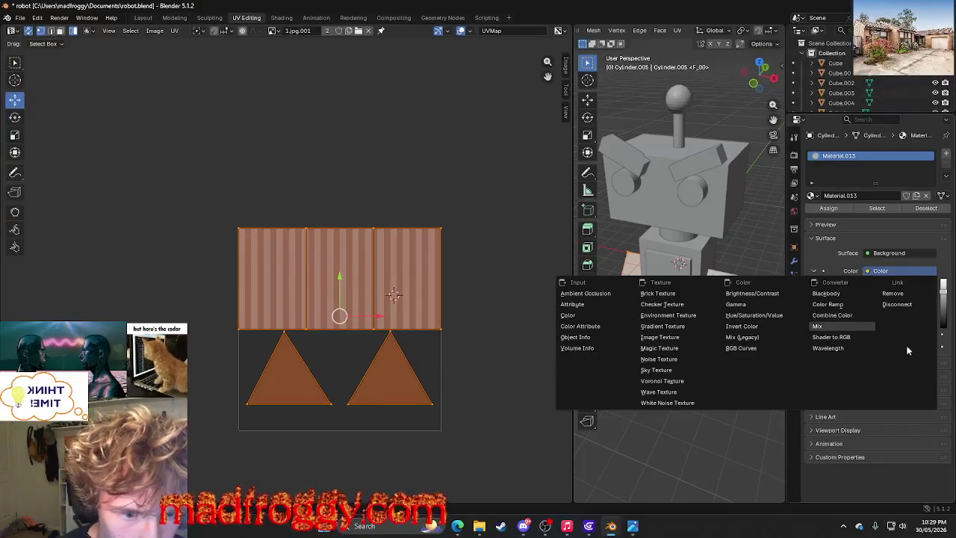
left_click(660, 337)
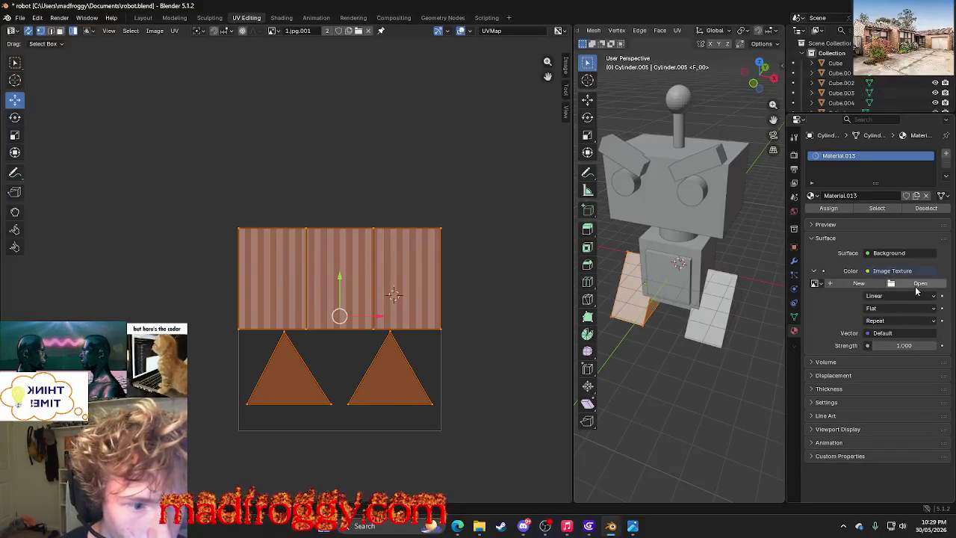
Browse Downloads, Music, Pictures, Videos and Fonts for a texture image, then cancel loading.
left_click(917, 290)
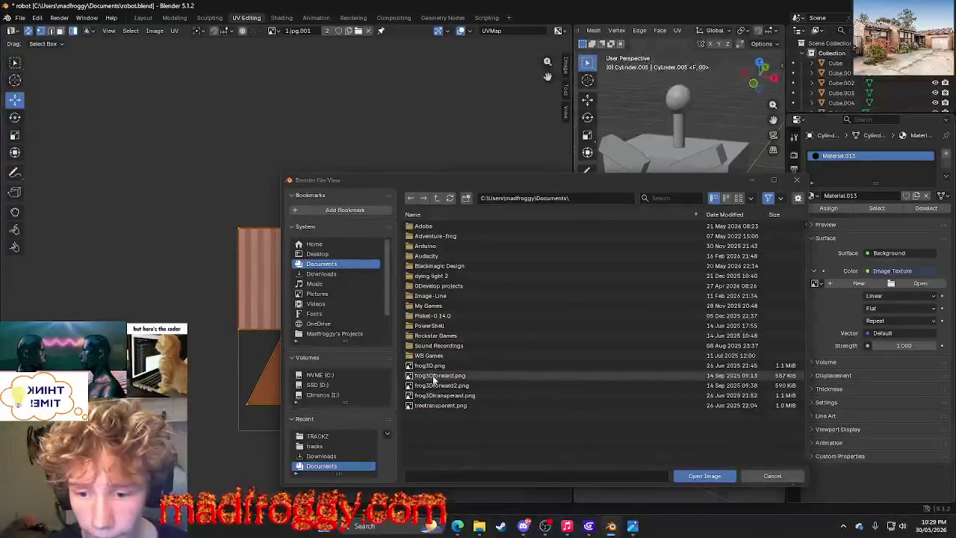
left_click(321, 274)
left_click(314, 284)
left_click(317, 293)
left_click(315, 304)
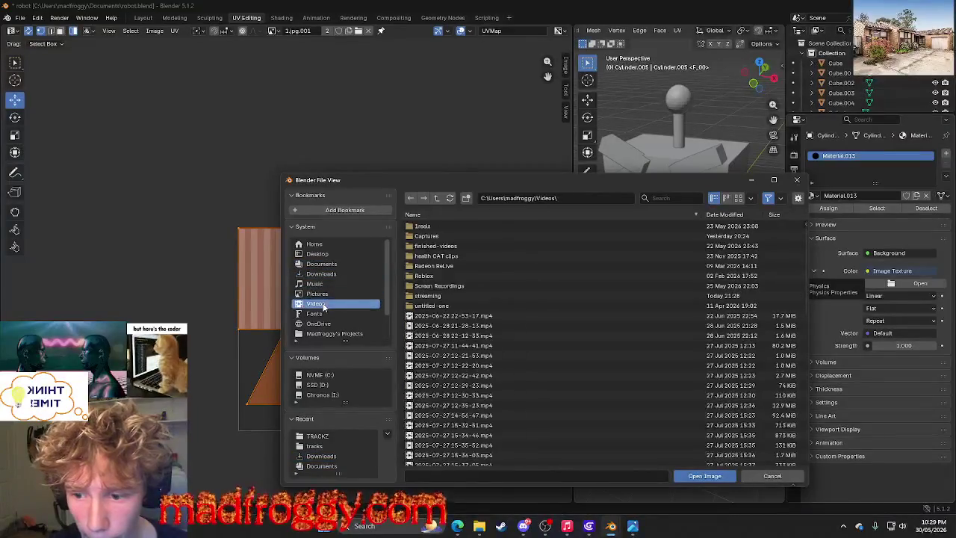
left_click(314, 313)
left_click(321, 273)
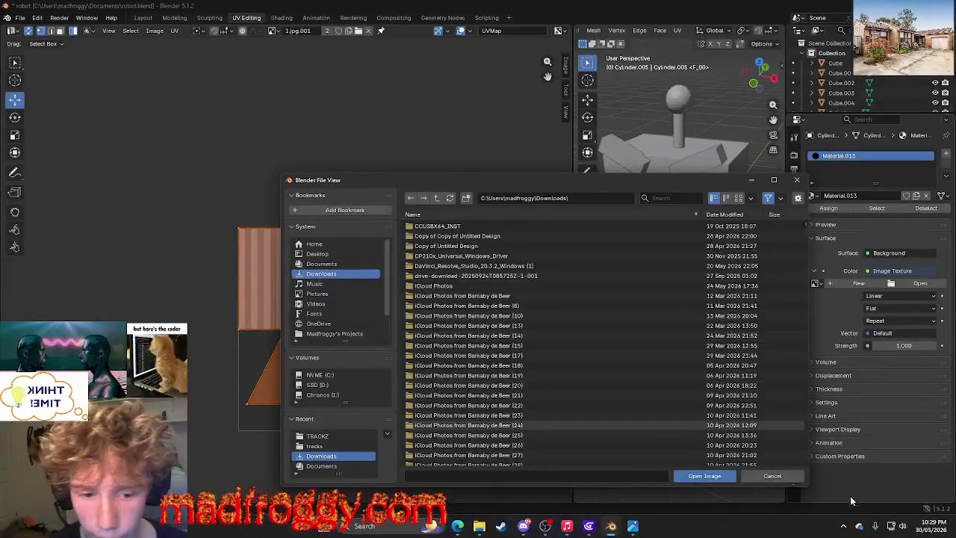
left_click(776, 477)
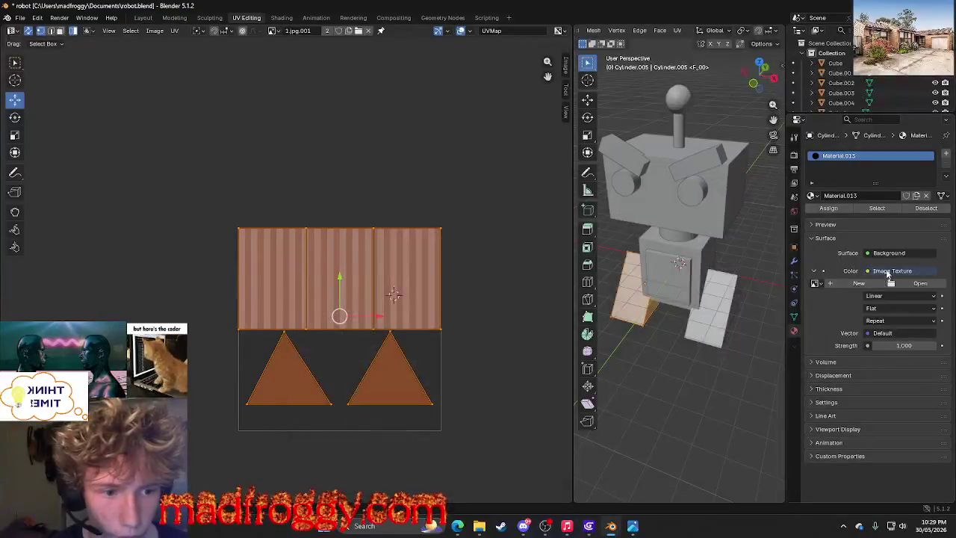
Switch Material.013's surface shader from Background to Principled BSDF.
left_click(889, 253)
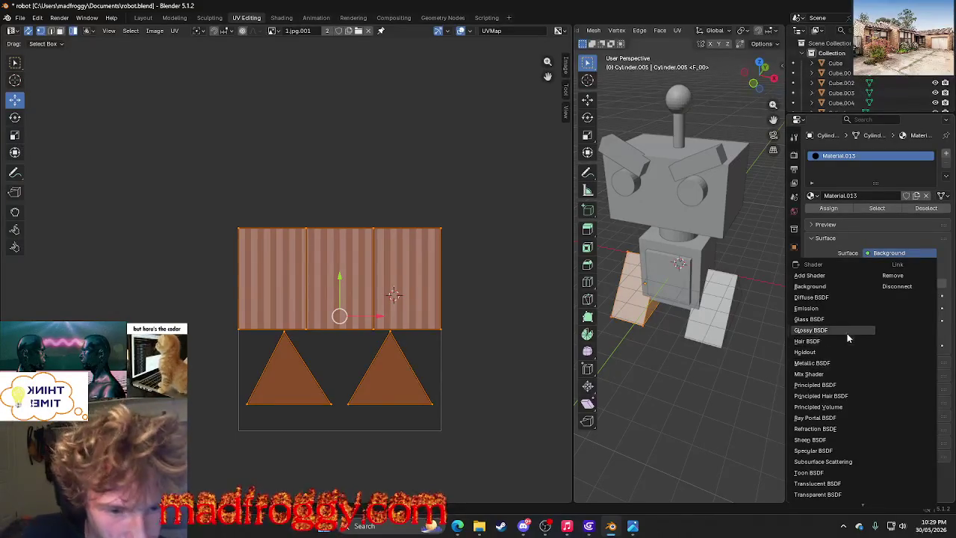
left_click(859, 252)
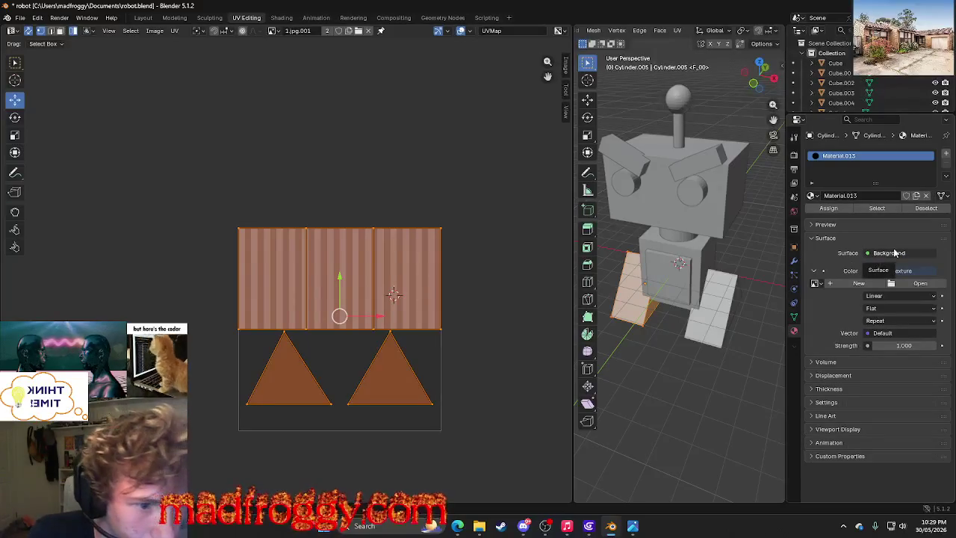
left_click(894, 252)
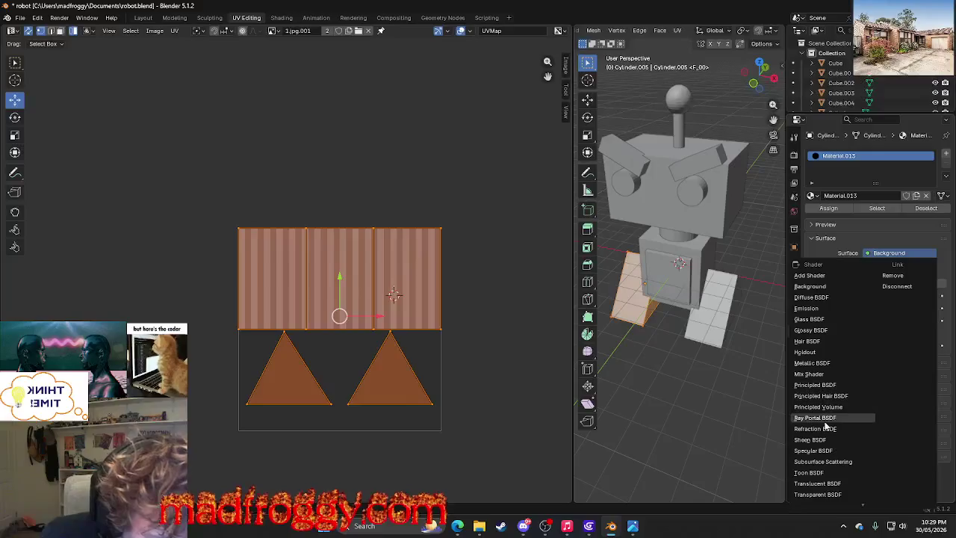
left_click(814, 385)
left_click(867, 270)
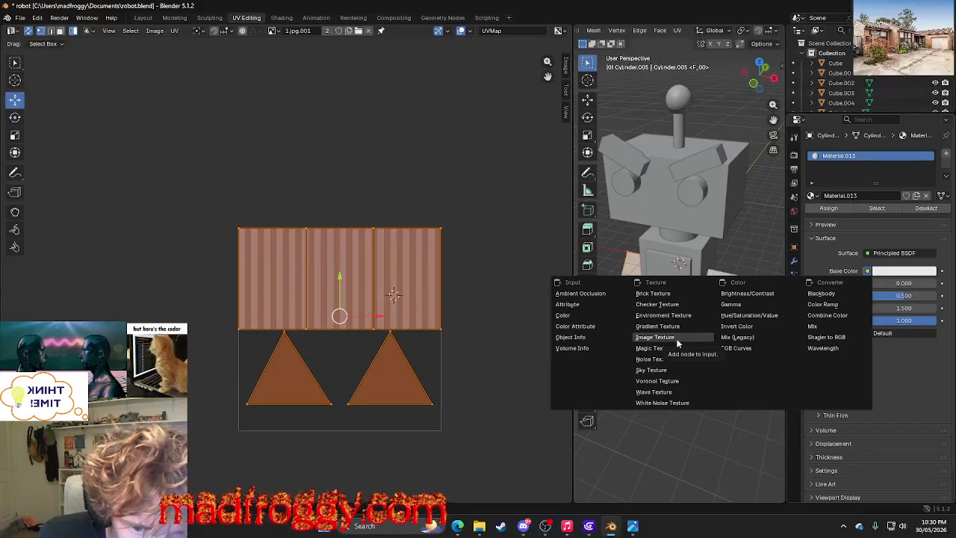
Link an Image Texture to Base Color and browse Downloads, Desktop and home folders for an image.
left_click(677, 340)
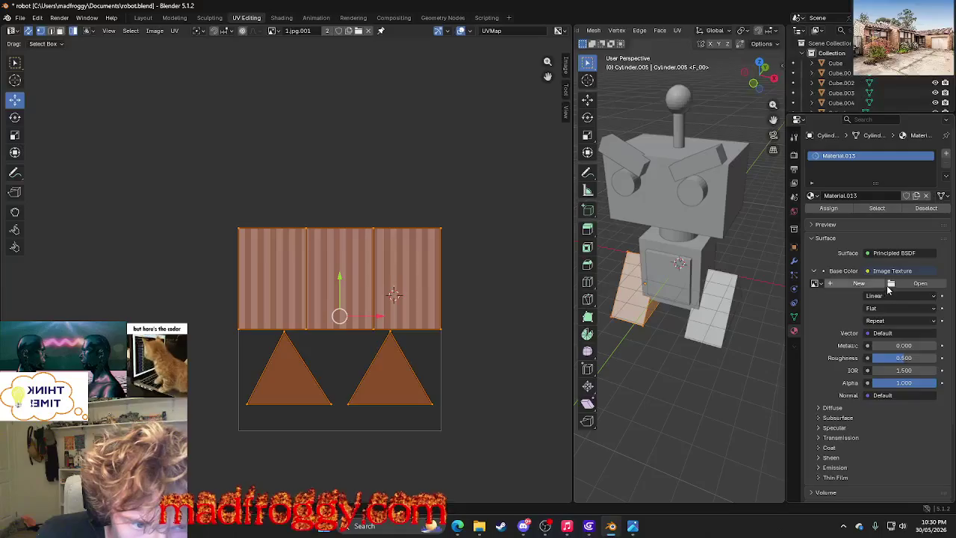
left_click(891, 284)
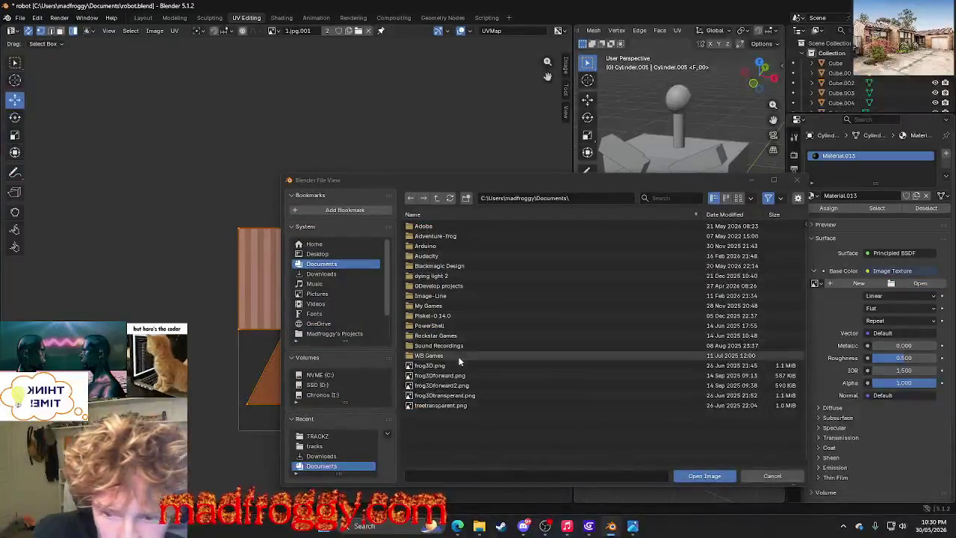
left_click(341, 274)
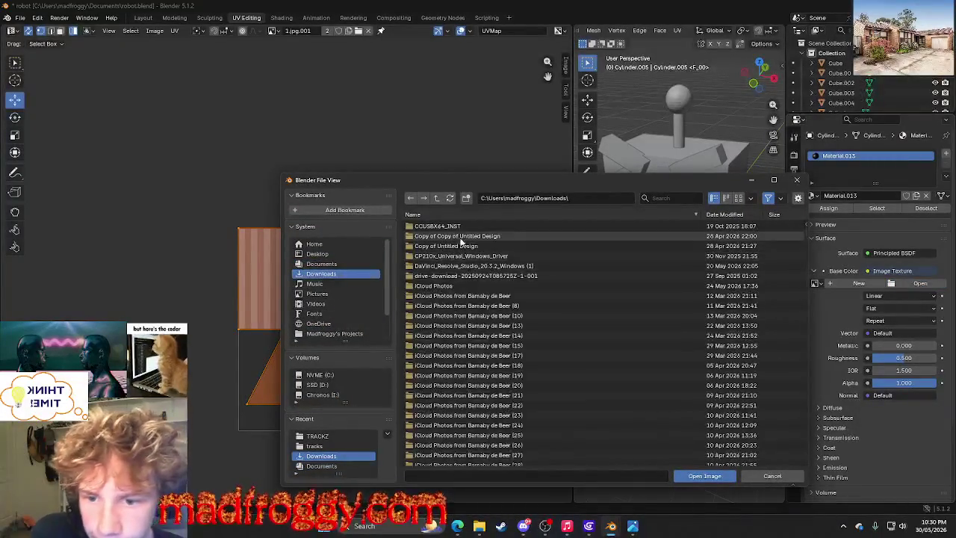
left_click(317, 254)
left_click(314, 245)
left_click(321, 274)
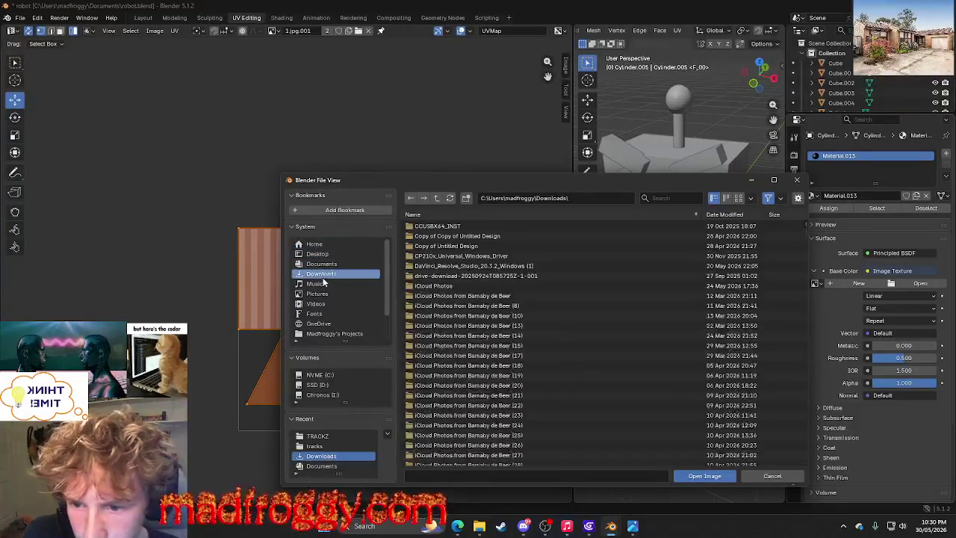
Filter Downloads by 'tr', load 1.jpg from TRACKZ, deselect UV faces, and switch to Shading.
left_click(658, 198)
type("tr")
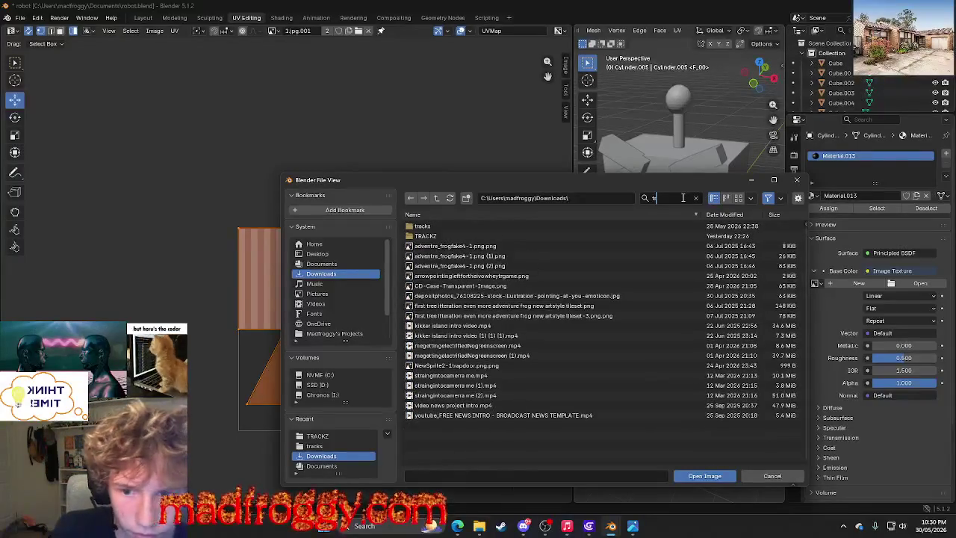
double_click(425, 236)
left_click(421, 226)
left_click(704, 476)
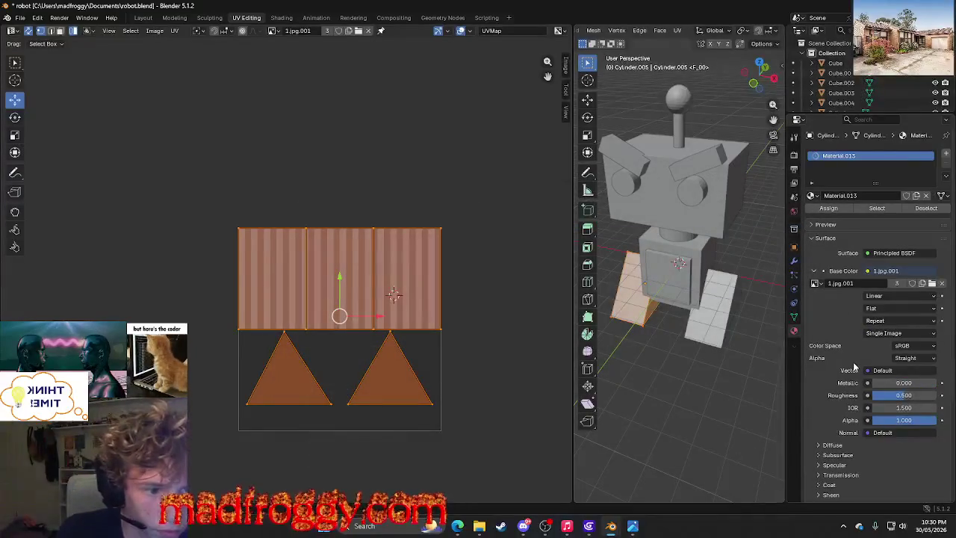
key("alt+a")
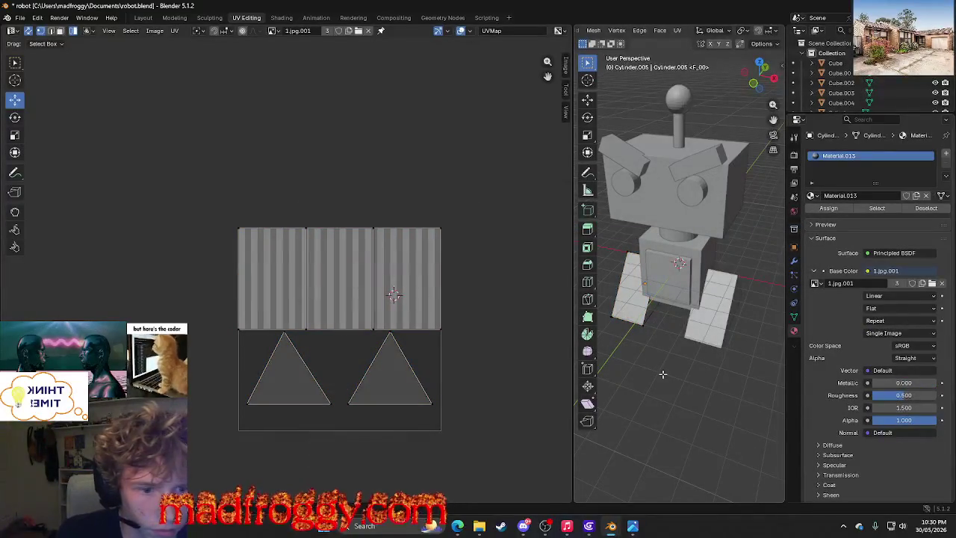
left_click(278, 18)
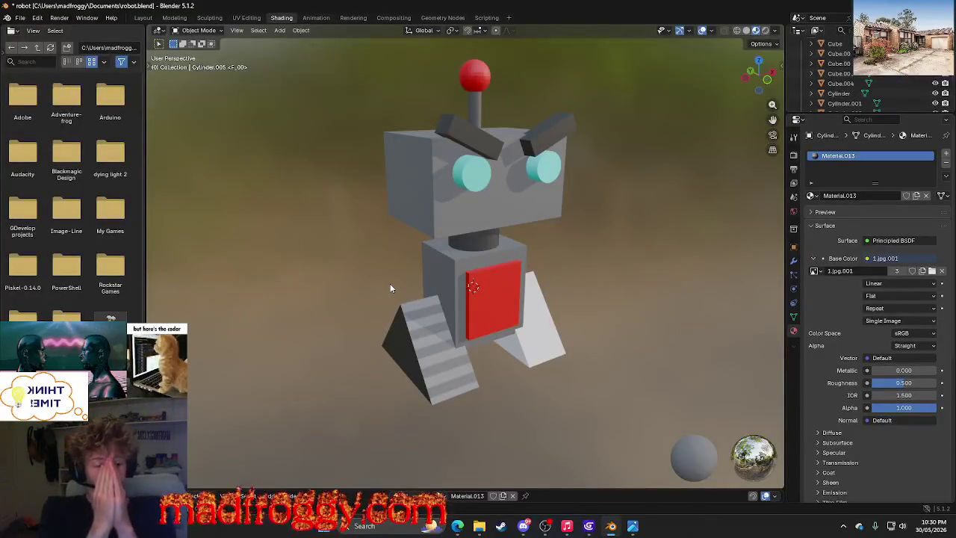
Orbit to inspect the striped robot texture, return to UV Editing, then bring the stream browser forward.
mouse_move(390, 288)
middle_mouse_down()
mouse_move(331, 309)
mouse_move(277, 288)
mouse_move(365, 300)
middle_mouse_up()
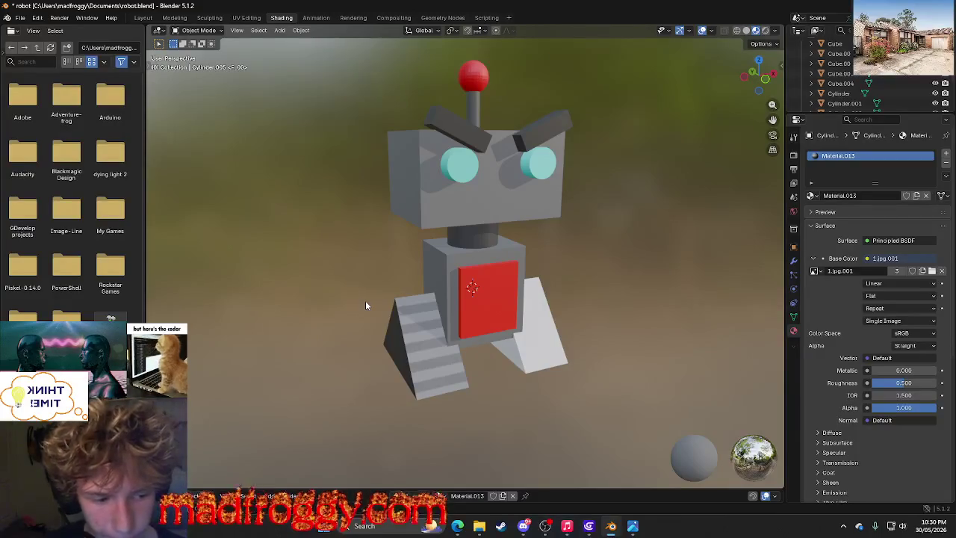
left_click(247, 18)
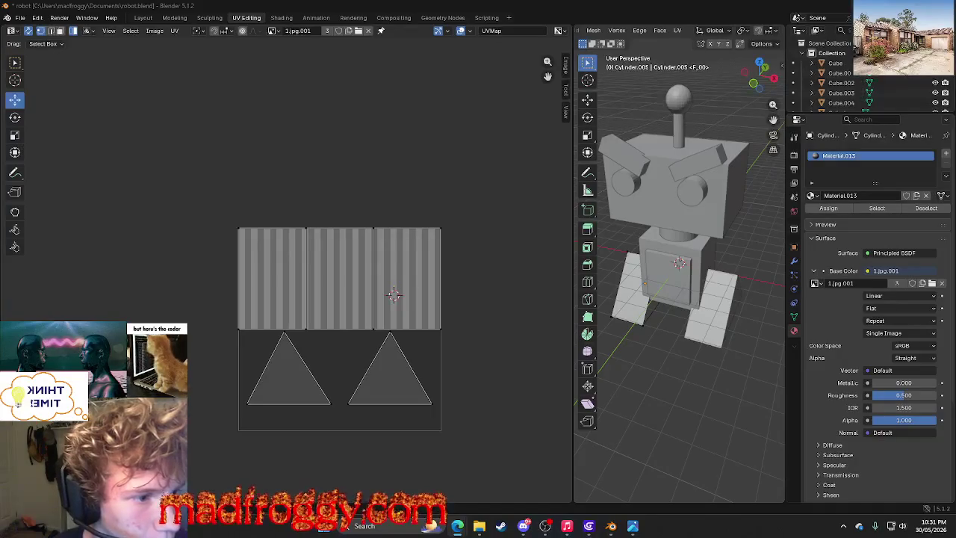
key("alt+Tab")
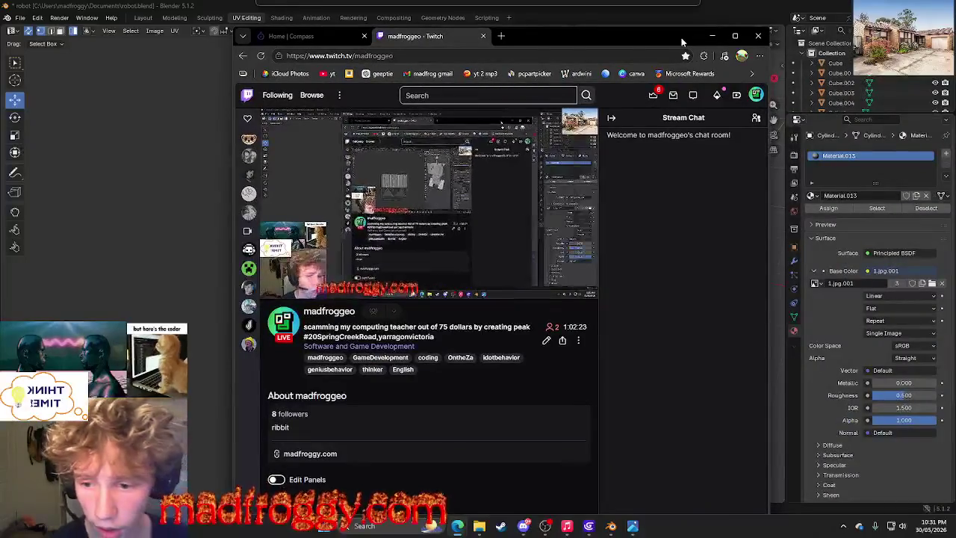
left_click_drag(683, 35, 955, 84)
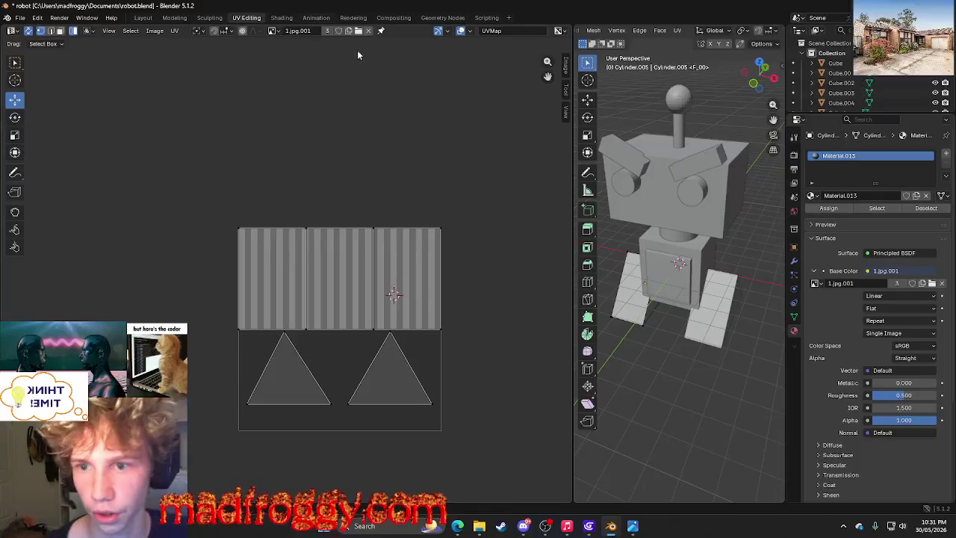
left_click(282, 17)
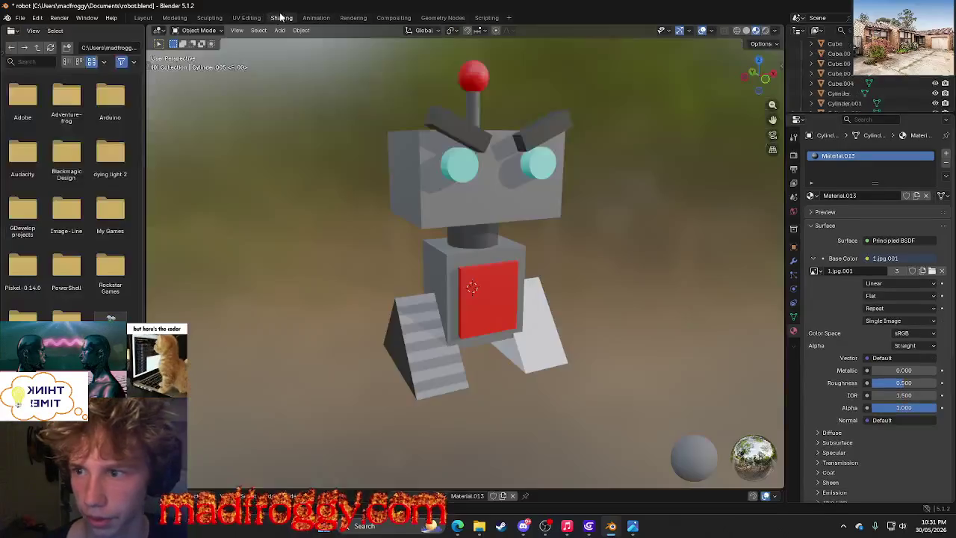
Select the white right leg and assign it Material.013 from the material browser.
left_click(554, 332)
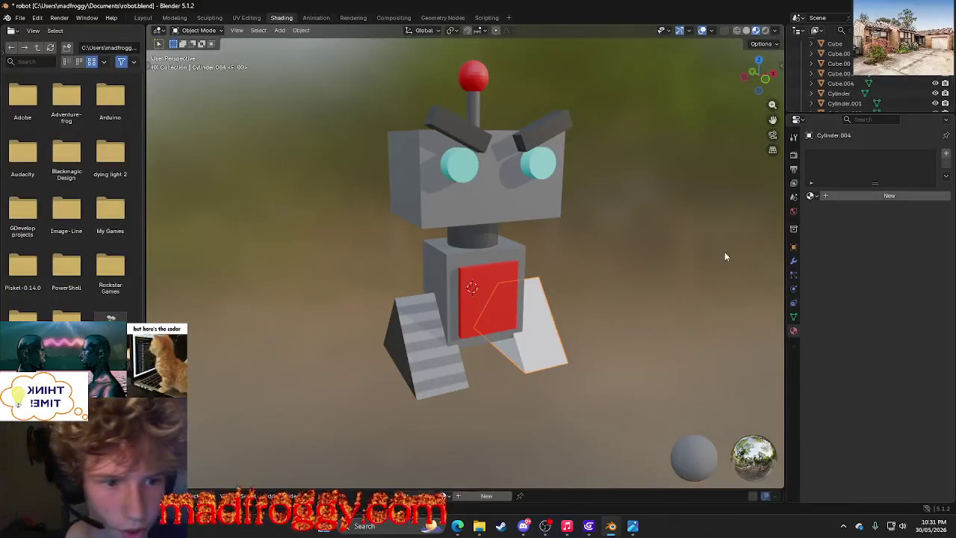
middle_click_drag(725, 256, 700, 246)
left_click(889, 195)
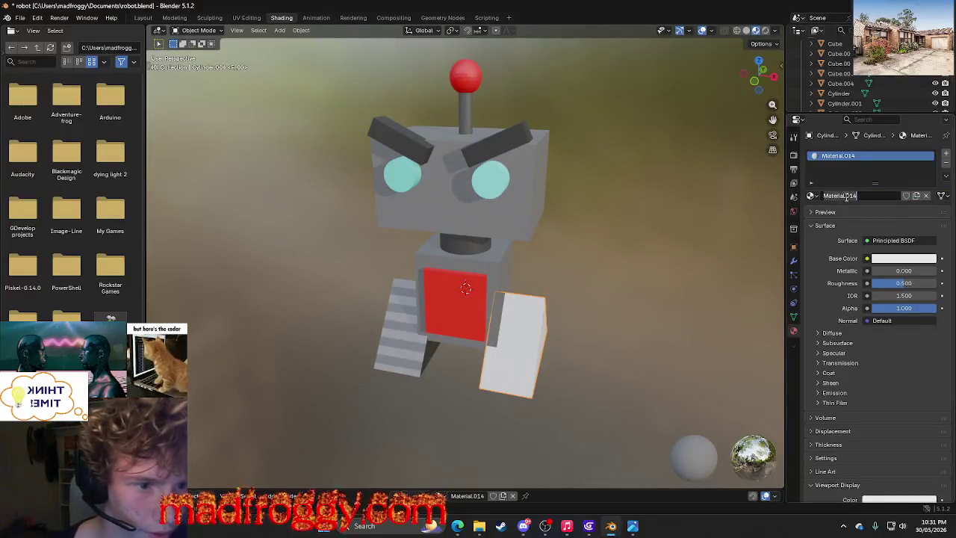
type("3")
key("Return")
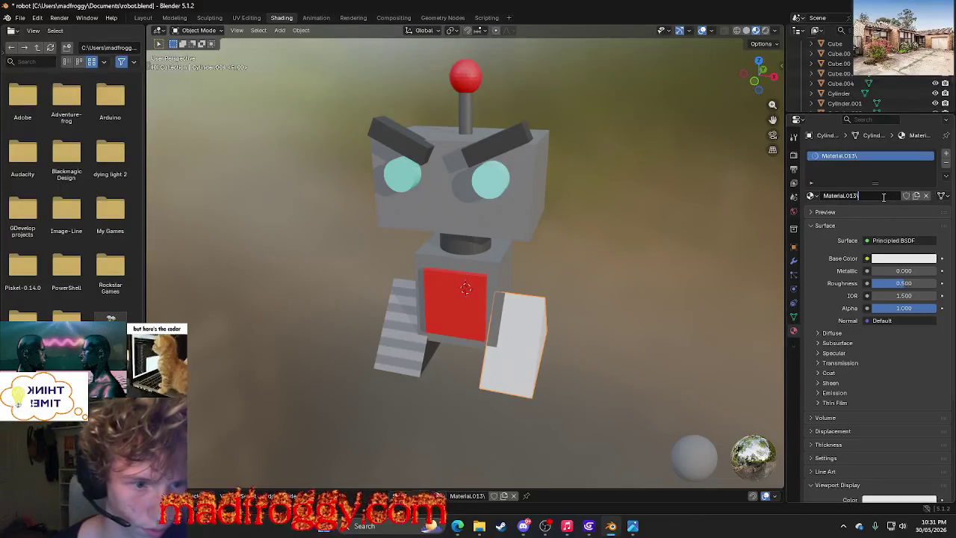
key("Return")
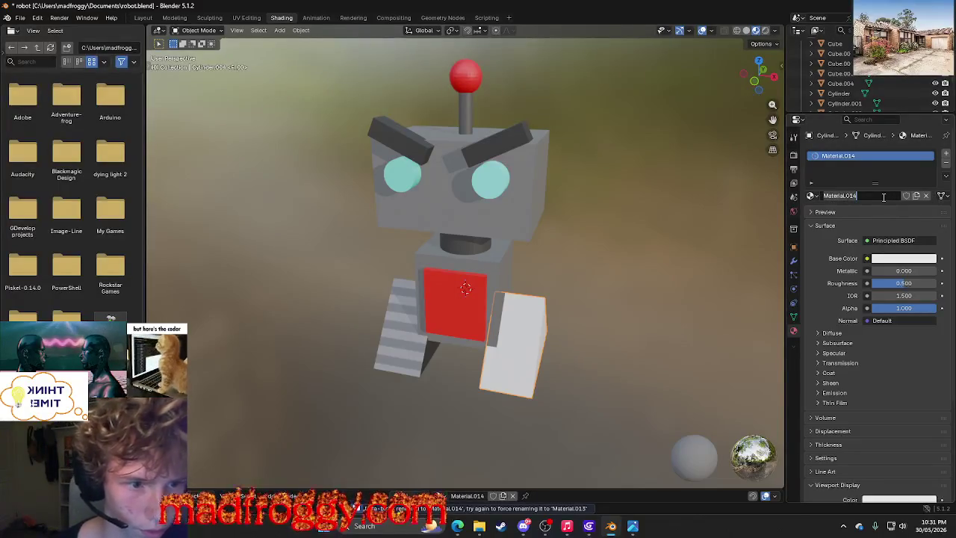
left_click(817, 196)
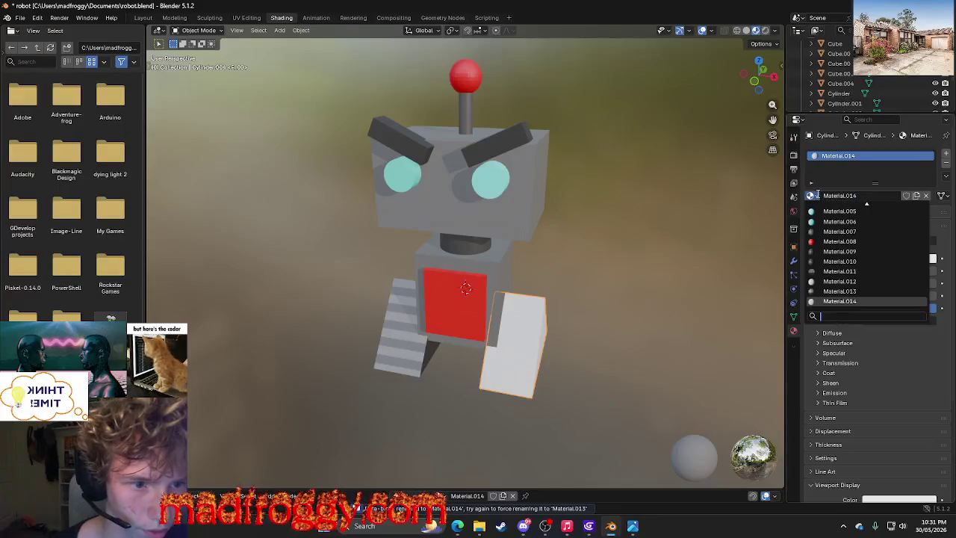
left_click(844, 294)
scroll(645, 298, "down", 8)
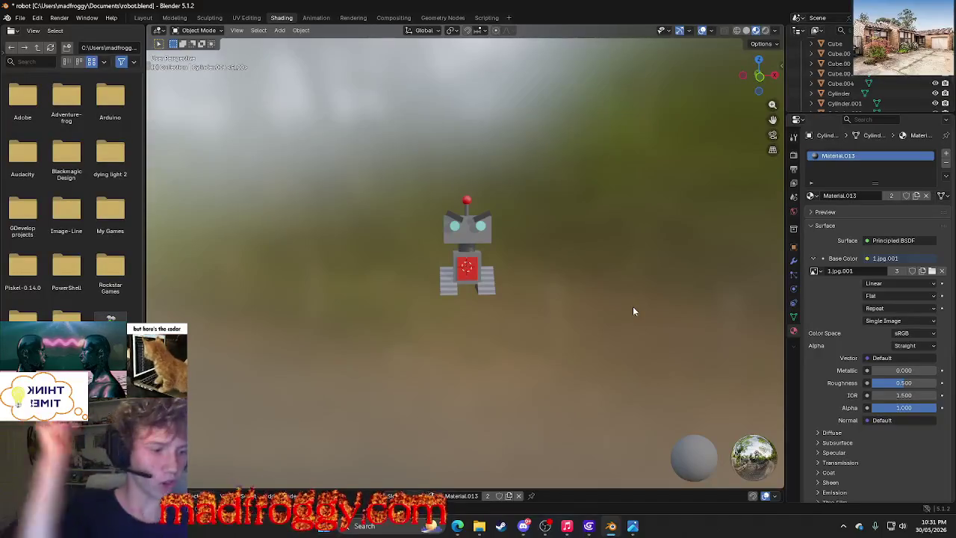
Open Blender's File menu to begin exporting the robot model.
left_click(20, 18)
left_click(23, 19)
left_click(21, 18)
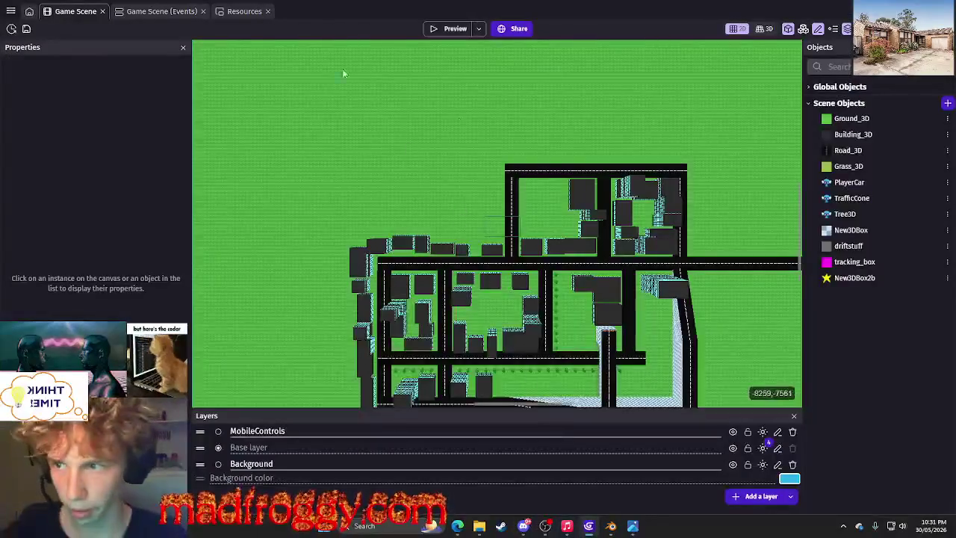
Add a New3DModel 3D model object, open the device picker for its model file, then return to Blender.
left_click(947, 103)
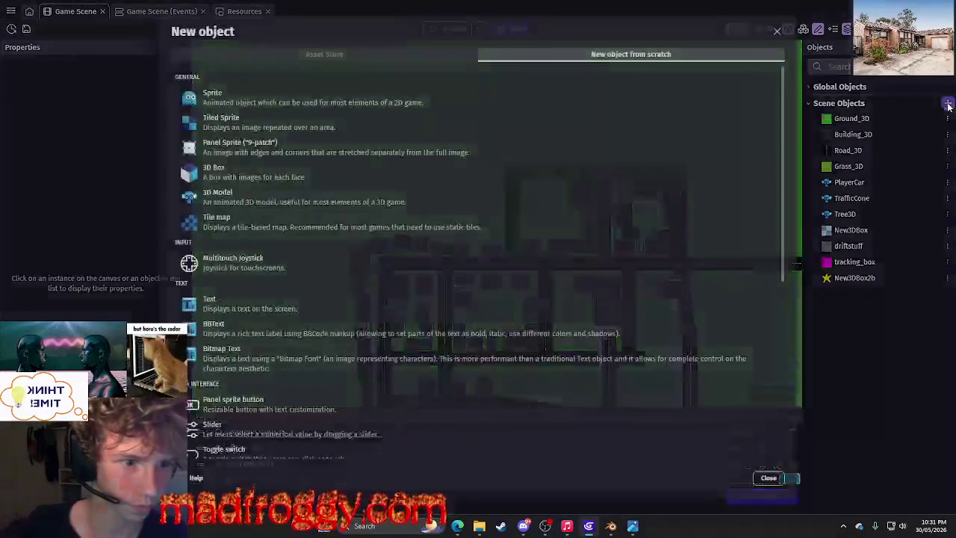
left_click(271, 190)
left_click(259, 122)
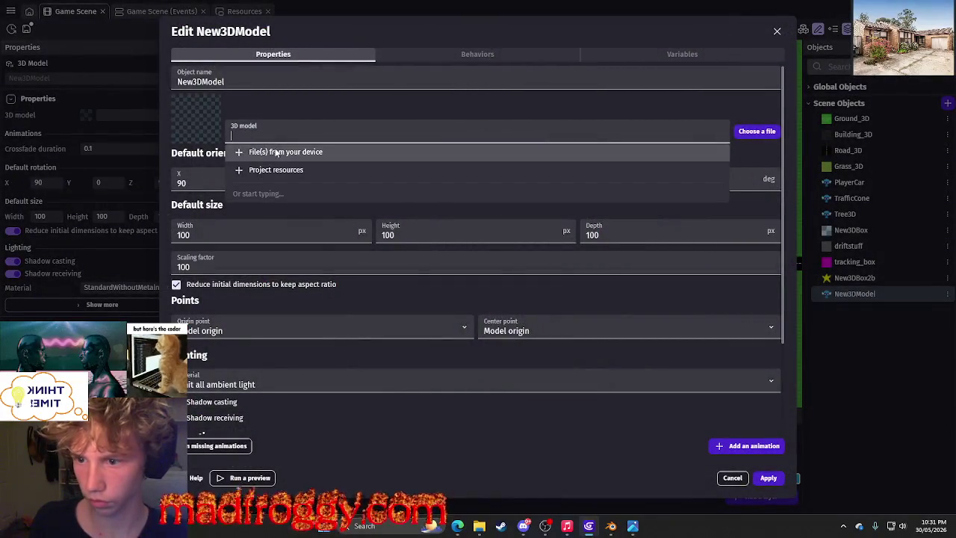
left_click(258, 152)
left_click(497, 370)
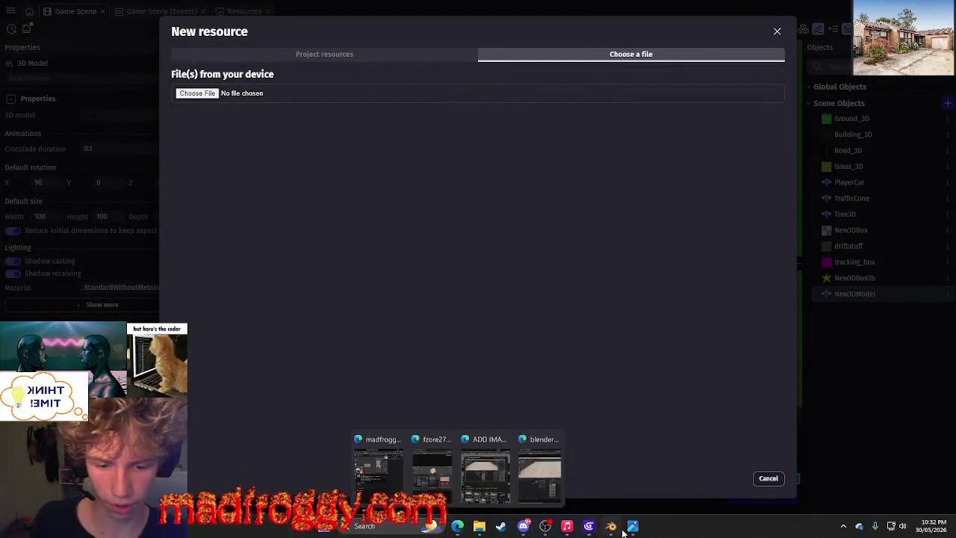
mouse_move(611, 526)
left_click(540, 467)
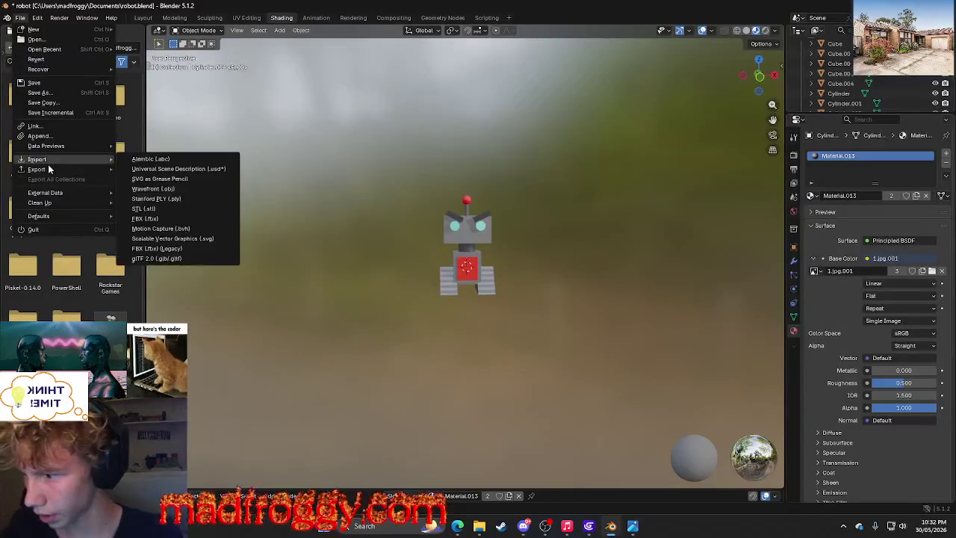
mouse_move(36, 169)
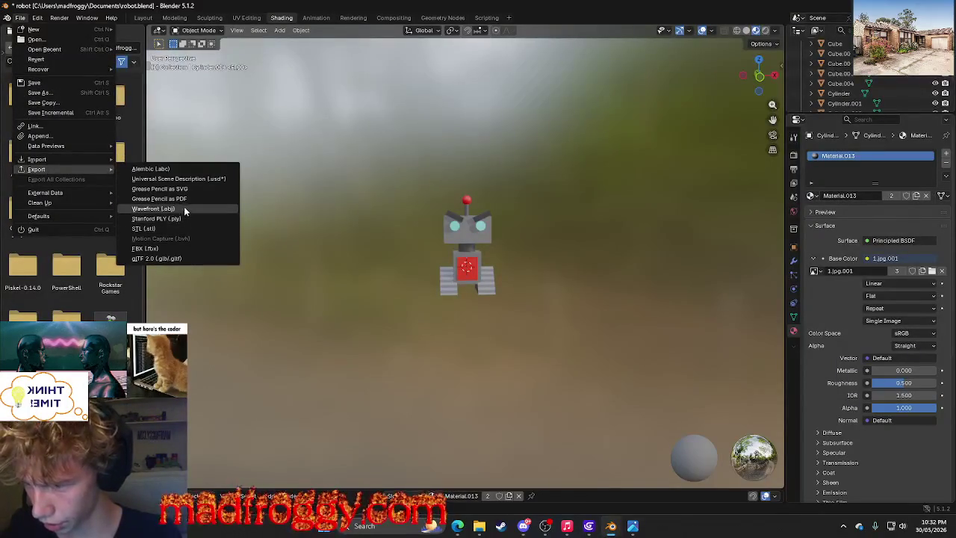
Export the robot as robot.glb in glTF 2.0 binary into Documents, then return to GDevelop.
left_click(179, 259)
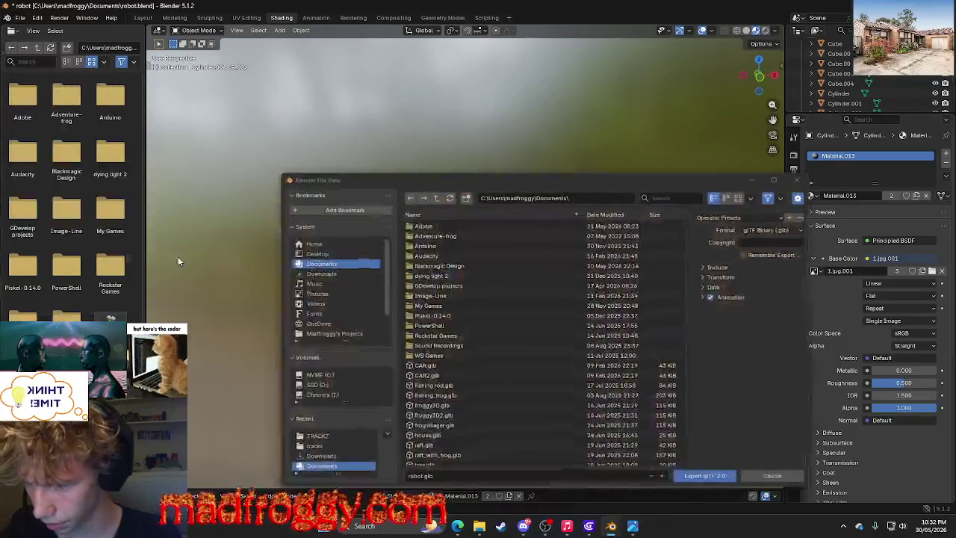
left_click(723, 479)
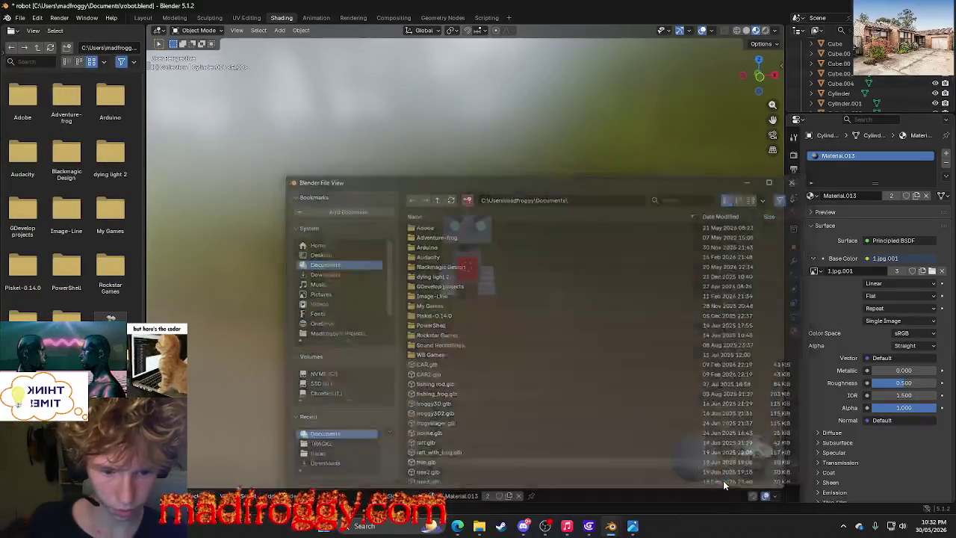
left_click(589, 528)
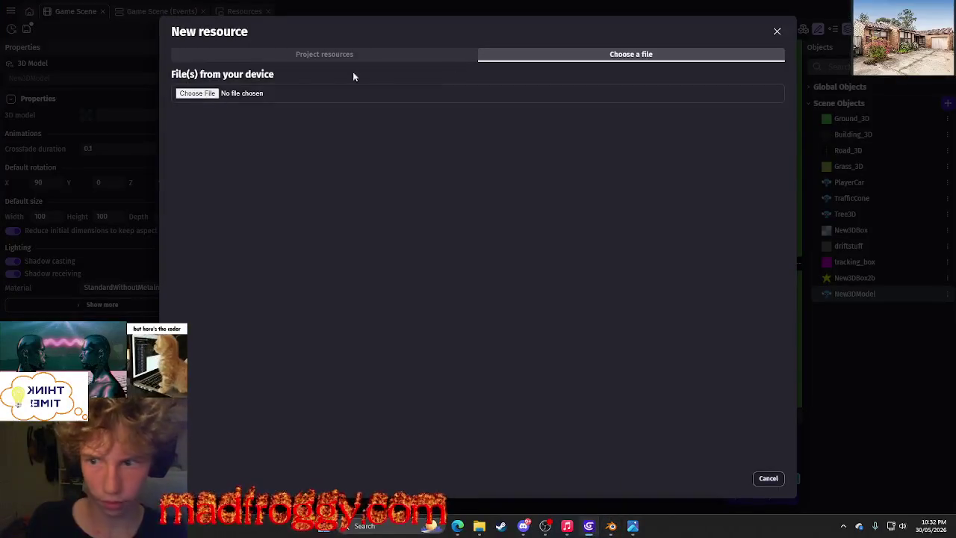
Cancel choosing a new file, apply New3DModel with robot.glb, and launch a game preview.
left_click(197, 94)
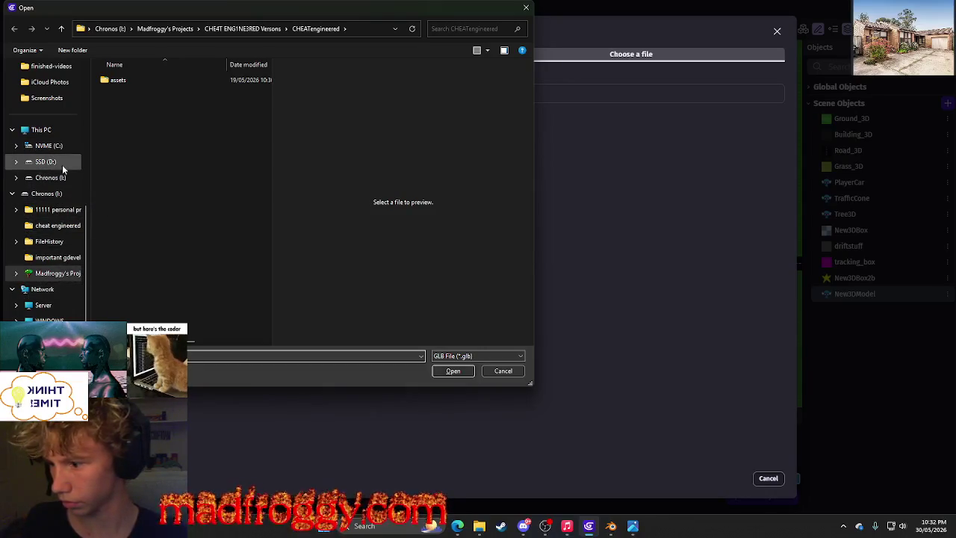
scroll(62, 165, "up", 2)
scroll(56, 150, "up", 1)
left_click(51, 135)
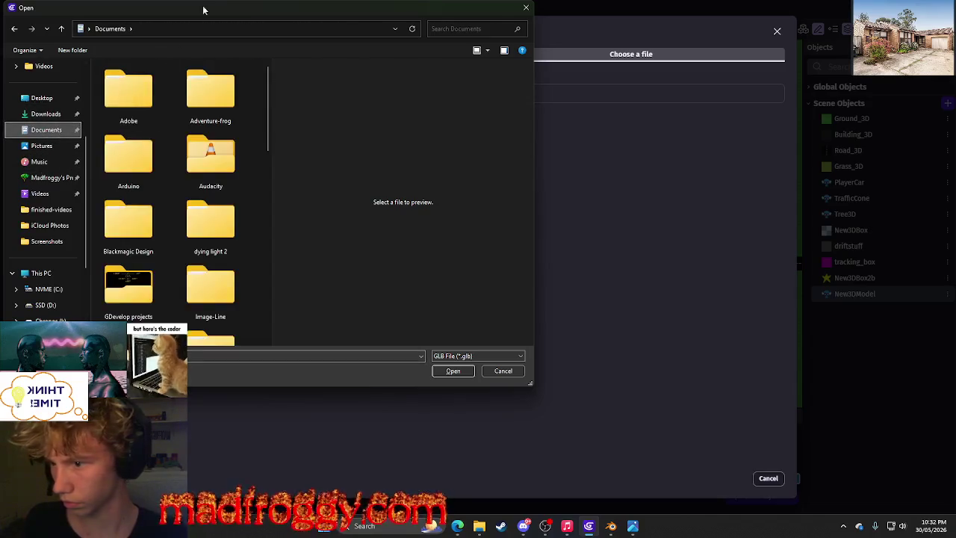
key("Escape")
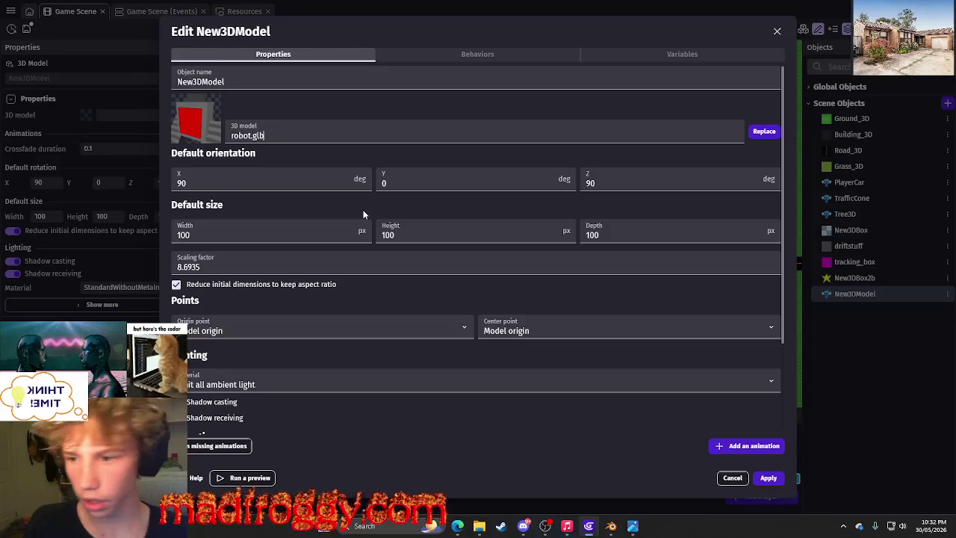
left_click(768, 478)
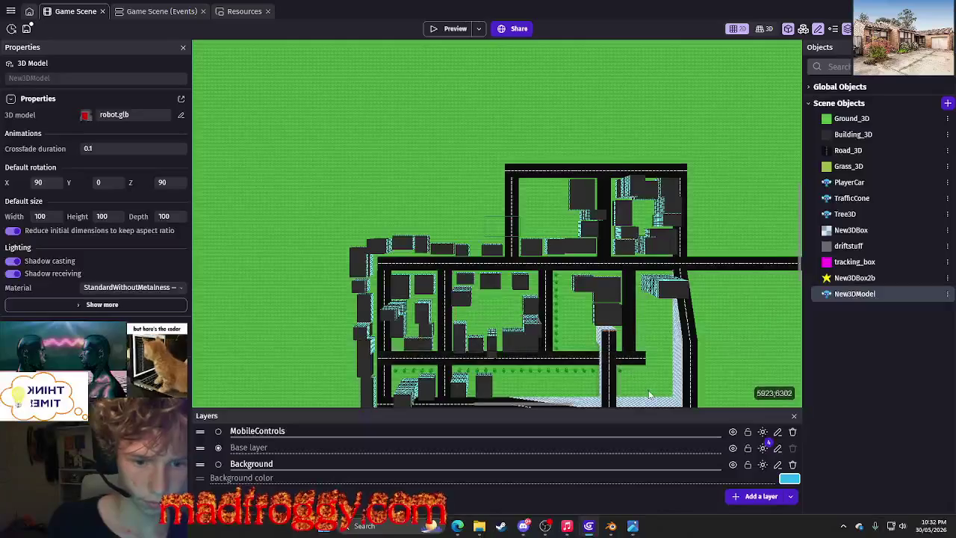
left_click(433, 28)
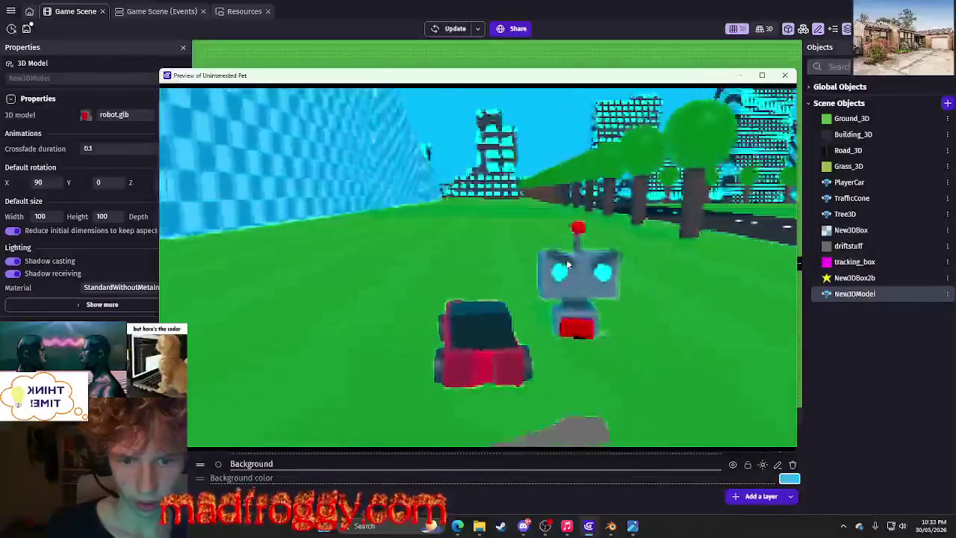
left_click(785, 75)
left_click(946, 262)
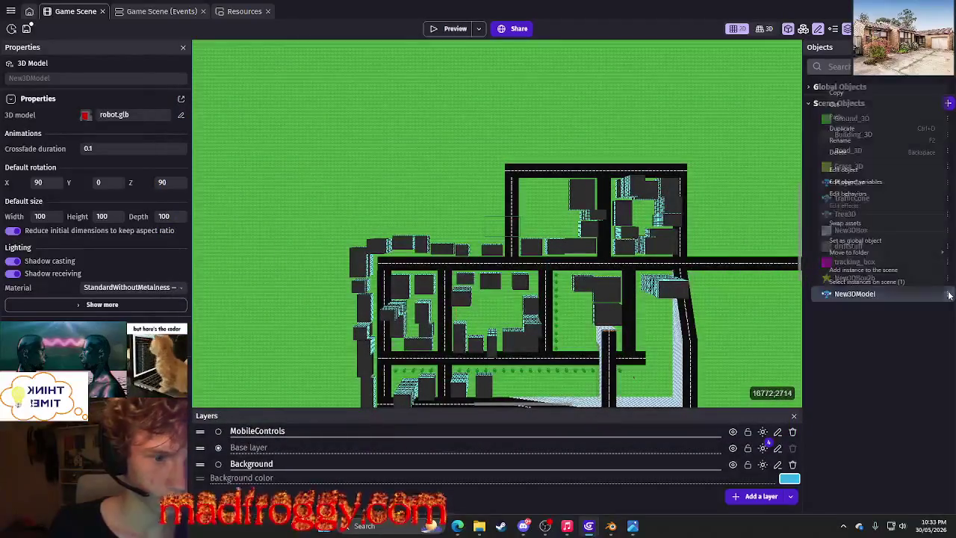
Open the New3DModel object editor and review its settings, including the 90° X rotation.
left_click(742, 195)
double_click(741, 195)
scroll(246, 203, "down", 2)
scroll(247, 203, "down", 1)
scroll(246, 203, "up", 3)
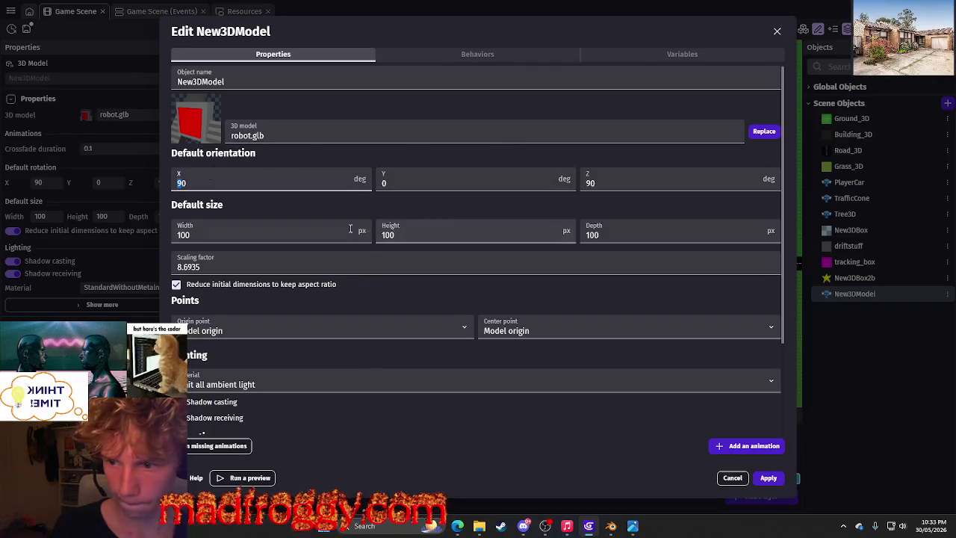
left_click(287, 199)
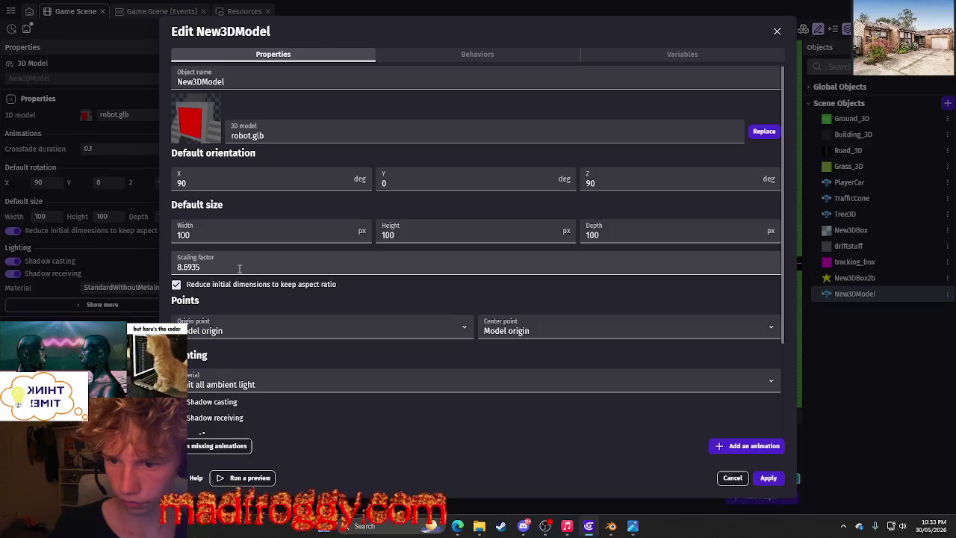
scroll(315, 322, "down", 3)
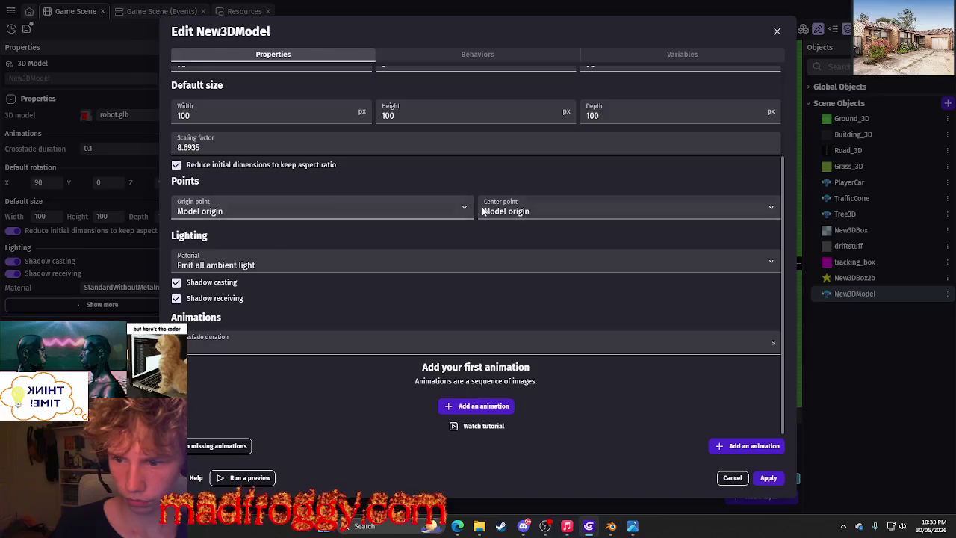
scroll(443, 258, "up", 1)
scroll(441, 260, "down", 1)
Add and delete a trial animation, then apply width, height and depth of 50.
left_click(478, 406)
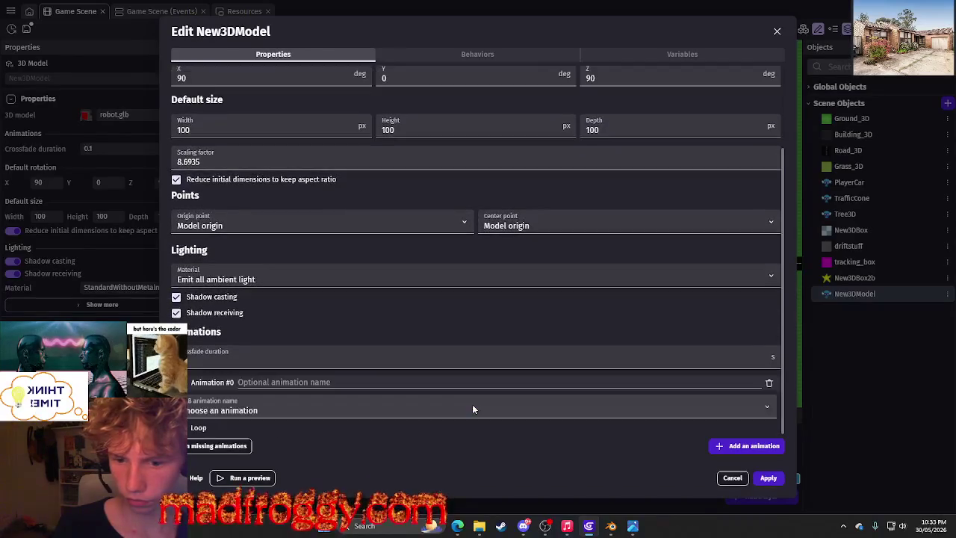
left_click(454, 406)
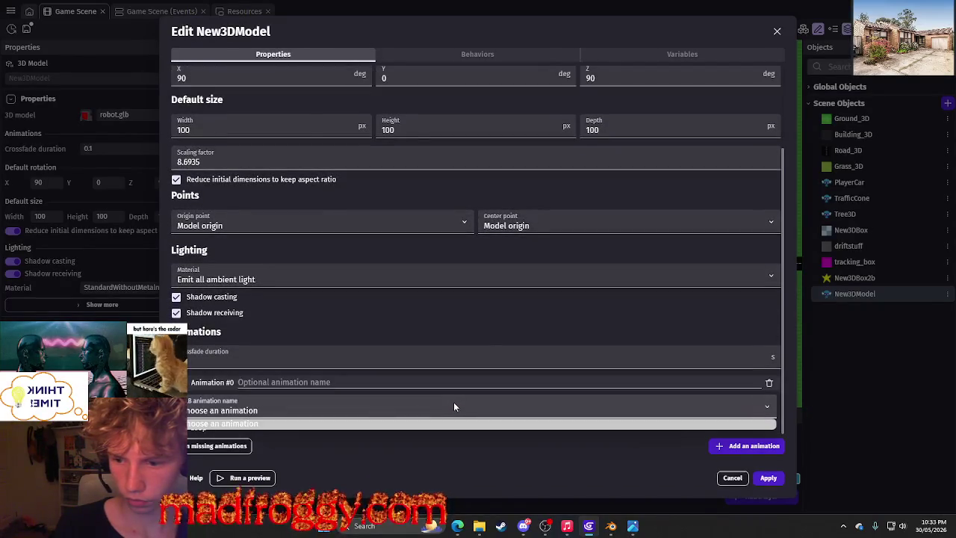
left_click(453, 406)
left_click(769, 382)
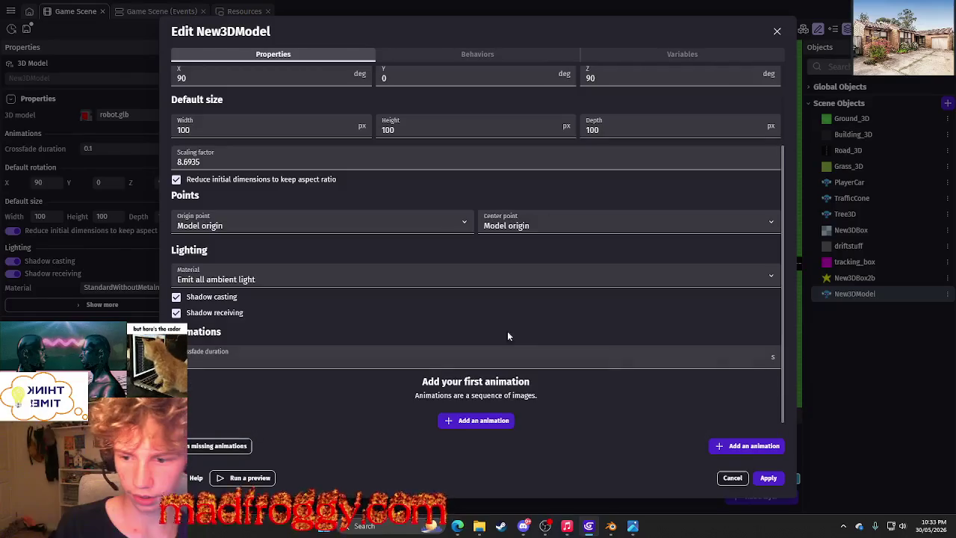
scroll(432, 313, "up", 3)
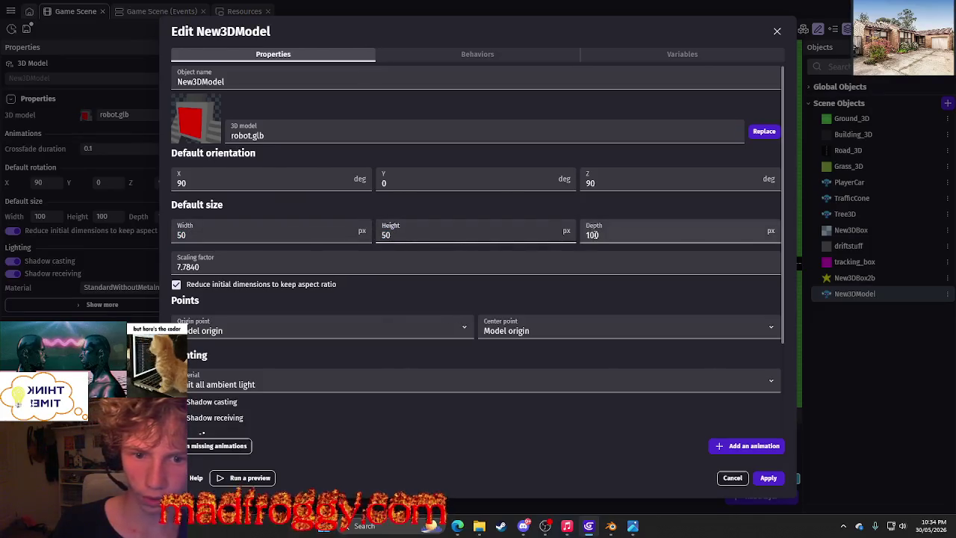
type("50")
left_click(767, 478)
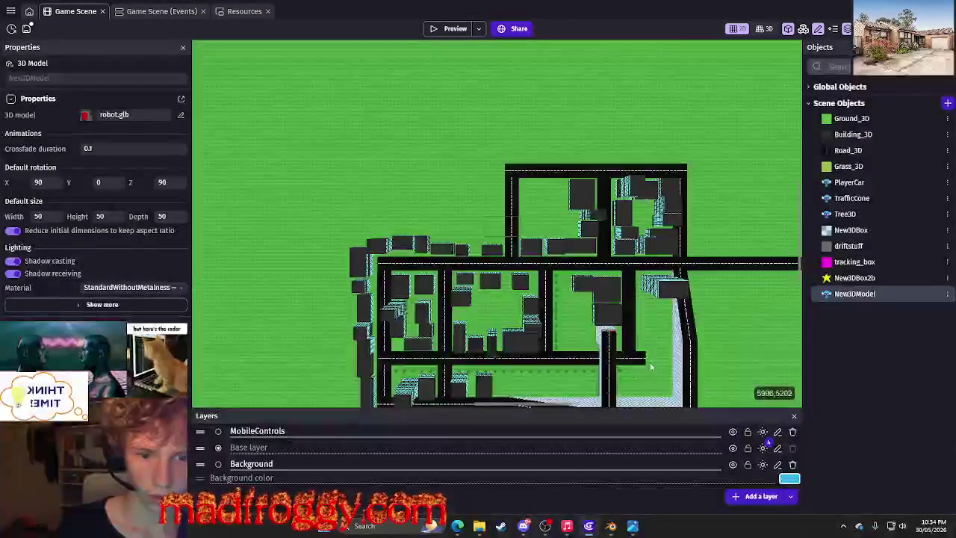
Switch the scene editor to its live 3D real-time view.
scroll(575, 217, "up", 3)
scroll(569, 239, "up", 3)
scroll(568, 245, "up", 2)
scroll(564, 247, "up", 2)
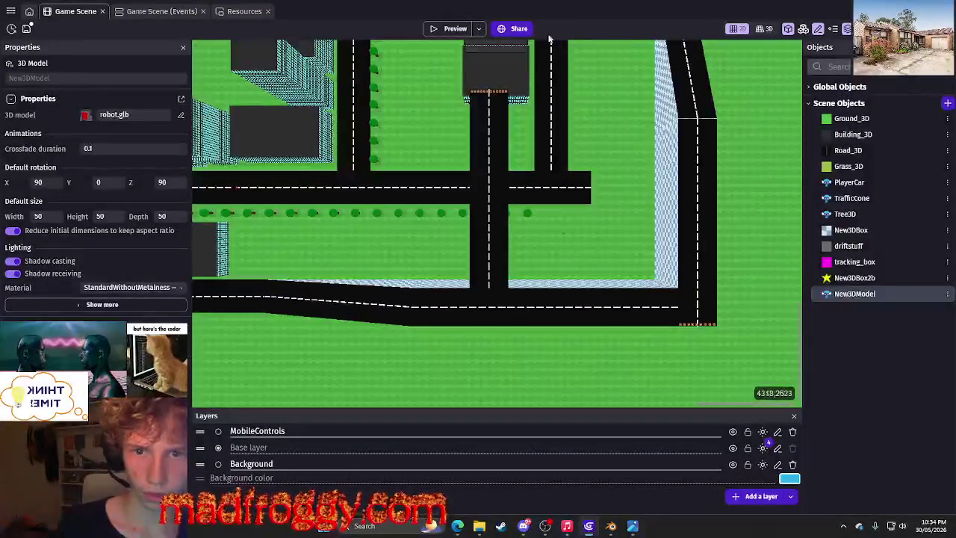
left_click(765, 30)
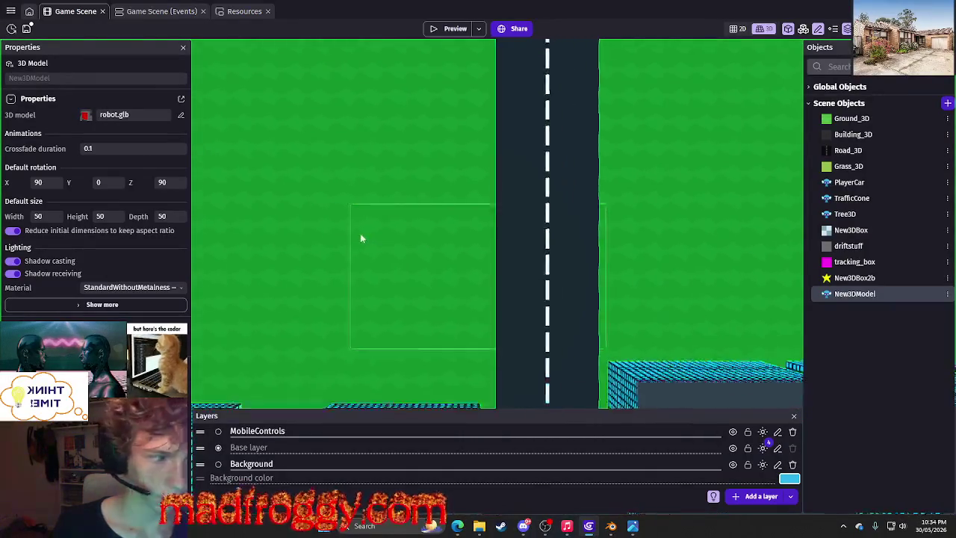
Orbit toward the resized robot on the grass, select and deselect it, then launch a preview.
mouse_move(363, 239)
right_mouse_down()
mouse_move(358, 187)
mouse_move(512, 331)
mouse_move(478, 224)
mouse_move(448, 266)
mouse_move(527, 284)
right_mouse_up()
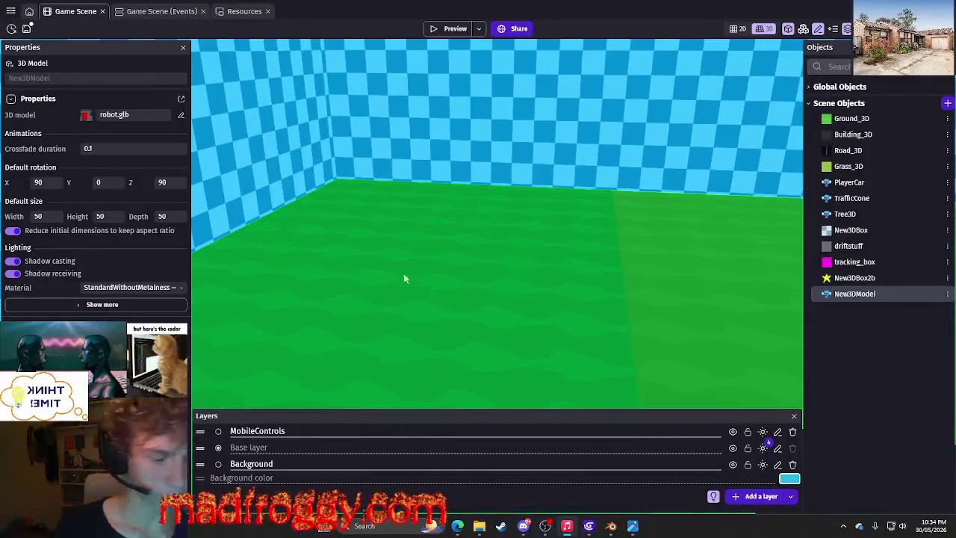
mouse_move(457, 264)
right_mouse_down()
mouse_move(511, 239)
mouse_move(501, 224)
right_mouse_up()
left_click(499, 217)
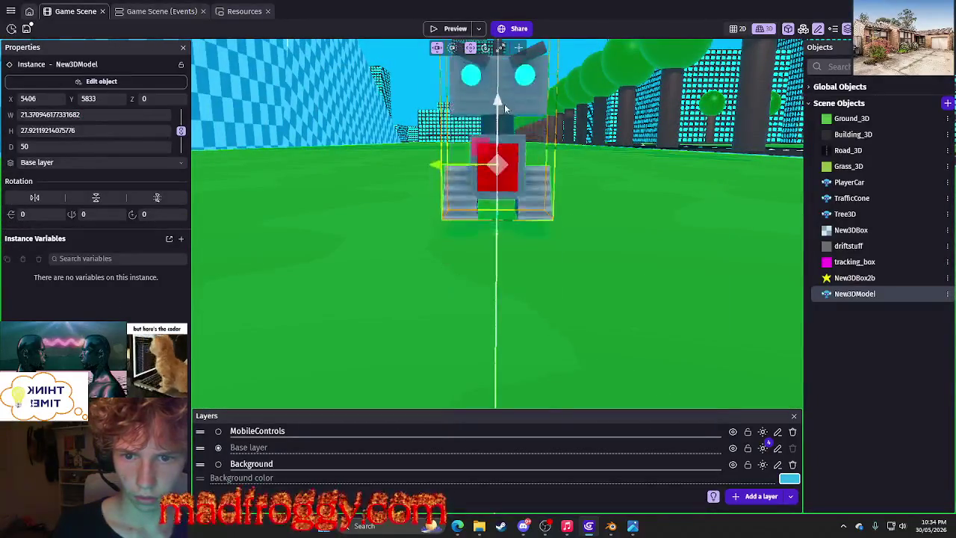
left_click(646, 174)
right_click_drag(605, 207, 544, 239)
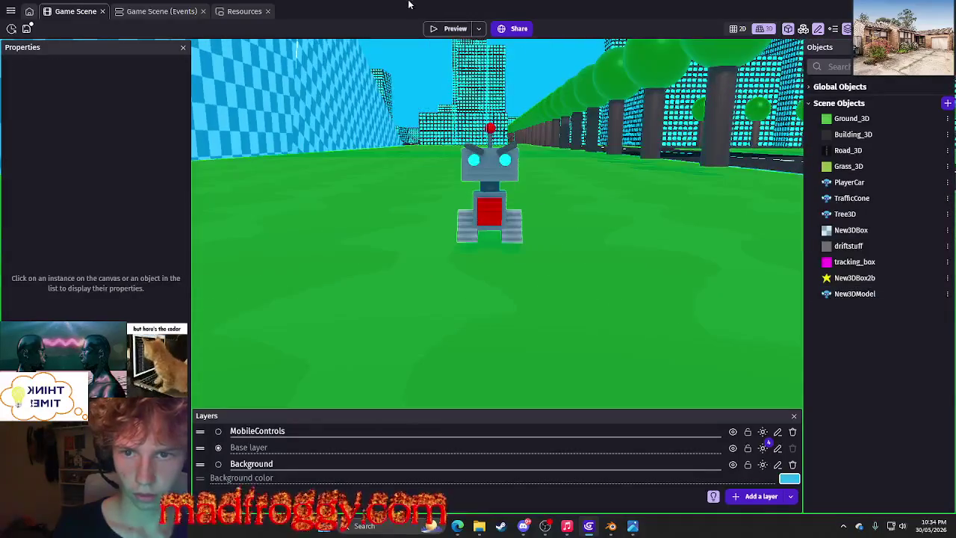
left_click(437, 30)
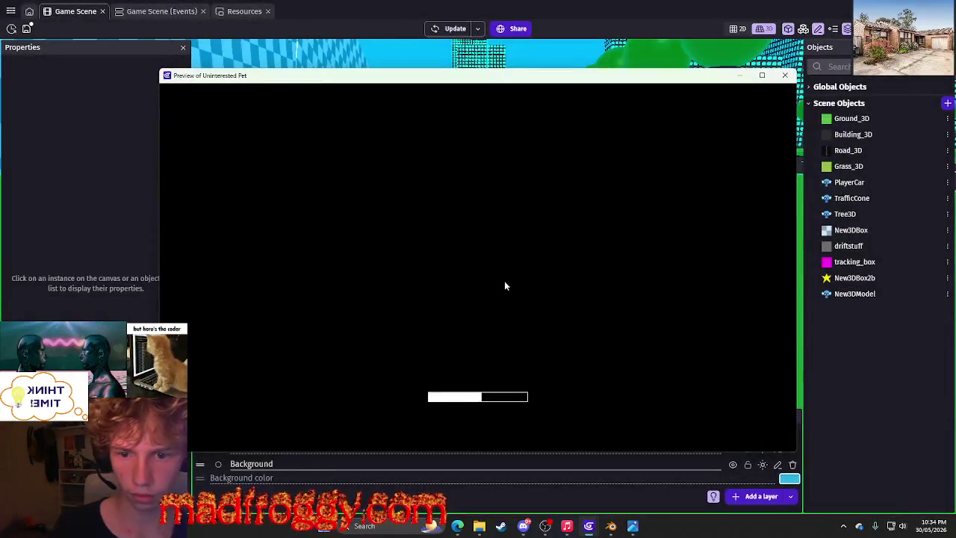
Drive the car through the star onto the grass and spin it around the robot, then close the preview.
key("Right")
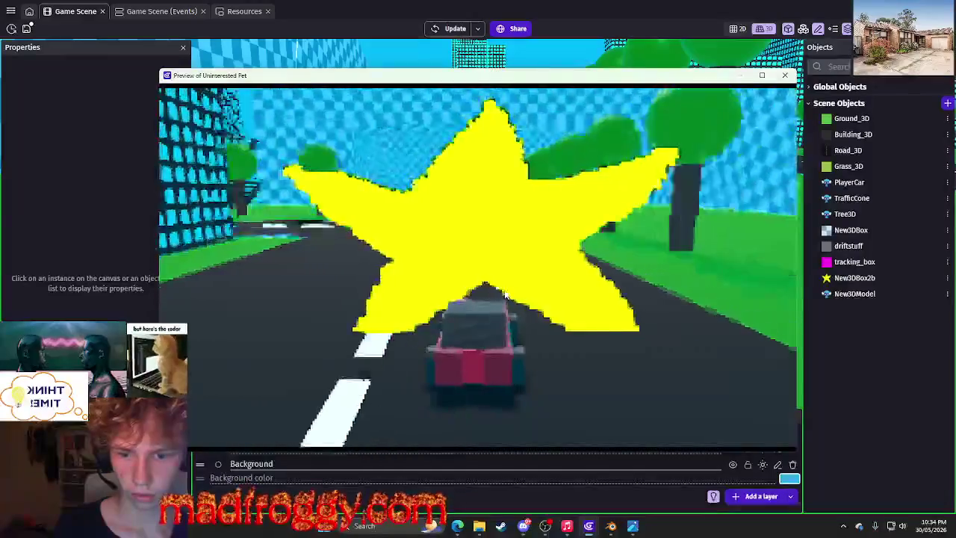
key("Right")
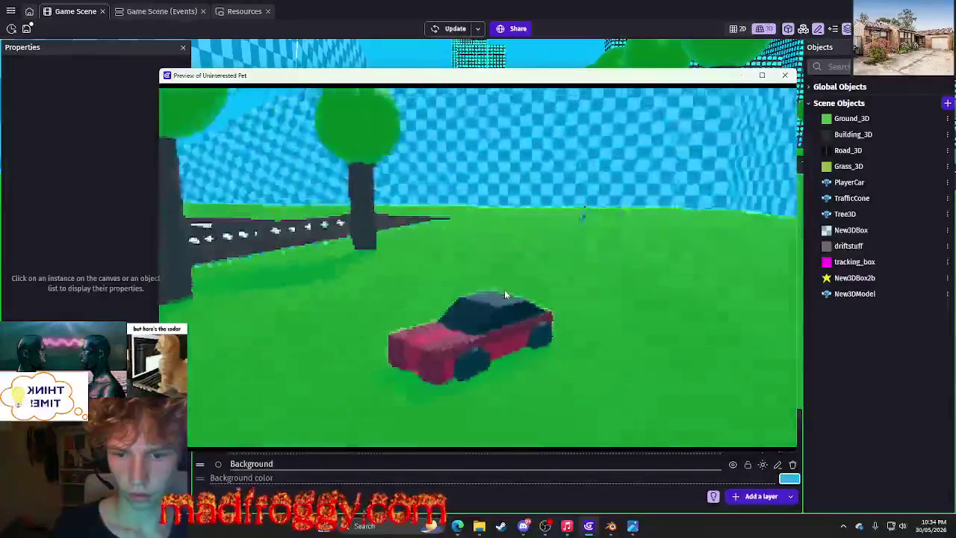
key("Left")
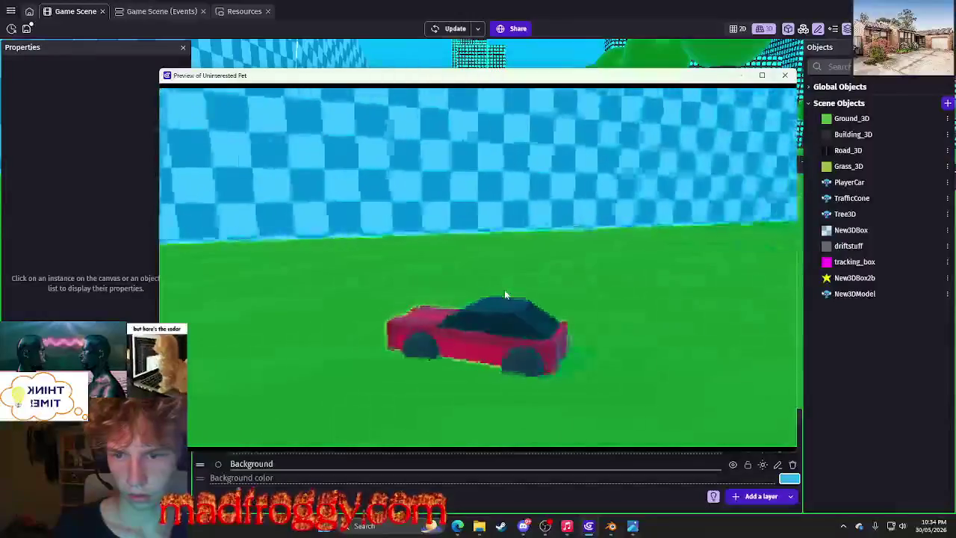
key("Left")
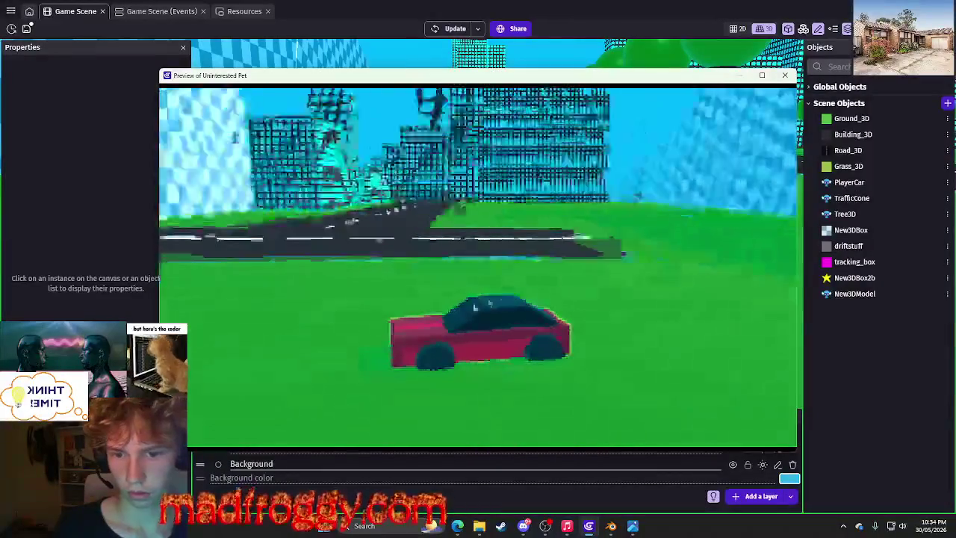
key("Left")
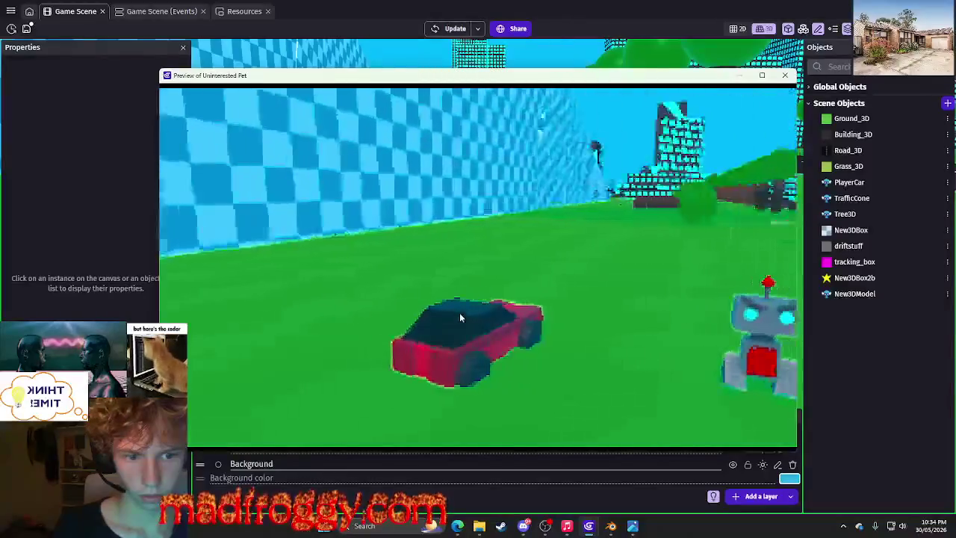
key("Left")
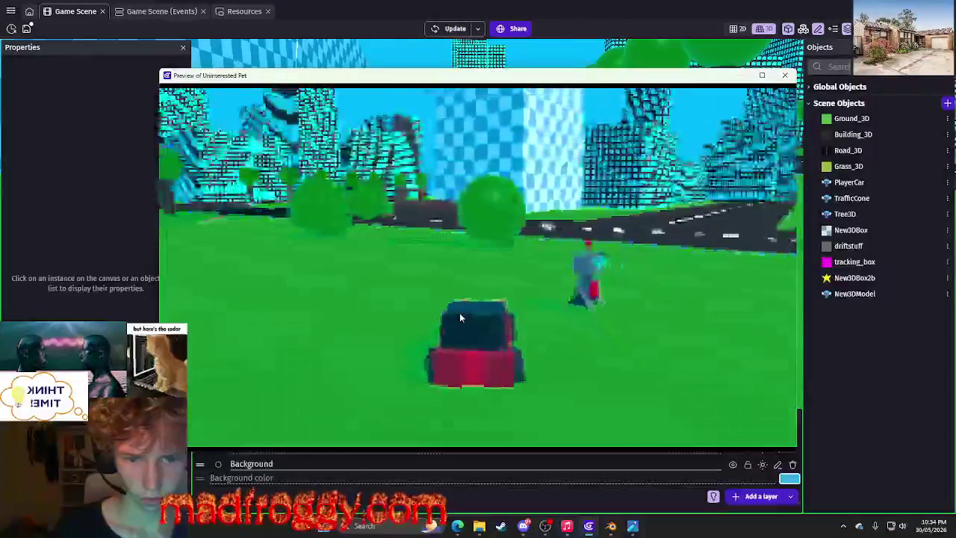
key("Left")
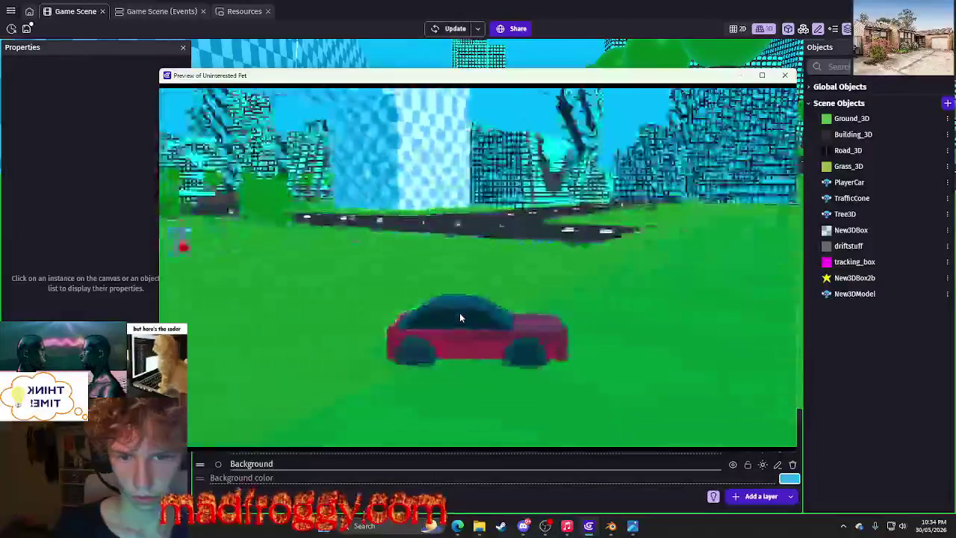
key("Left")
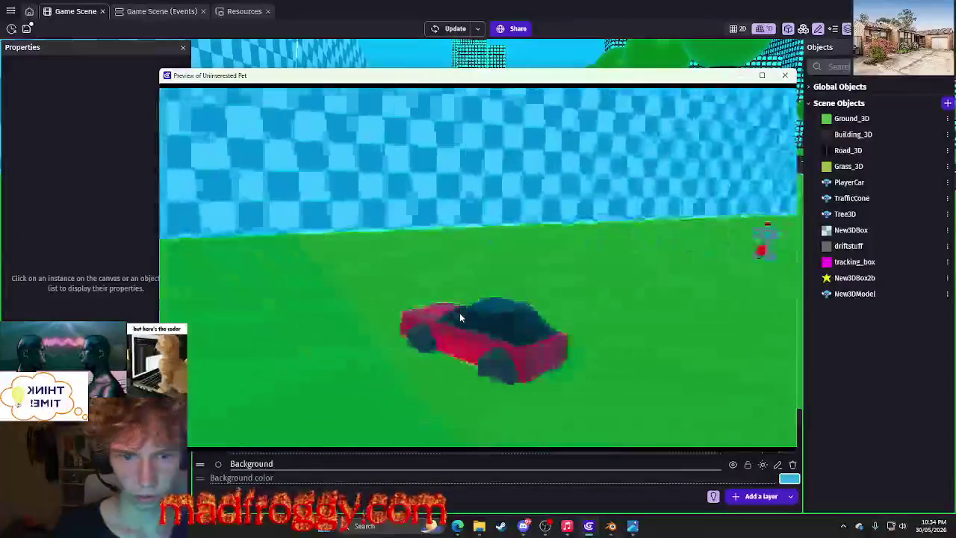
key("Left")
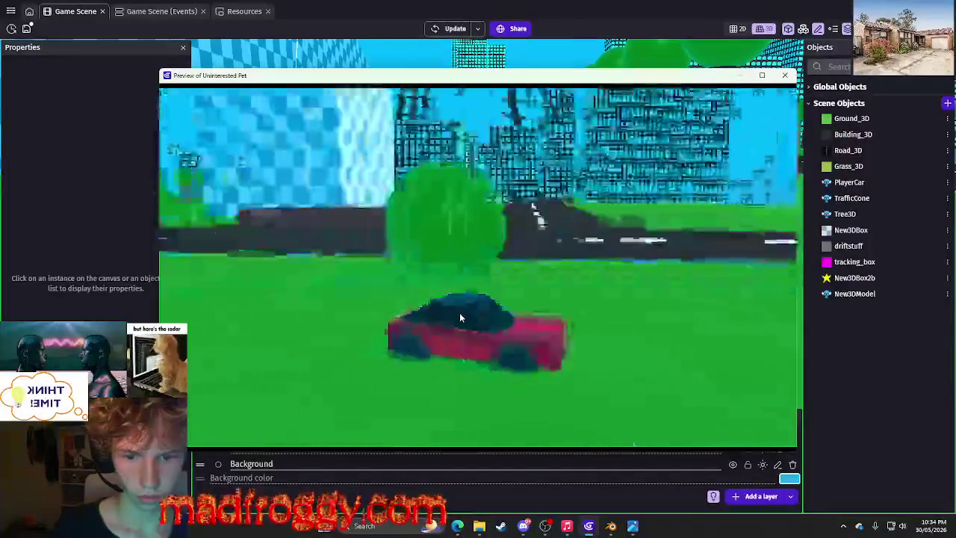
key("Left")
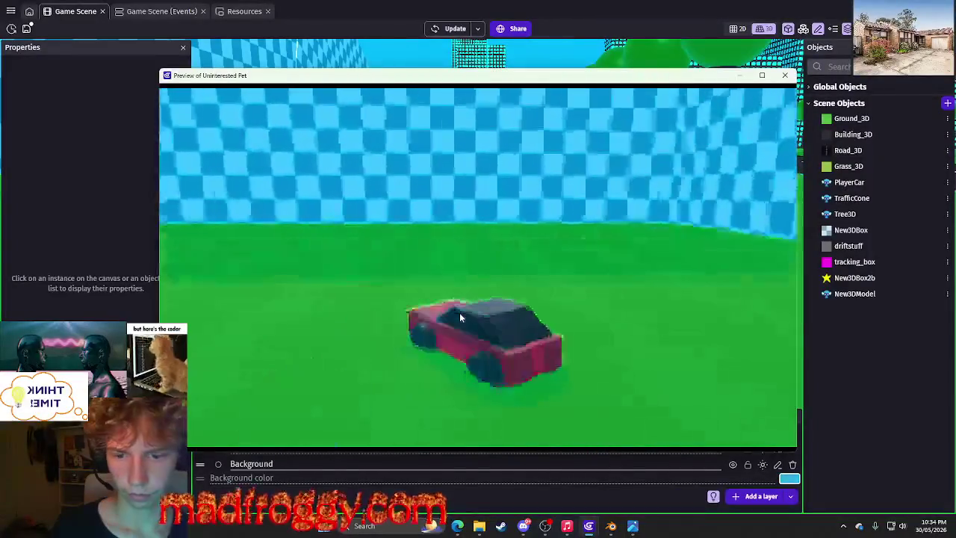
key("Left")
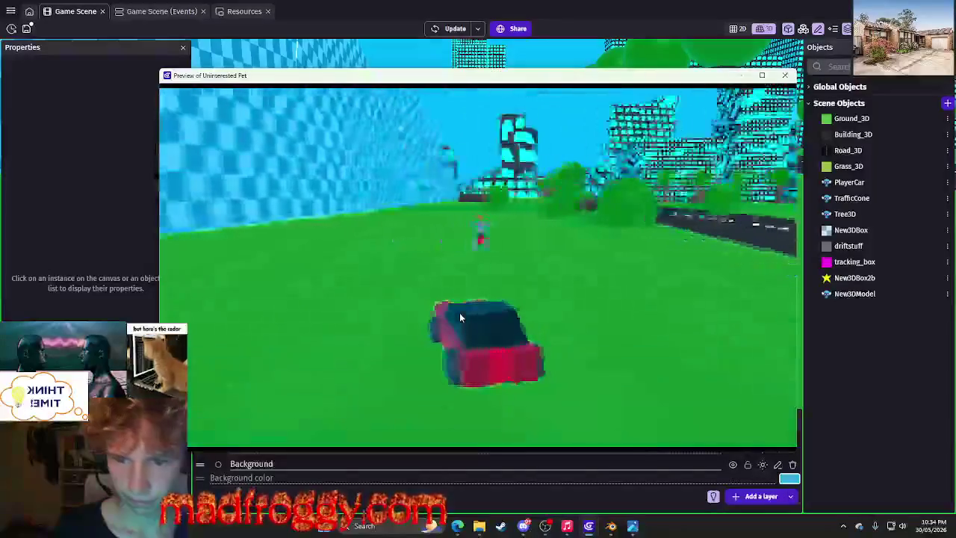
key("Left")
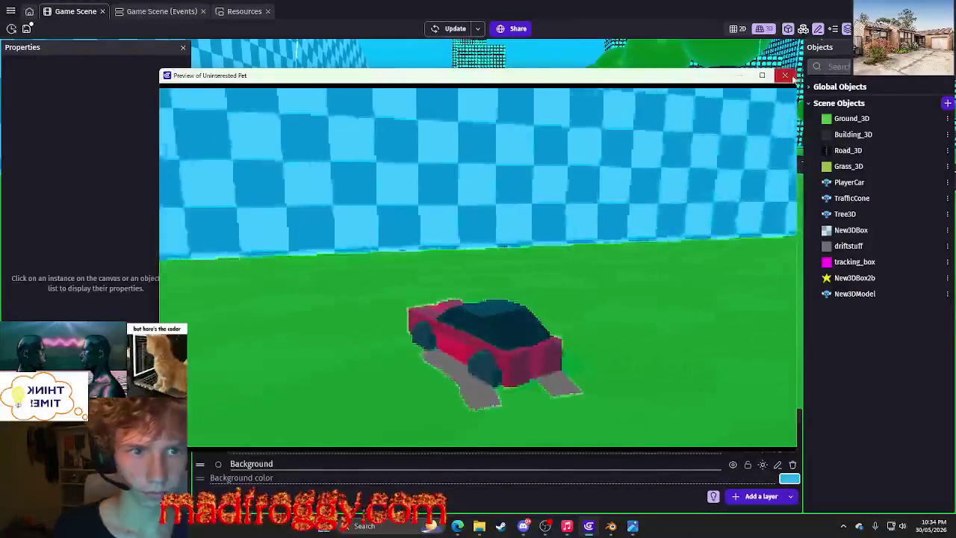
left_click(785, 75)
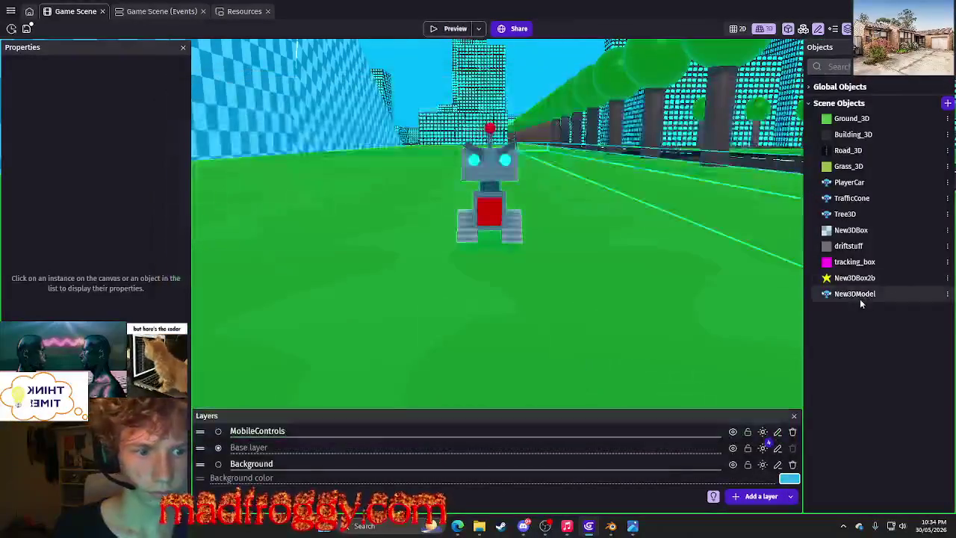
Open New3DModel's behaviours and search the add-behaviour list for a 3D physics option.
left_click(946, 294)
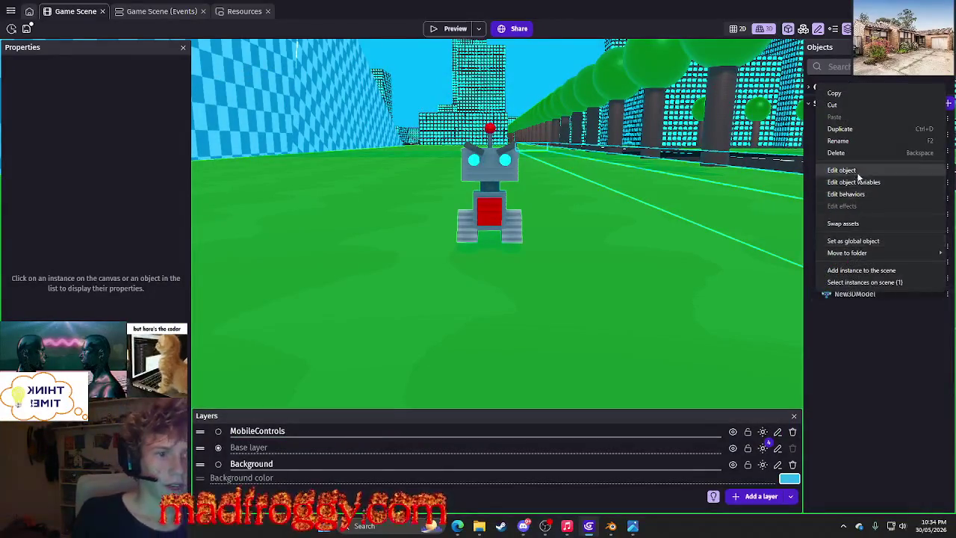
left_click(837, 174)
left_click(430, 59)
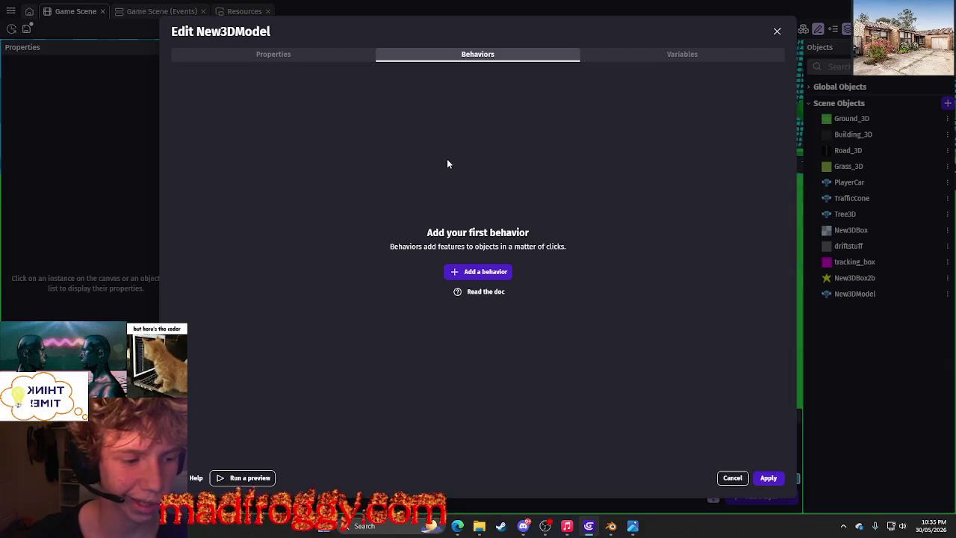
left_click(484, 272)
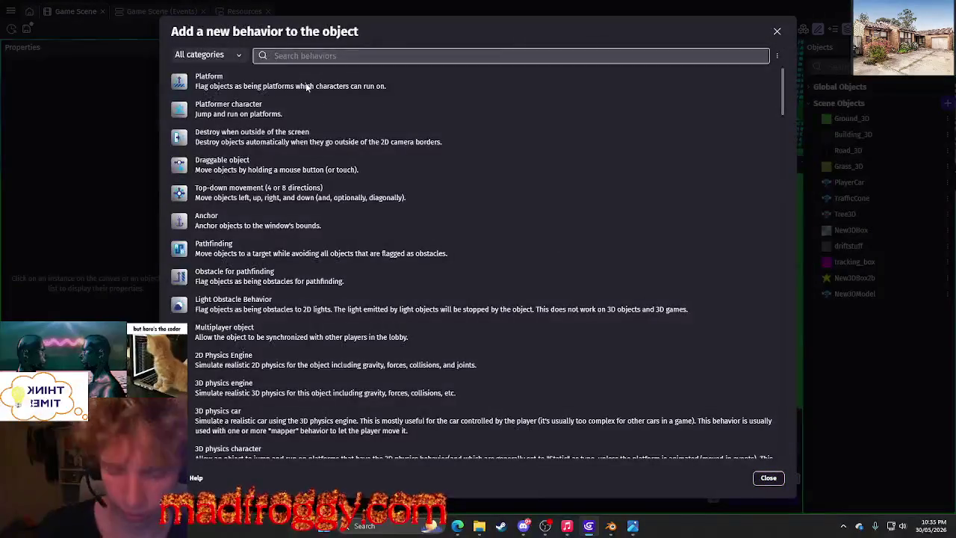
type("3d pat")
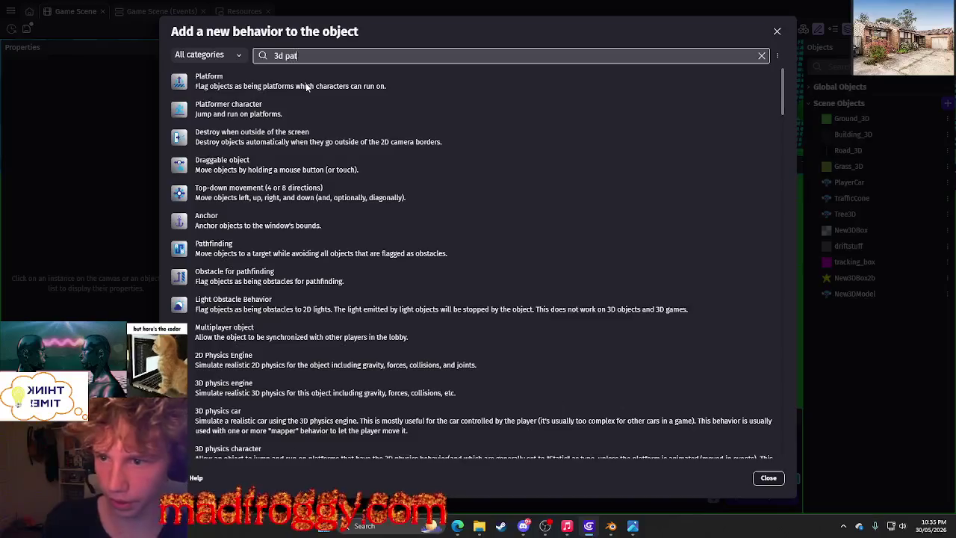
type("h")
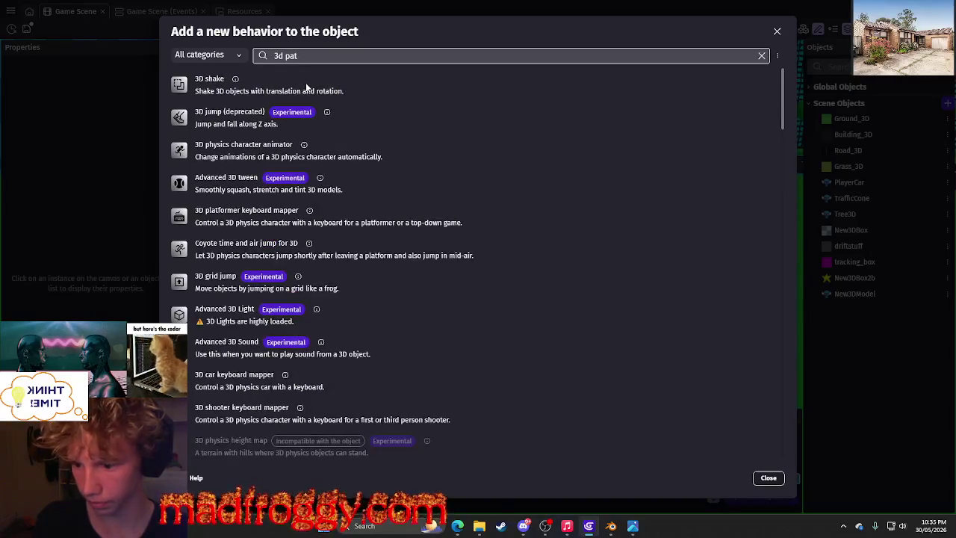
key("BackSpace")
key("BackSpace")
key("BackSpace")
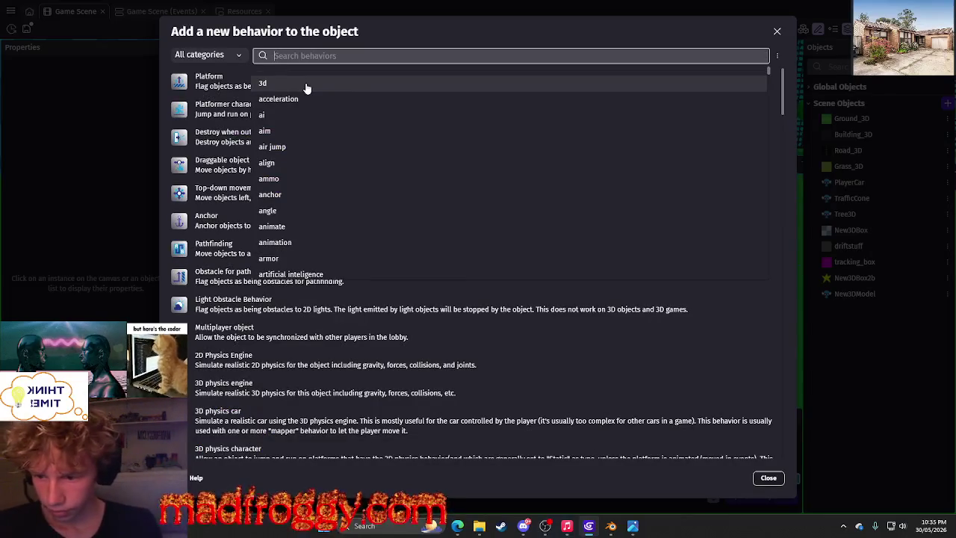
scroll(338, 431, "down", 1)
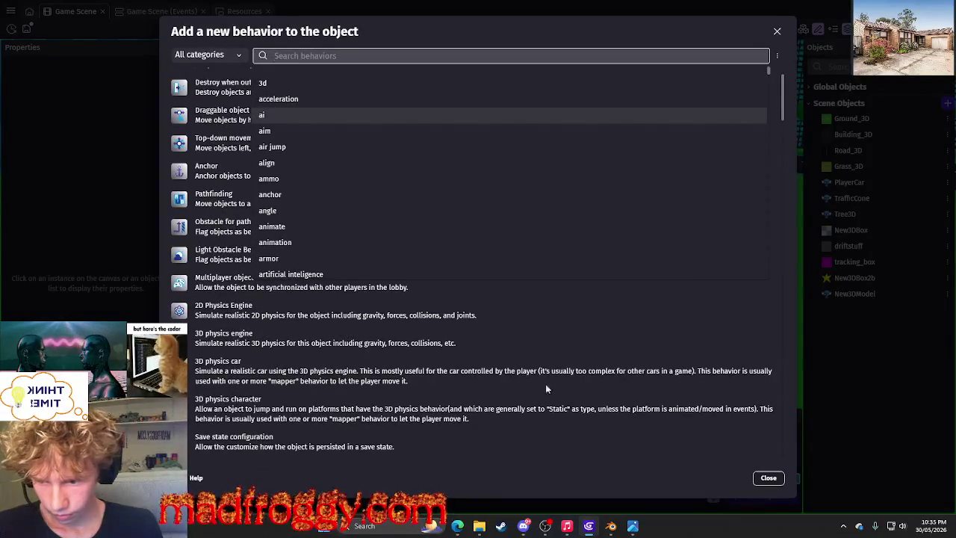
scroll(239, 329, "up", 1)
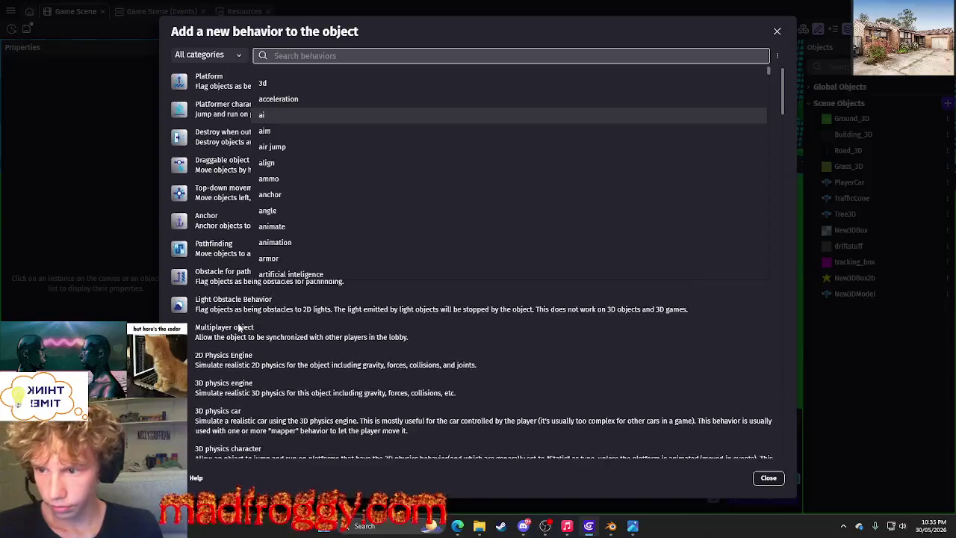
left_click(168, 155)
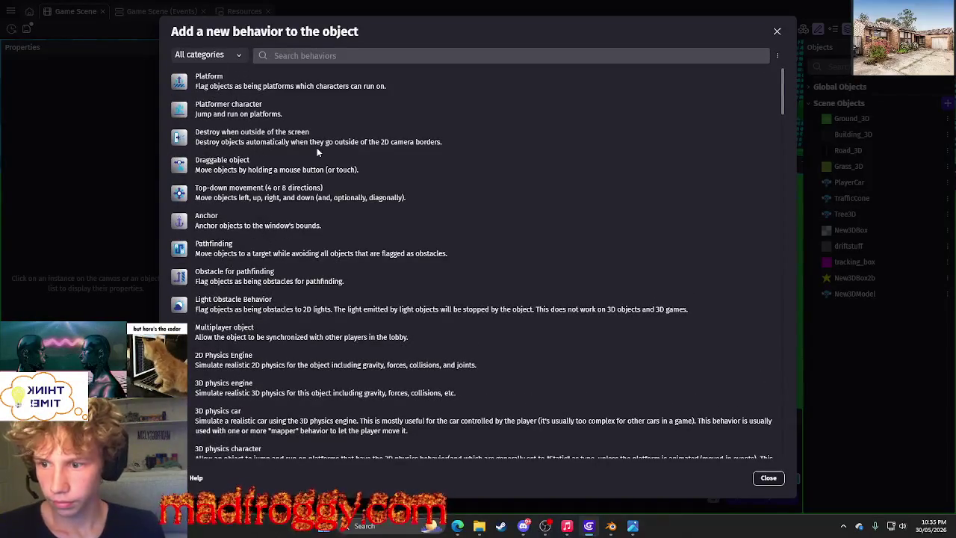
scroll(317, 151, "down", 10)
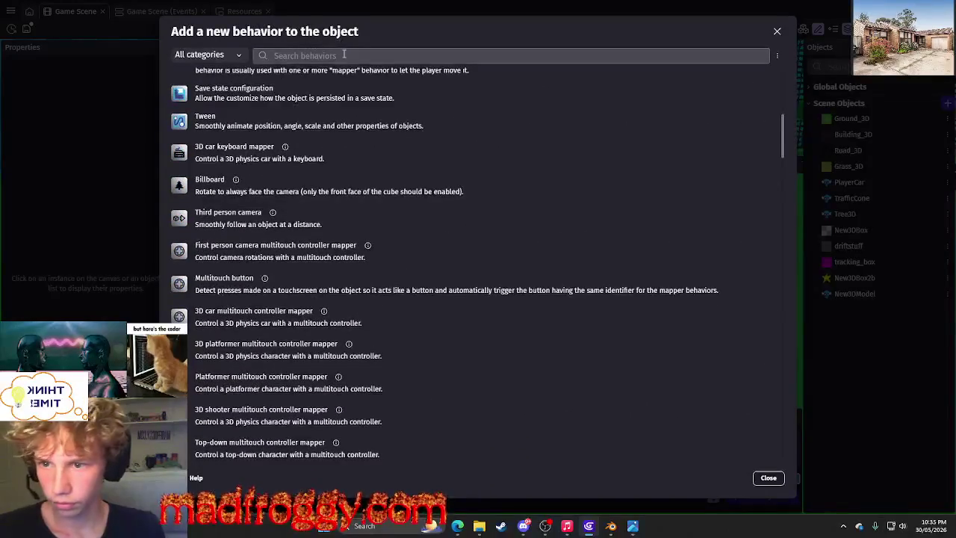
left_click(345, 55)
Add the 3D physics engine behaviour as a dynamic box, apply it, and start a preview.
type("physics")
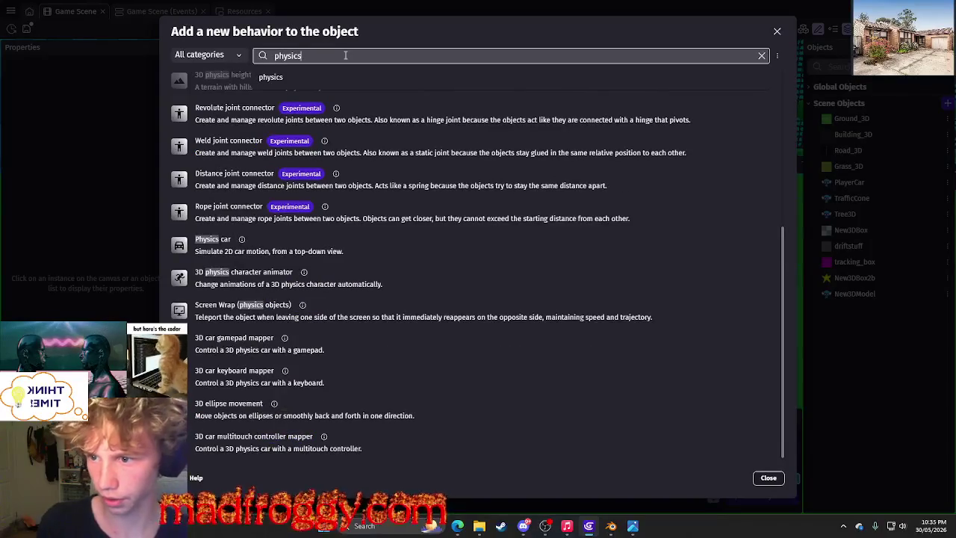
left_click(172, 88)
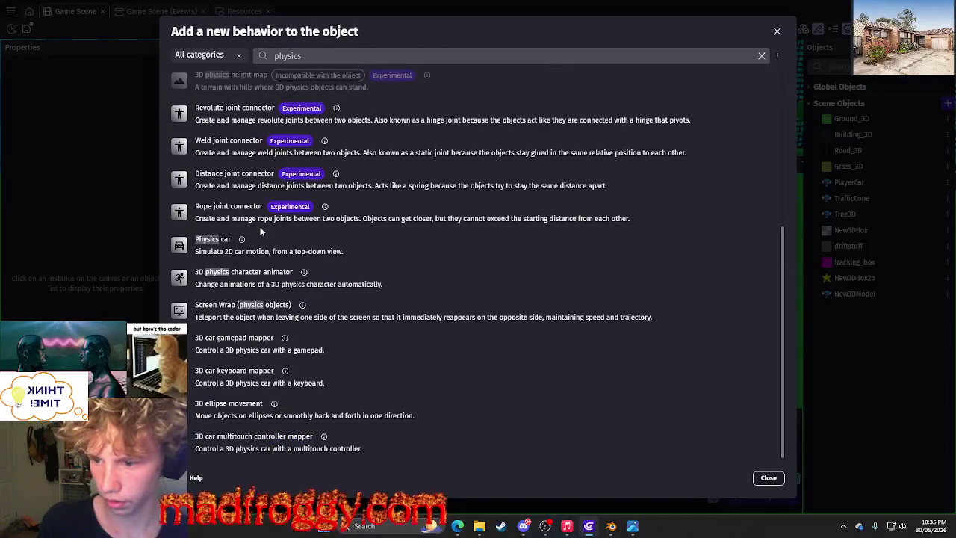
left_click(276, 56)
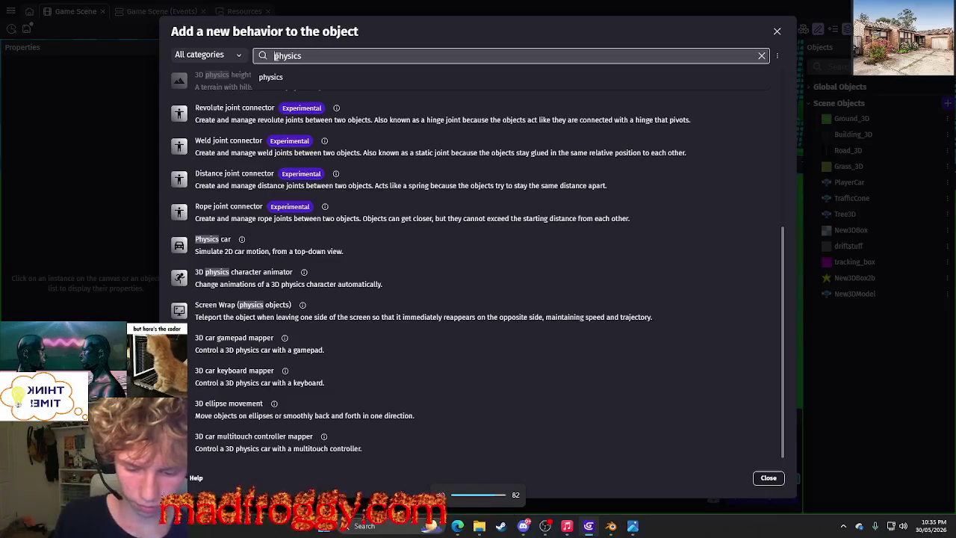
type("3D")
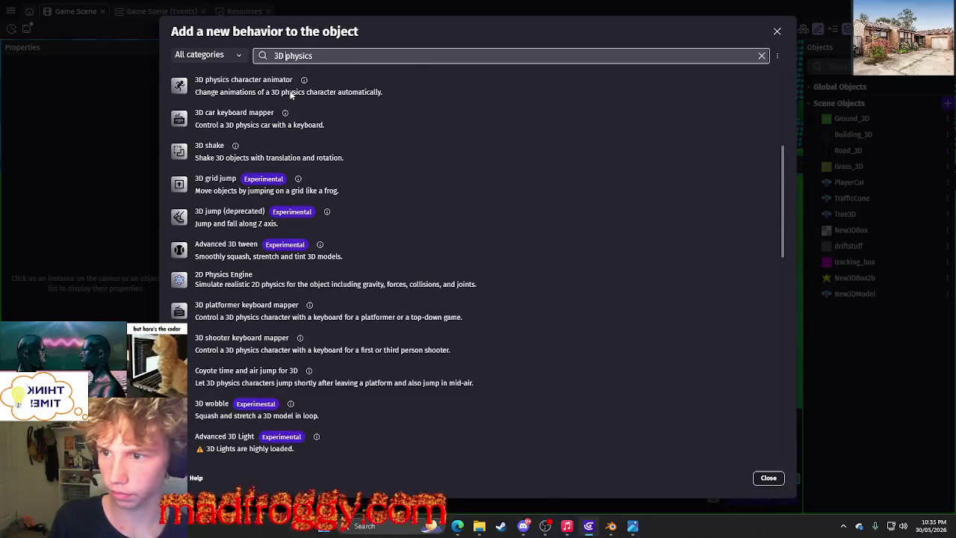
scroll(292, 94, "down", 3)
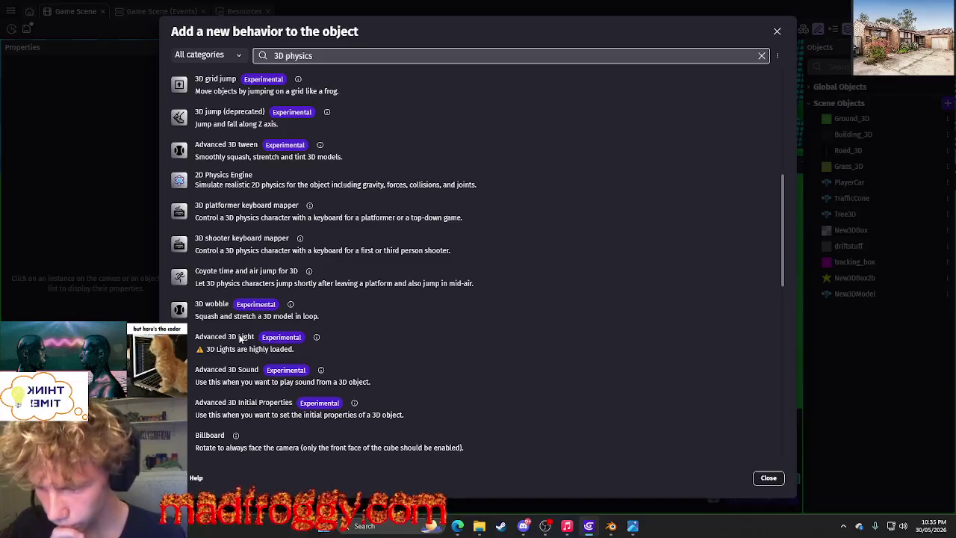
scroll(241, 330, "down", 3)
scroll(250, 320, "up", 13)
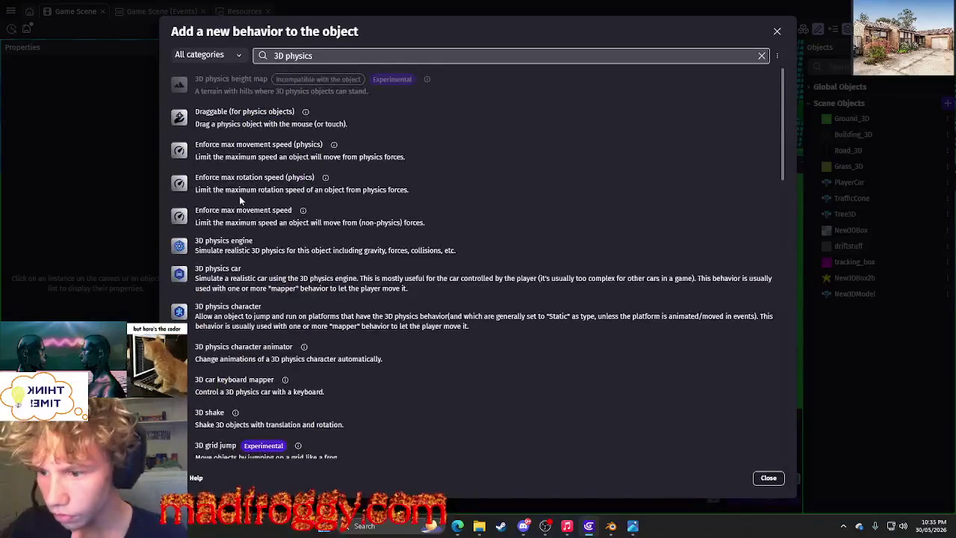
left_click(243, 250)
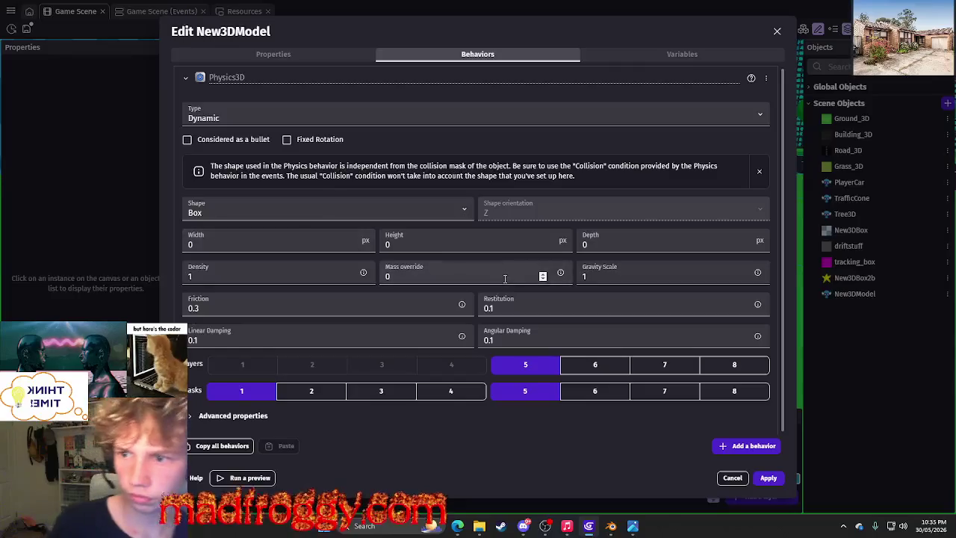
left_click(786, 477)
left_click(451, 30)
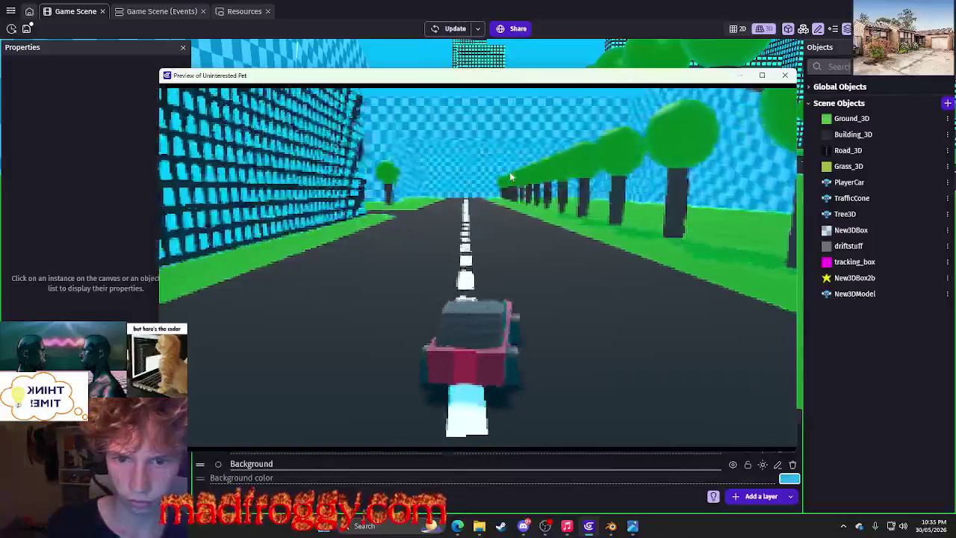
Drive the car off the road, along the checkered wall and into it.
key("Right")
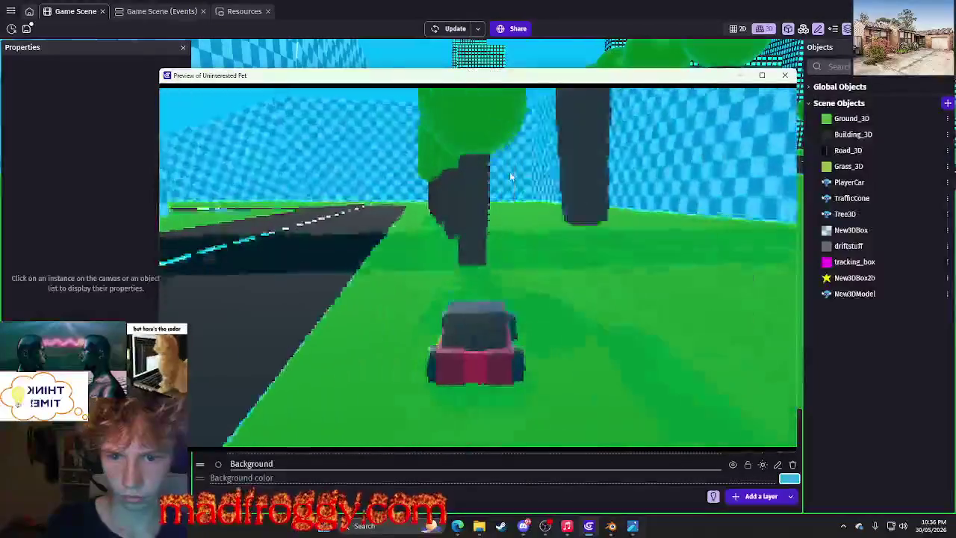
key("Right")
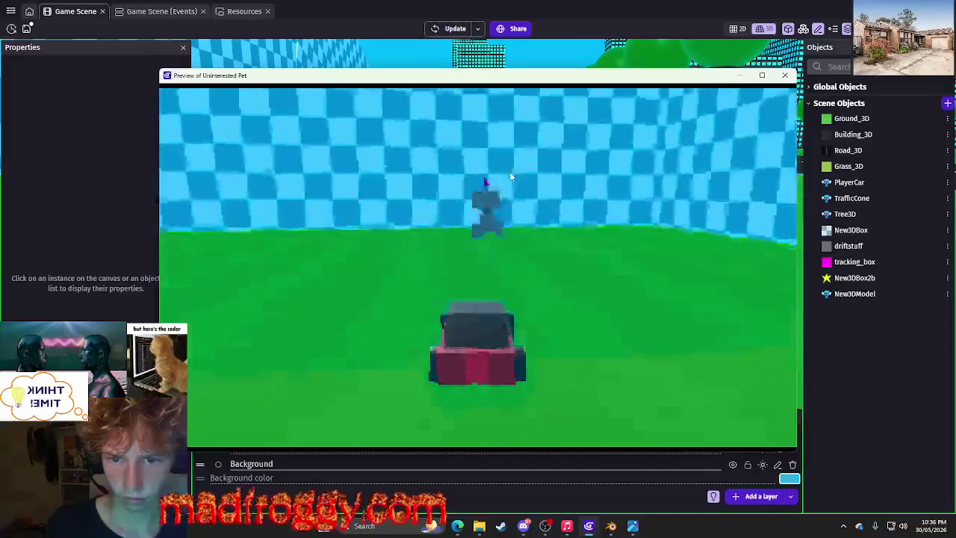
key("Right")
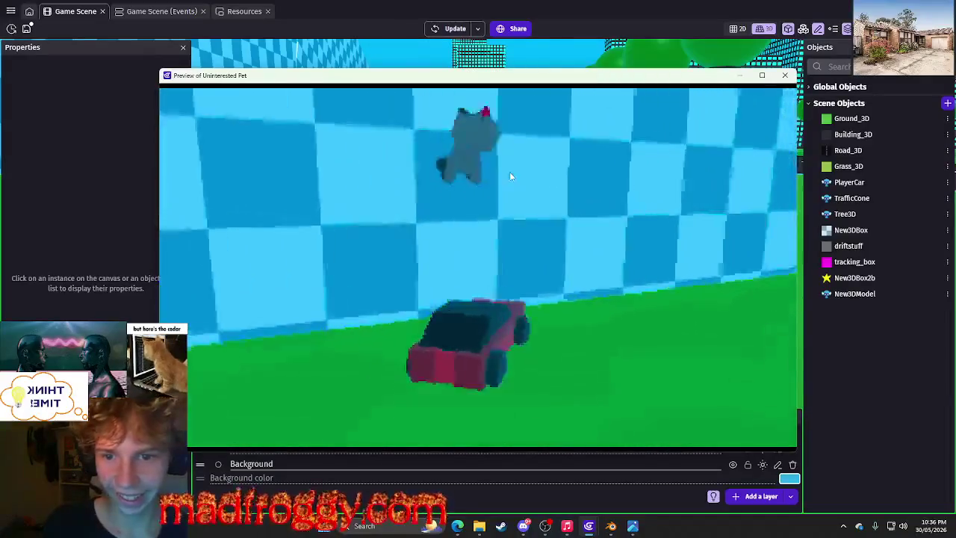
key("Right")
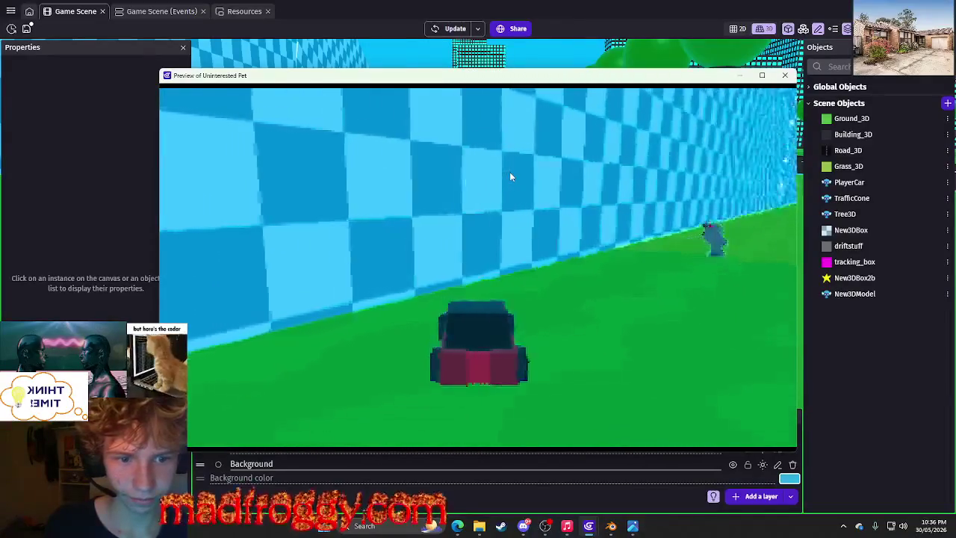
key("Left")
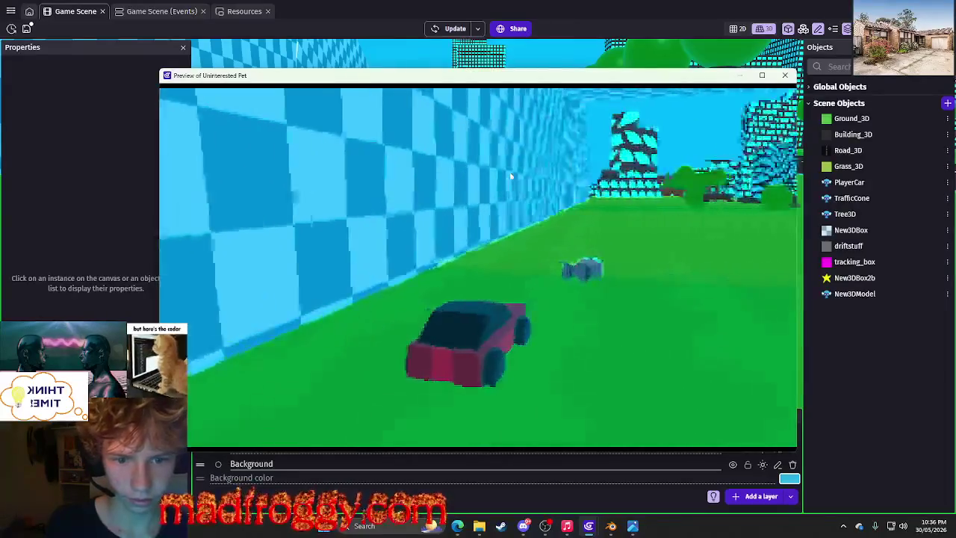
key("Left")
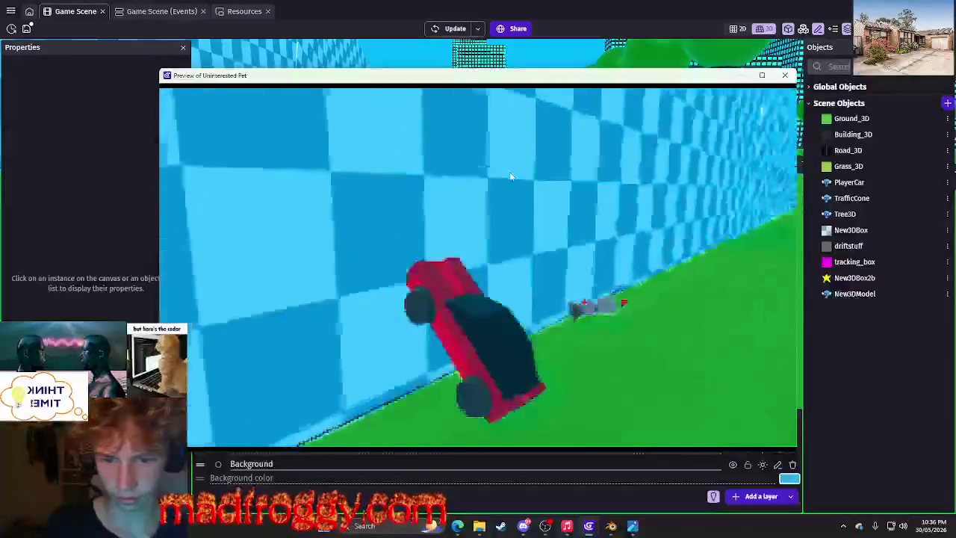
key("Right")
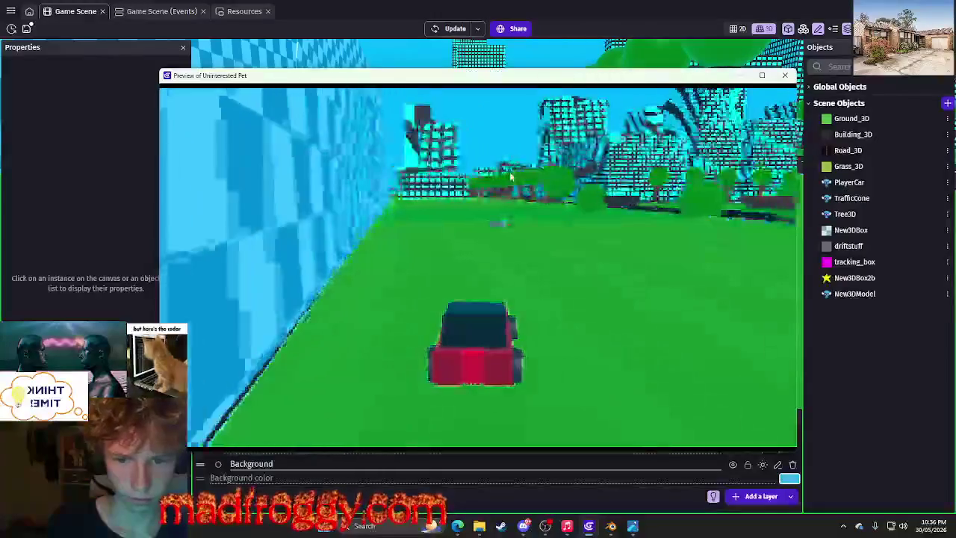
Drift the car toward the trees, close the preview, and select then deselect the robot.
key("Right")
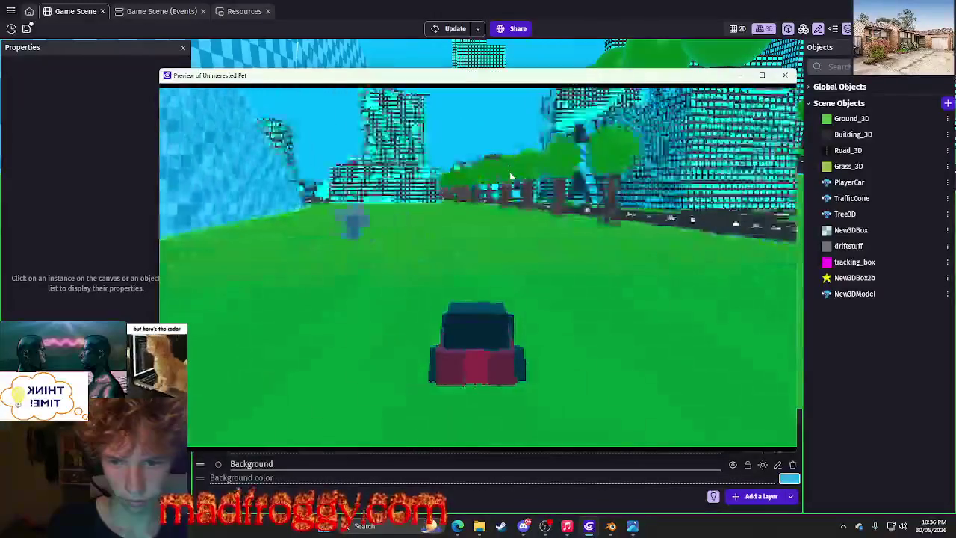
key("Left")
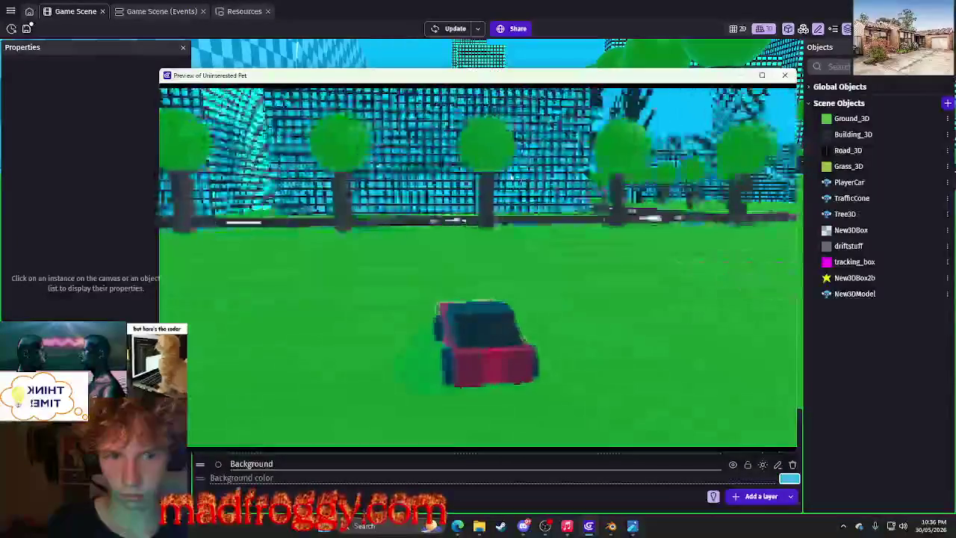
key("Left")
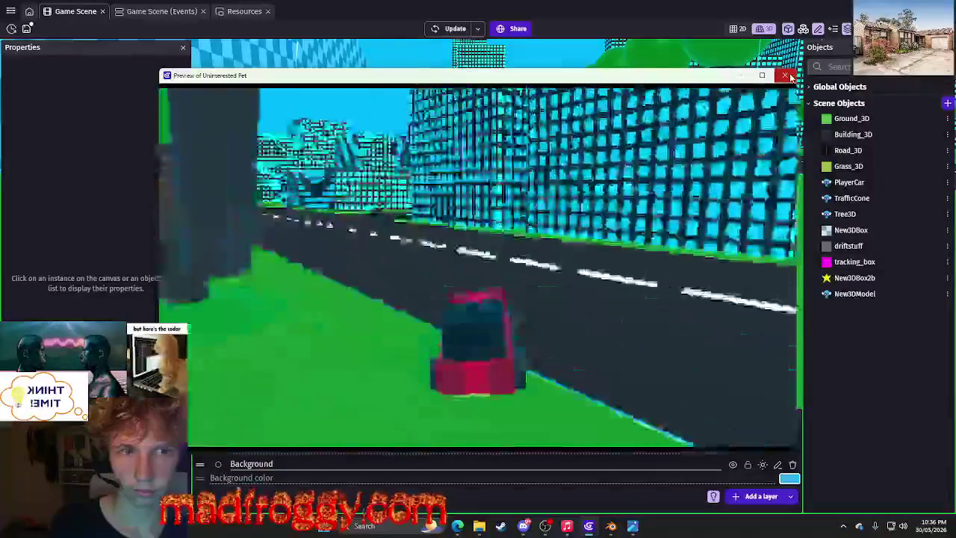
left_click(784, 75)
left_click(489, 210)
left_click(396, 203)
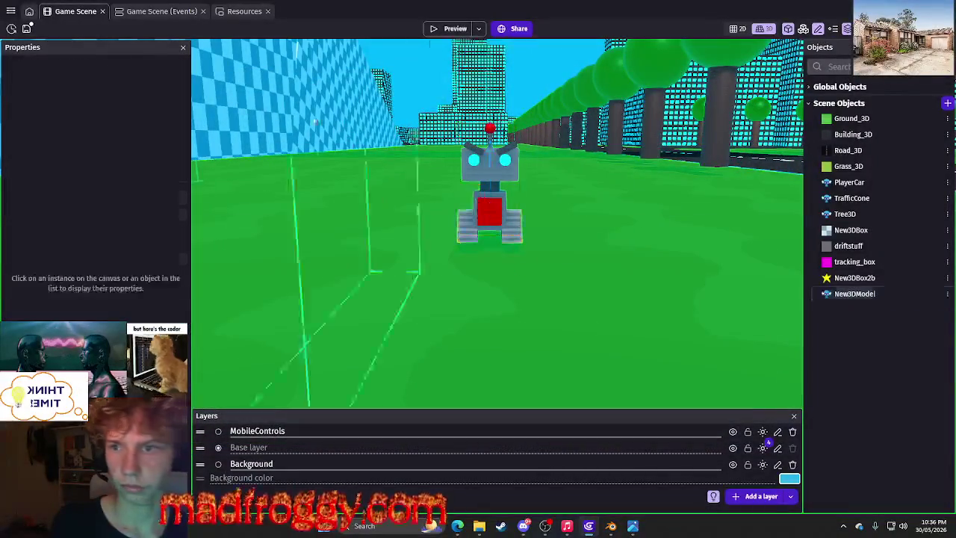
left_click(166, 13)
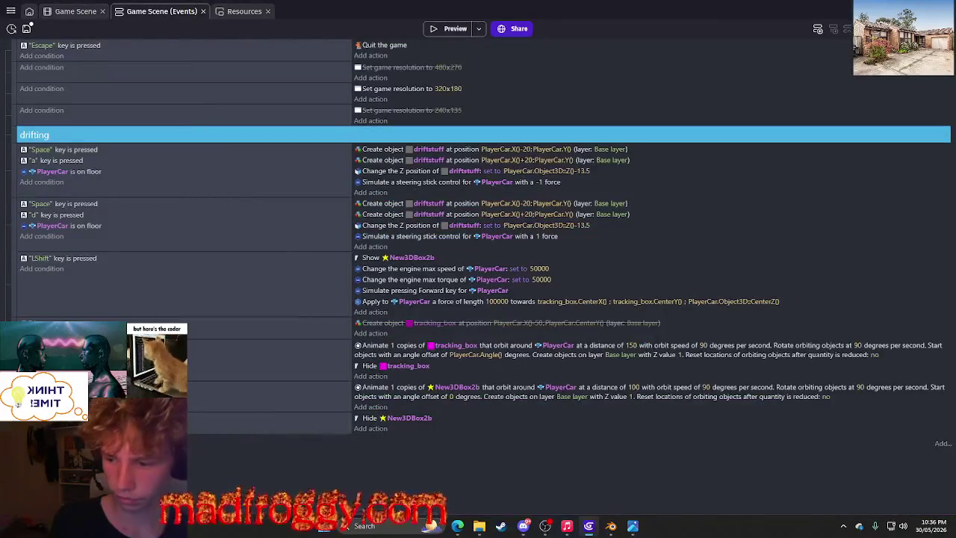
left_click(371, 440)
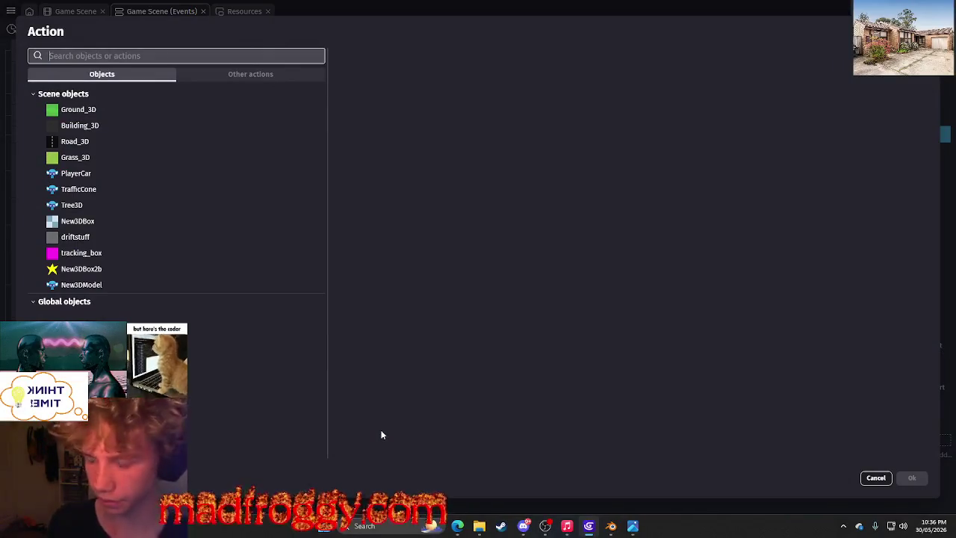
key("Escape")
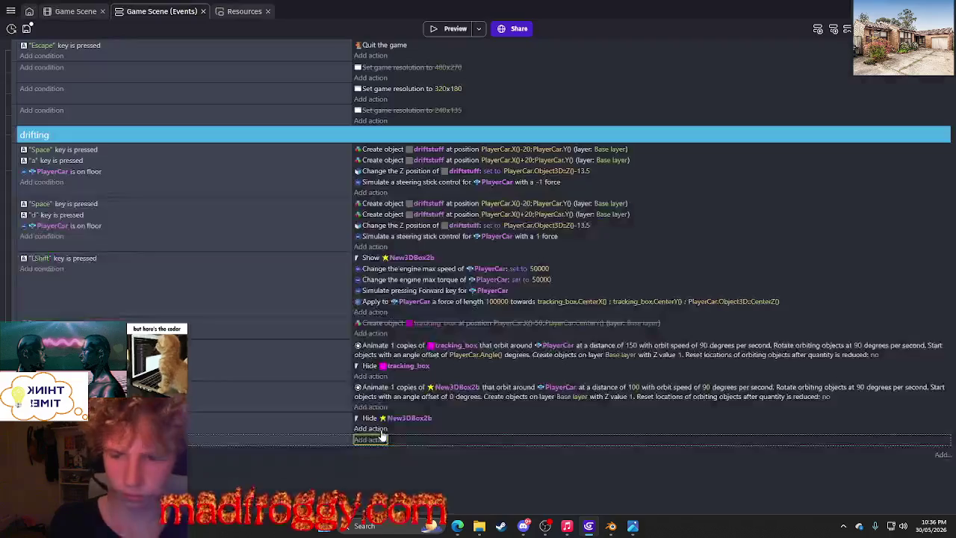
left_click(74, 12)
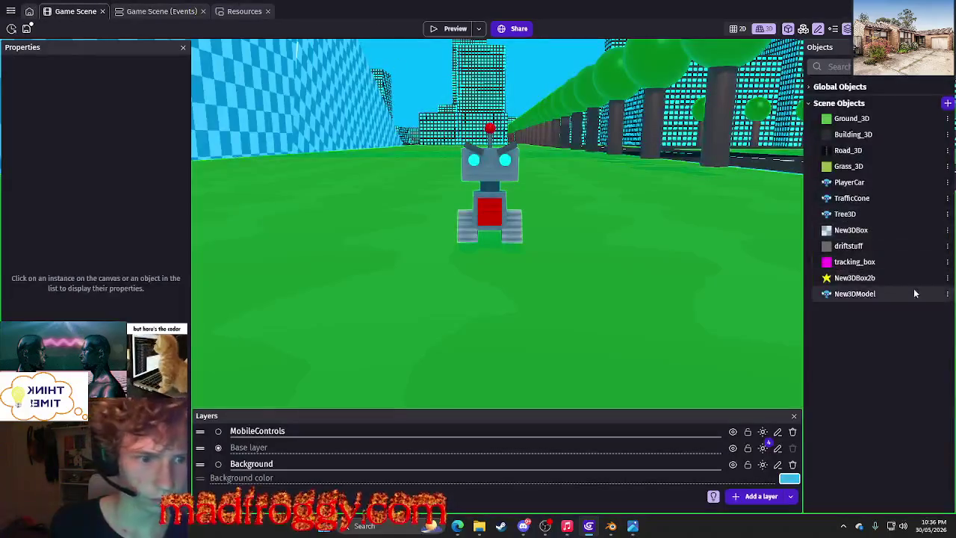
left_click(947, 294)
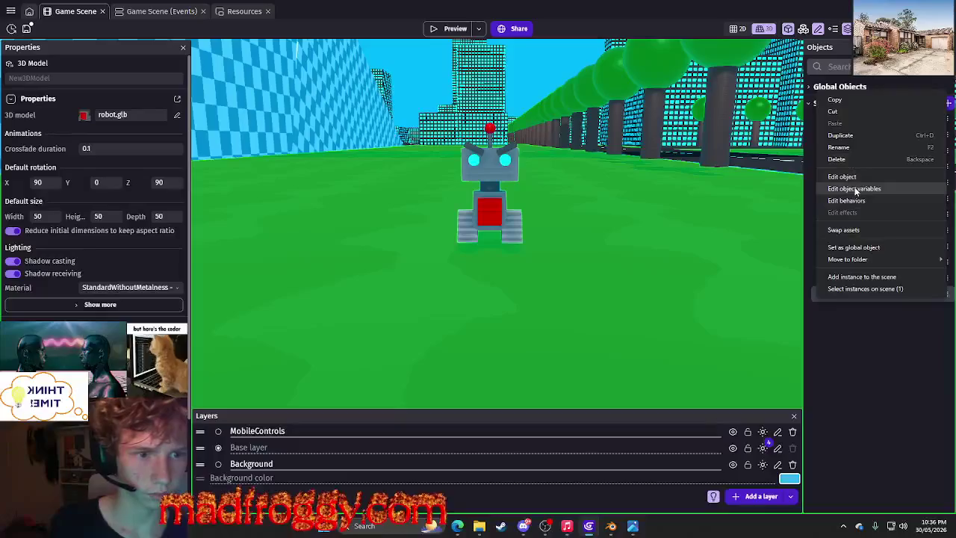
Add a Pathfinding behaviour (400 acceleration, 200 max speed, 20 × 20 grid) to New3DModel.
left_click(842, 178)
left_click(421, 56)
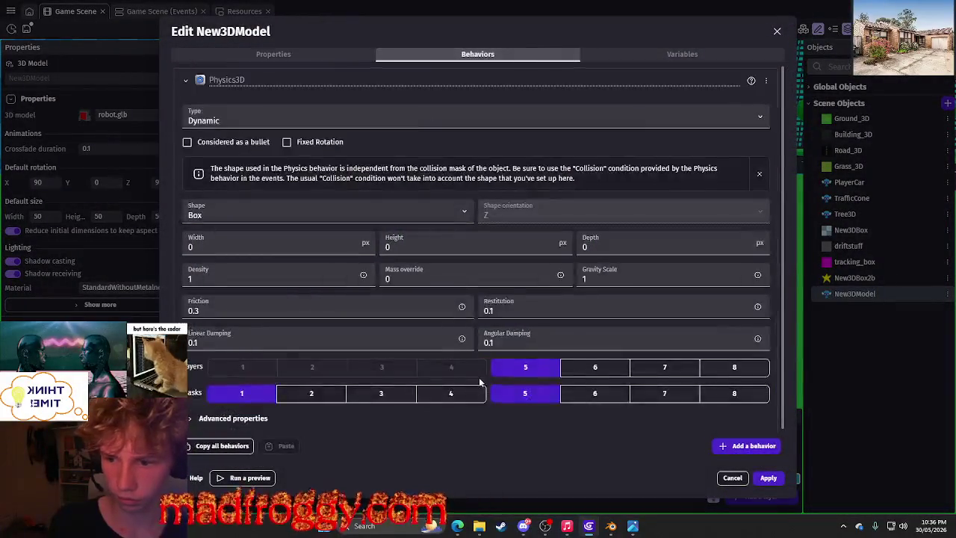
left_click(747, 446)
triple_click(299, 55)
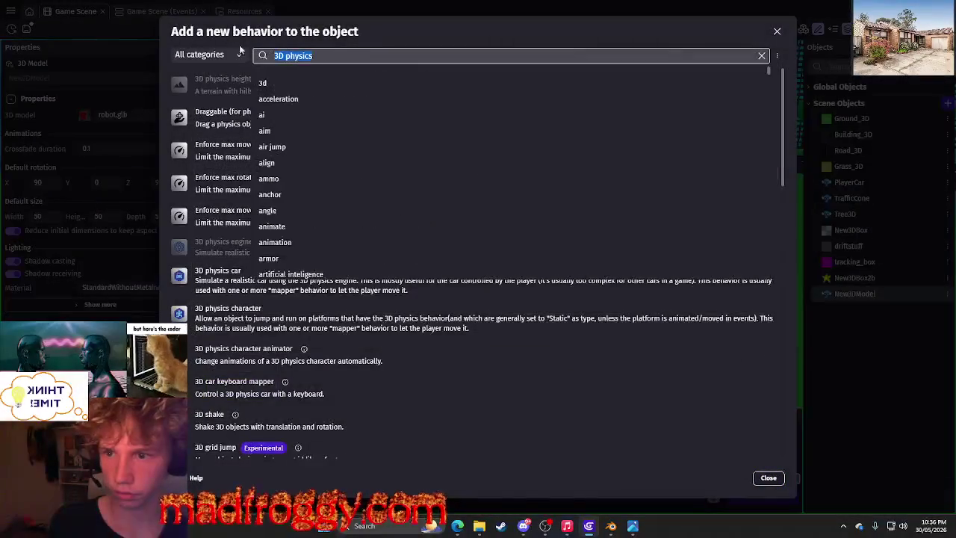
type("pathfind")
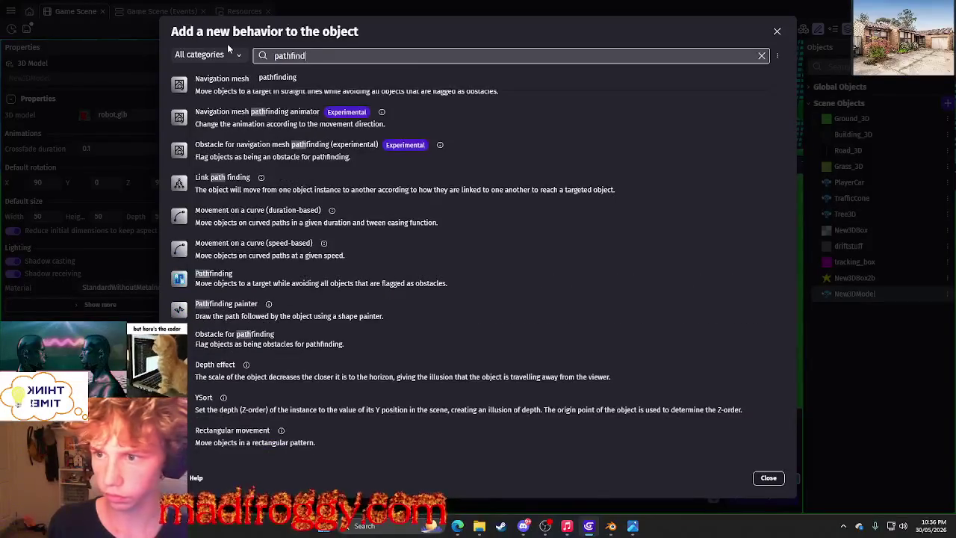
left_click(498, 390)
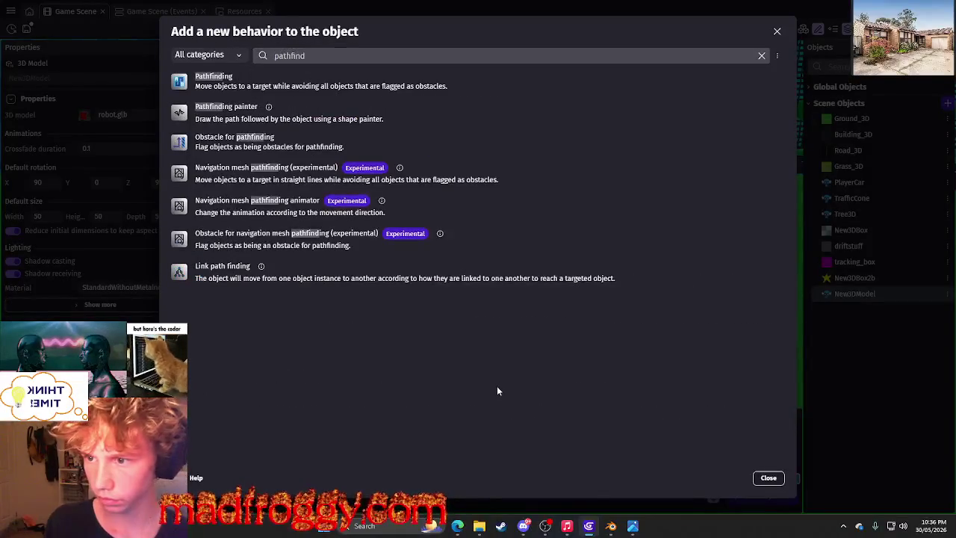
left_click(470, 80)
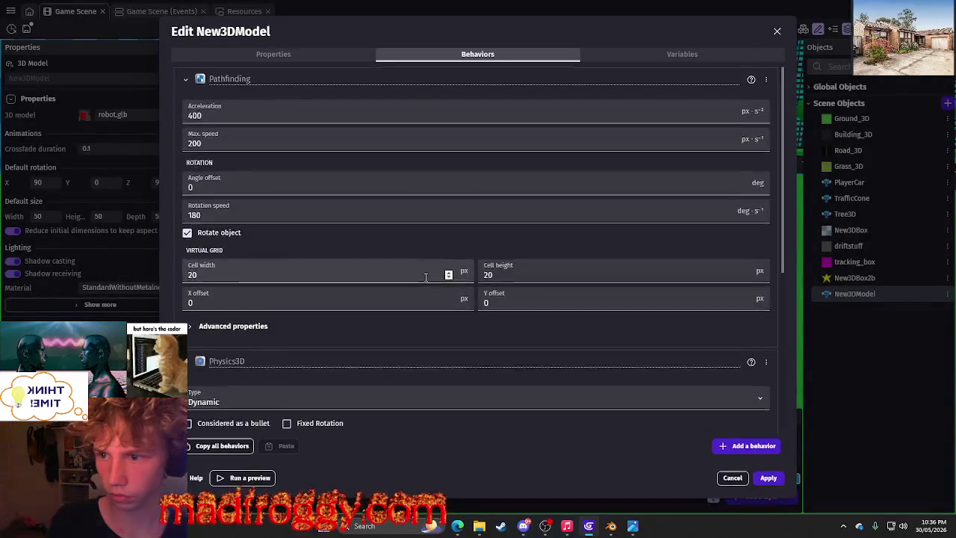
left_click(767, 477)
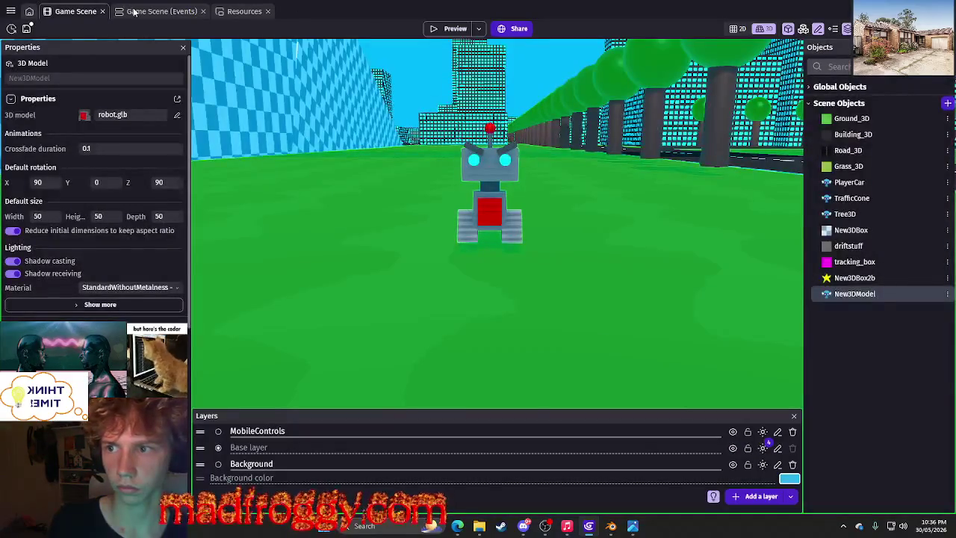
Start a pathfinding 'Move to a position' action targeting New3DModel in the event sheet.
left_click(134, 11)
left_click(368, 437)
type("pa")
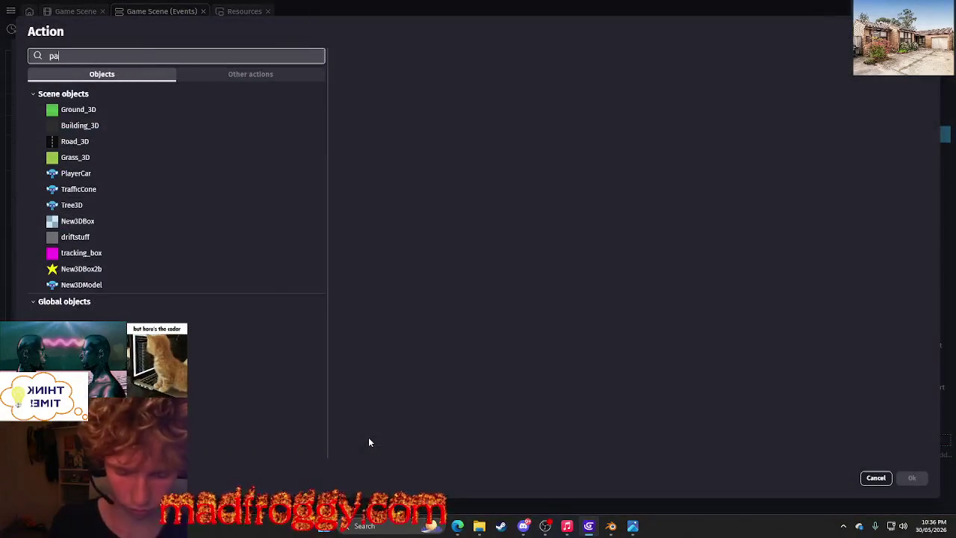
type("thfi")
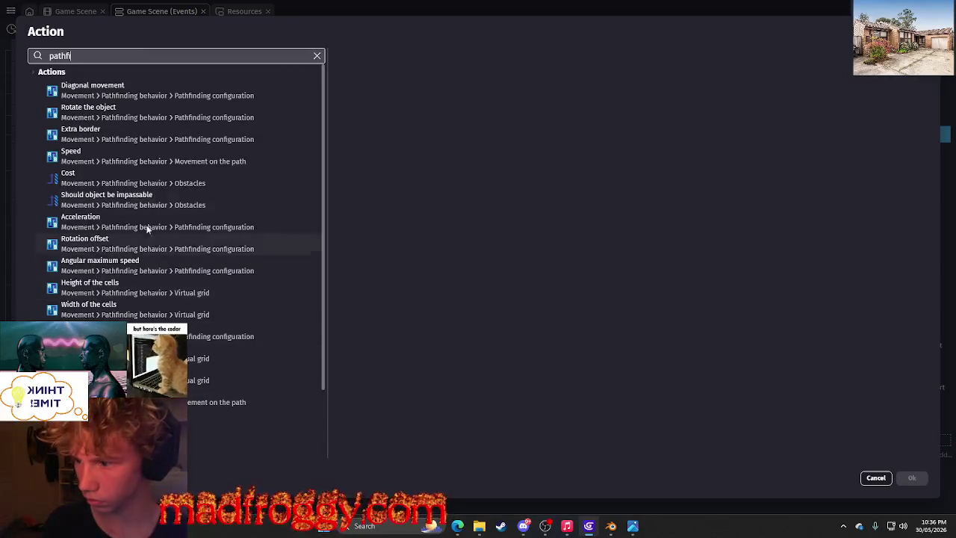
scroll(133, 152, "down", 2)
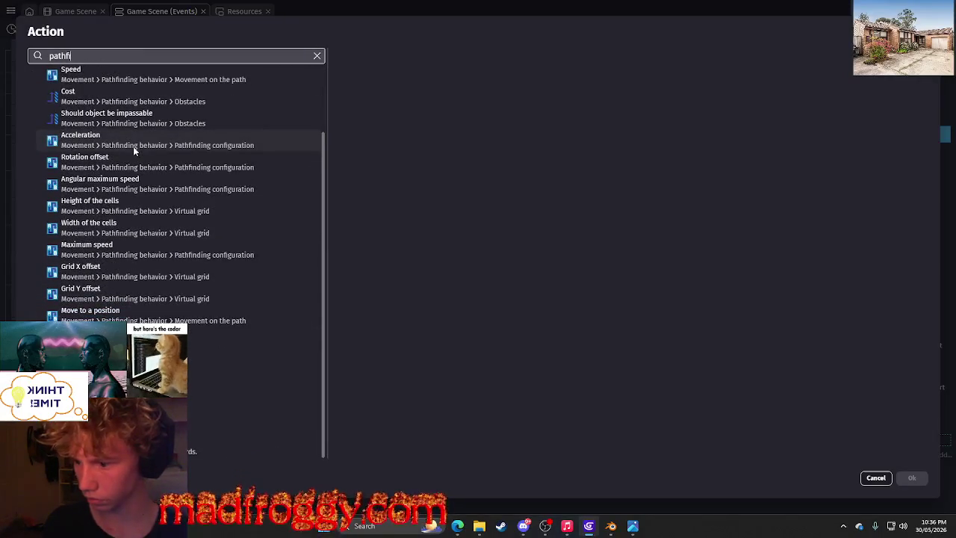
left_click(104, 312)
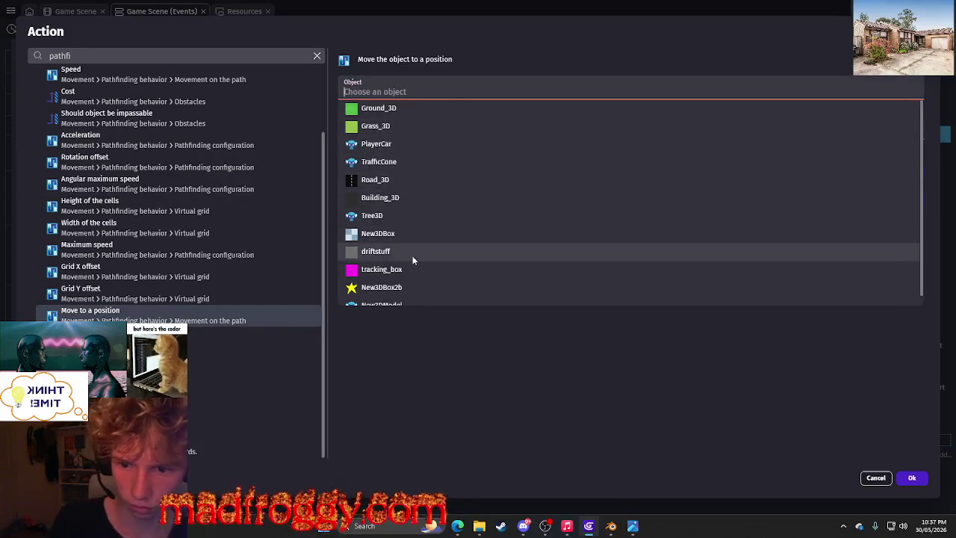
scroll(414, 265, "down", 1)
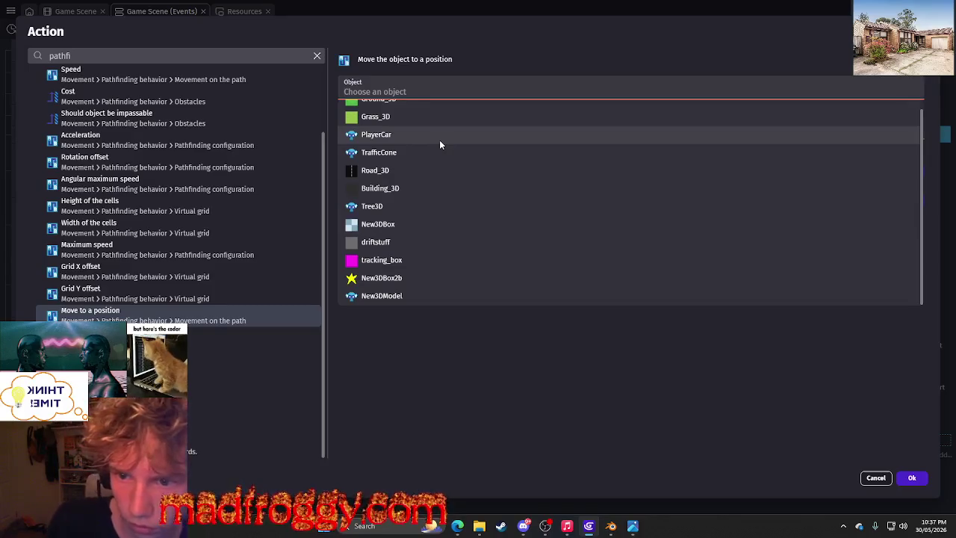
left_click(413, 296)
type("ca")
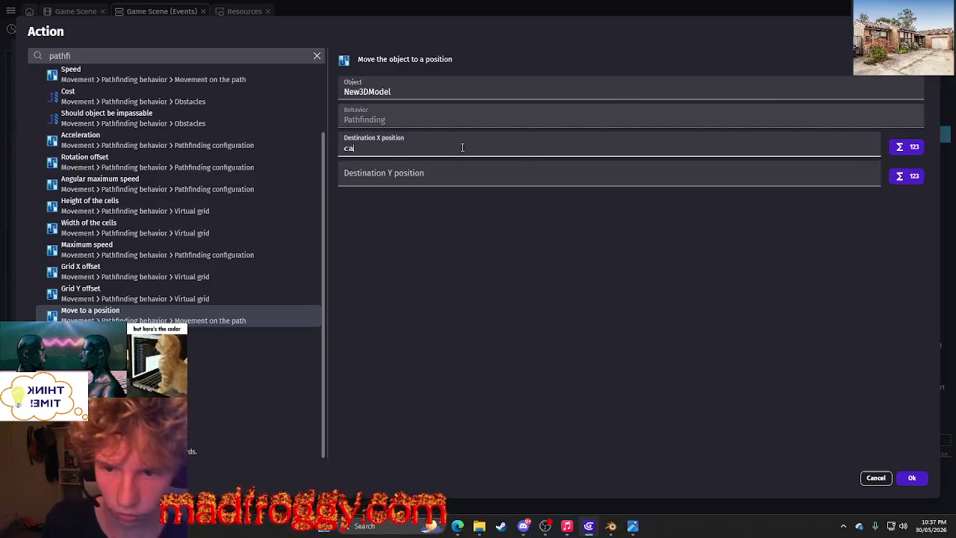
Set the destination to PlayerCar.X() and PlayerCar.Y(), save the action, and launch a preview.
type("r.")
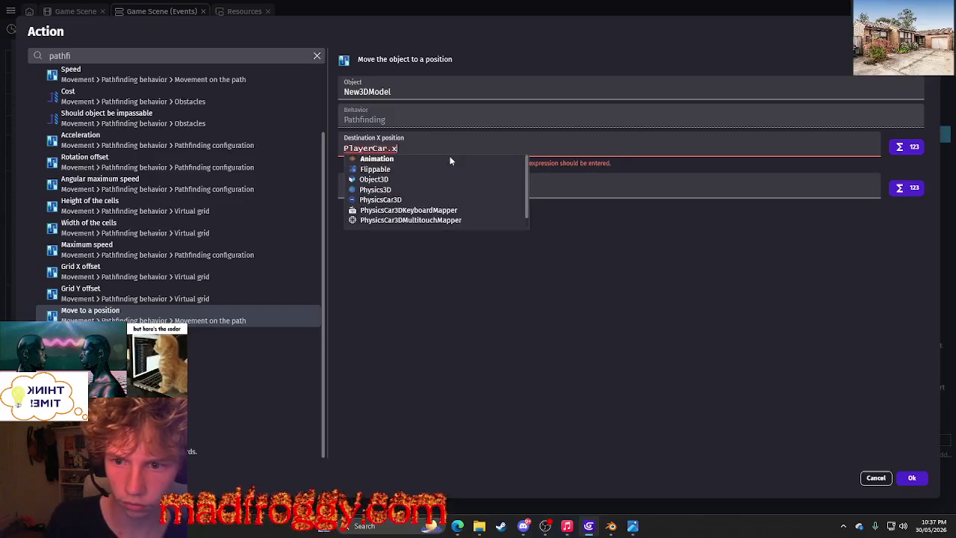
type("X")
left_click(377, 158)
left_click(377, 148, "shift")
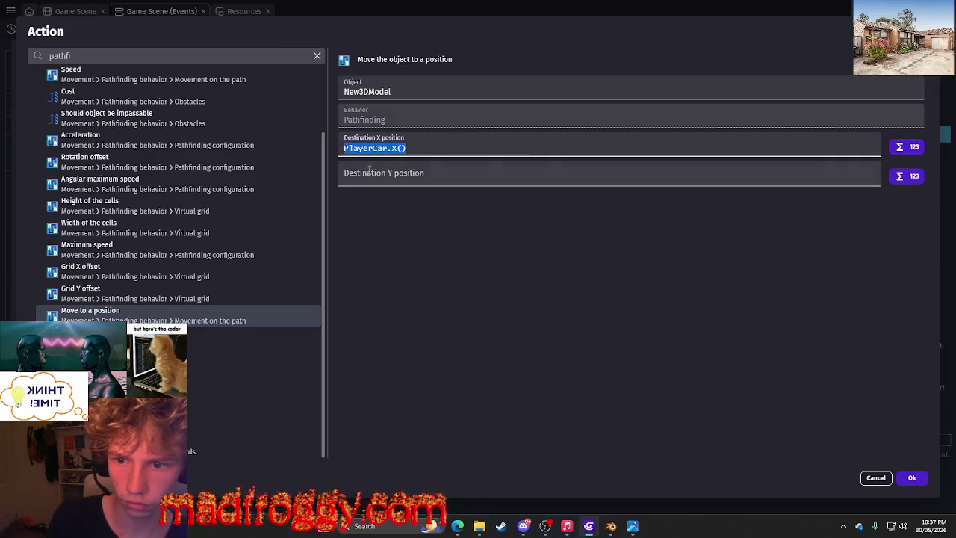
type("Y(")
left_click(752, 368)
left_click(912, 478)
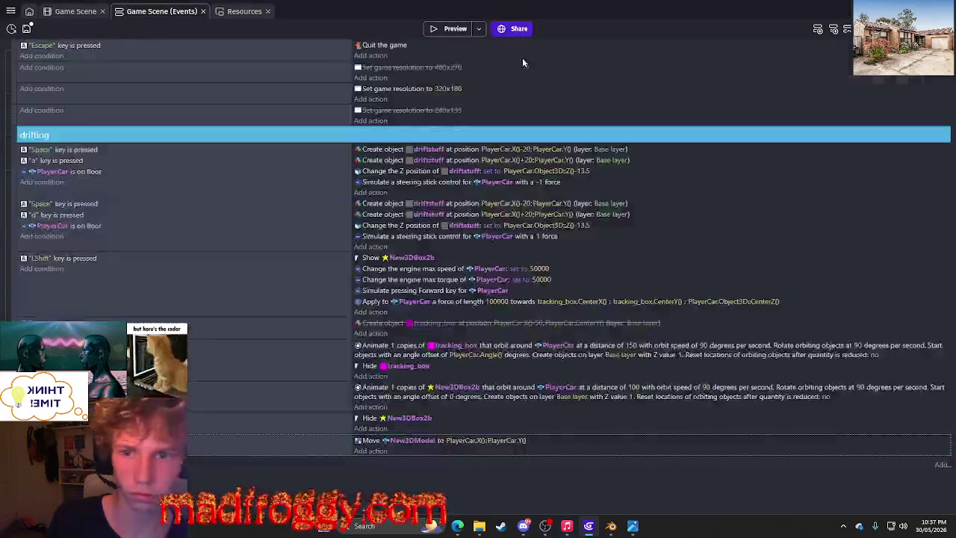
left_click(454, 31)
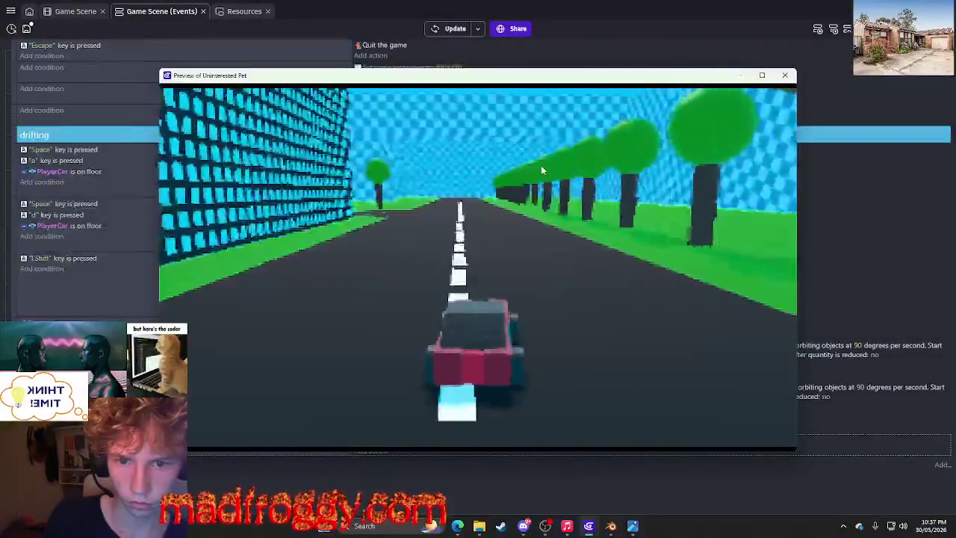
Steer the car with A and D past the robot and up the road, then close the preview.
key("d")
key("d")
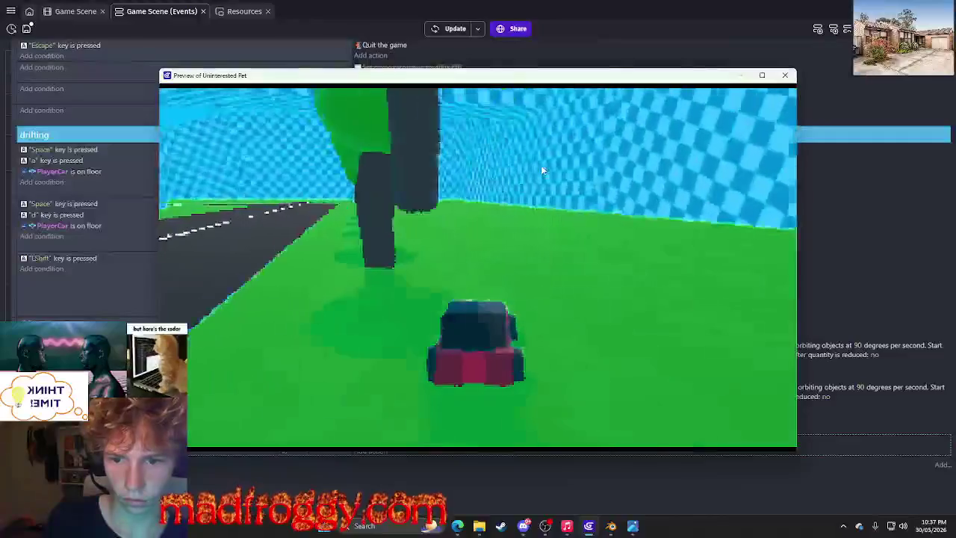
key("a")
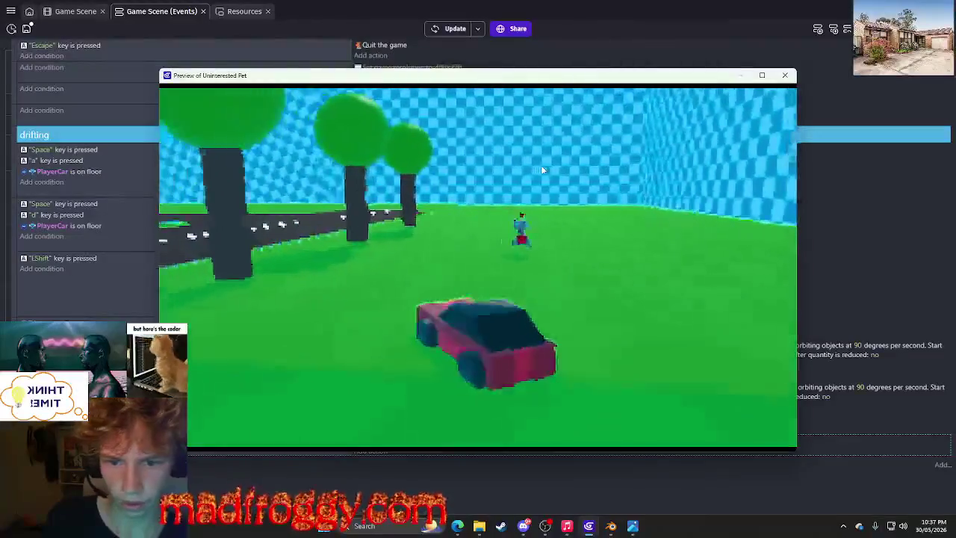
key("d")
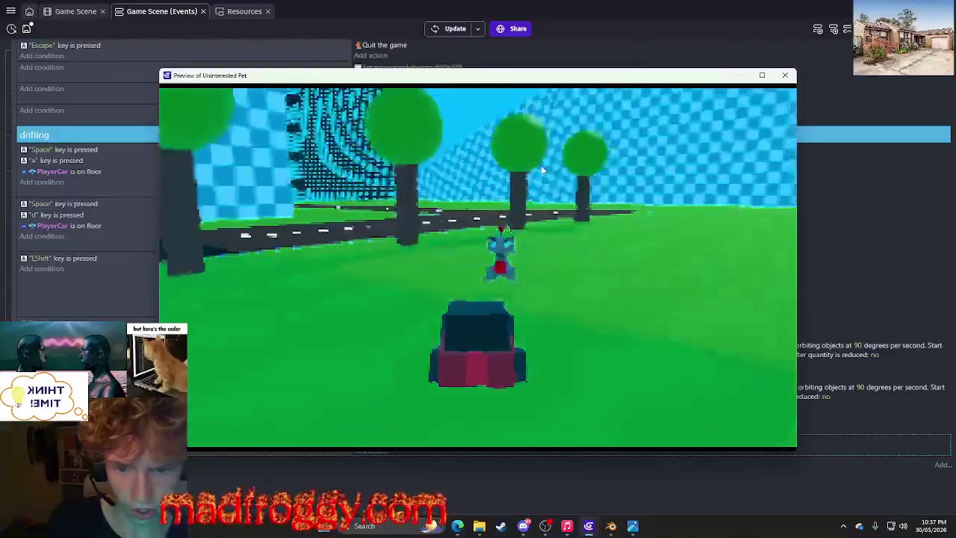
key("a")
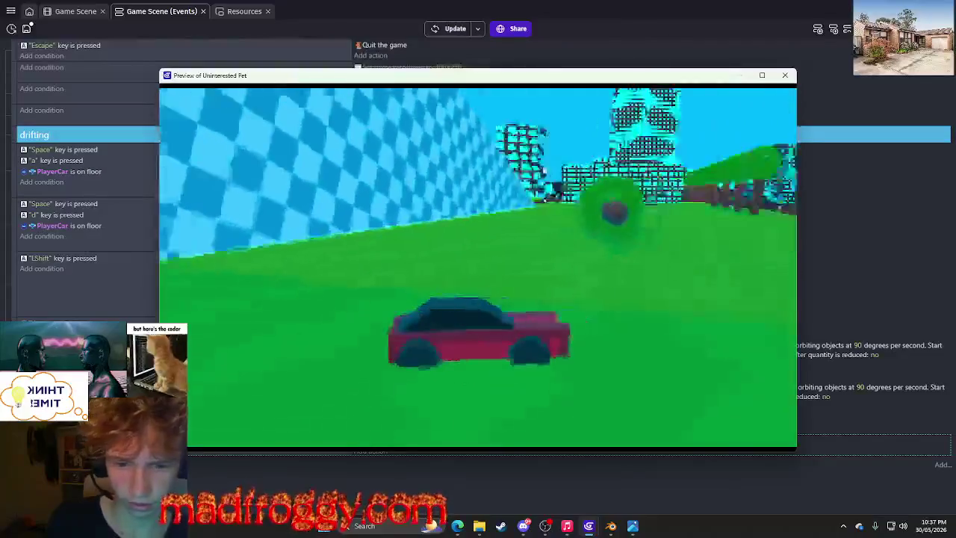
key("d")
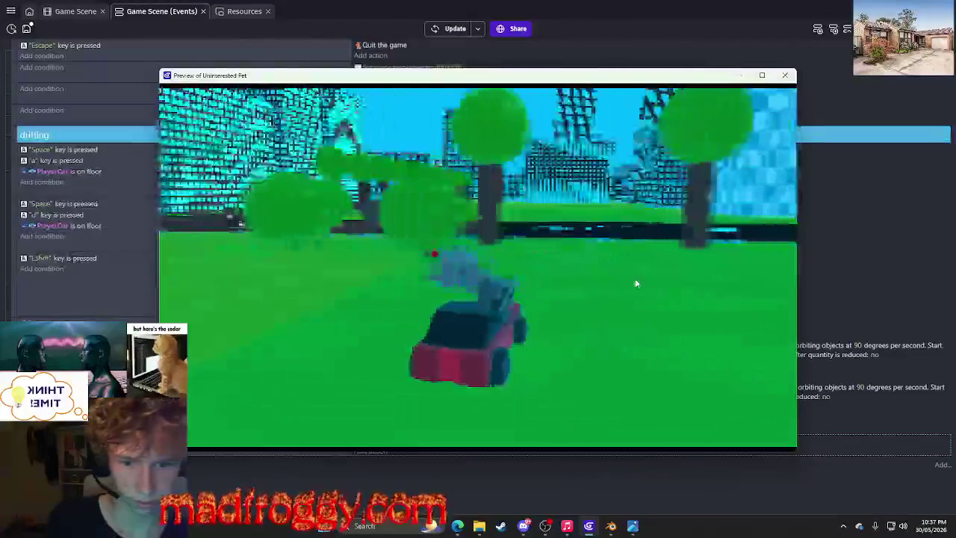
key("d")
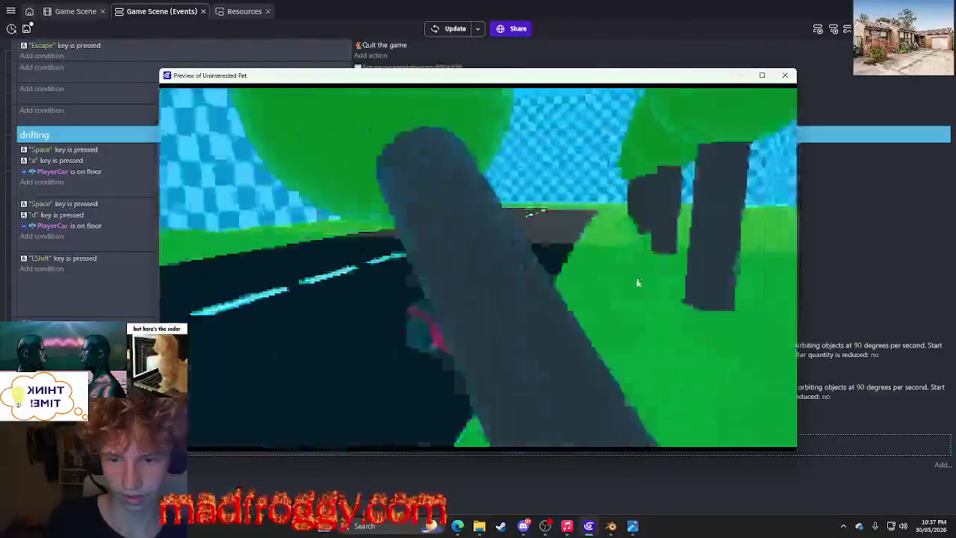
key("a")
key("a")
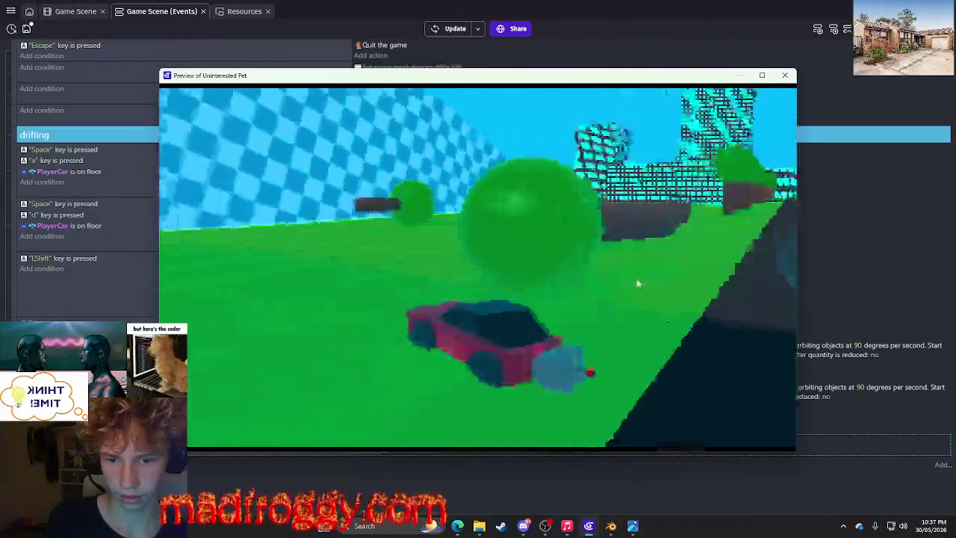
key("d")
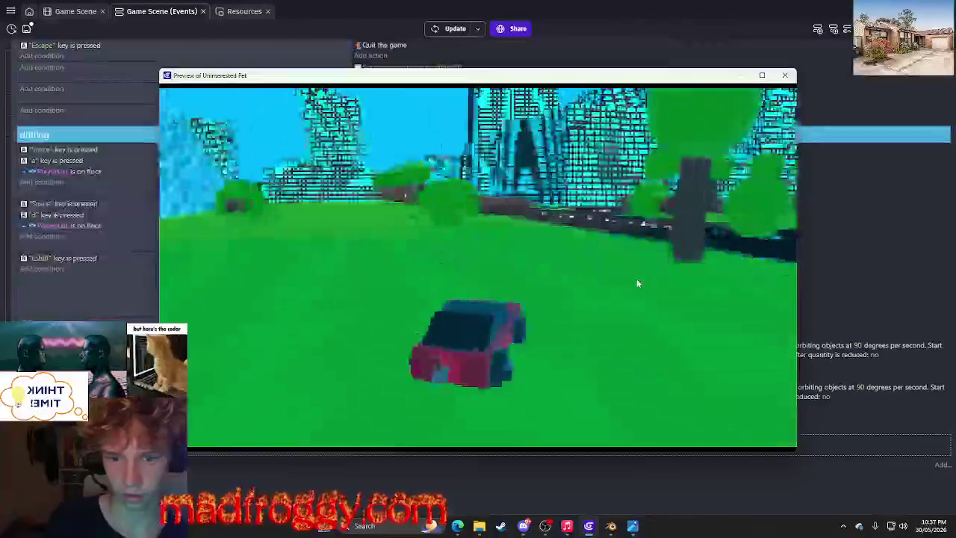
key("d")
key("d")
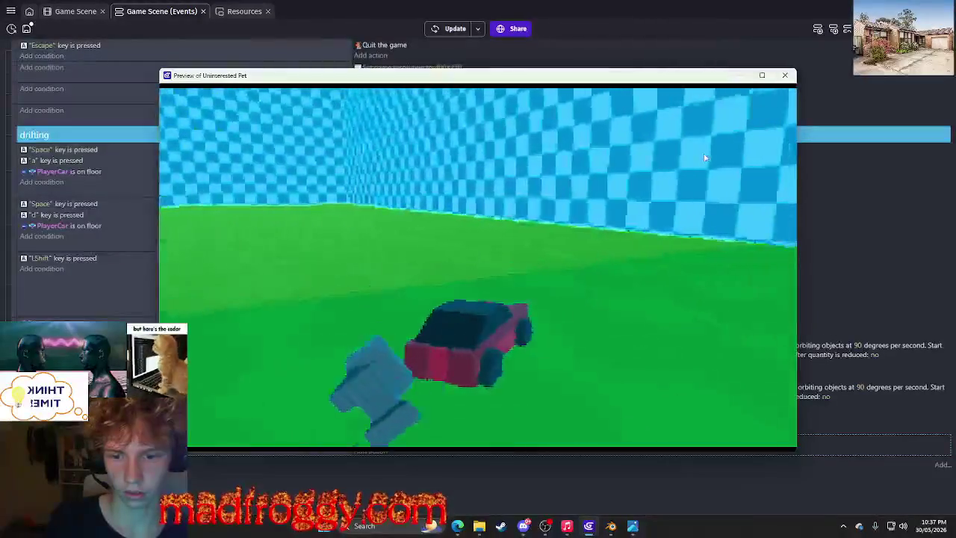
key("d")
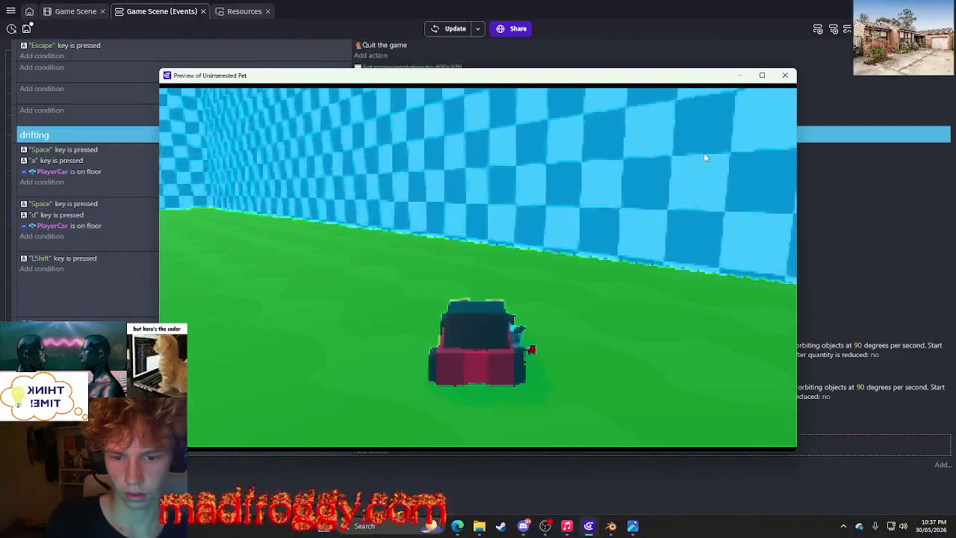
left_click(785, 75)
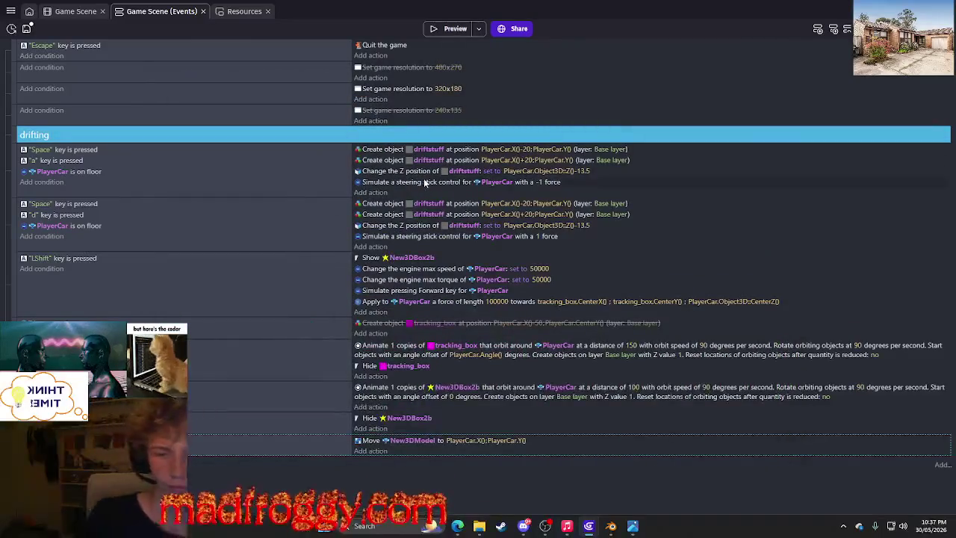
Rename the New3DModel object to 'robot'.
left_click(77, 11)
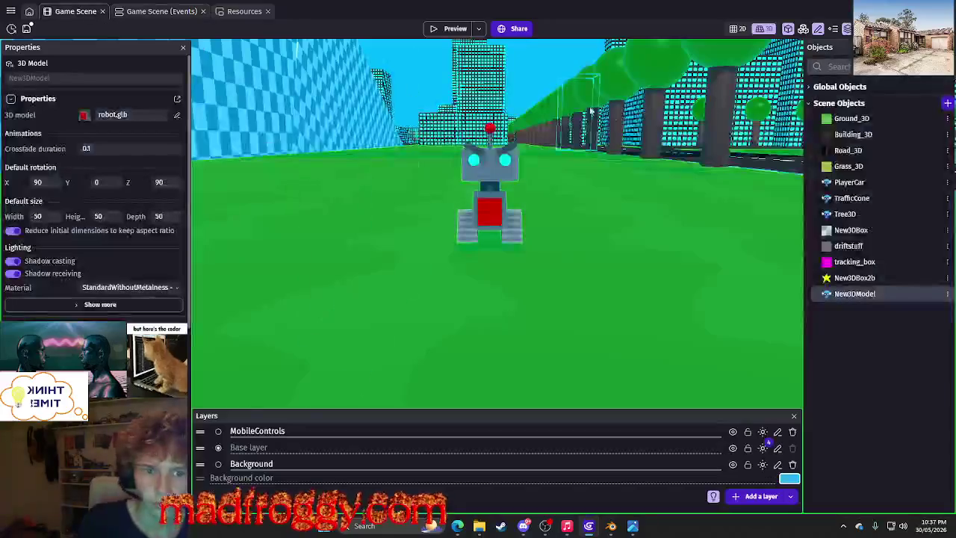
left_click(947, 294)
left_click(833, 174)
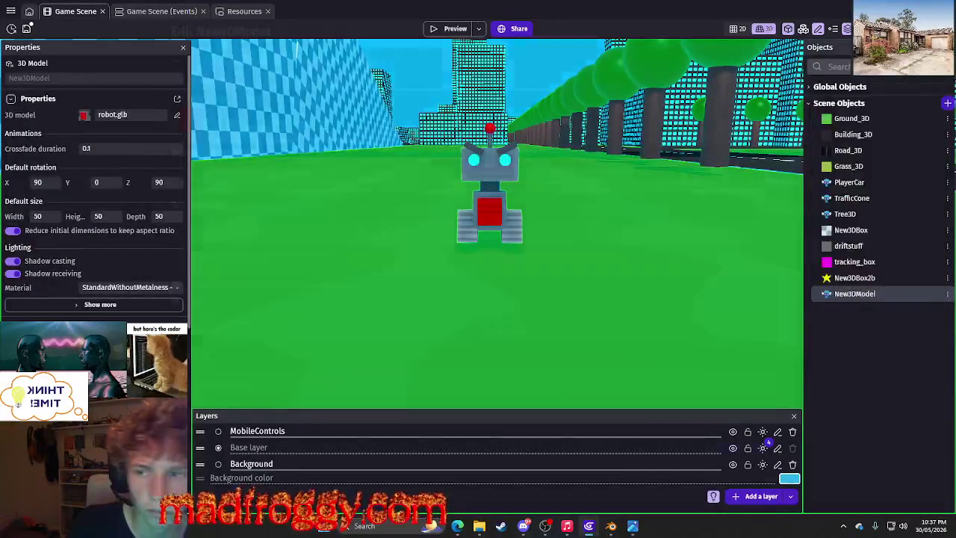
type("robot")
left_click(338, 109)
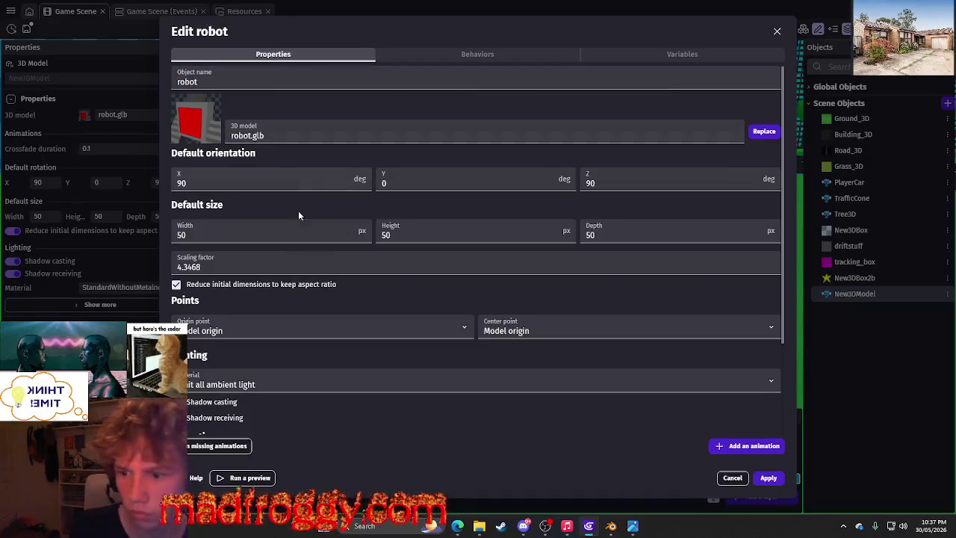
Set the robot's pathfinding acceleration to 10000000 and apply the changes.
left_click(471, 54)
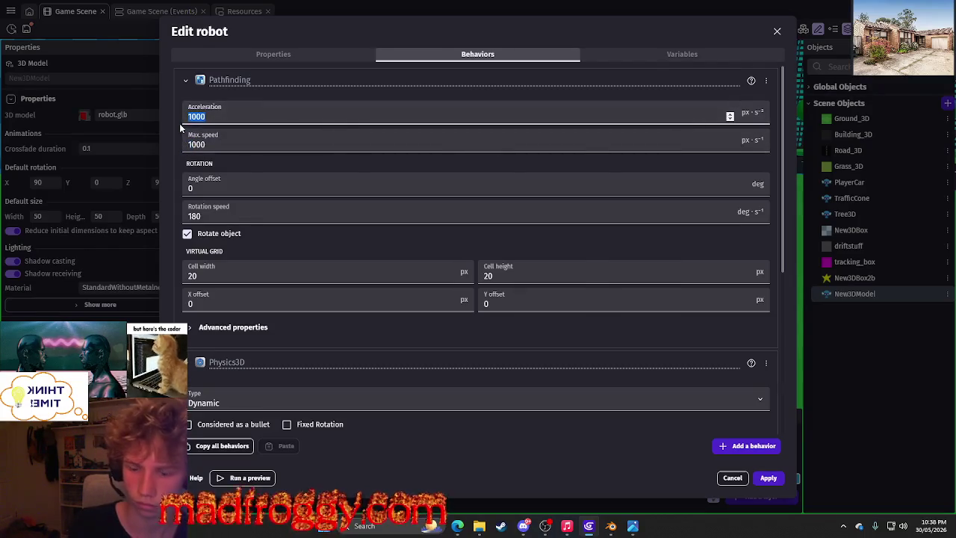
type("10000000")
left_click(269, 156)
mouse_move(448, 216)
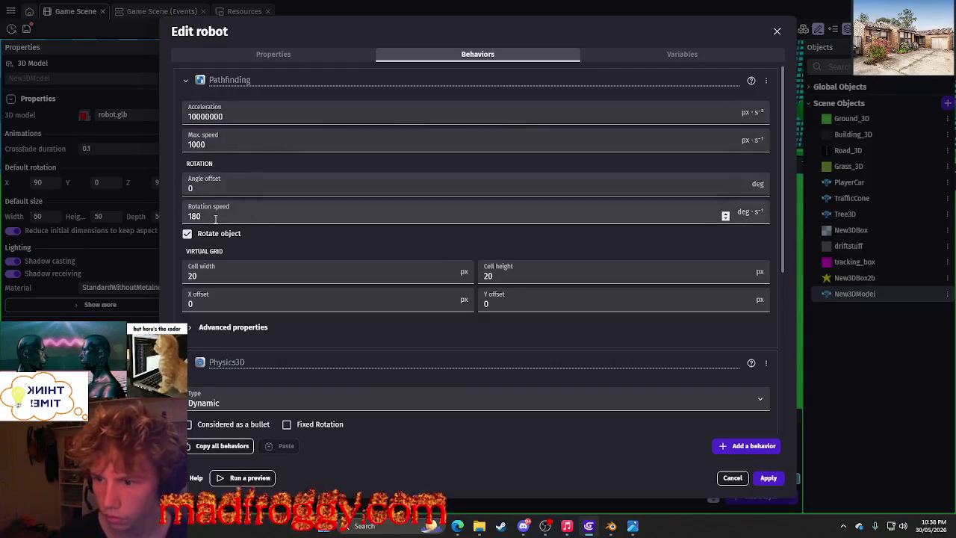
scroll(265, 236, "down", 1)
scroll(265, 236, "down", 1)
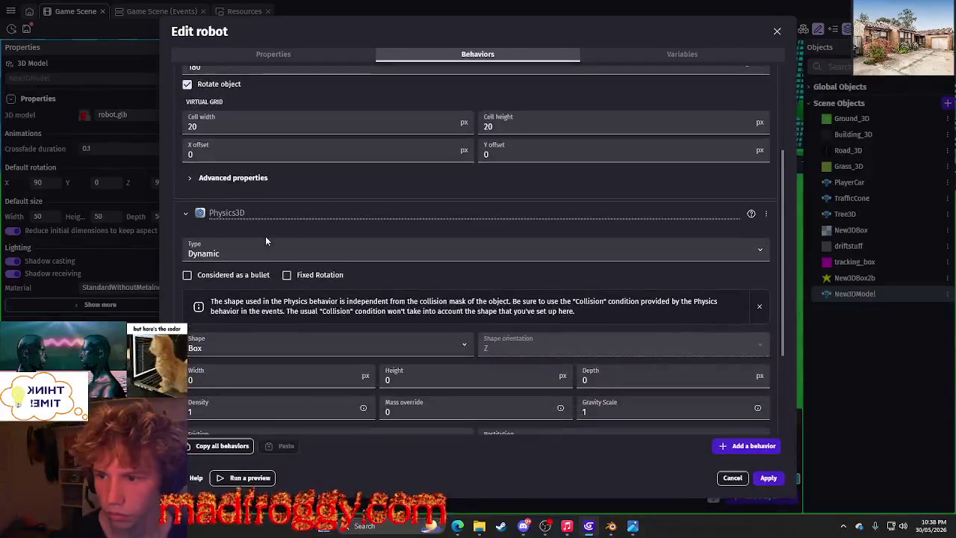
scroll(265, 236, "down", 2)
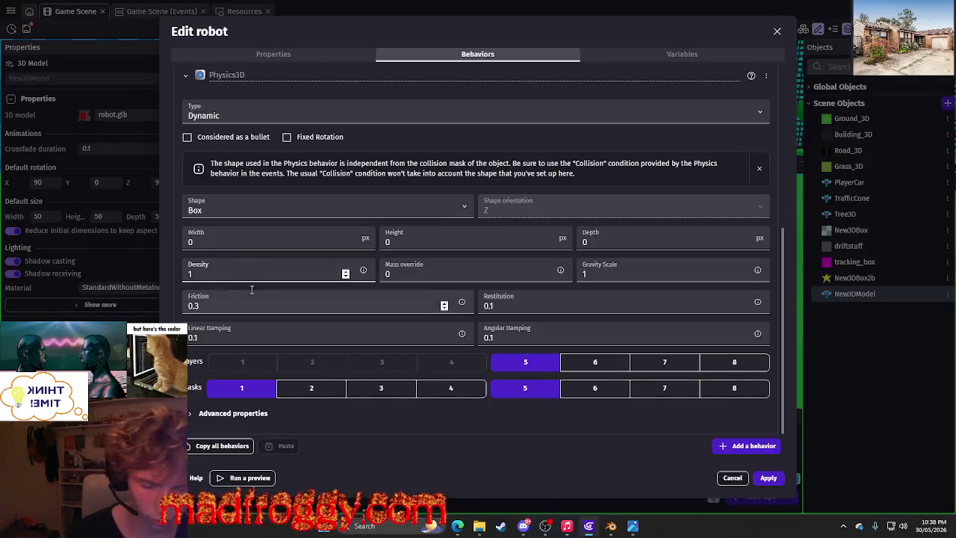
type("0")
left_click(768, 479)
Run a brief game preview steering onto the grass, then close it.
left_click(445, 32)
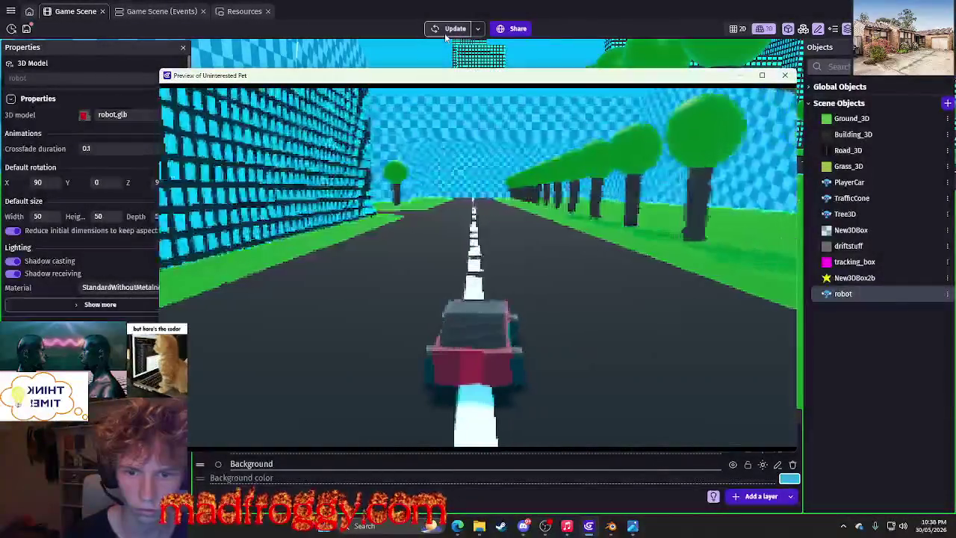
key("Right")
key("Right")
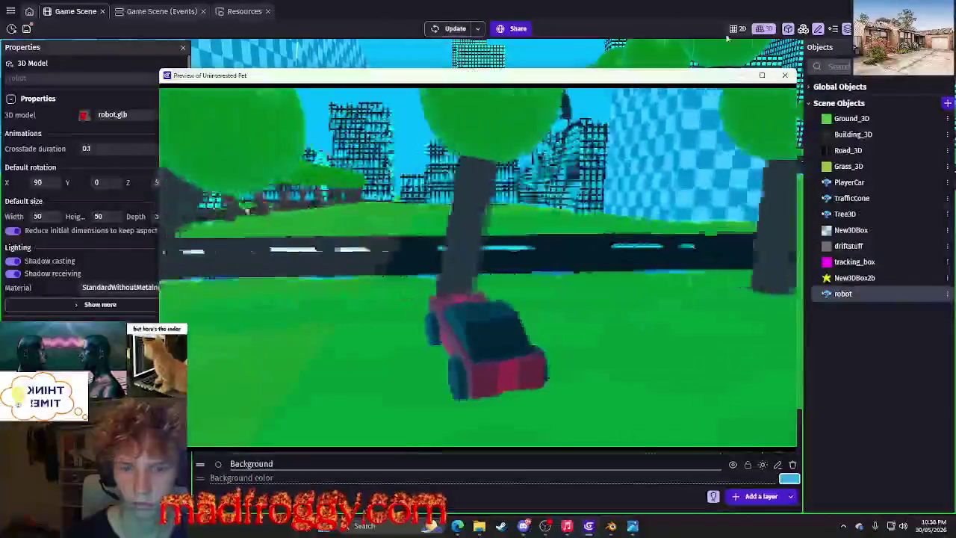
left_click(785, 75)
left_click(944, 295)
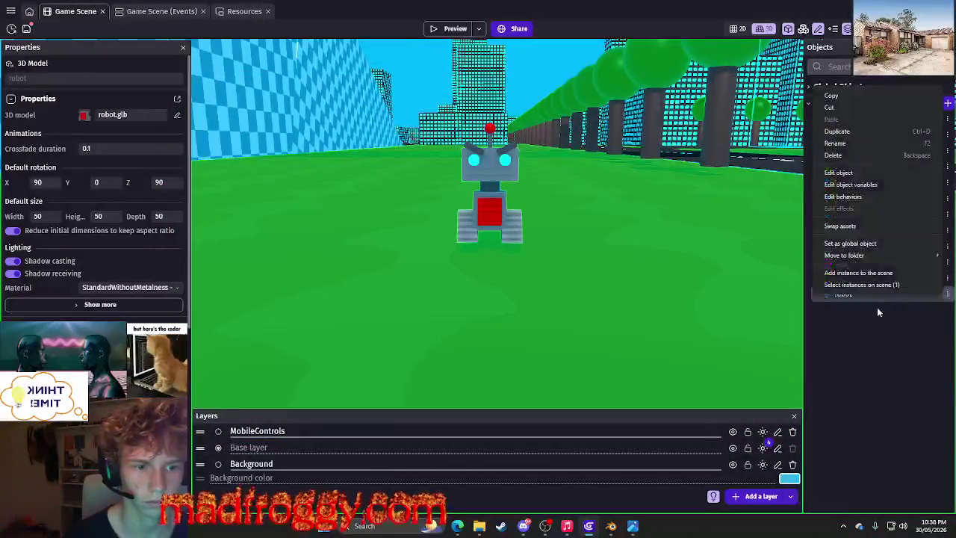
Lower the robot's Pathfinding max speed from 1000 to 400 and apply it.
left_click(870, 175)
left_click(403, 58)
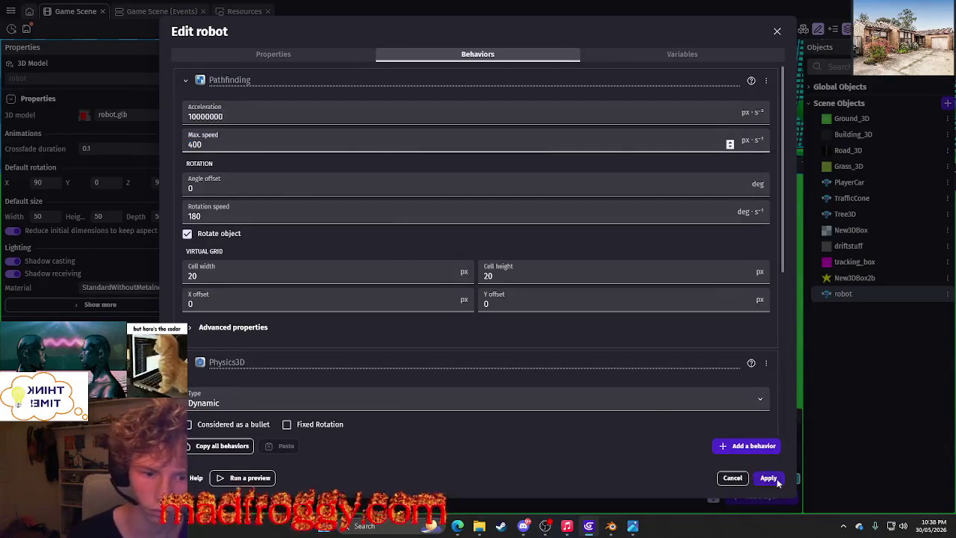
key("Escape")
left_click(455, 28)
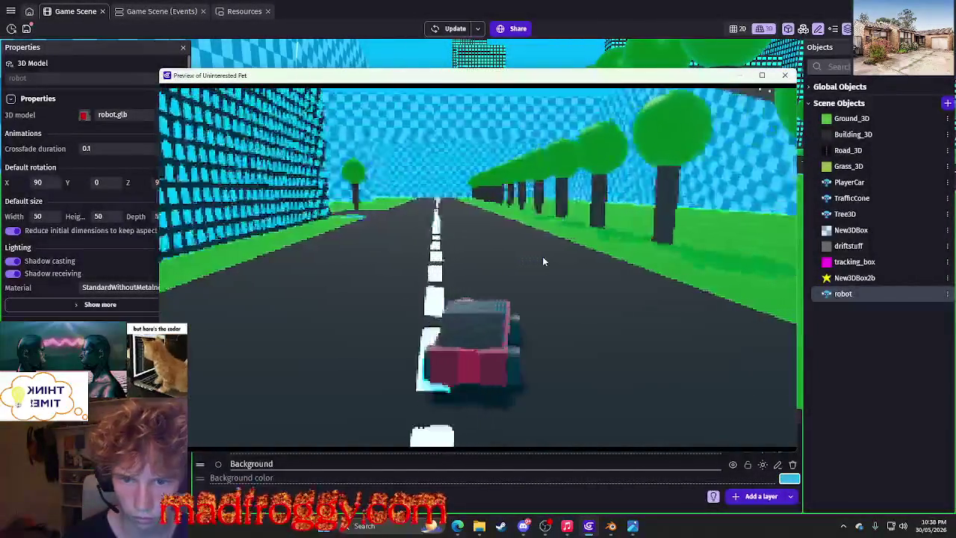
Steer and drift the car right and left past the robot and along the road, then close the preview.
key("Right")
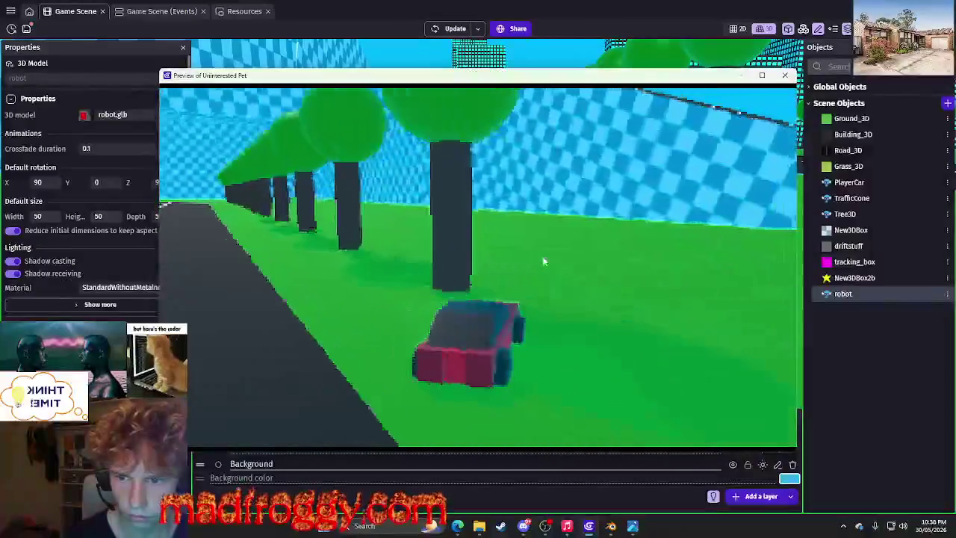
key("Left")
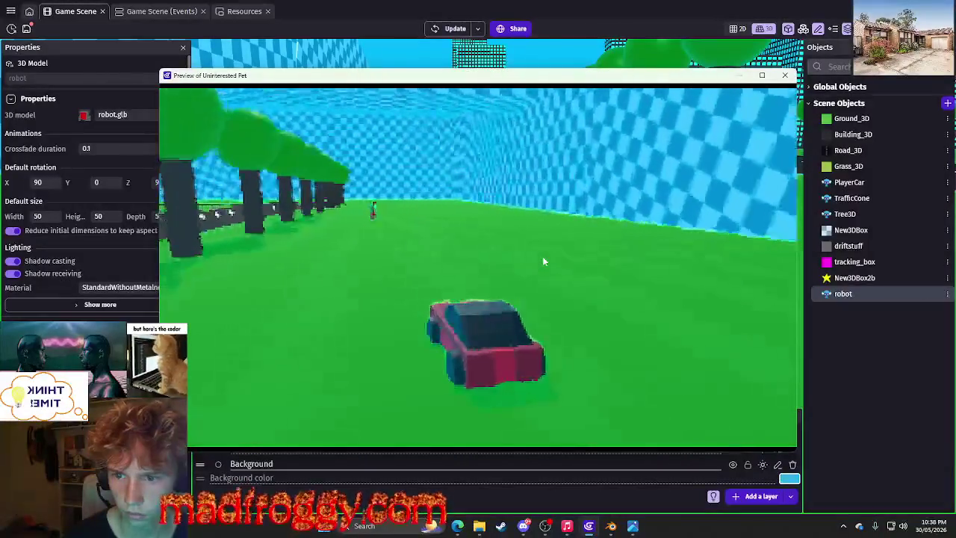
key("Right")
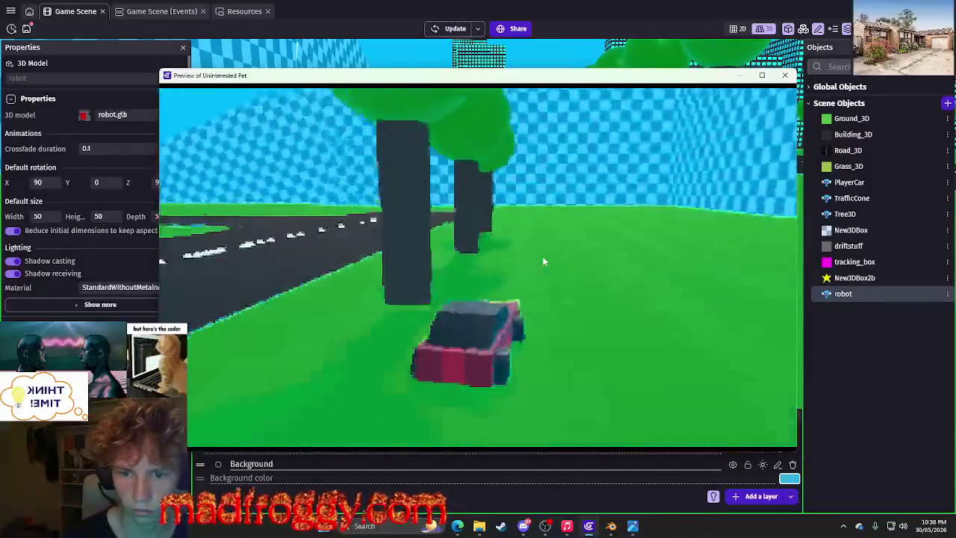
key("Left")
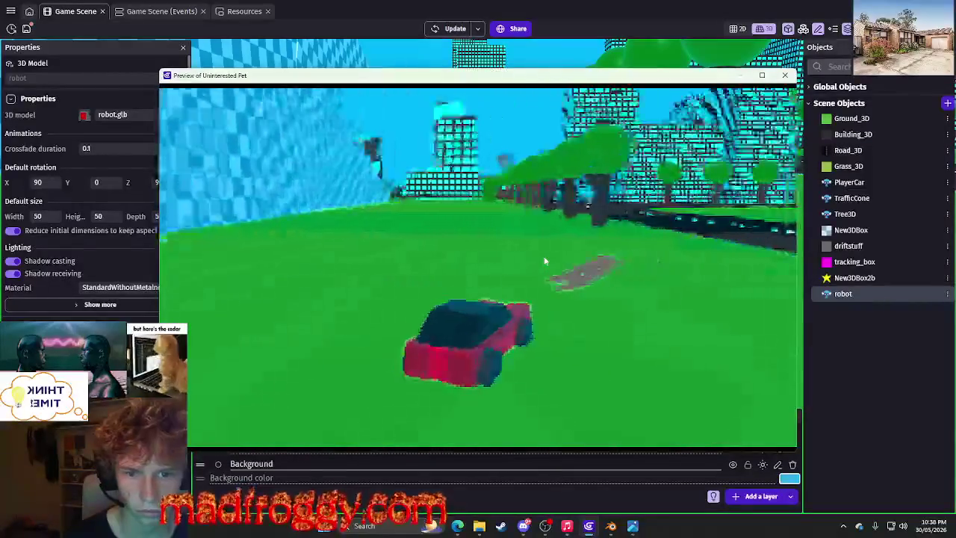
key("Left")
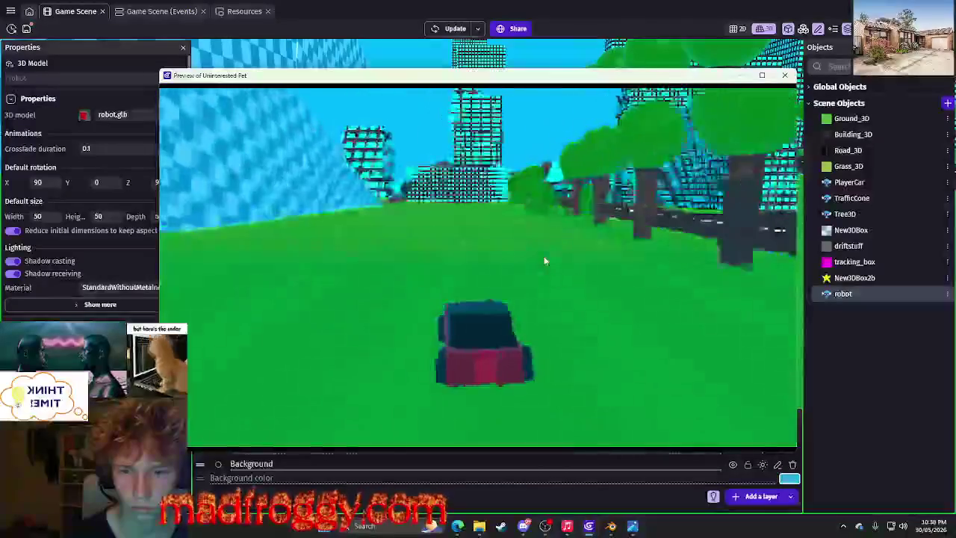
key("Right")
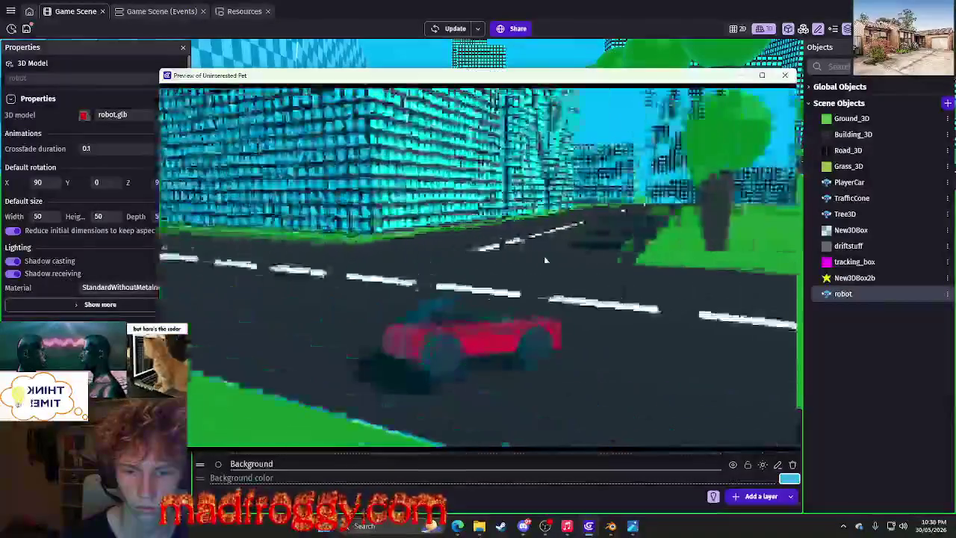
key("Left")
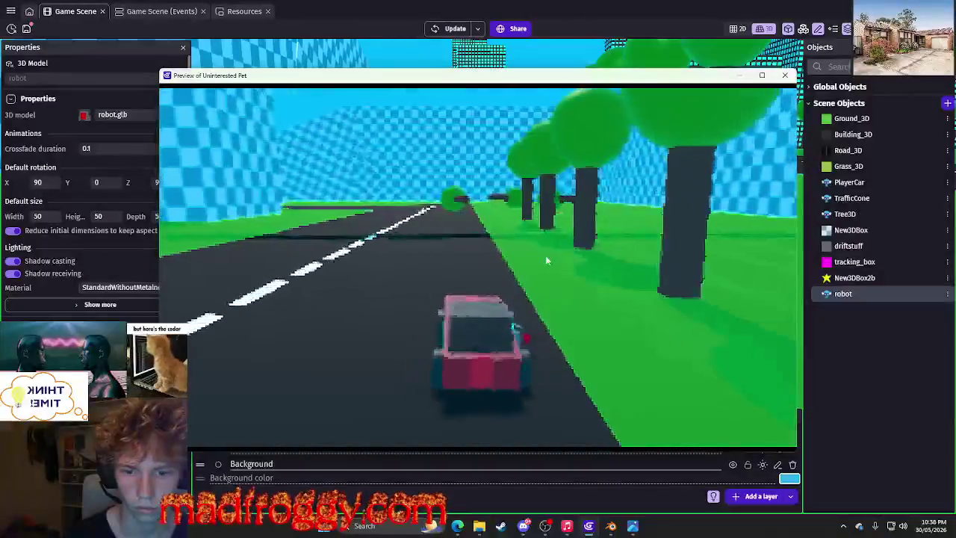
left_click(785, 75)
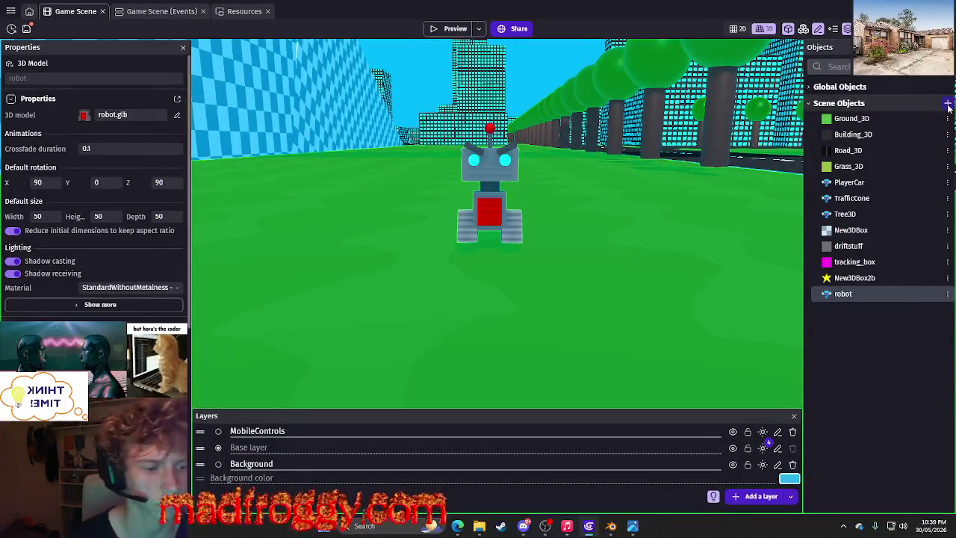
Pull back and tilt the editor view to the robot, select it, and launch a new preview.
right_click_drag(736, 146, 574, 248)
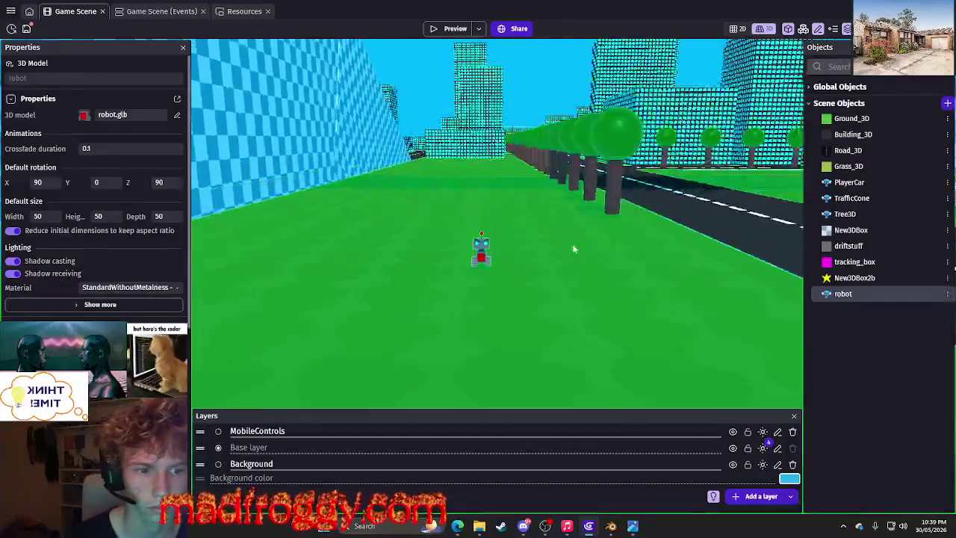
left_click(947, 278)
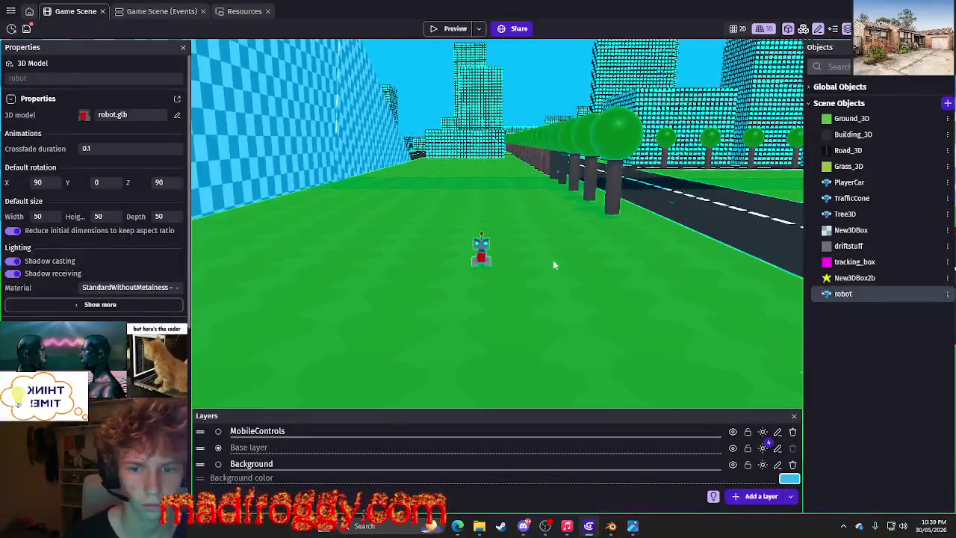
left_click(498, 282)
scroll(497, 283, "up", 3)
right_click_drag(497, 282, 489, 181)
scroll(489, 181, "down", 5)
scroll(489, 181, "up", 3)
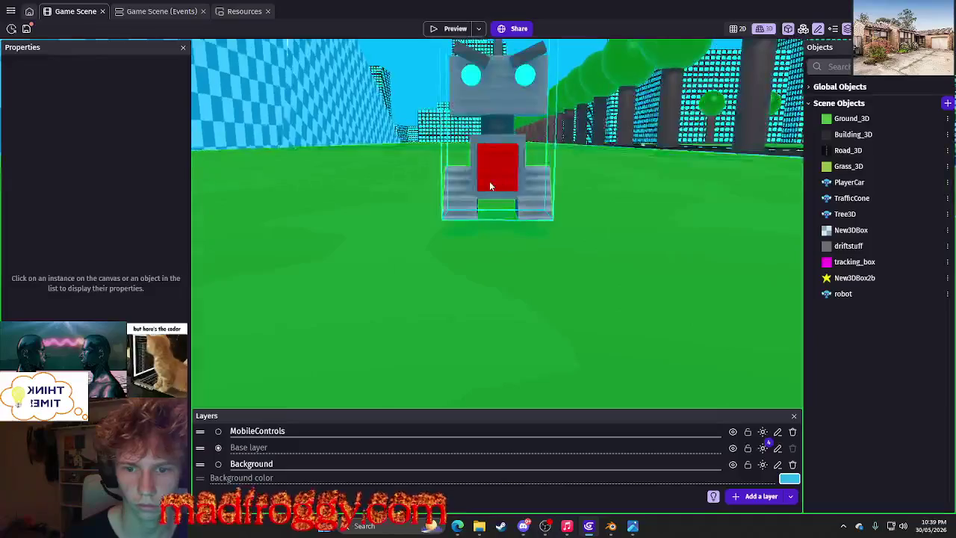
left_click(490, 181)
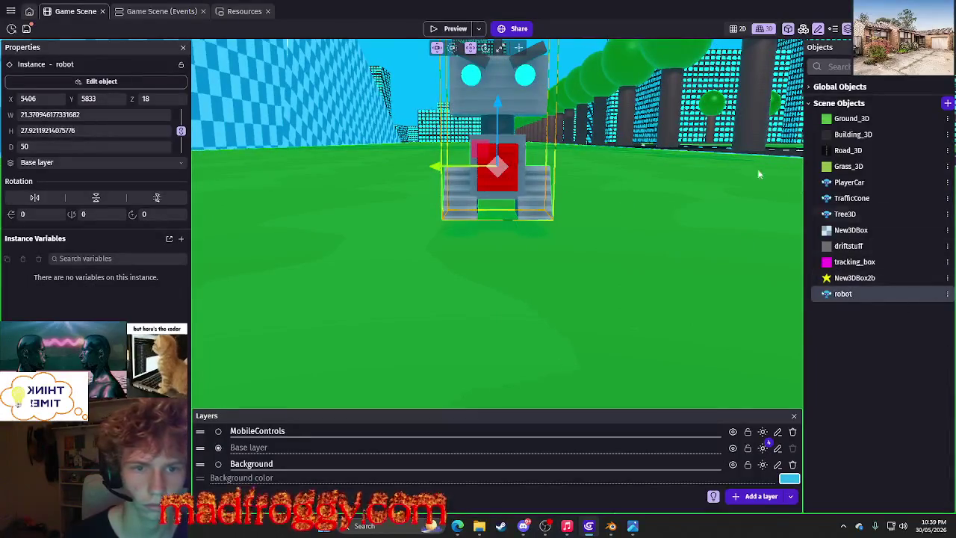
left_click(452, 30)
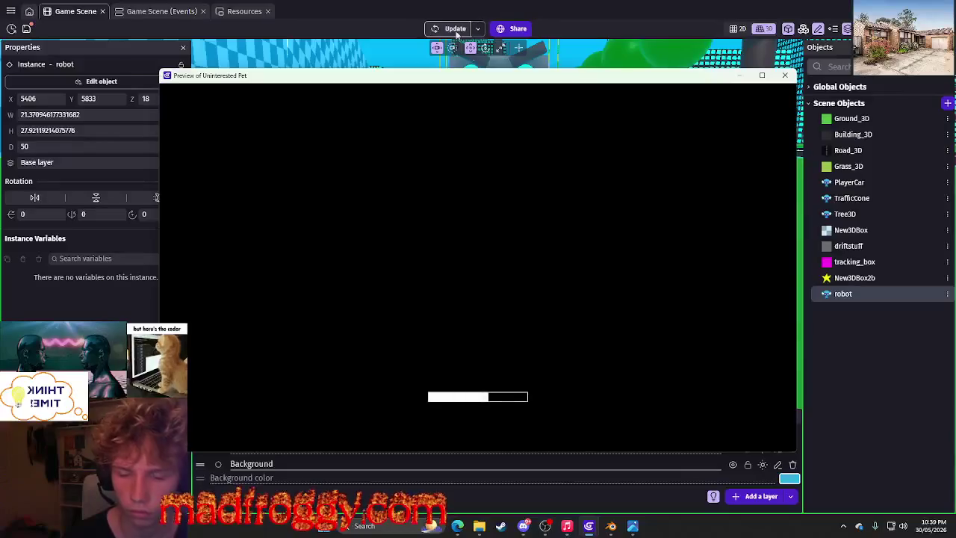
Drive the car past the robot toward the trees and road, then close the preview.
key("Right")
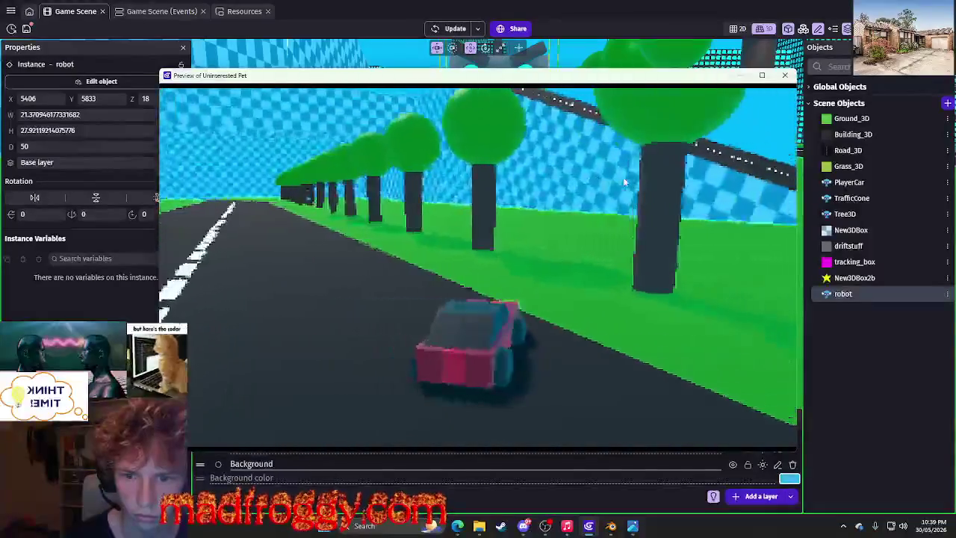
key("Left")
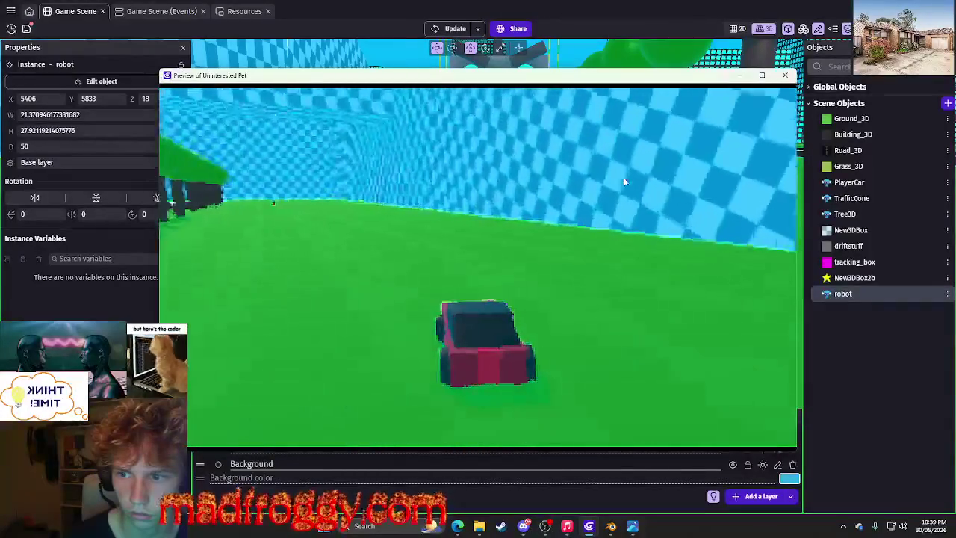
key("Up")
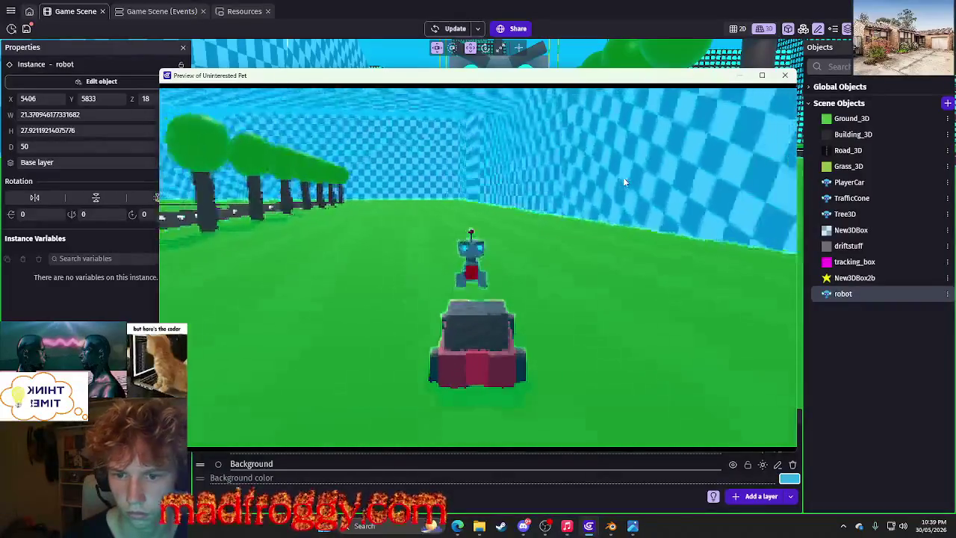
key("Up")
key("Up")
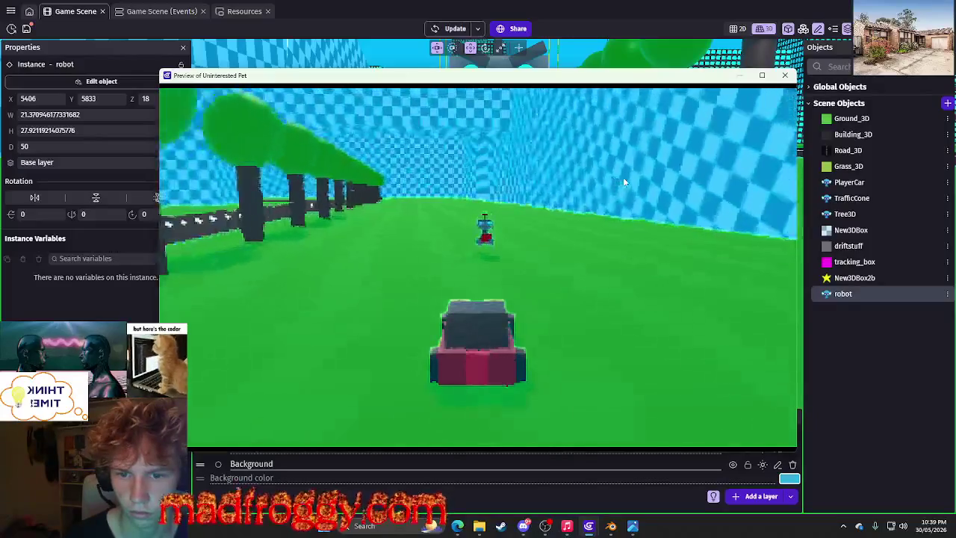
key("Up")
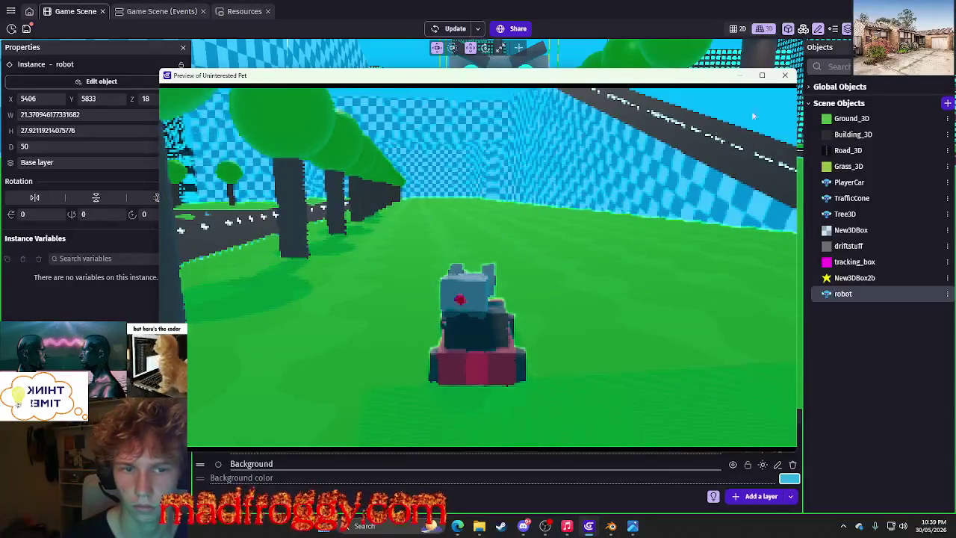
key("Right")
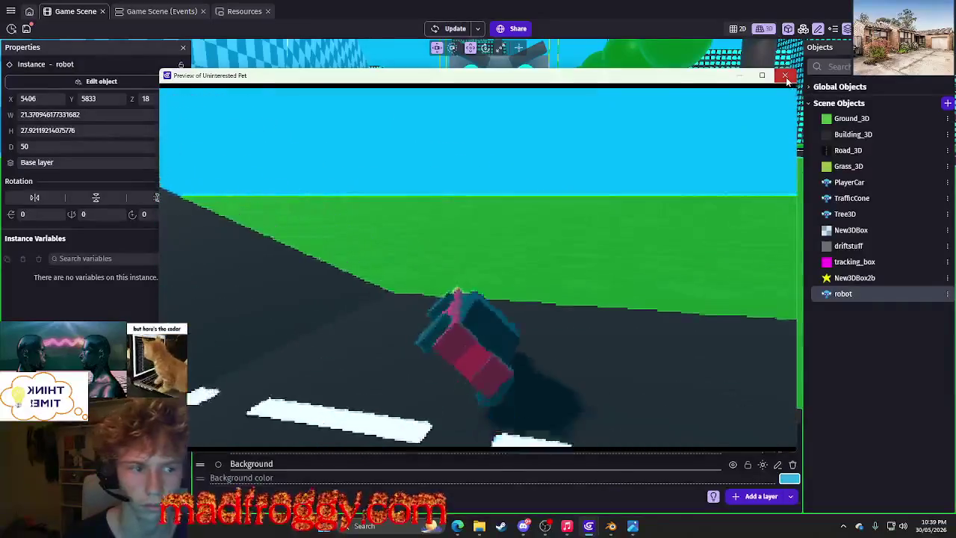
left_click(785, 77)
Lower the robot from Z 18 to 14 with its vertical gizmo arrow.
left_click(576, 238)
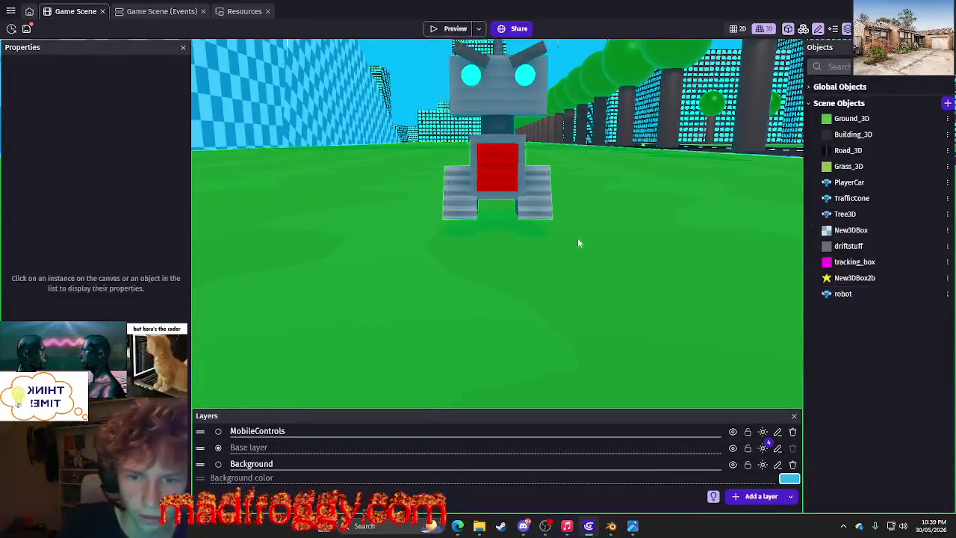
left_click(489, 127)
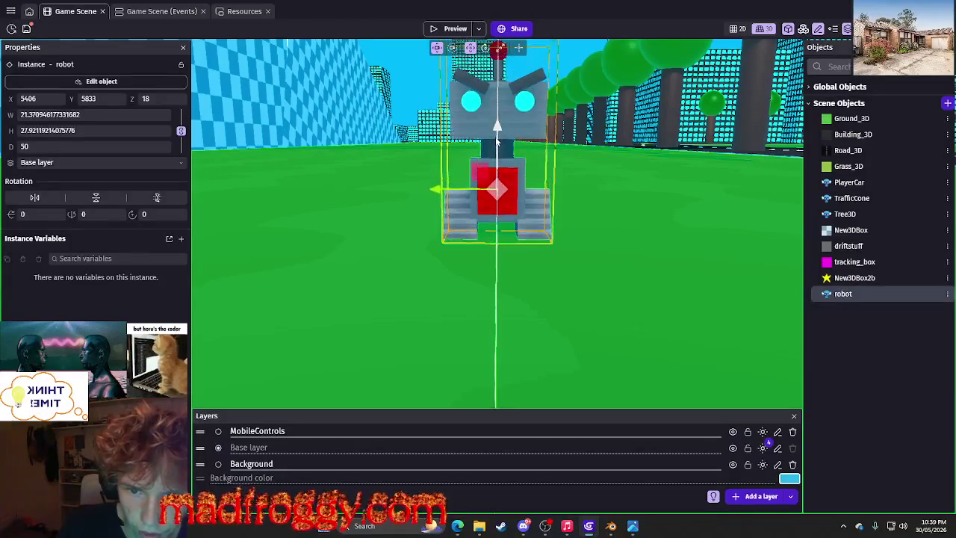
left_click(665, 249)
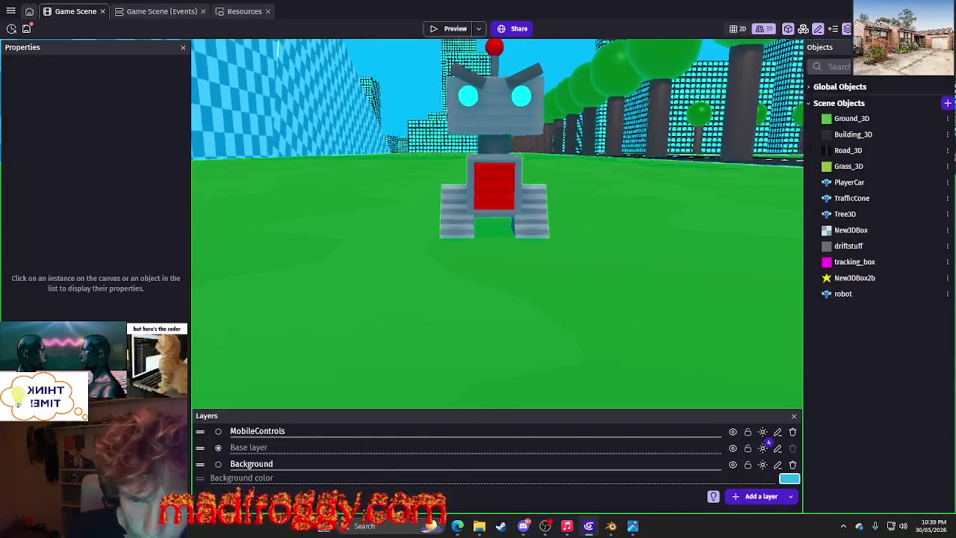
right_click_drag(666, 249, 478, 250)
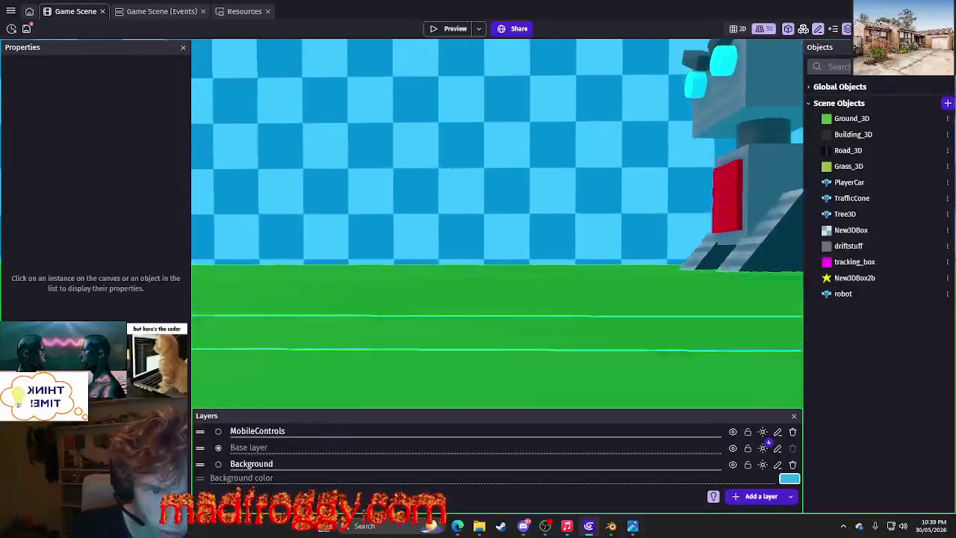
left_click(763, 228)
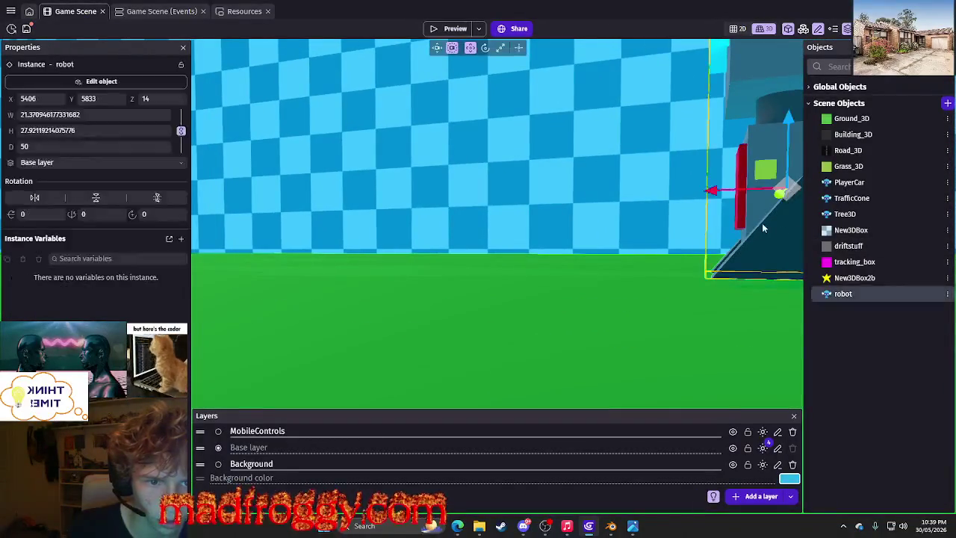
left_click_drag(785, 139, 784, 144)
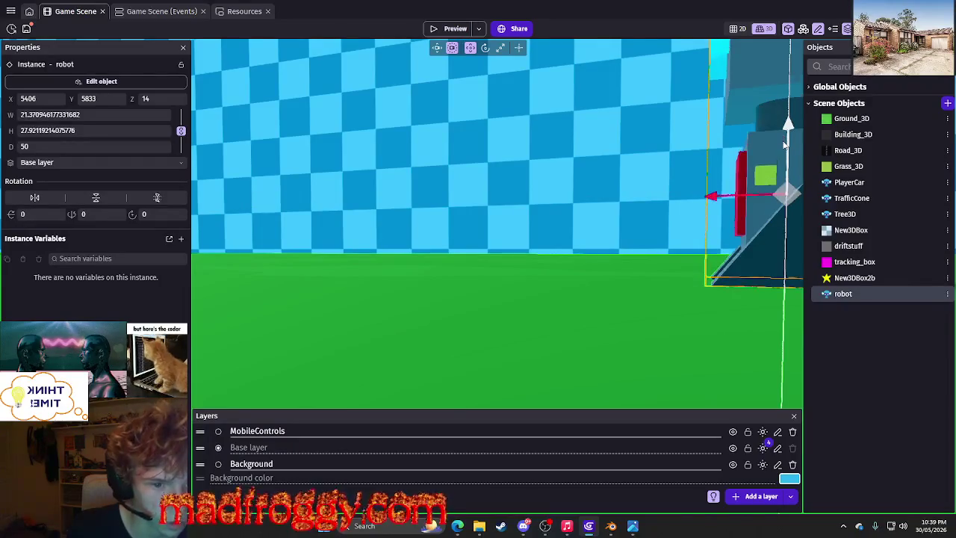
left_click(658, 291)
right_click_drag(658, 291, 427, 44)
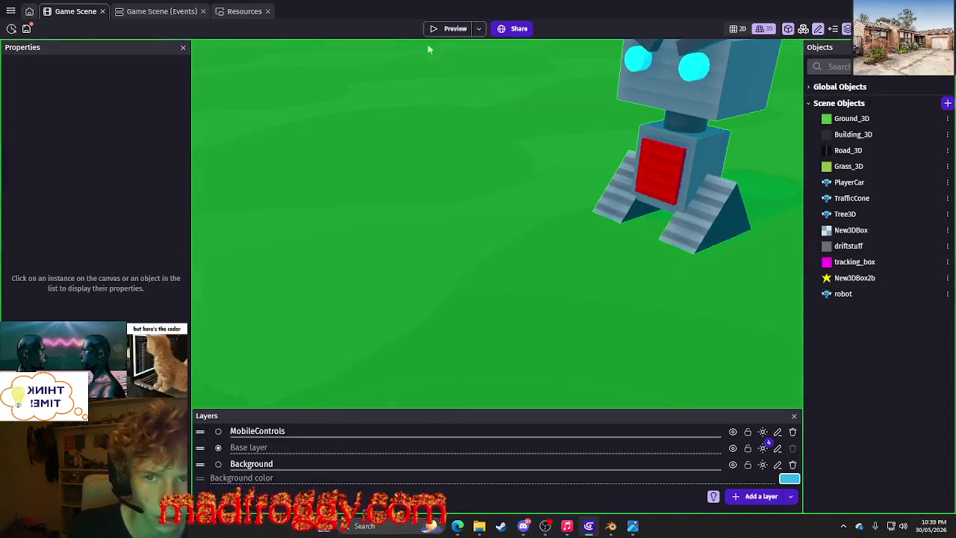
Preview the game, drift the car right and left, then close the preview.
left_click(441, 28)
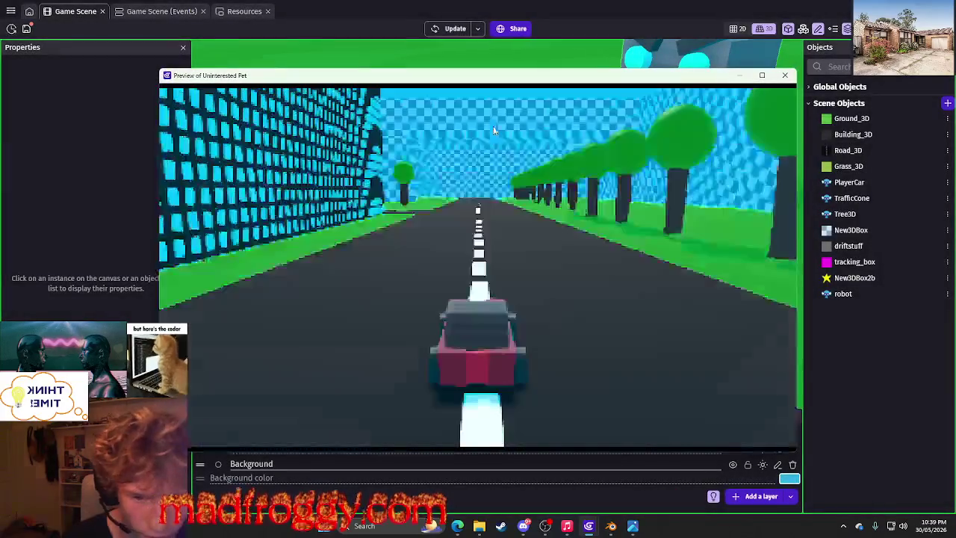
key("Right")
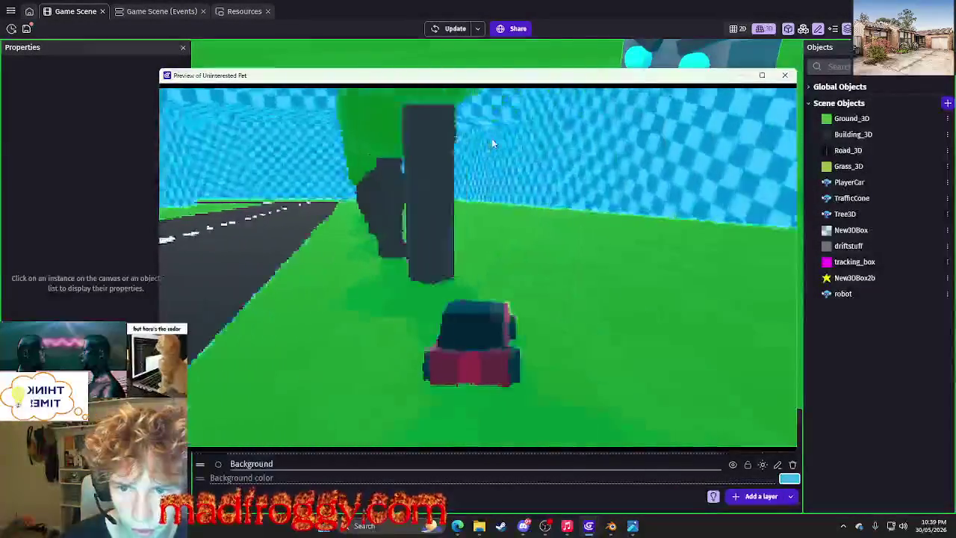
key("Left")
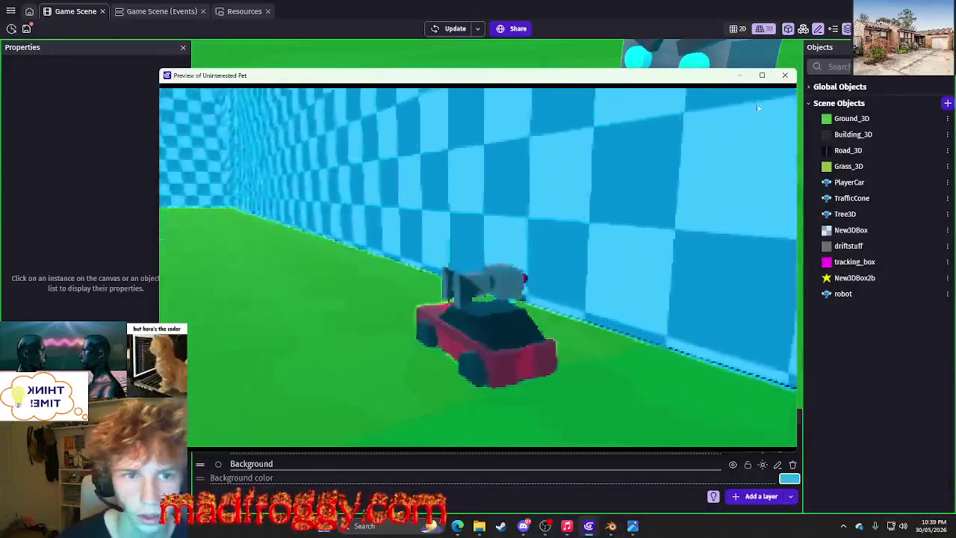
left_click(785, 75)
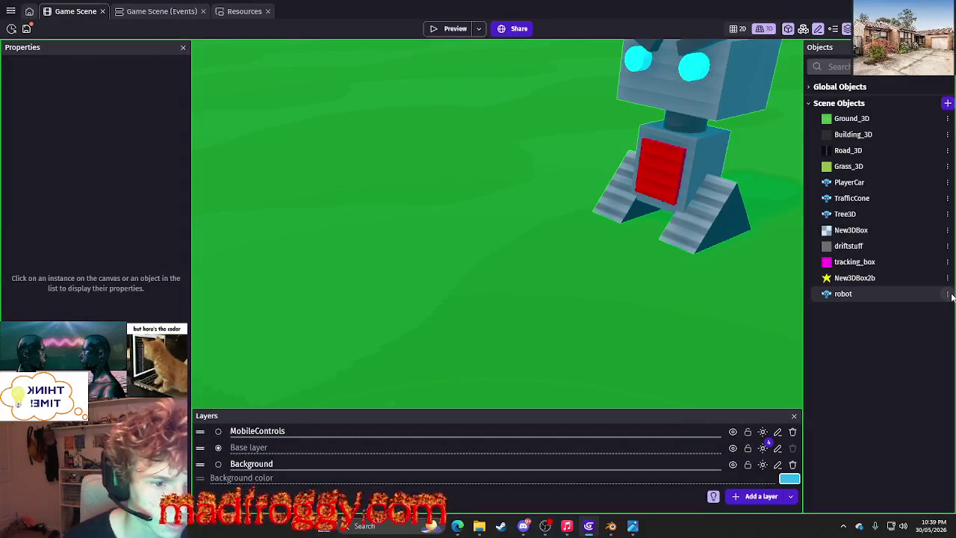
Open the robot object's behaviors and set its Physics3D density to 2.
left_click(948, 294)
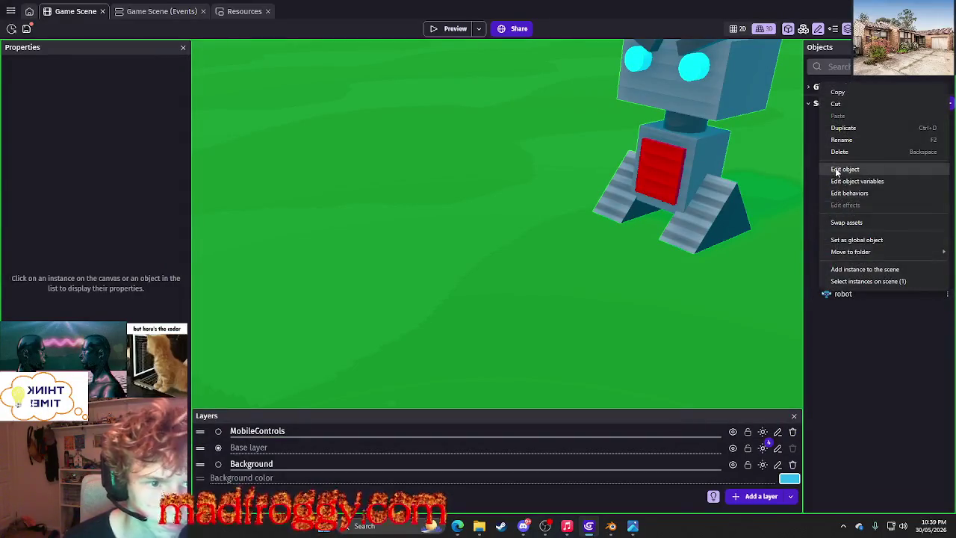
left_click(844, 169)
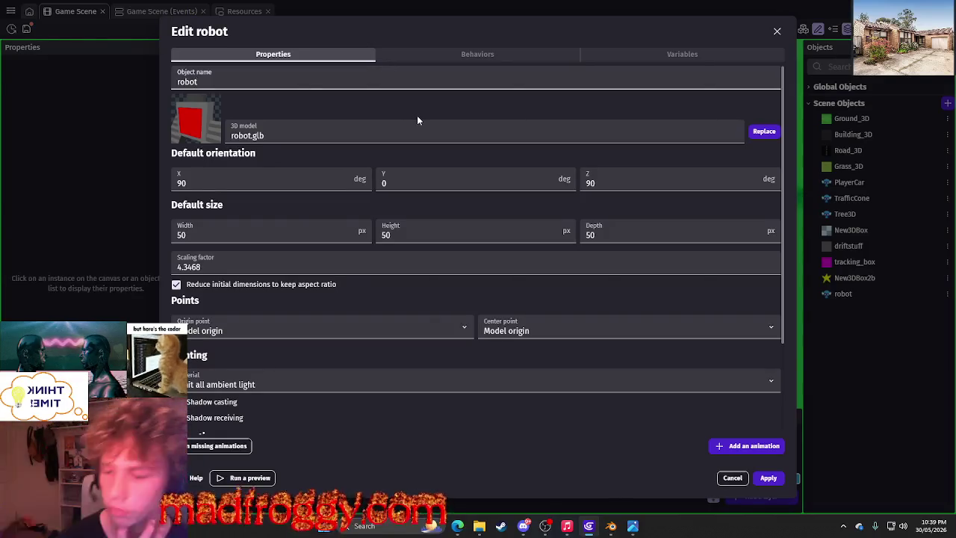
scroll(422, 112, "down", 3)
left_click(464, 52)
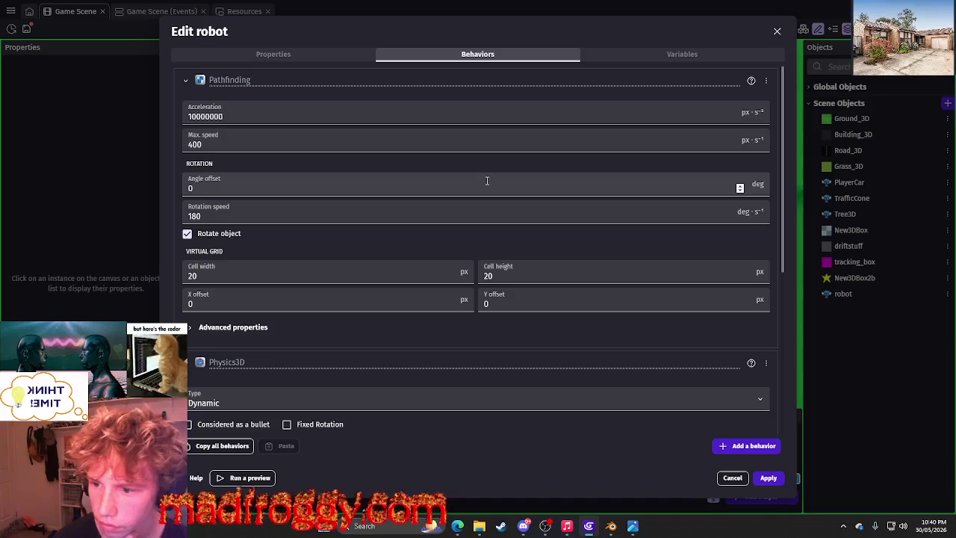
scroll(488, 181, "down", 4)
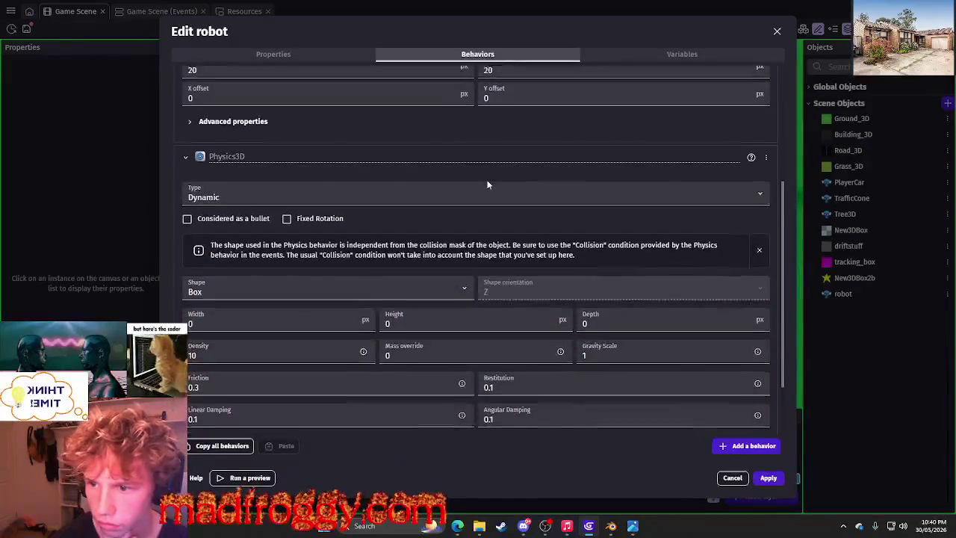
scroll(488, 183, "down", 1)
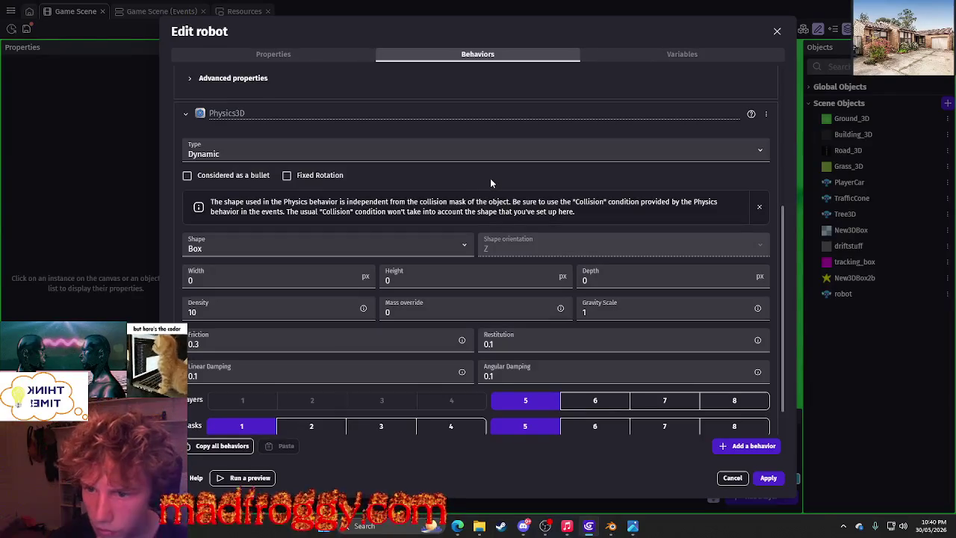
scroll(491, 183, "down", 1)
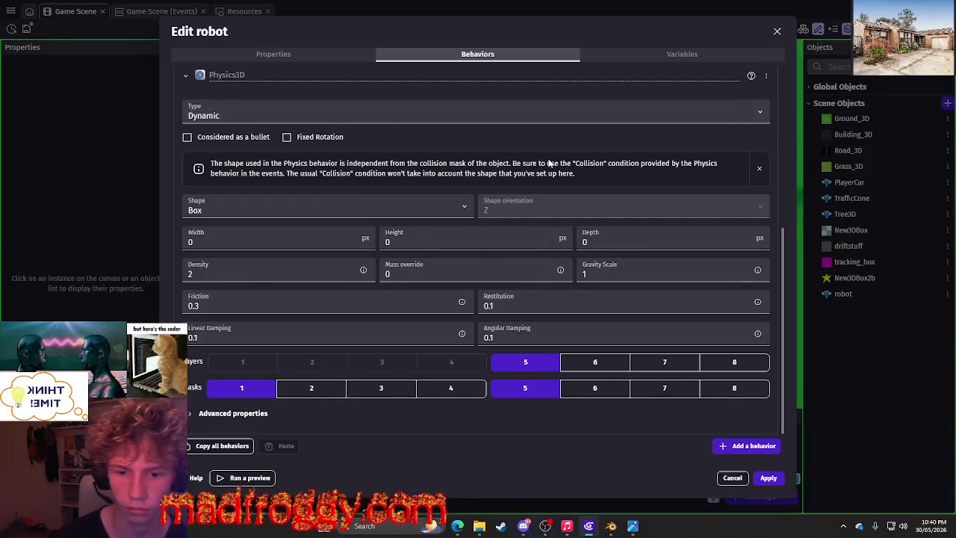
scroll(549, 163, "up", 2)
scroll(548, 163, "up", 3)
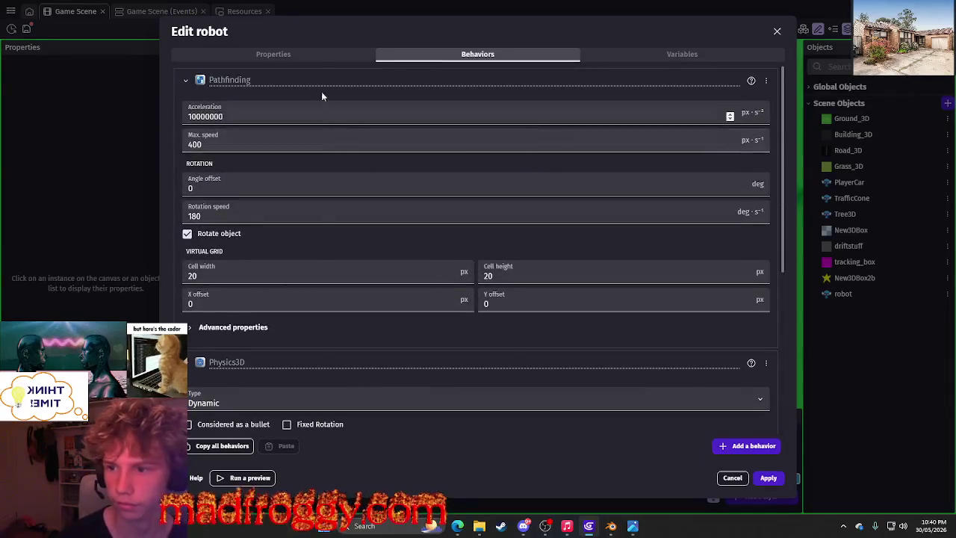
scroll(400, 277, "down", 5)
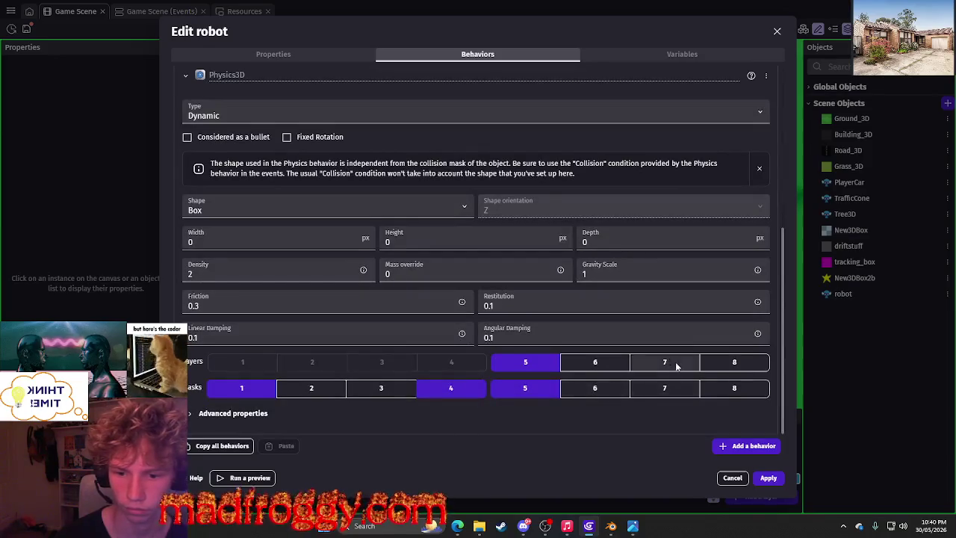
Enable an extra collision layer and collision mask 4, then apply the changes.
left_click(719, 362)
left_click(726, 387)
left_click(769, 478)
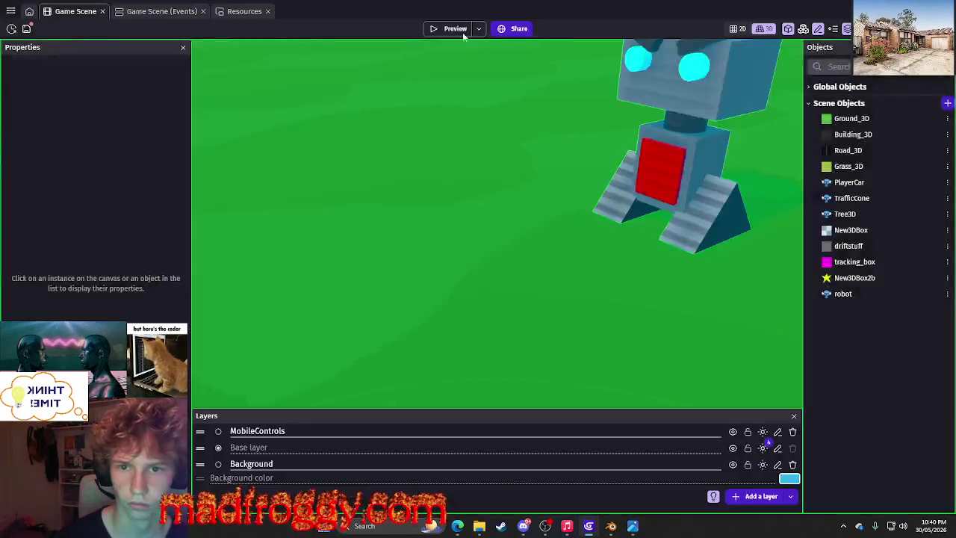
left_click(459, 31)
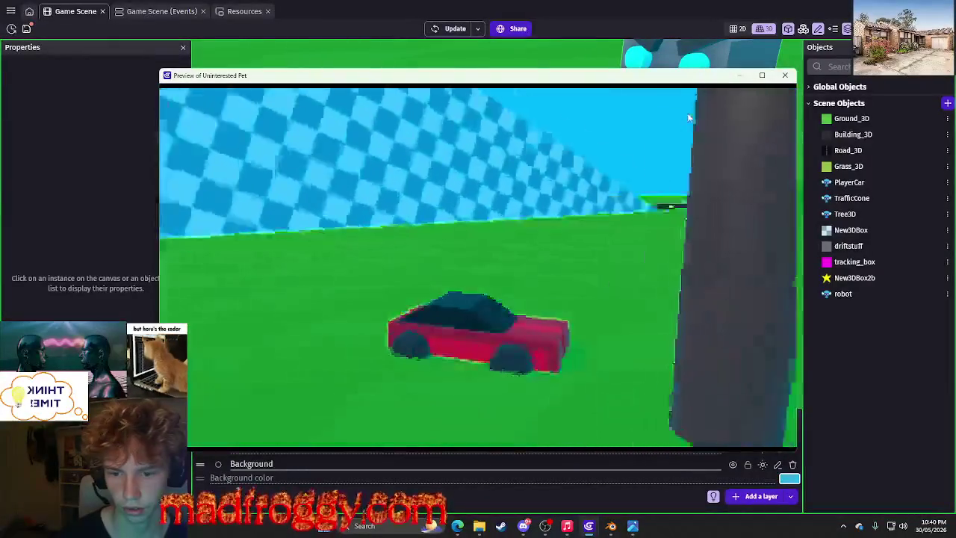
key("alt+F4")
scroll(570, 268, "down", 3)
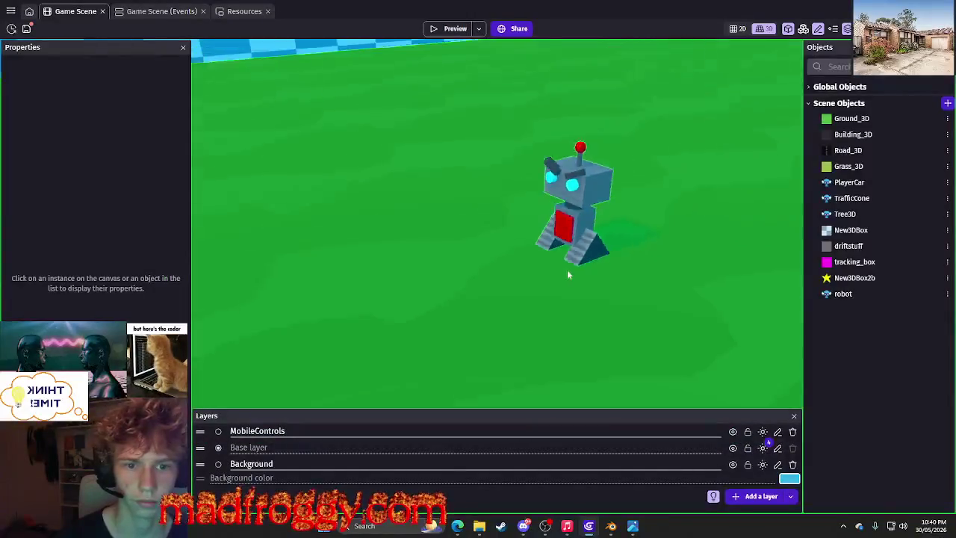
scroll(570, 267, "down", 3)
left_click(179, 16)
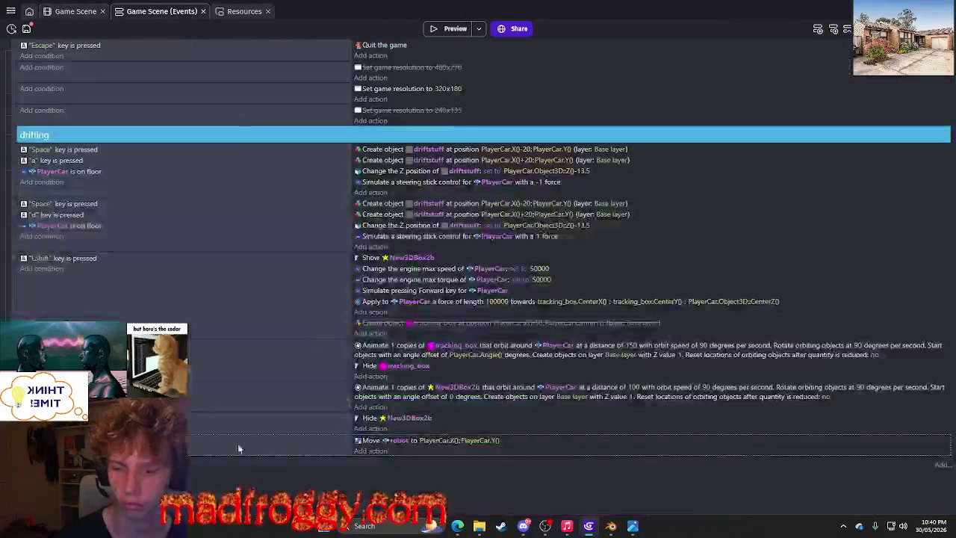
right_click(224, 439)
left_click(262, 384)
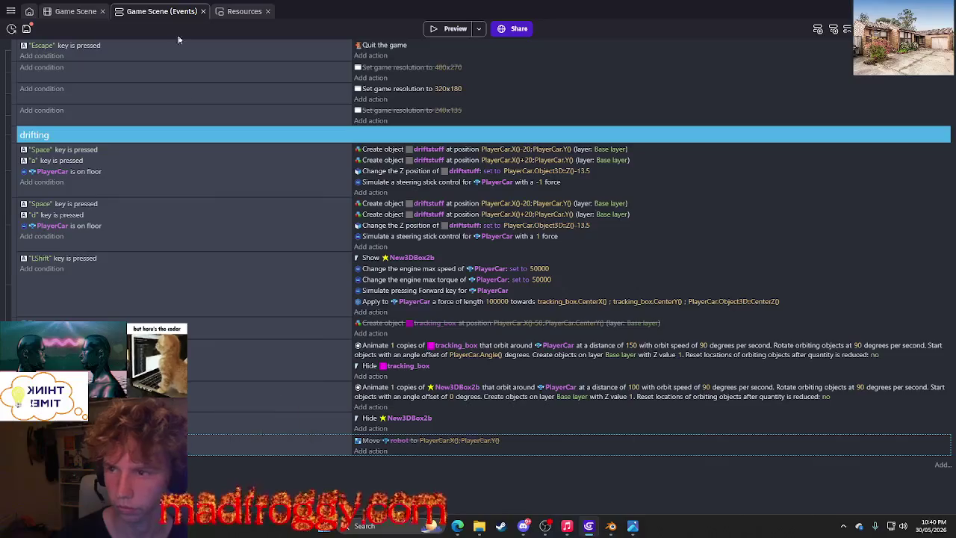
left_click(75, 11)
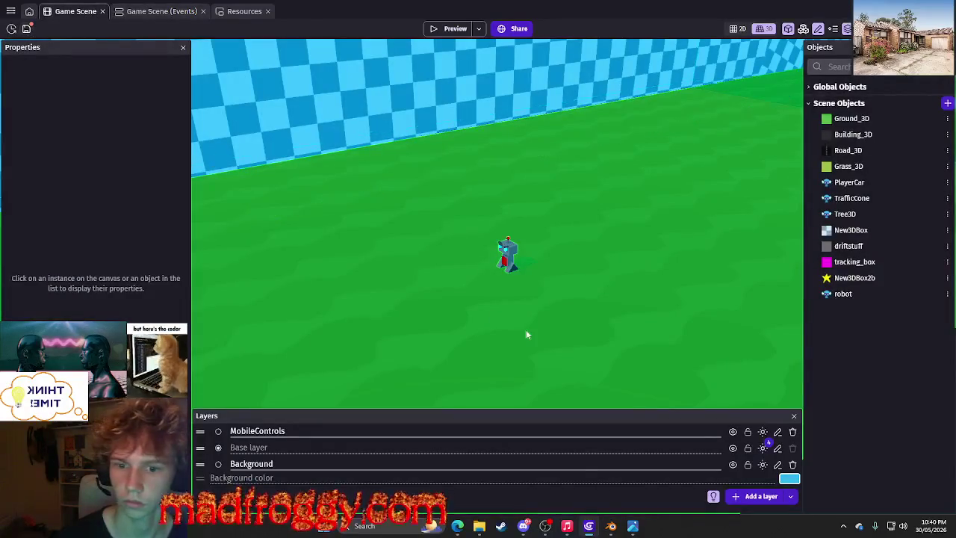
scroll(500, 299, "up", 3)
scroll(475, 269, "down", 5)
scroll(475, 269, "up", 5)
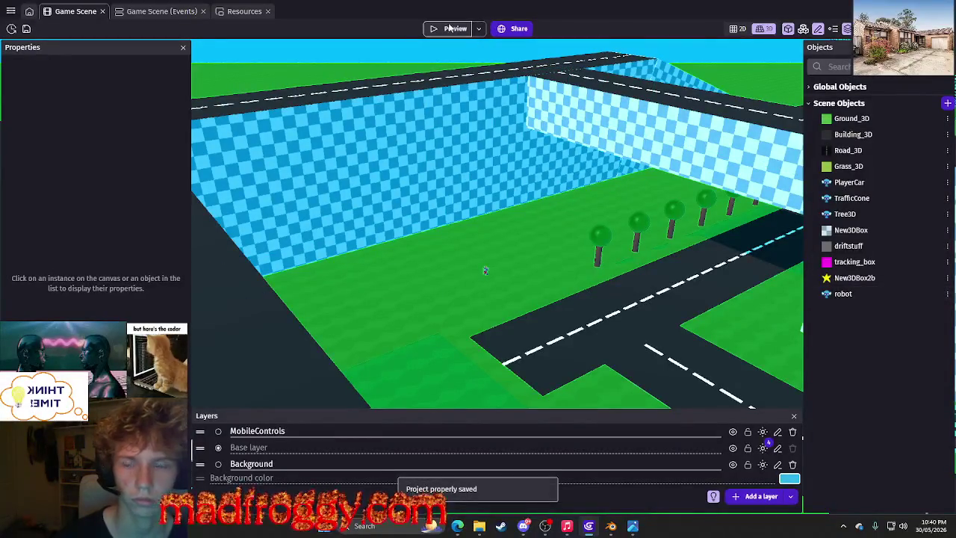
left_click(177, 12)
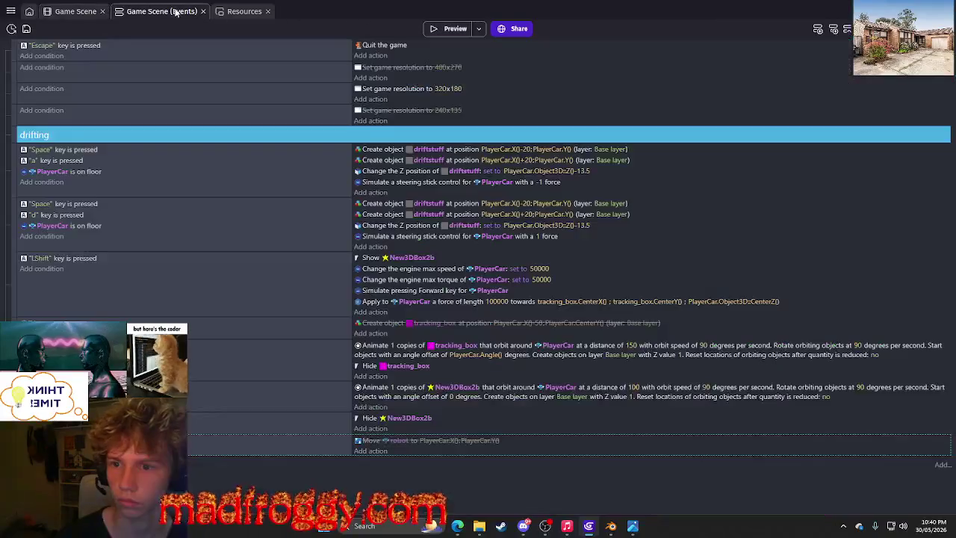
left_click(59, 10)
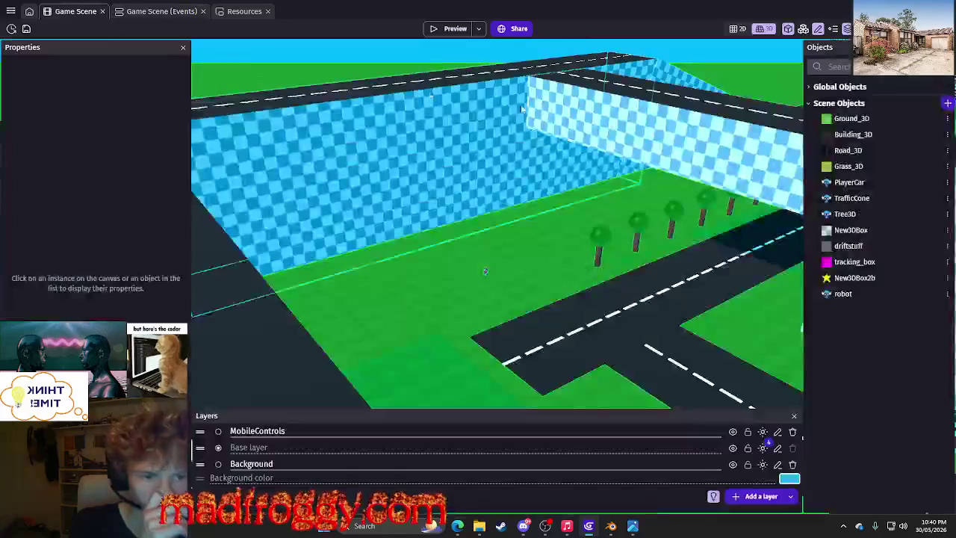
Search extensions for '3d spr', install the 3D sprite extension, then switch to another window.
left_click(11, 11)
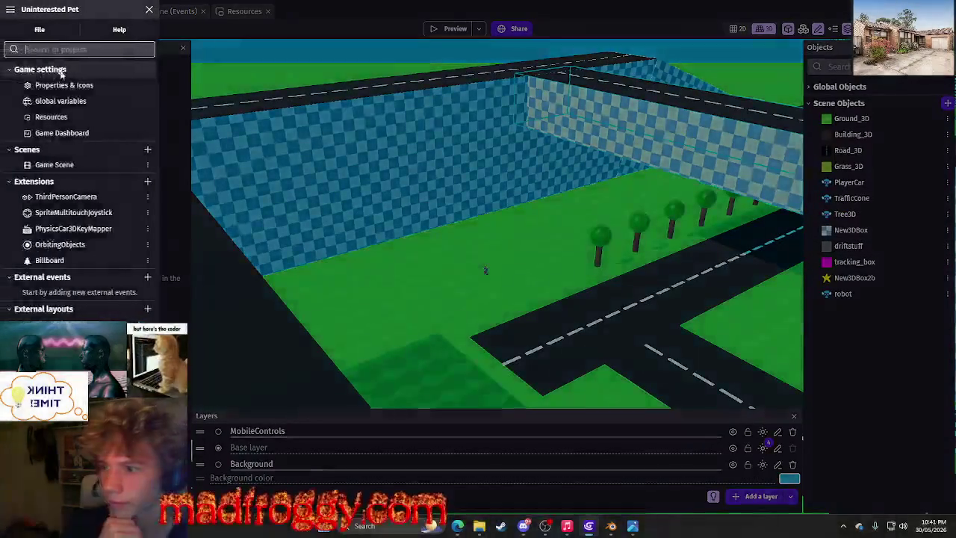
left_click(147, 181)
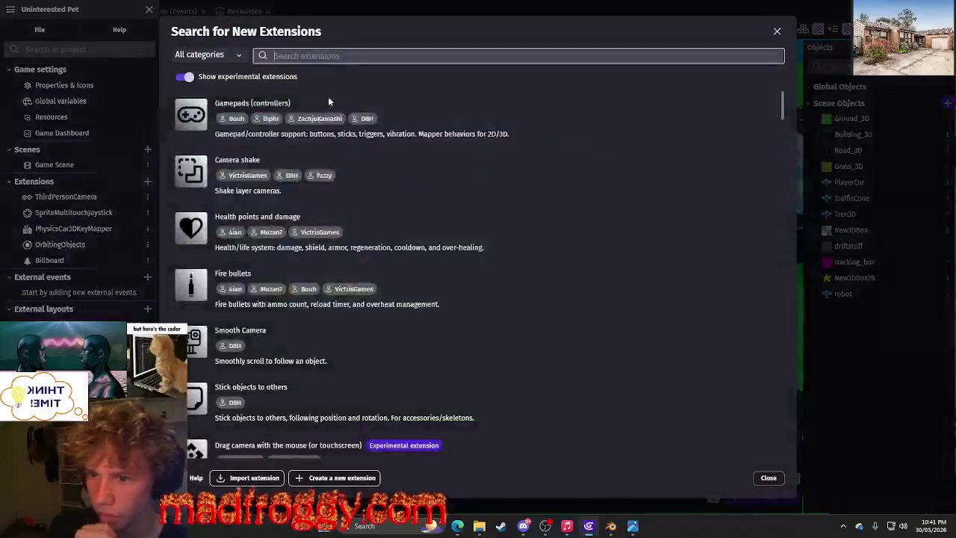
type("3d spr")
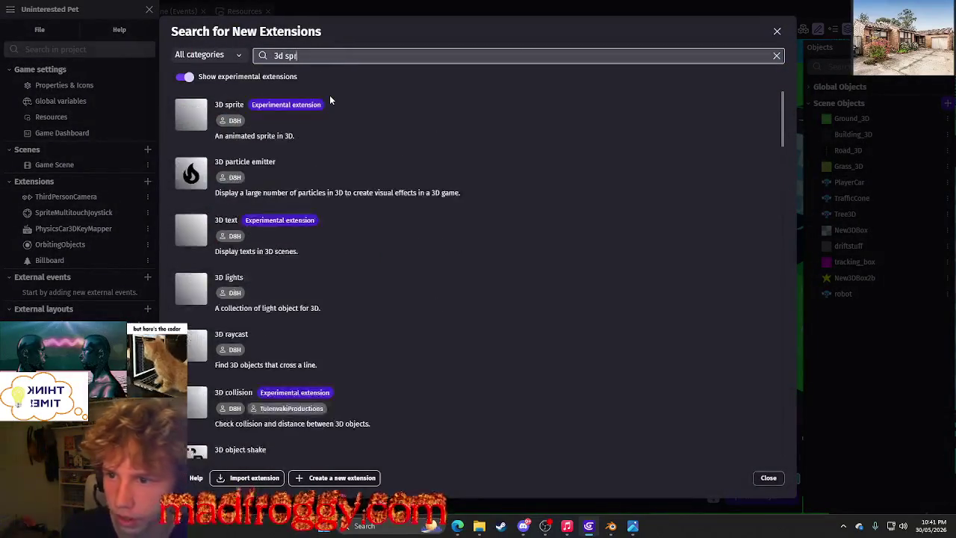
left_click(380, 122)
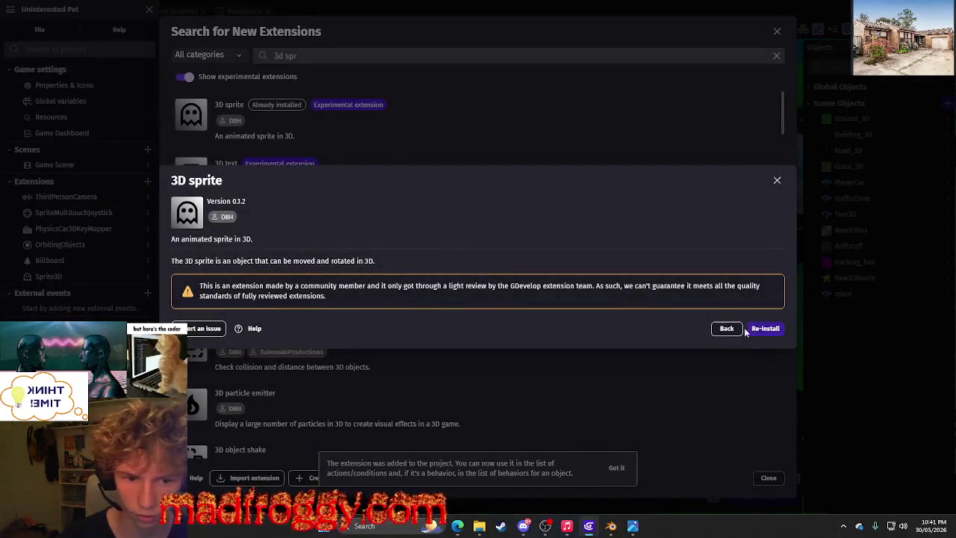
left_click(727, 329)
left_click(769, 477)
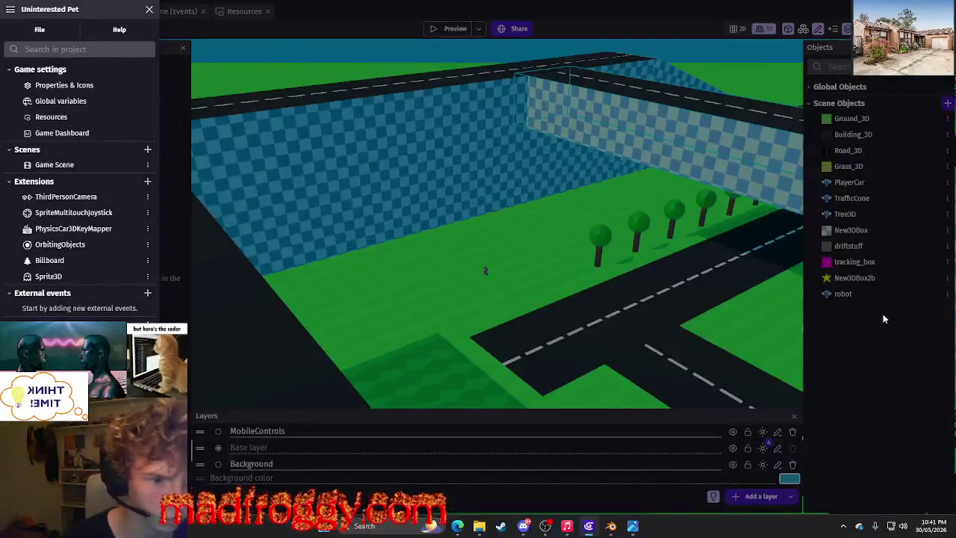
key("alt+Tab")
key("alt+Tab")
key("alt+Tab")
key("alt+Tab")
key("alt+Tab")
key("alt+Tab")
key("alt+Tab")
key("alt+Tab")
key("alt+Tab")
key("alt+shift+Tab")
key("alt+shift+Tab")
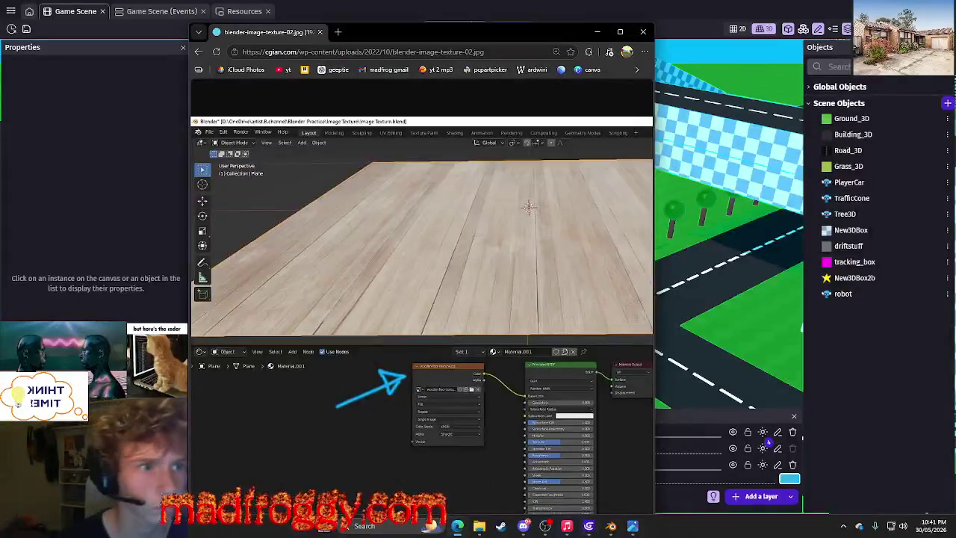
key("alt+Tab")
key("alt+Tab")
key("alt+Tab")
key("Escape")
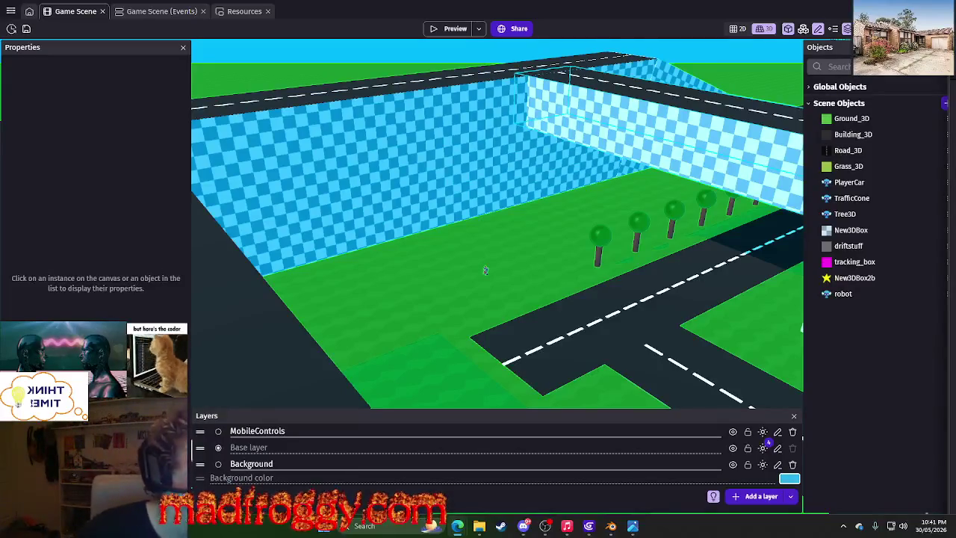
Select the robot and slide it along one axis across the grass toward the trees.
right_click_drag(485, 271, 494, 283)
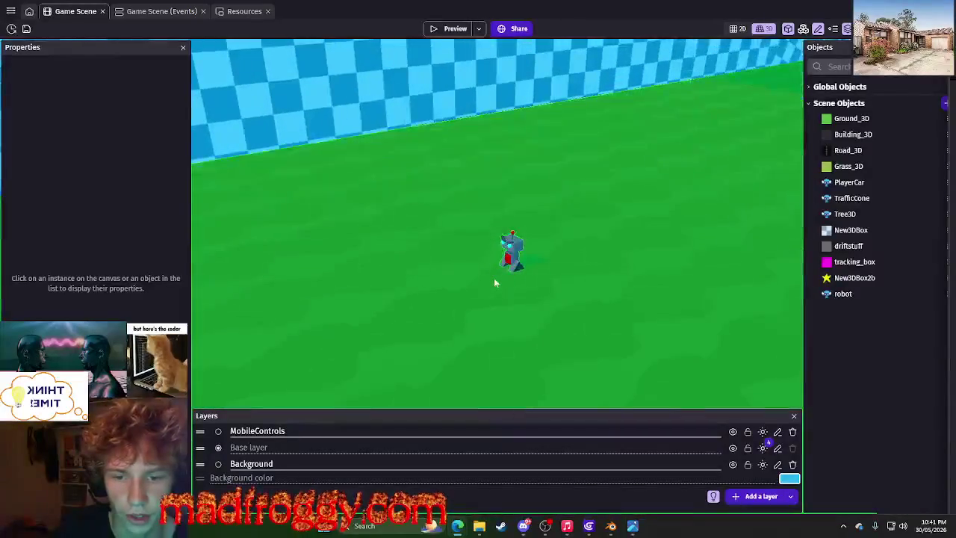
mouse_move(495, 284)
right_mouse_down()
mouse_move(448, 272)
mouse_move(457, 250)
right_mouse_up()
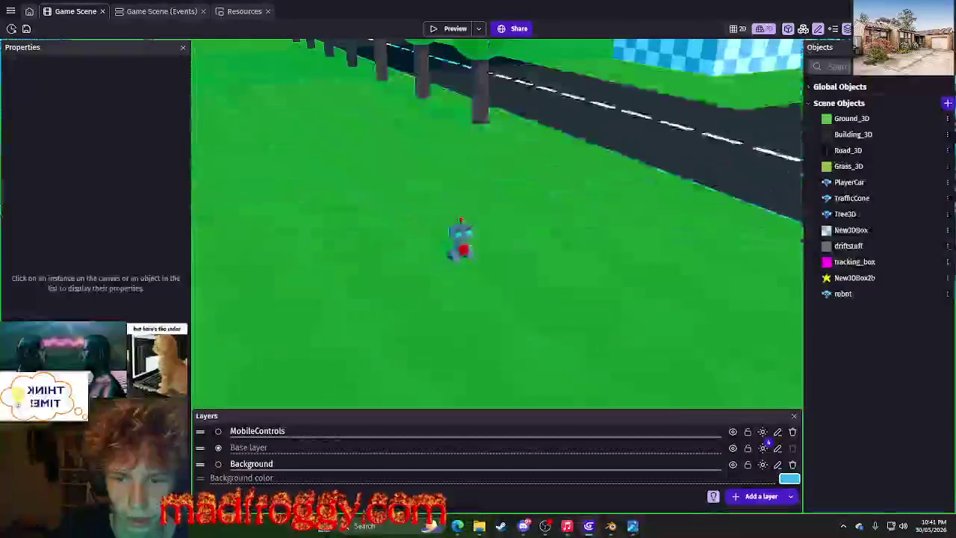
left_click(460, 241)
scroll(515, 254, "up", 2)
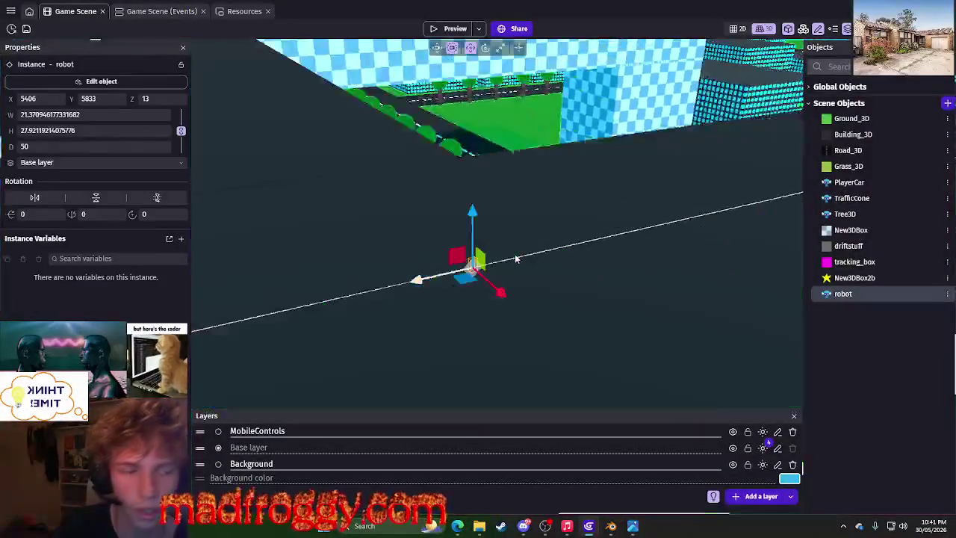
right_click_drag(526, 131, 443, 313)
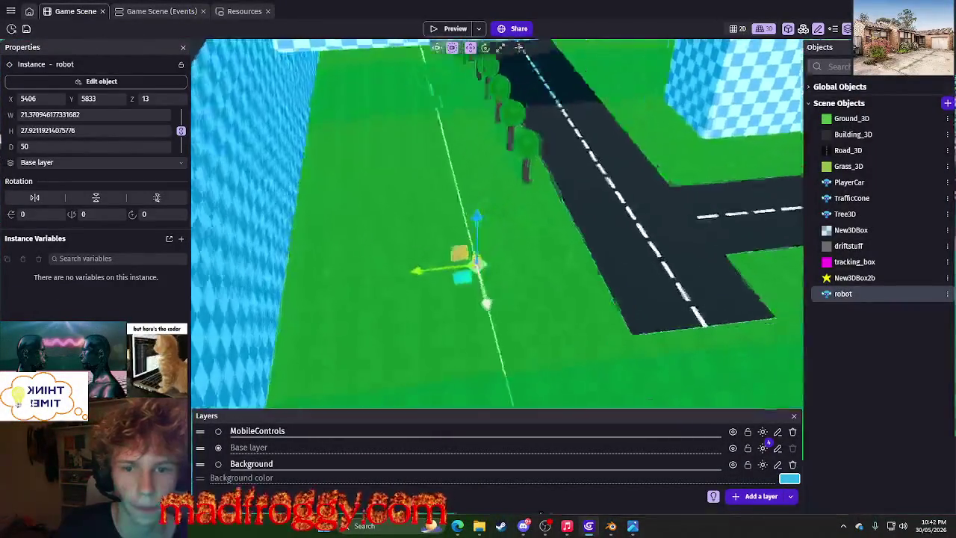
left_click_drag(444, 312, 620, 241)
scroll(559, 245, "up", 5)
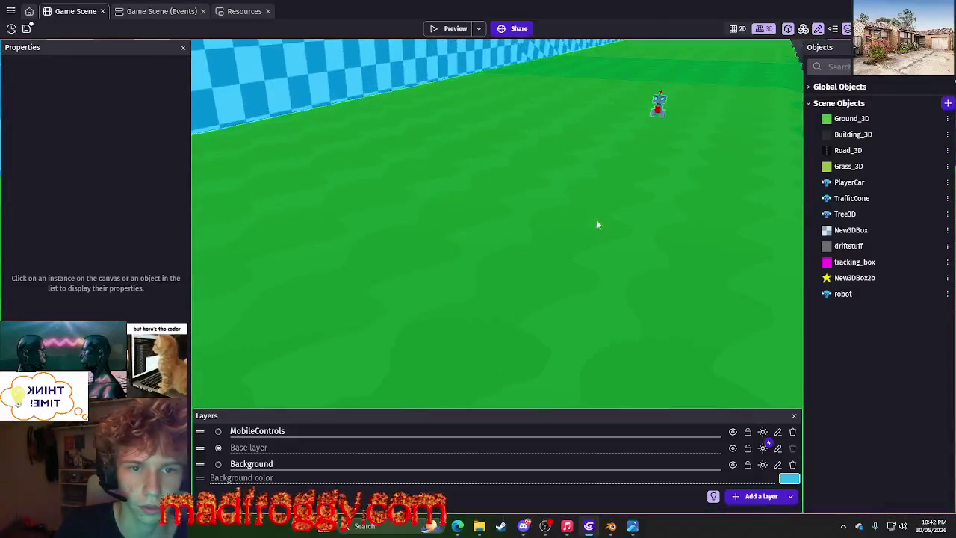
right_click_drag(596, 224, 634, 164)
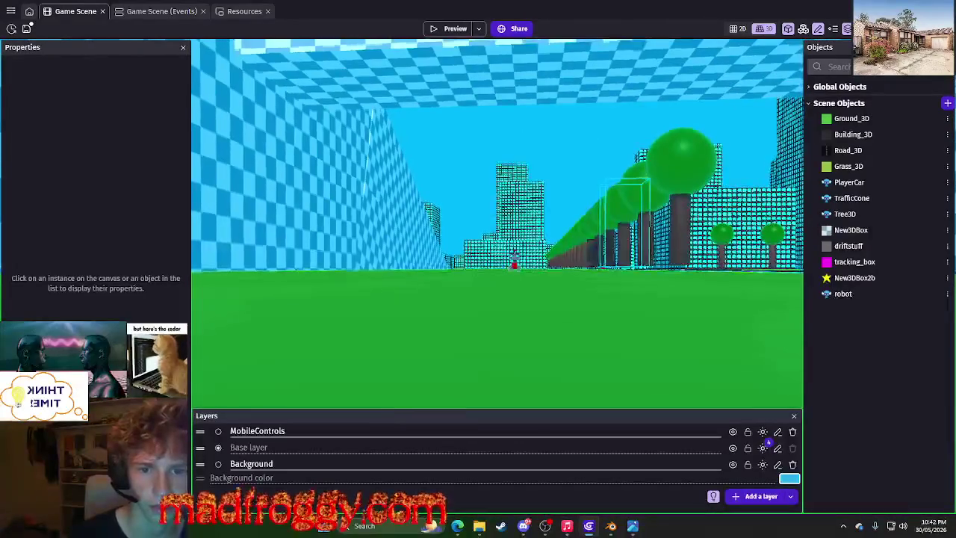
mouse_move(635, 164)
right_mouse_down()
mouse_move(422, 242)
mouse_move(448, 207)
mouse_move(606, 128)
mouse_move(673, 150)
right_mouse_up()
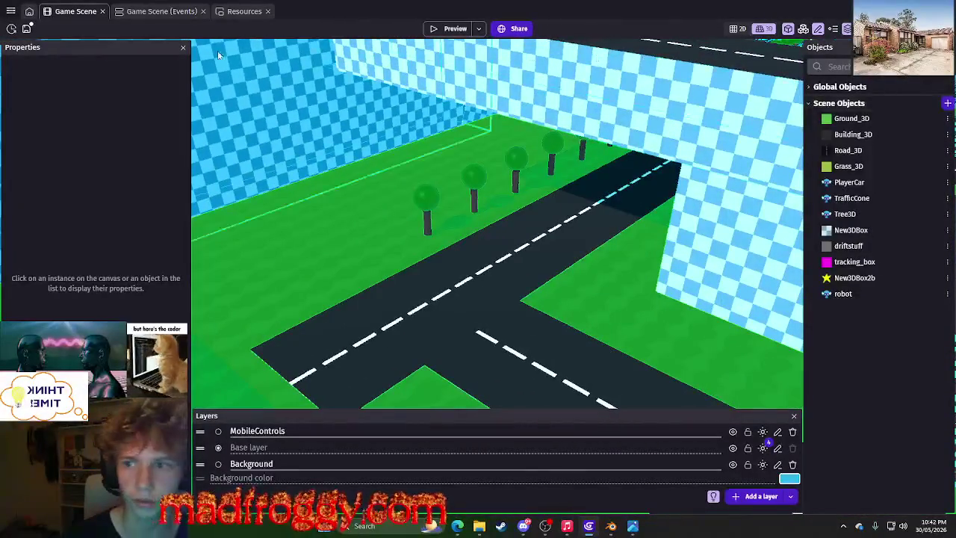
Save the project from the scene's event sheet, then return to the 3D scene.
left_click(163, 12)
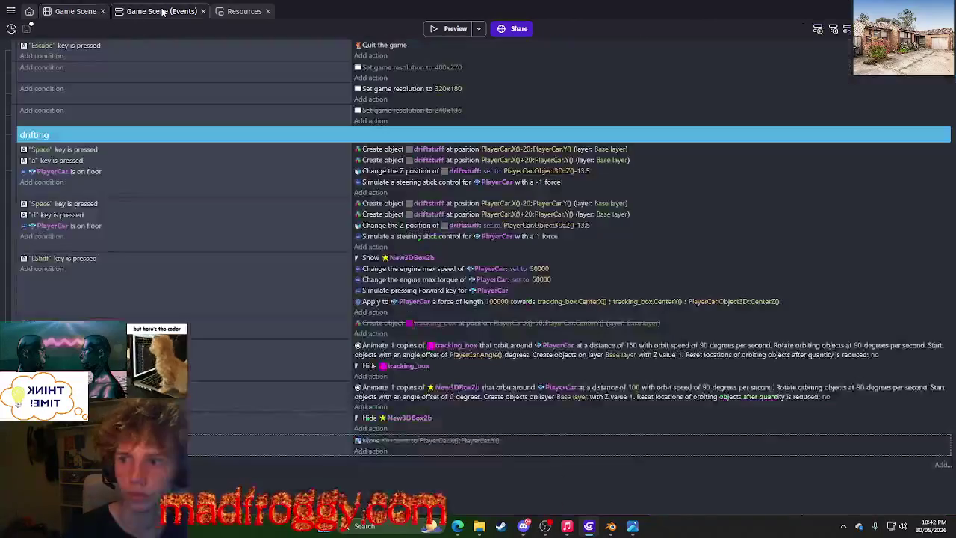
key("ctrl+s")
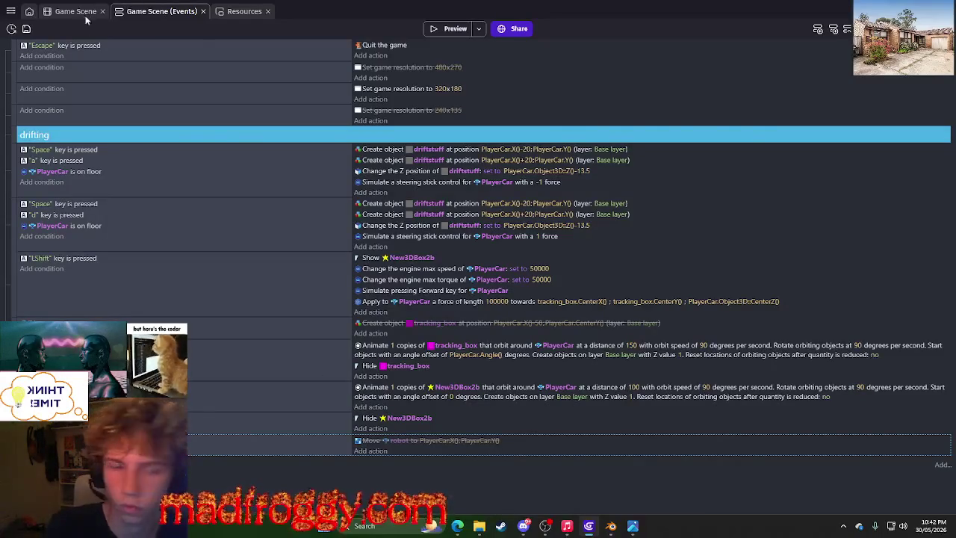
left_click(77, 12)
Add a new 3D sprite object, NewSprite3D, to the scene without drawing an image.
left_click(948, 102)
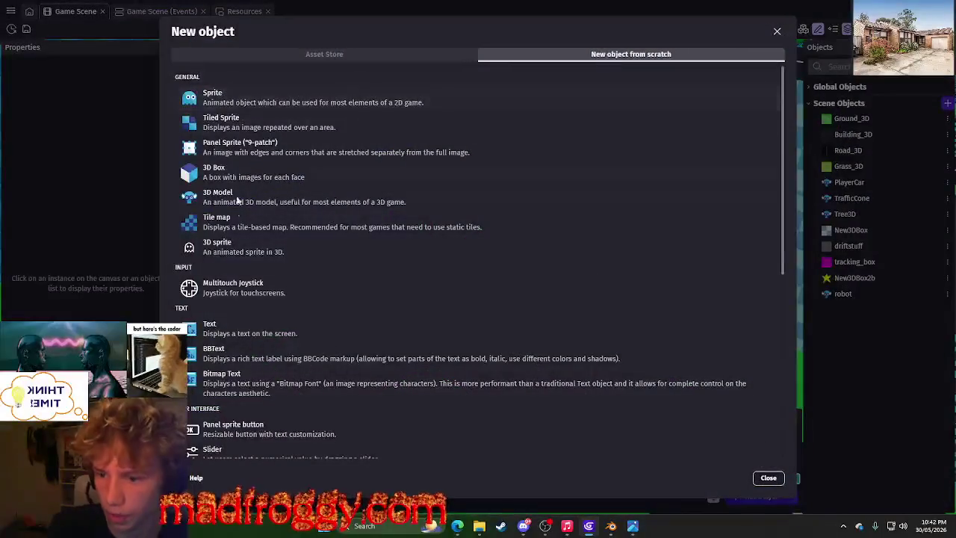
left_click(241, 247)
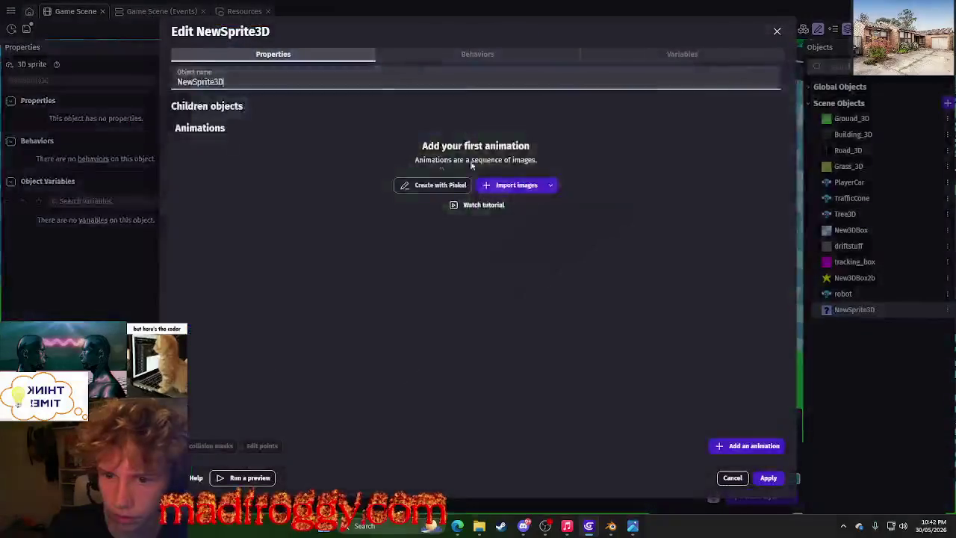
left_click(435, 188)
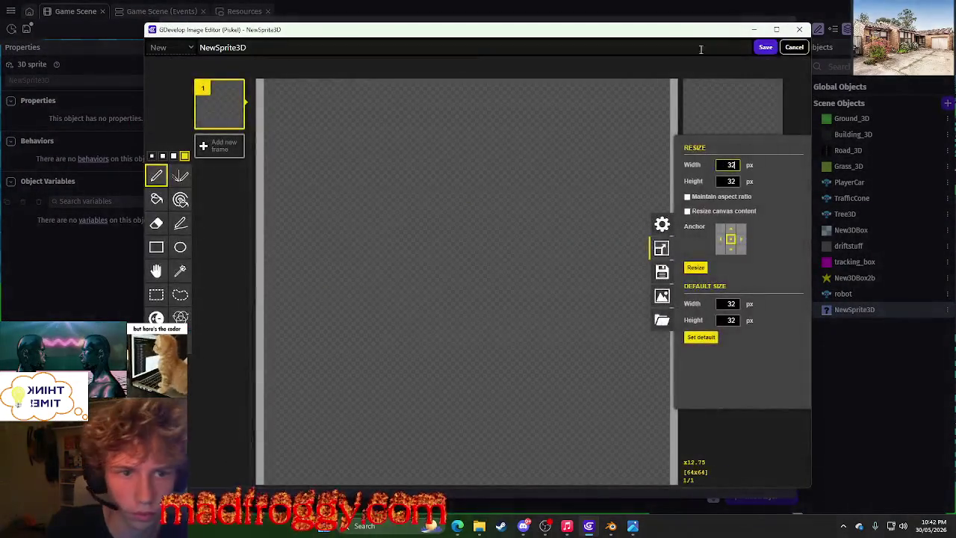
left_click(766, 47)
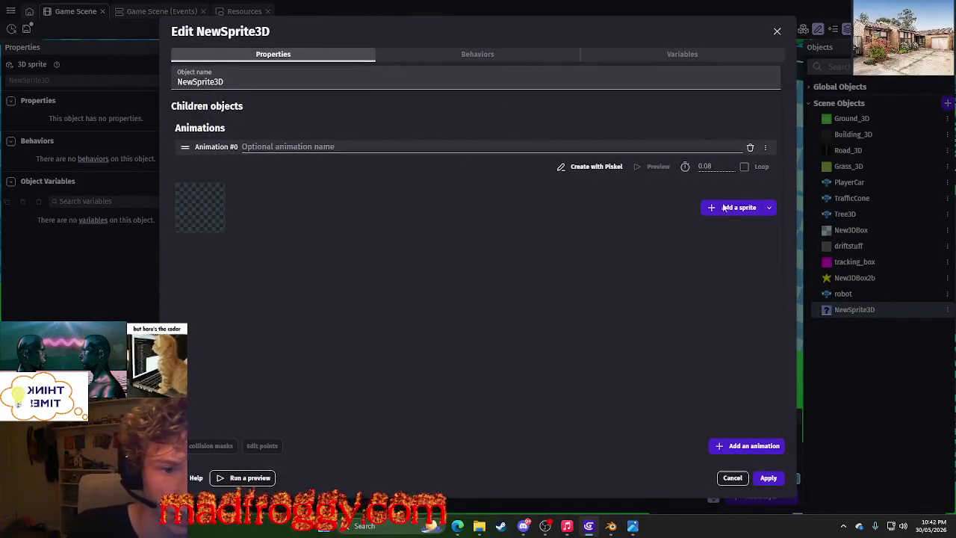
Use the yellow star image from project resources in Animation #0 and open it for editing.
left_click(767, 209)
left_click(792, 238)
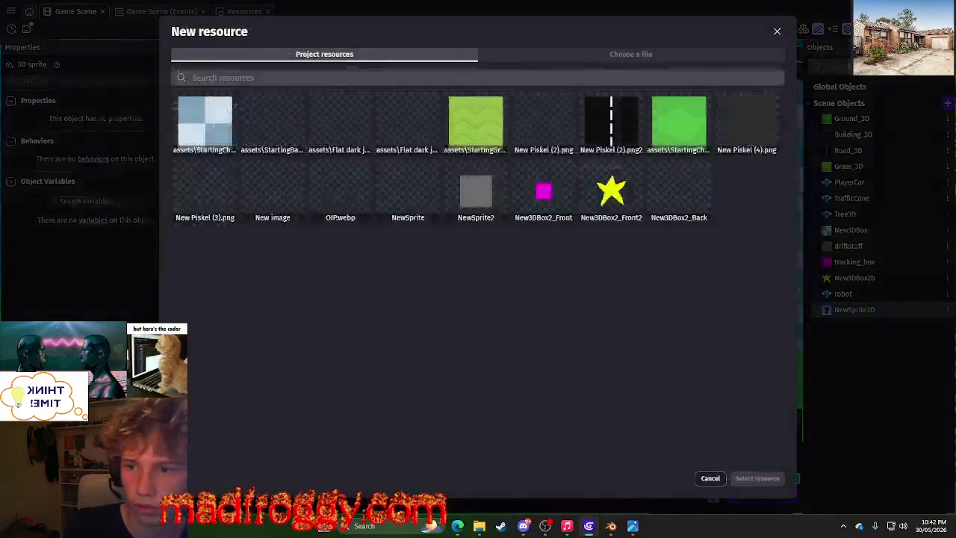
left_click(611, 193)
left_click(758, 478)
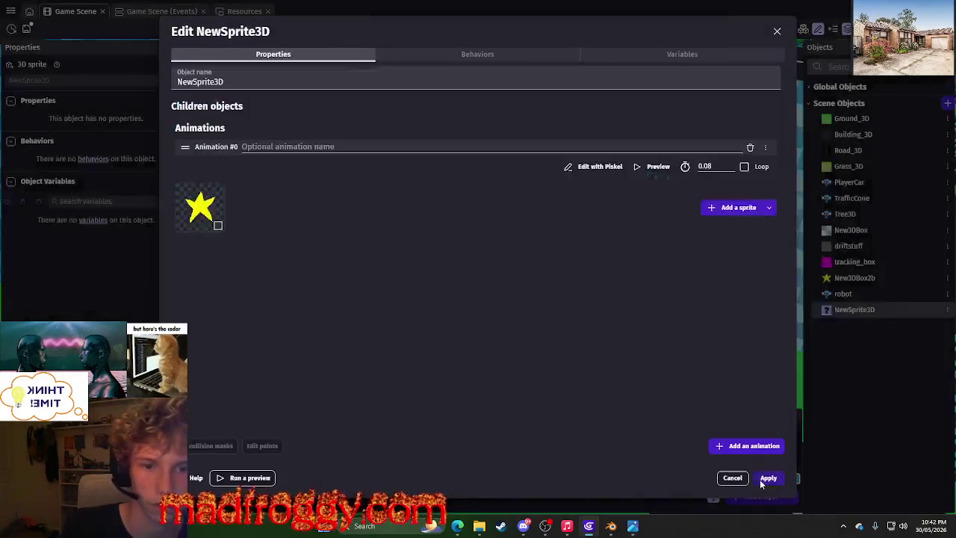
left_click(581, 166)
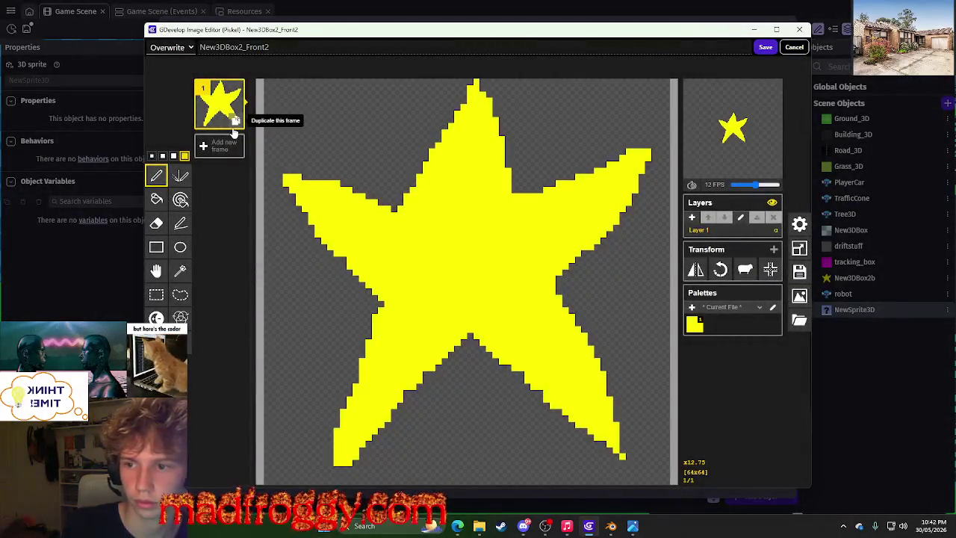
Make two duplicate star frames and add a new drawing layer.
left_click(235, 128)
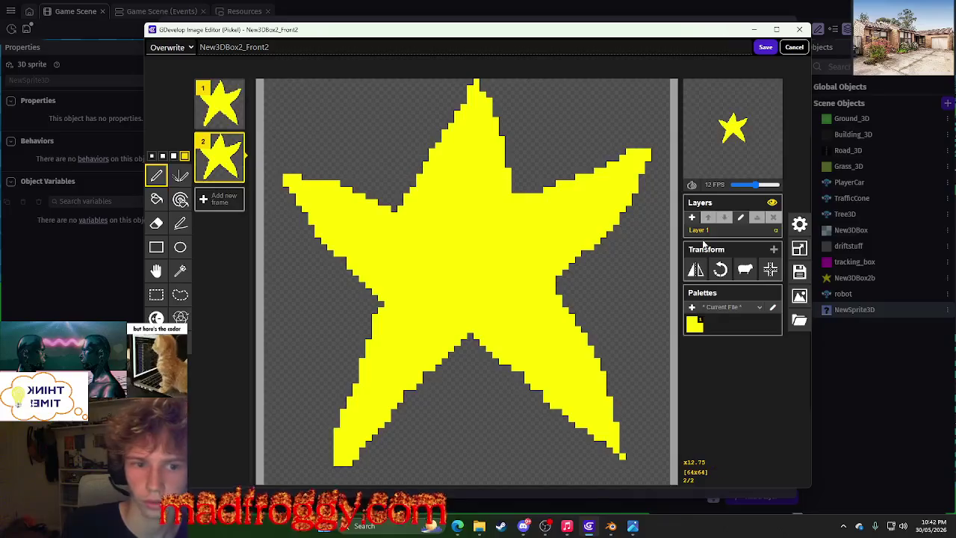
left_click(236, 173)
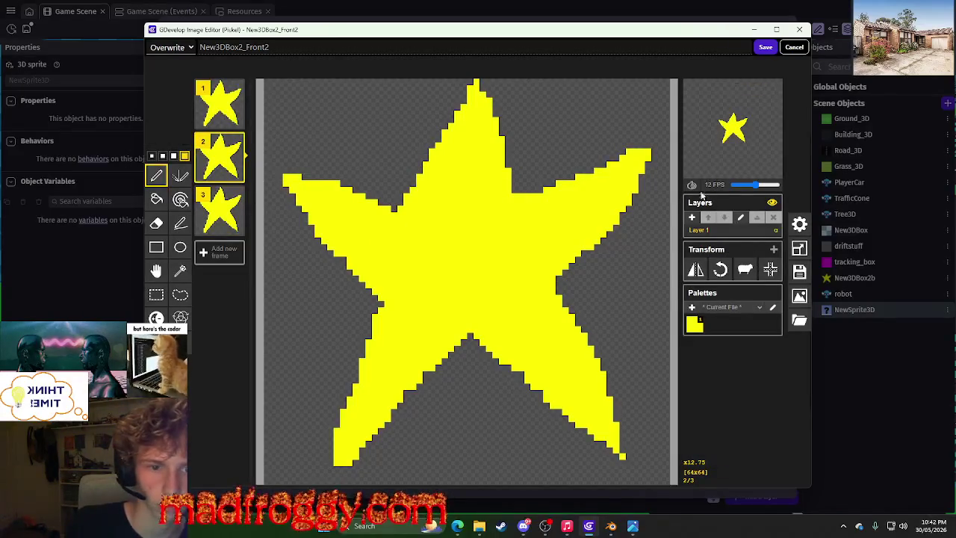
left_click(693, 218)
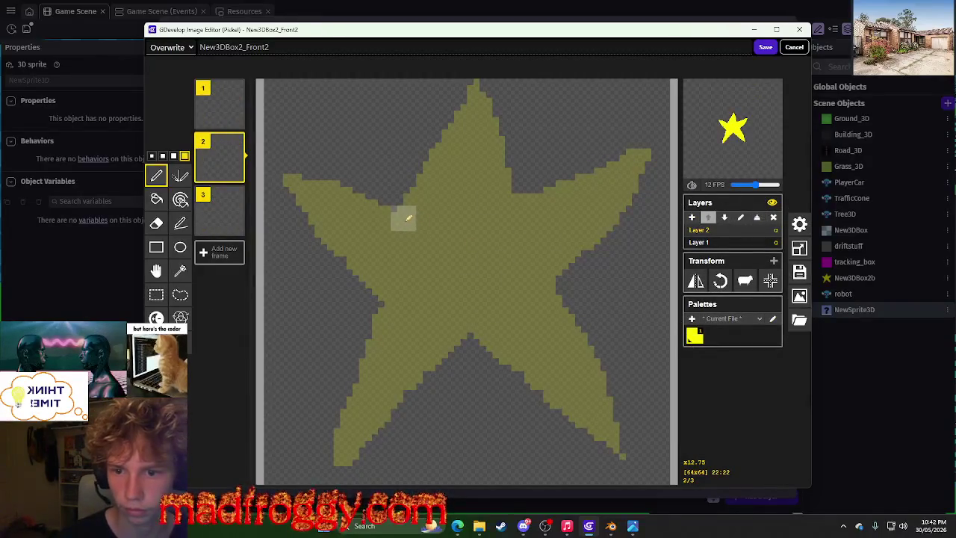
Pencil a star outline on frame 2's Layer 2, fill it solid yellow, then select Layer 1.
key("[")
key("[")
key("[")
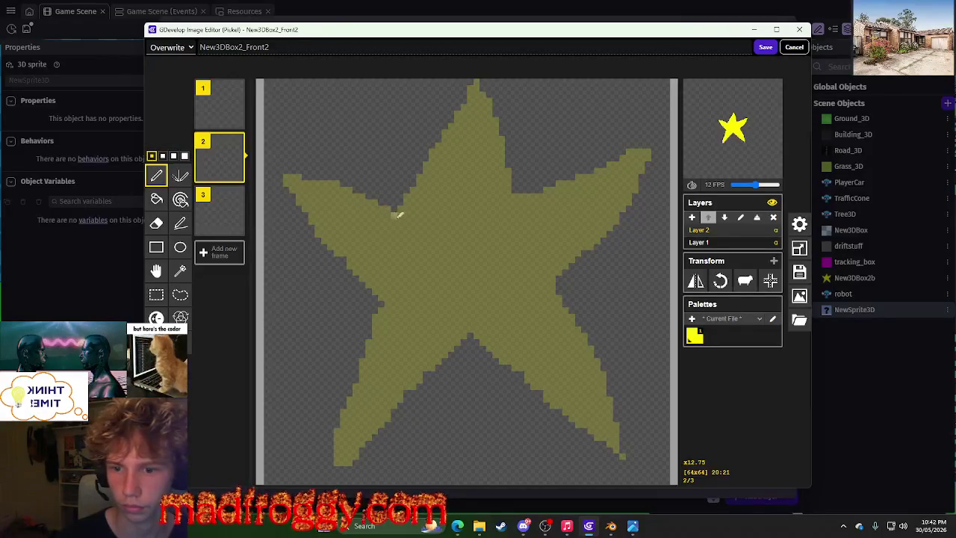
mouse_move(413, 195)
left_mouse_down()
mouse_move(466, 93)
mouse_move(512, 182)
mouse_move(560, 188)
mouse_move(650, 153)
mouse_move(553, 291)
mouse_move(612, 381)
left_mouse_up()
mouse_move(611, 425)
left_mouse_down()
mouse_move(512, 363)
mouse_move(475, 324)
mouse_move(423, 389)
mouse_move(347, 454)
mouse_move(380, 299)
mouse_move(304, 183)
mouse_move(407, 213)
left_mouse_up()
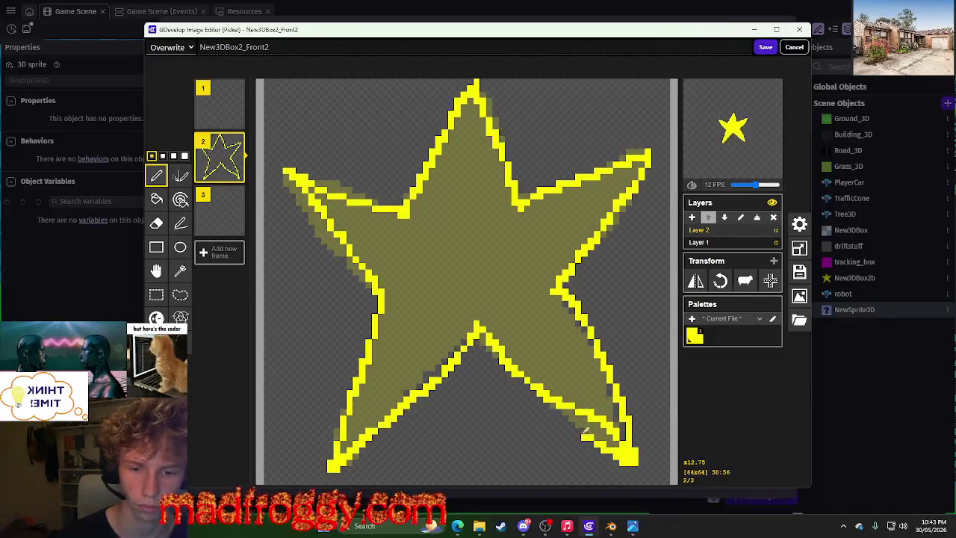
left_click_drag(585, 432, 508, 368)
left_click(156, 198)
left_click(556, 334)
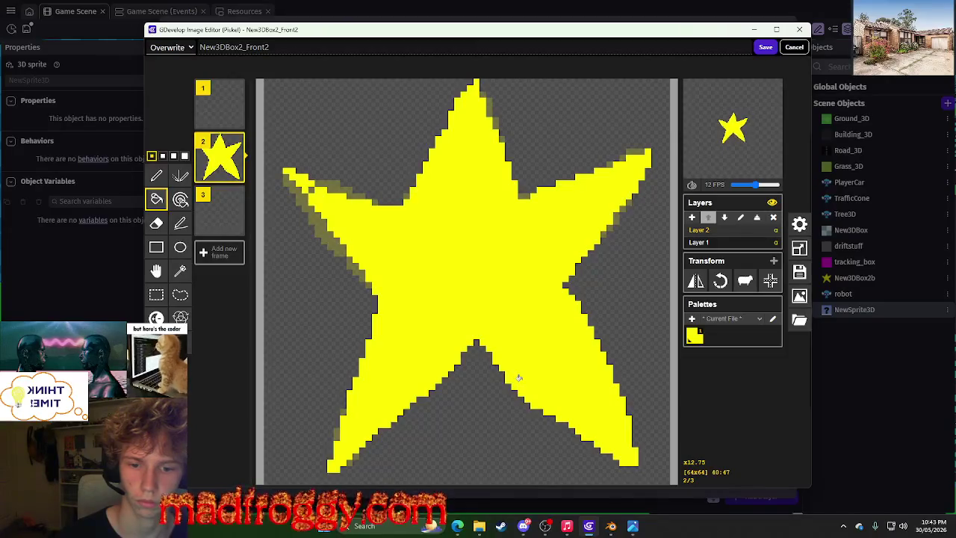
left_click(694, 243)
scroll(608, 266, "down", 3)
scroll(367, 220, "up", 1)
Select frame 2's old Layer 1 star and move it off the canvas.
left_click(156, 296)
left_click_drag(307, 154, 609, 414)
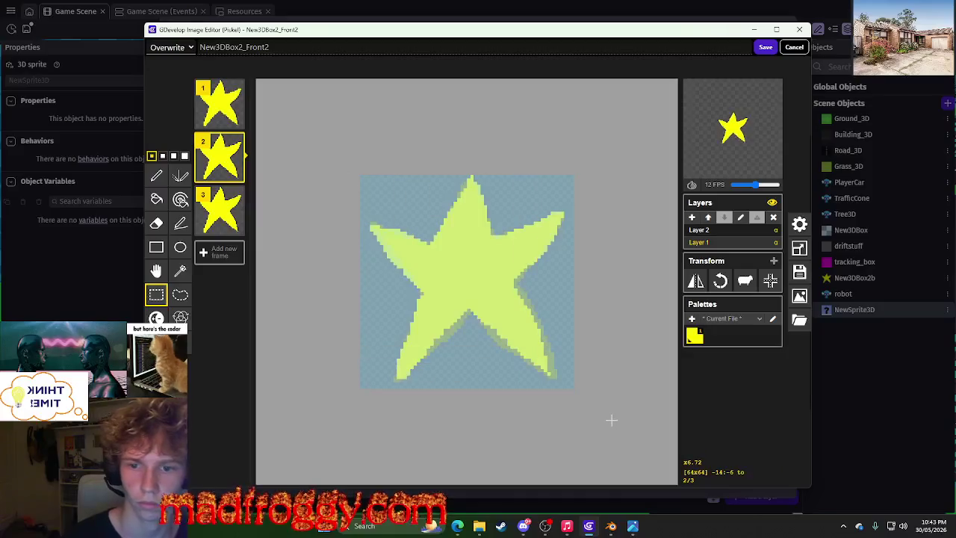
left_click_drag(498, 362, 376, 221)
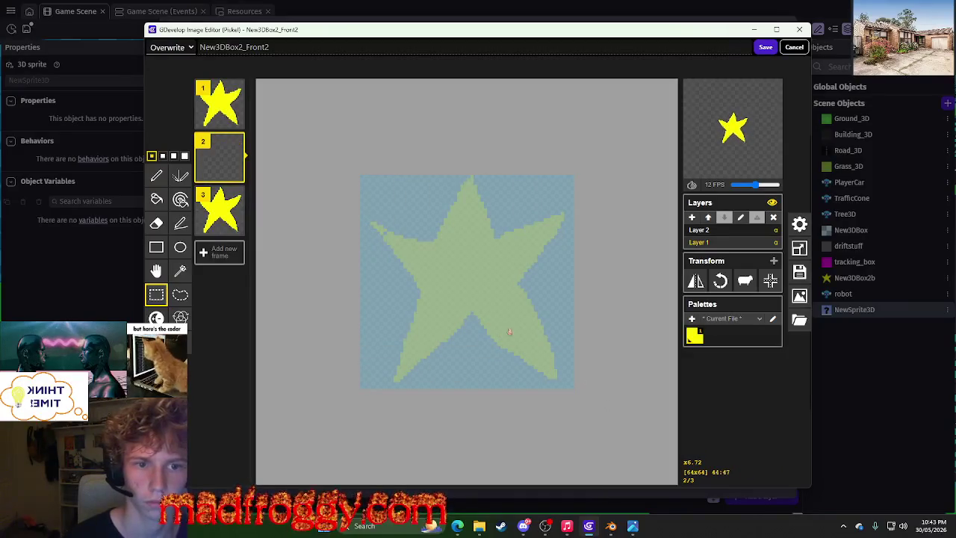
Draw a new star outline on frame 3's Layer 2 and fill it solid yellow.
left_click(513, 236)
left_click(218, 209)
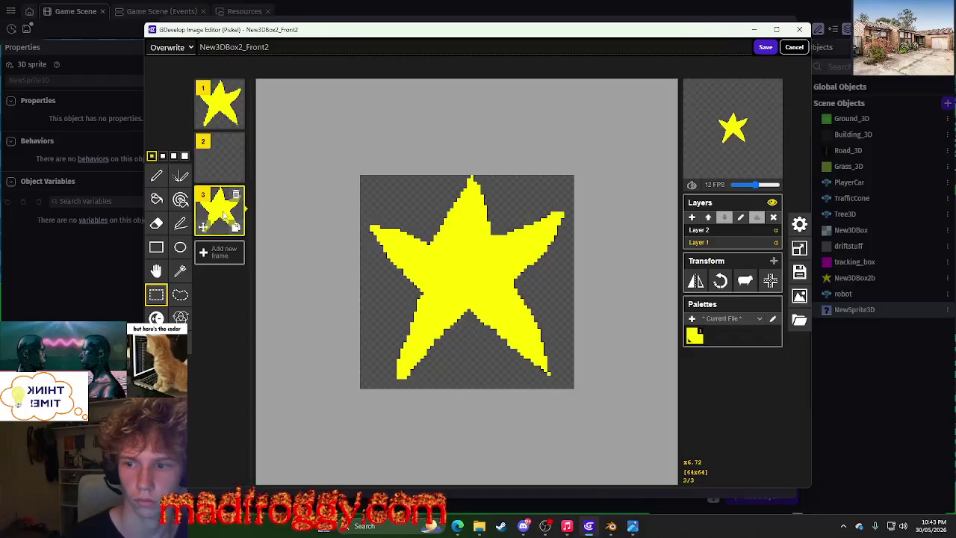
left_click(699, 230)
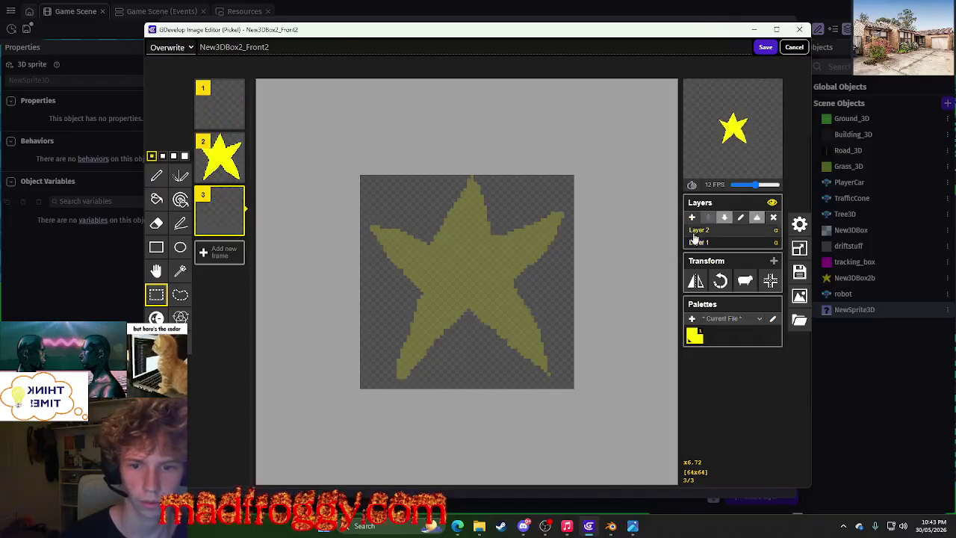
scroll(382, 236, "up", 3)
left_click(157, 176)
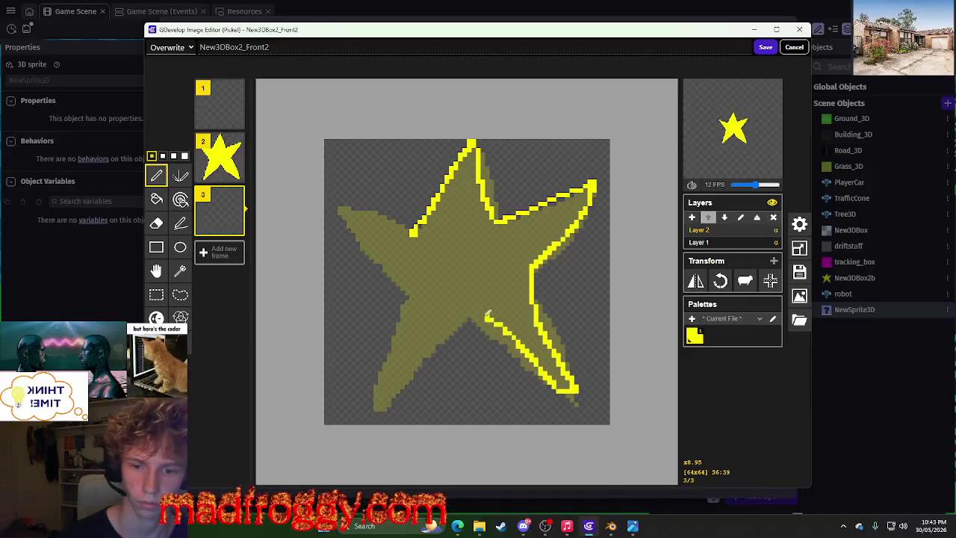
mouse_move(419, 295)
left_mouse_down()
mouse_move(362, 228)
mouse_move(415, 232)
left_mouse_up()
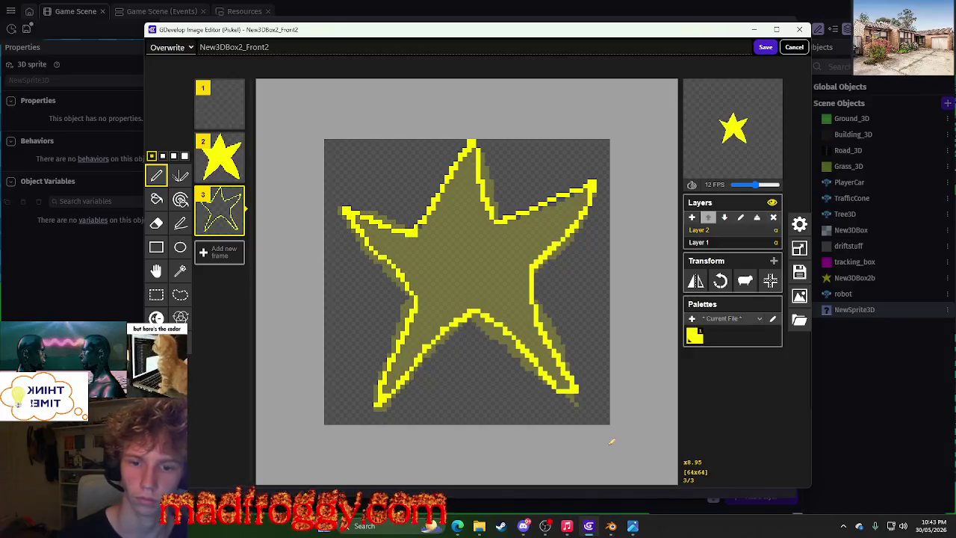
scroll(605, 407, "up", 1)
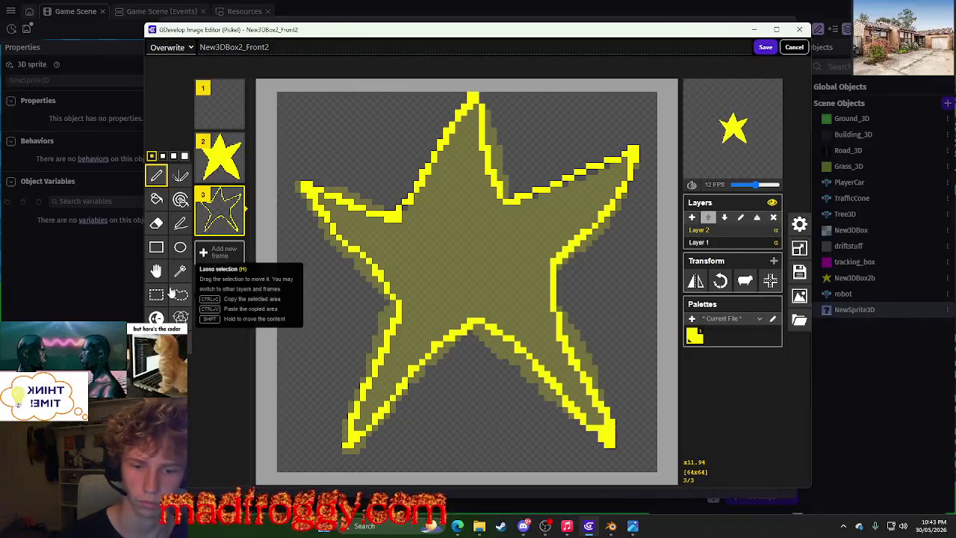
left_click(156, 199)
left_click(435, 272)
Delete the old star from frame 3's Layer 1 and save the animation.
left_click(724, 242)
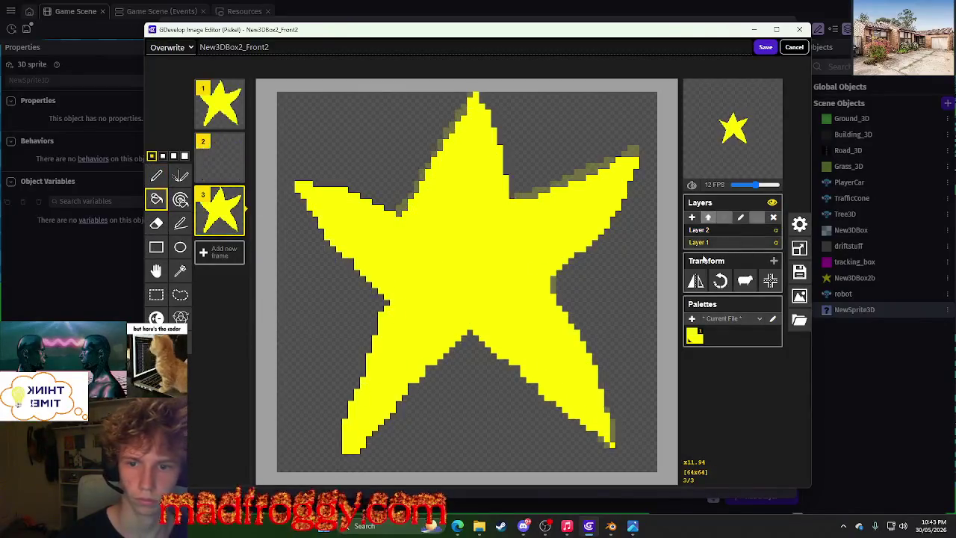
scroll(463, 299, "down", 3)
left_click(156, 295)
left_click_drag(344, 177, 653, 407)
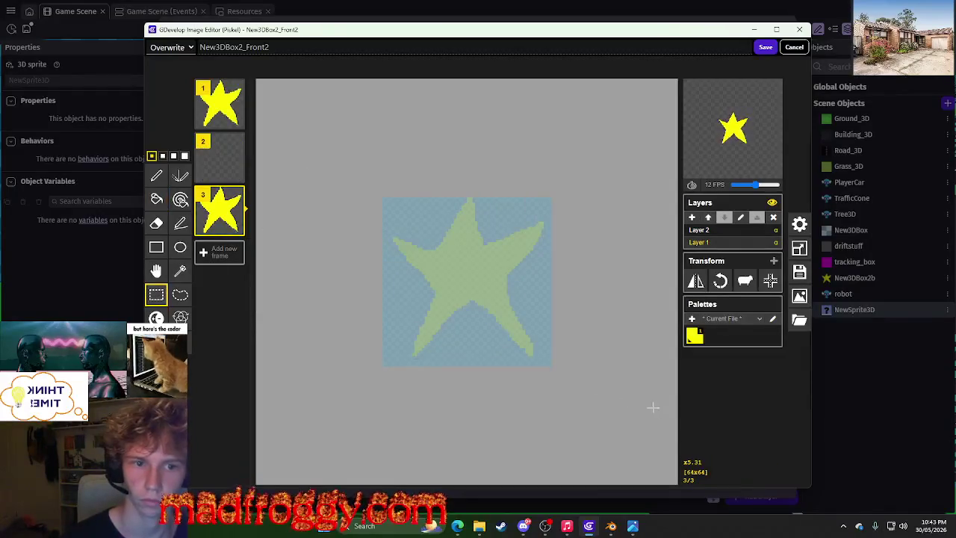
key("Delete")
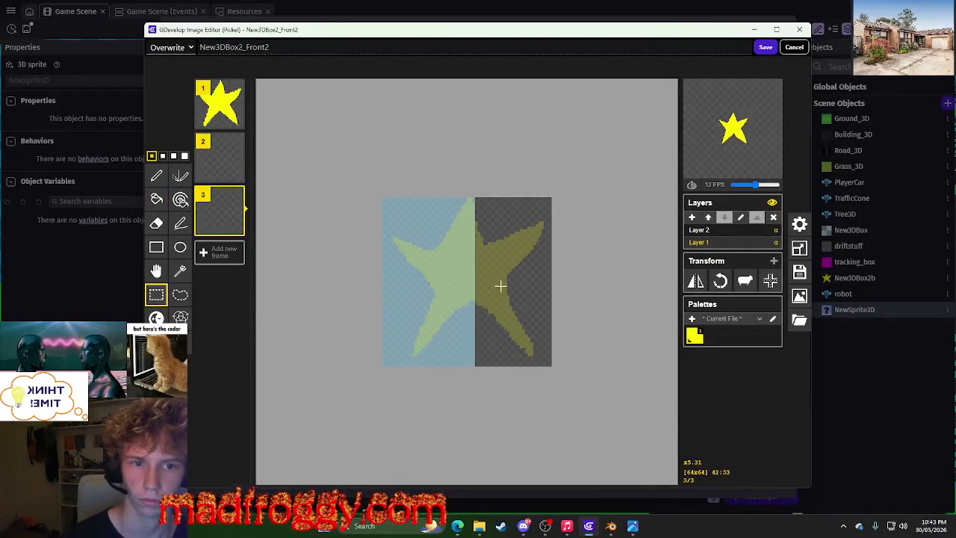
left_click(767, 47)
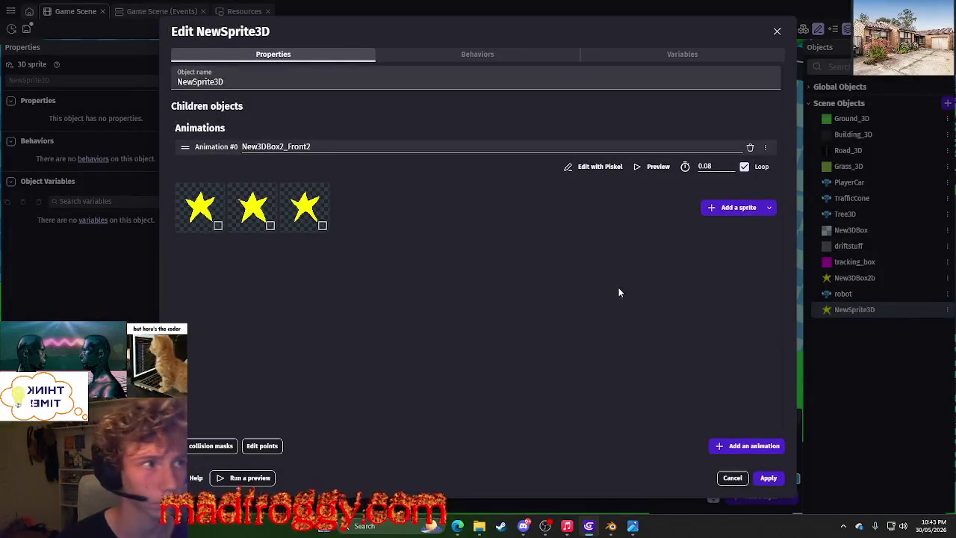
Apply the three-frame star animation to NewSprite3D and orbit the view over the rooftop road and city.
left_click(768, 478)
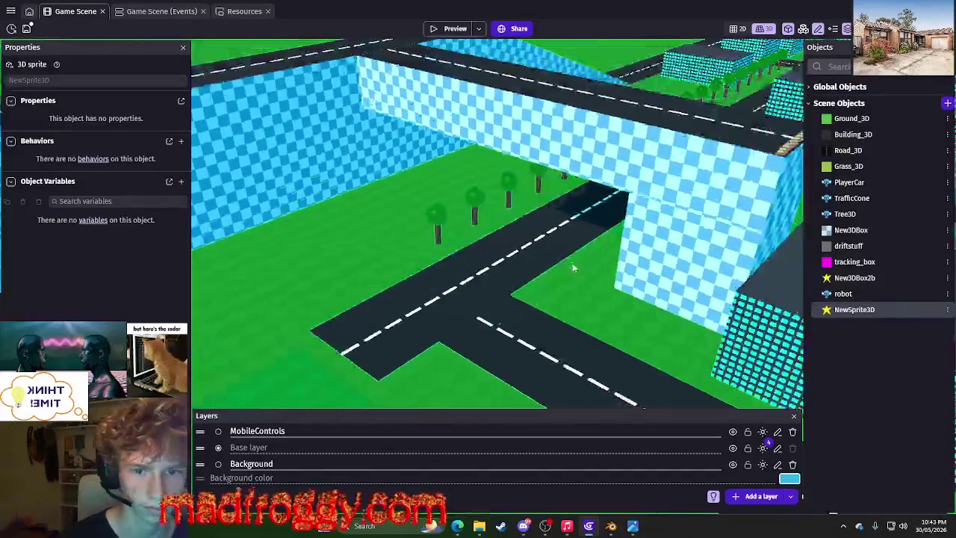
middle_click_drag(615, 327, 523, 224)
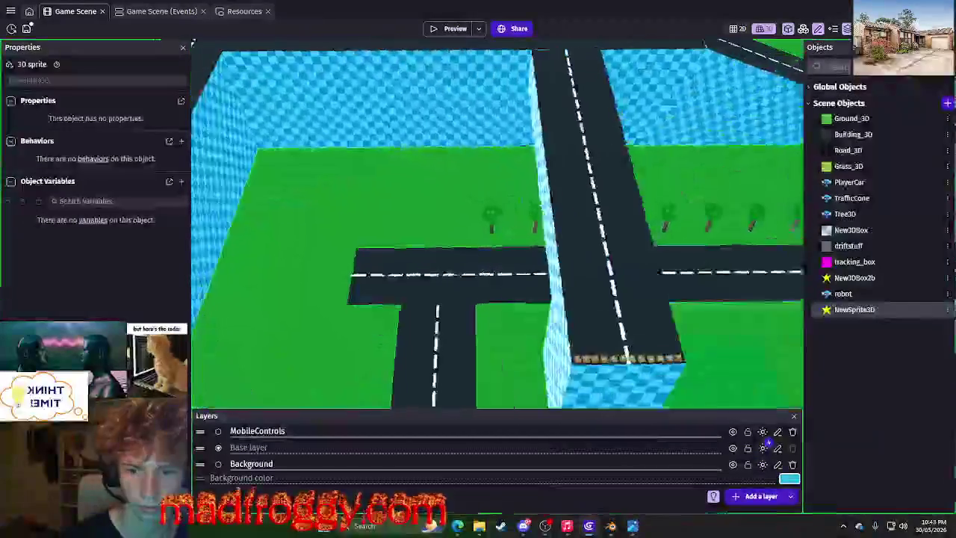
mouse_move(523, 224)
middle_mouse_down()
mouse_move(608, 229)
mouse_move(431, 373)
mouse_move(454, 246)
mouse_move(445, 269)
middle_mouse_up()
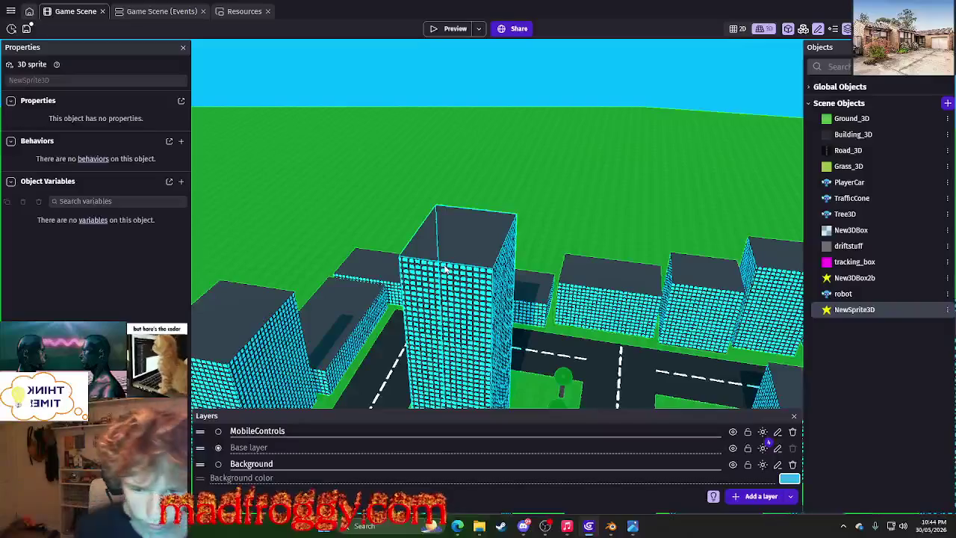
mouse_move(610, 212)
middle_mouse_down()
mouse_move(737, 260)
mouse_move(596, 174)
middle_mouse_up()
Make NewSprite3D the object that orbits the car in the boost event.
left_click(921, 317)
key("ctrl+Tab")
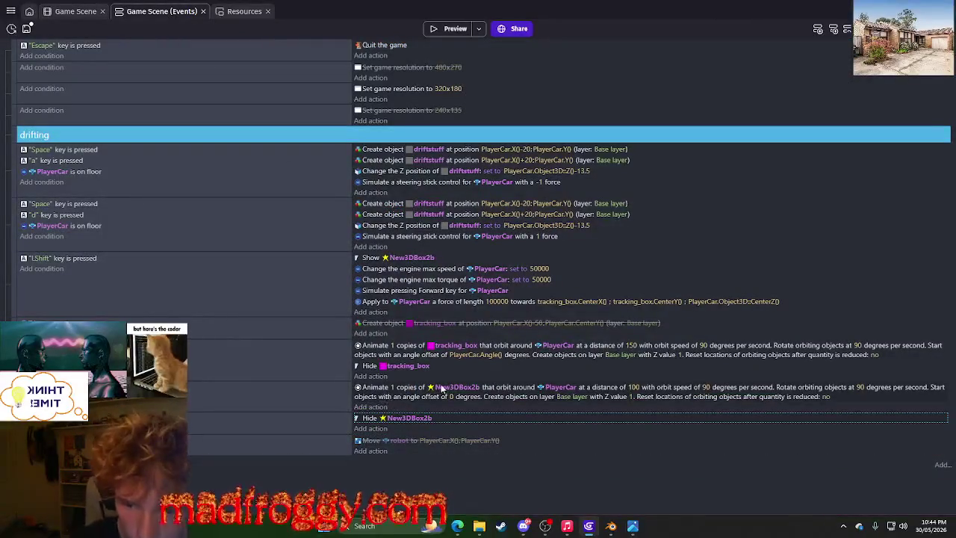
left_click(448, 387)
scroll(501, 358, "down", 2)
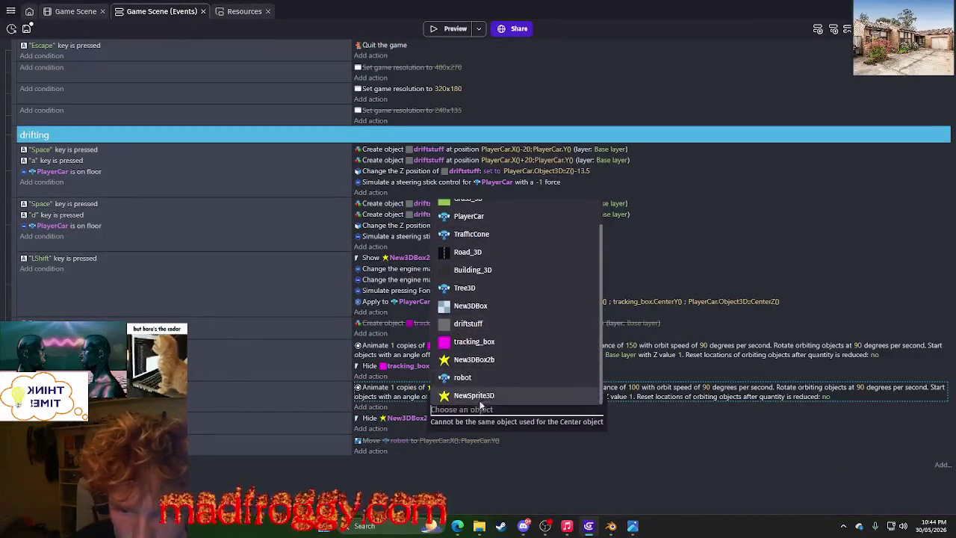
left_click(481, 396)
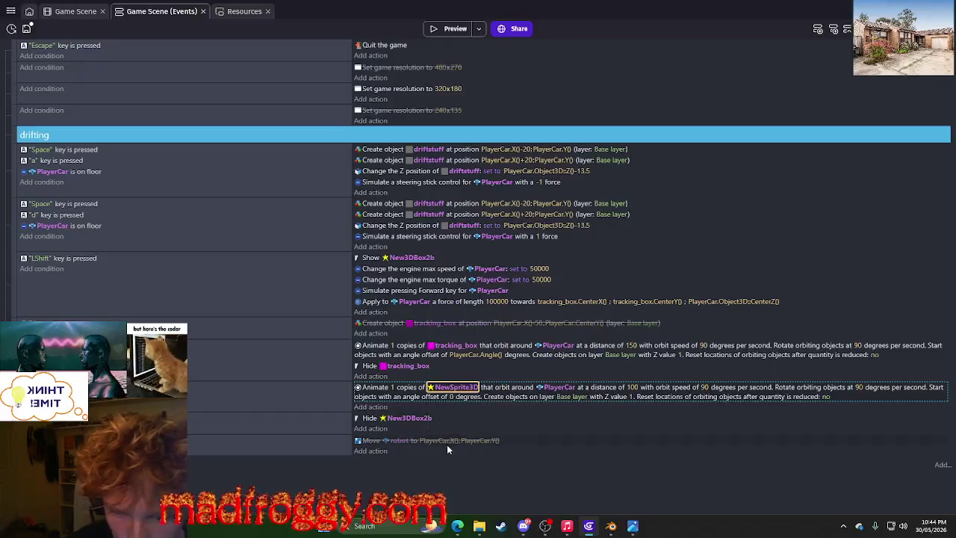
Change the boost event's Show action to display NewSprite3D instead of New3DBox2b.
left_click(404, 257)
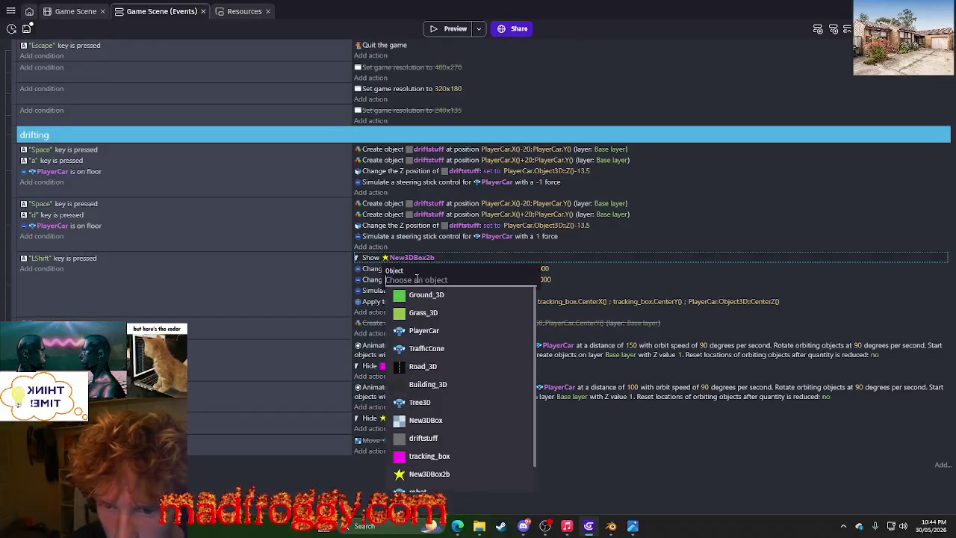
left_click(451, 474)
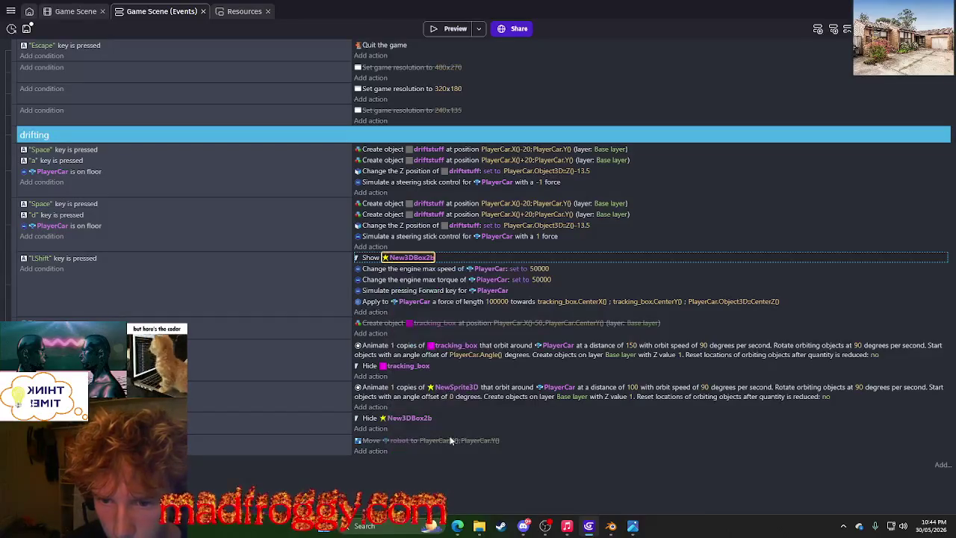
left_click(74, 11)
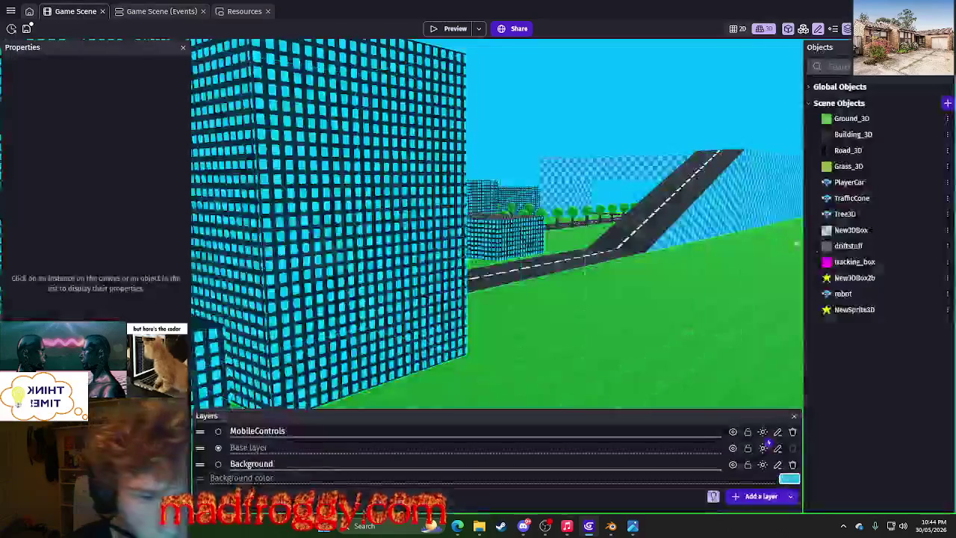
left_click(904, 314)
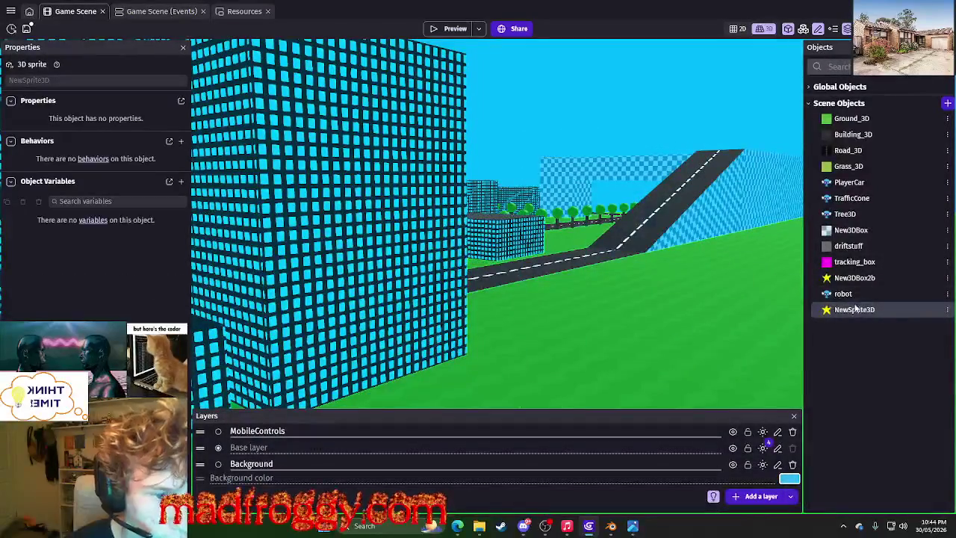
left_click(153, 12)
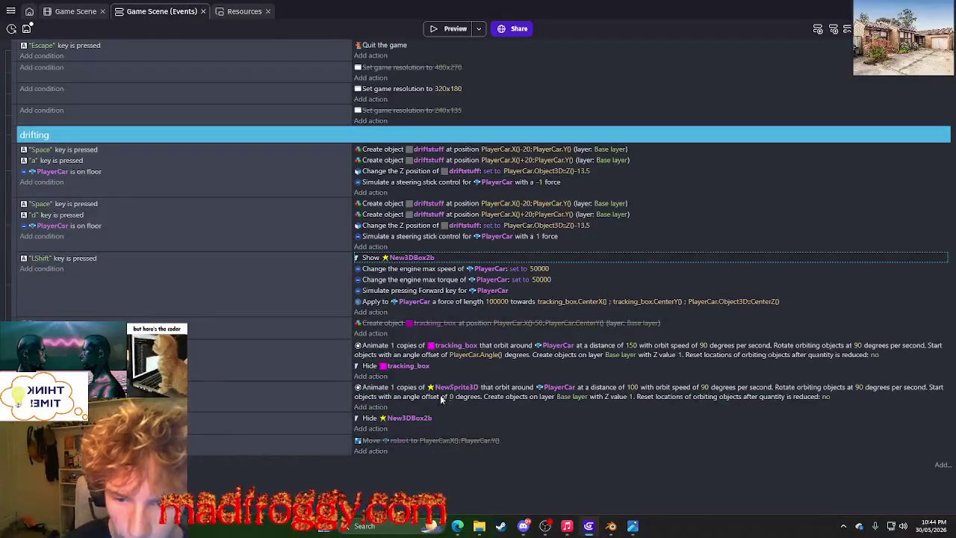
left_click(388, 258)
scroll(452, 453, "down", 1)
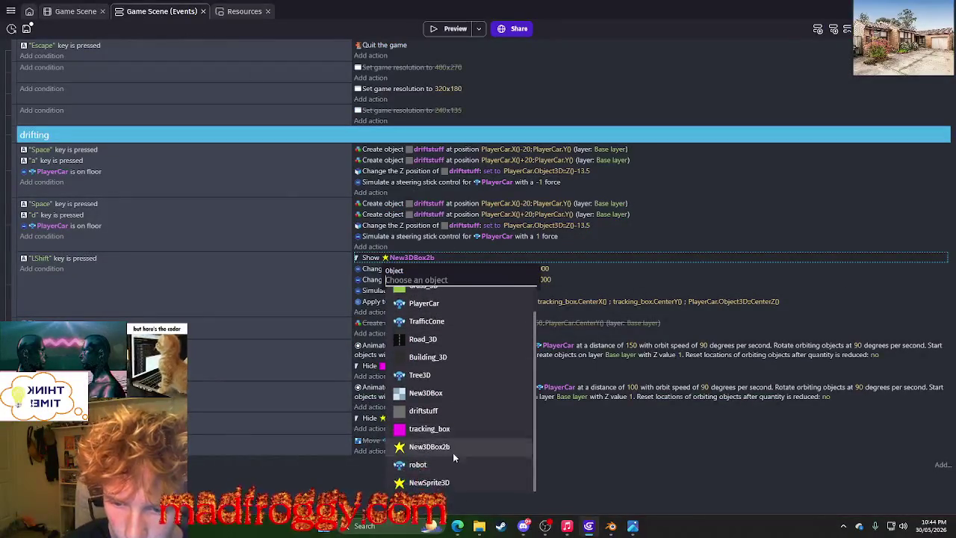
left_click(437, 485)
Switch the Hide action to NewSprite3D and start a game preview.
left_click(406, 418)
scroll(437, 412, "down", 1)
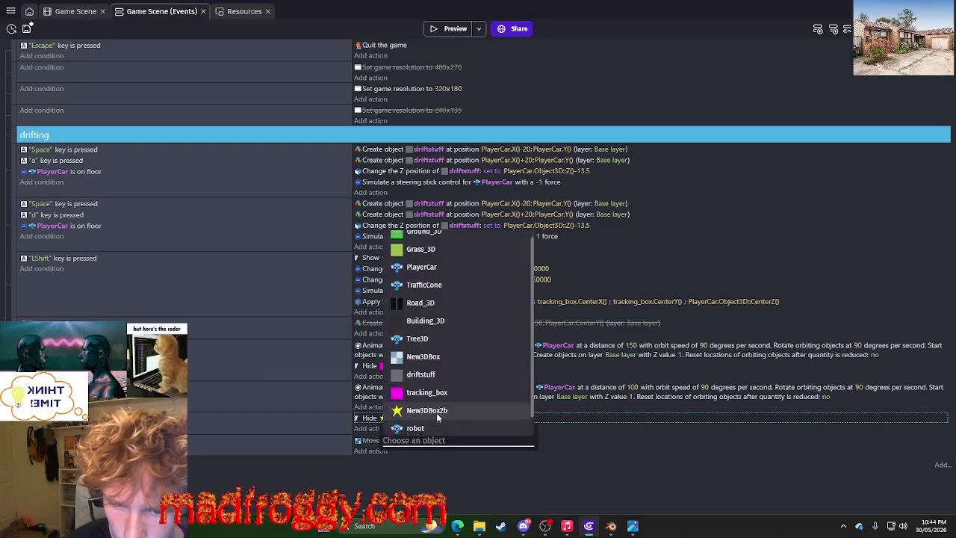
left_click(425, 427)
left_click(438, 29)
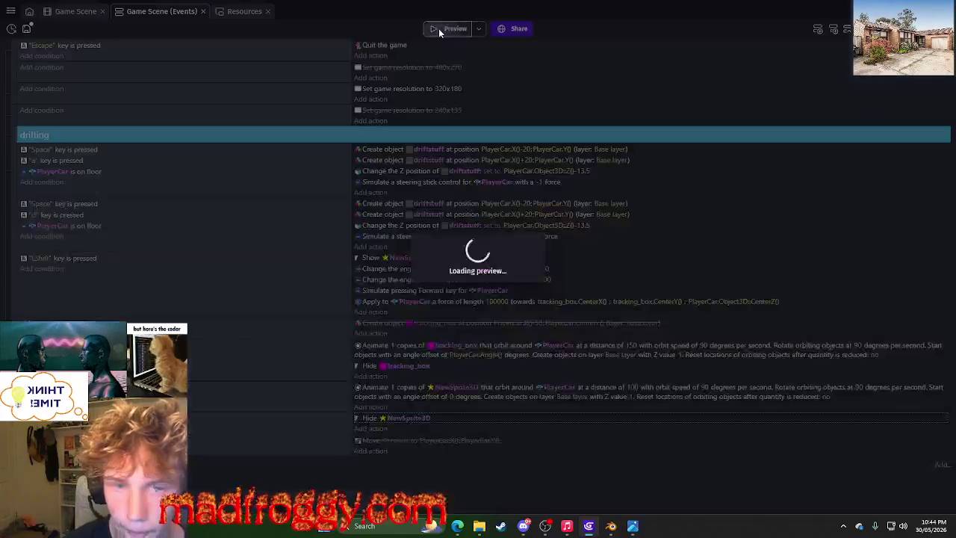